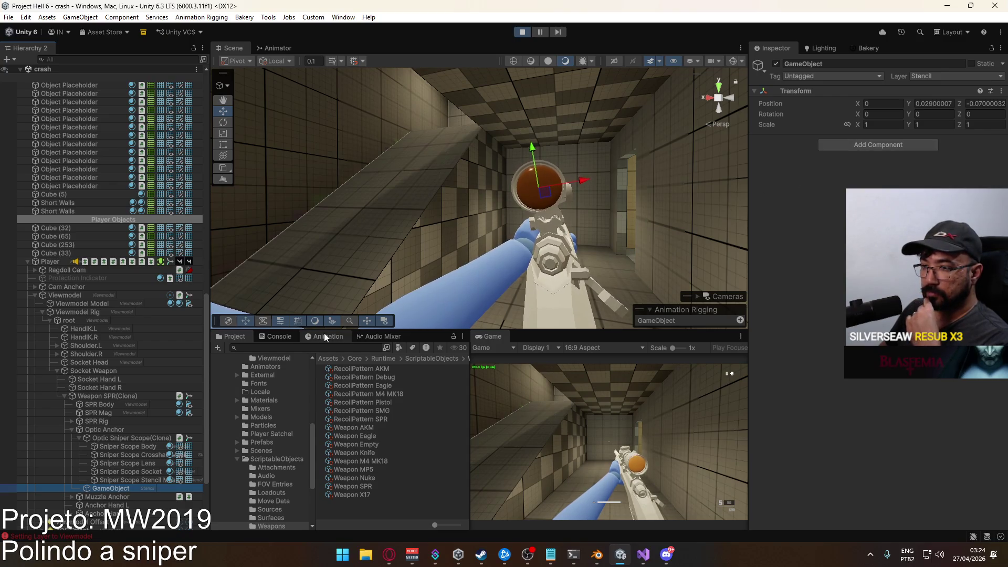
Inspect Weapon SPR(Clone) and Socket Weapon, then expand Viewmodel Offset and ADS Offset
left_click(99, 399)
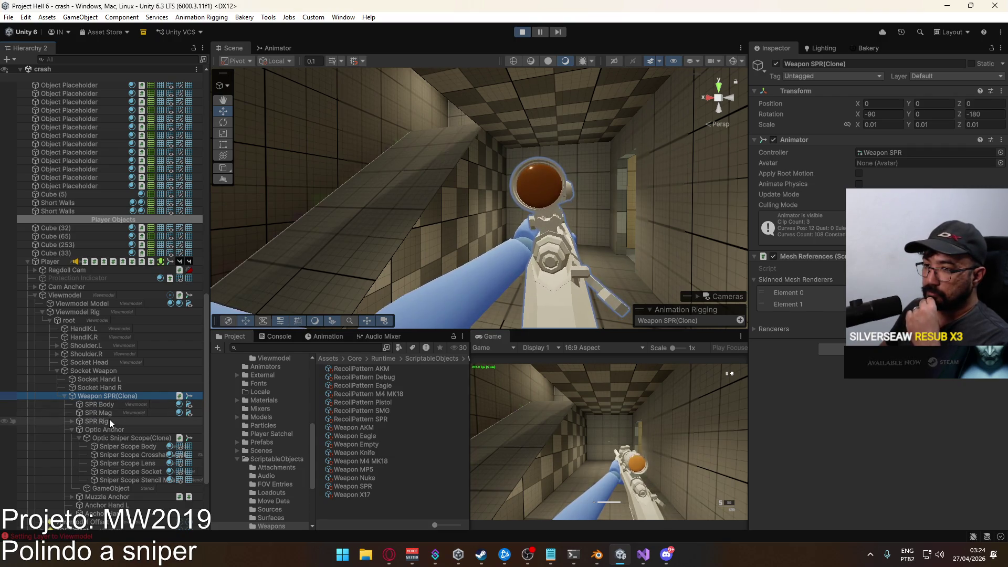
scroll(109, 420, "down", 3)
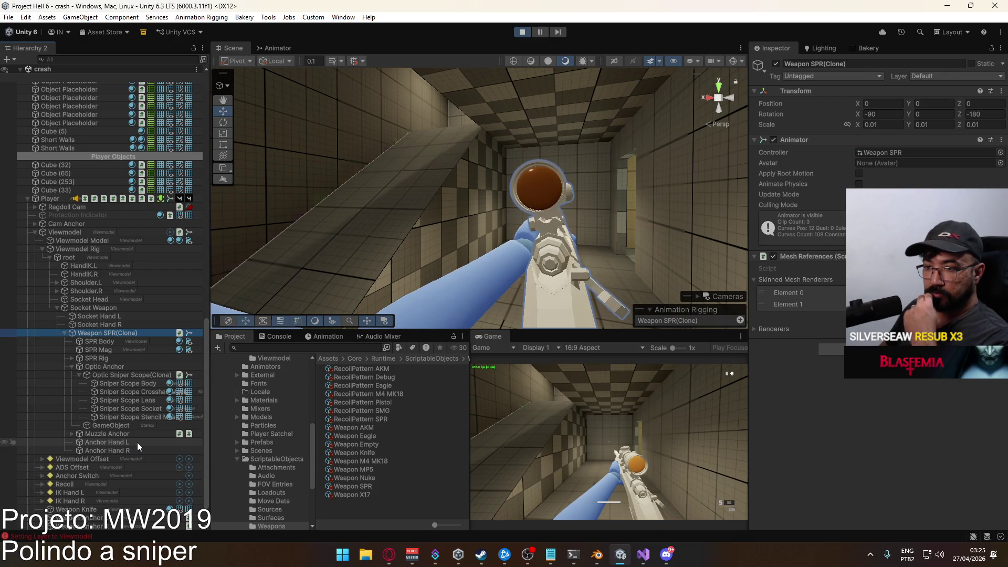
left_click(121, 308)
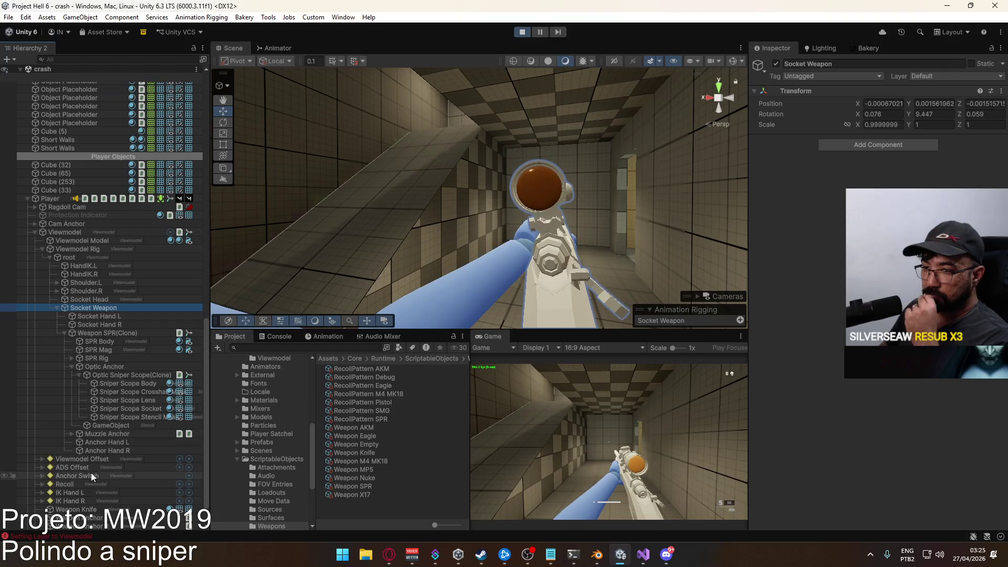
left_click(42, 459)
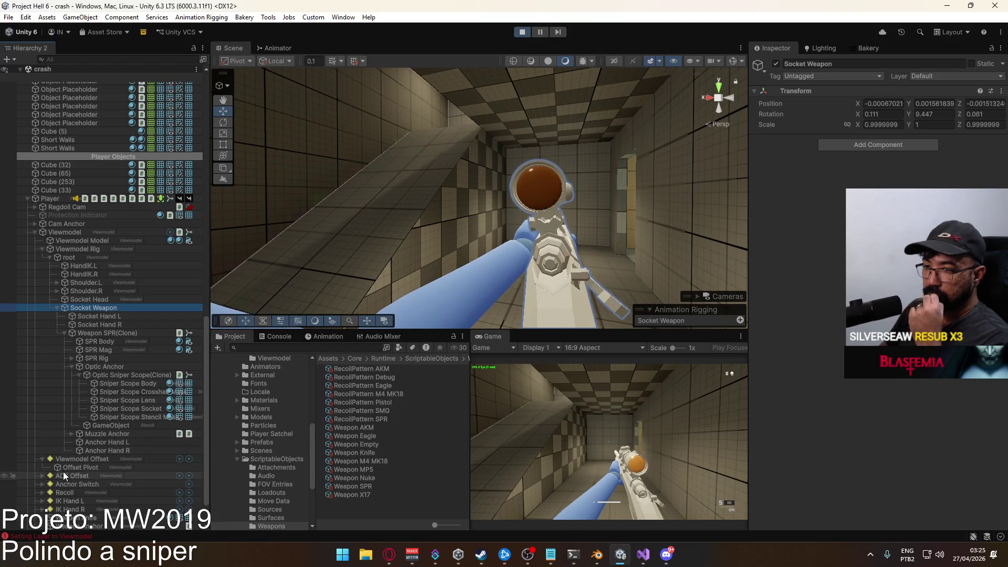
left_click(42, 476)
Review the ADS Pivot, Offset Pivot, Viewmodel Offset, Socket Weapon and Viewmodel Rig transforms
left_click(67, 483)
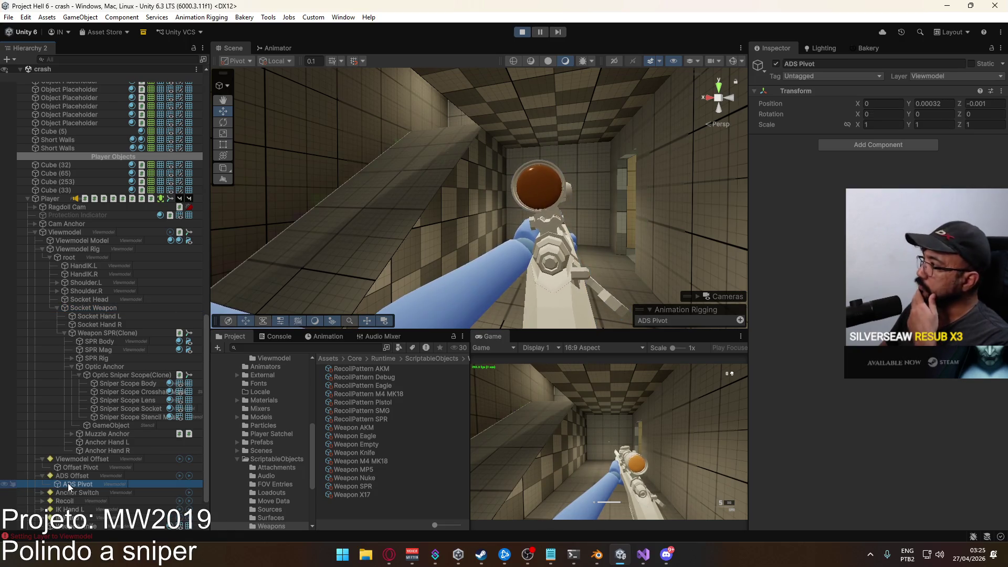
left_click(87, 469)
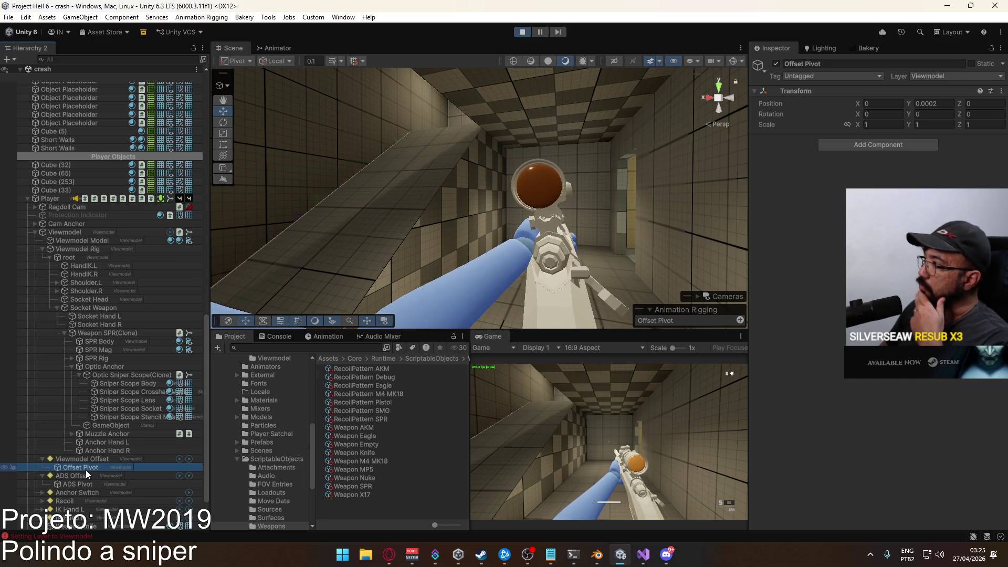
scroll(94, 458, "down", 3)
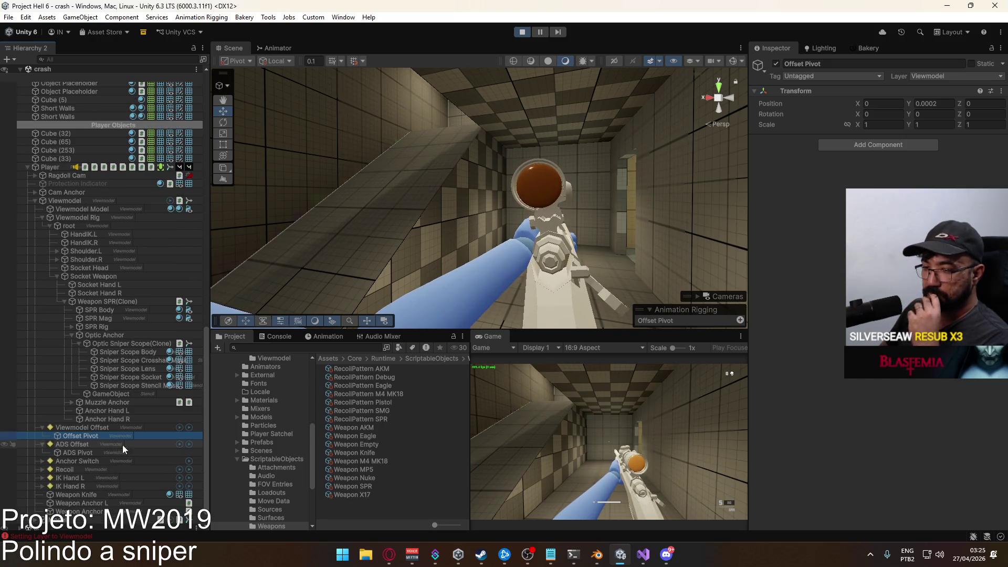
left_click(84, 428)
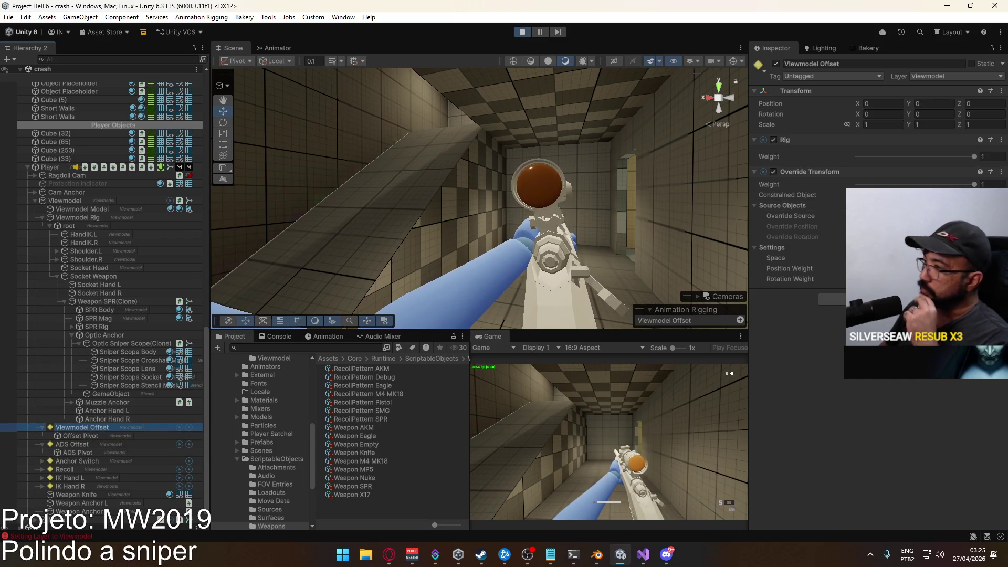
left_click(111, 277)
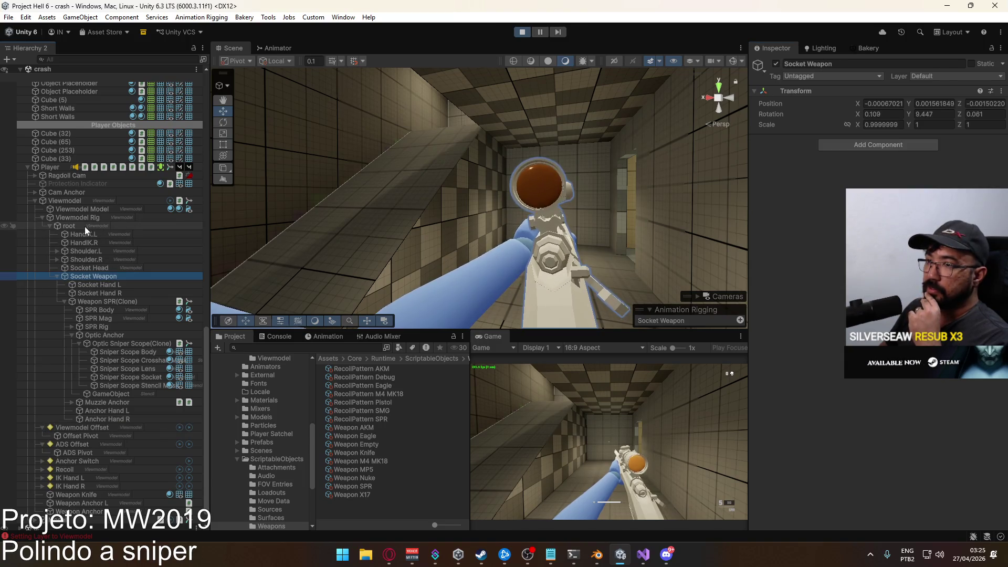
left_click(88, 220)
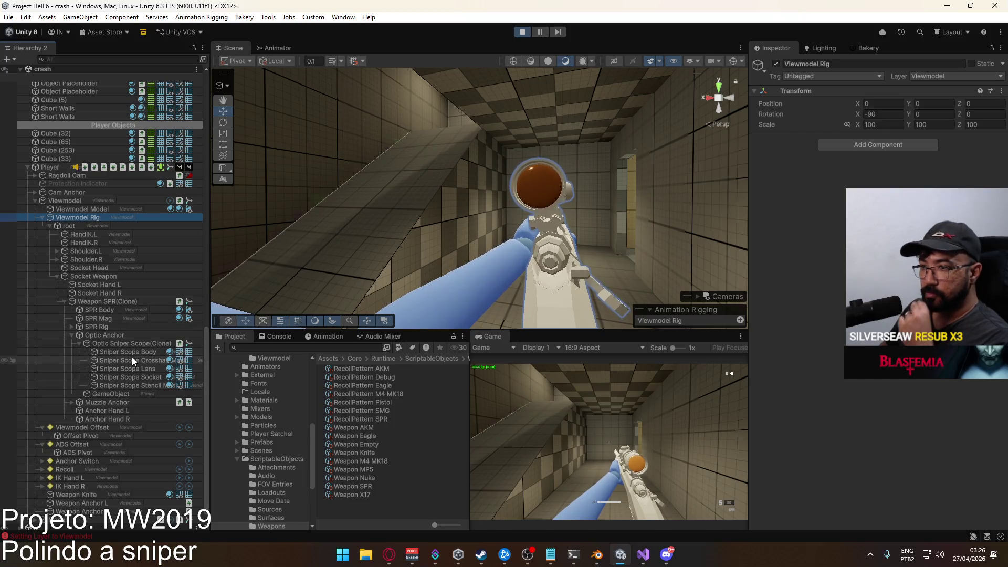
Compare the scope's stencil GameObject with Optic Anchor and select the 0.029 part of its Y
left_click(128, 395)
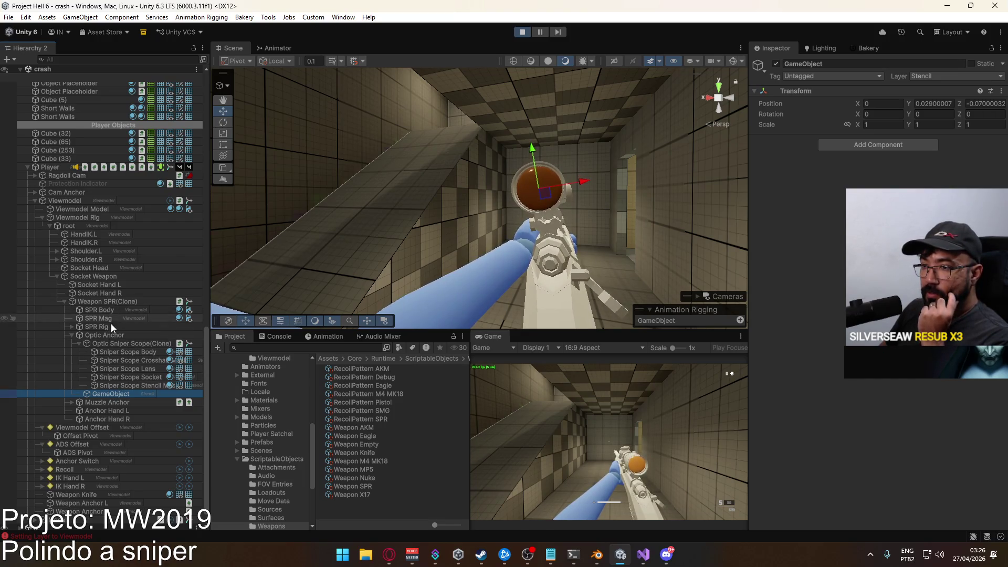
left_click(108, 337)
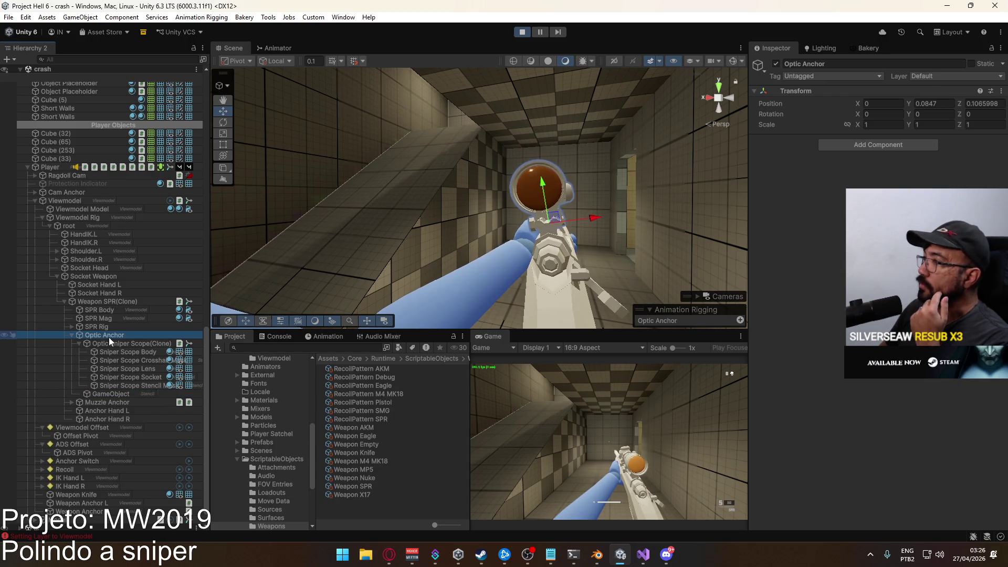
left_click(134, 394)
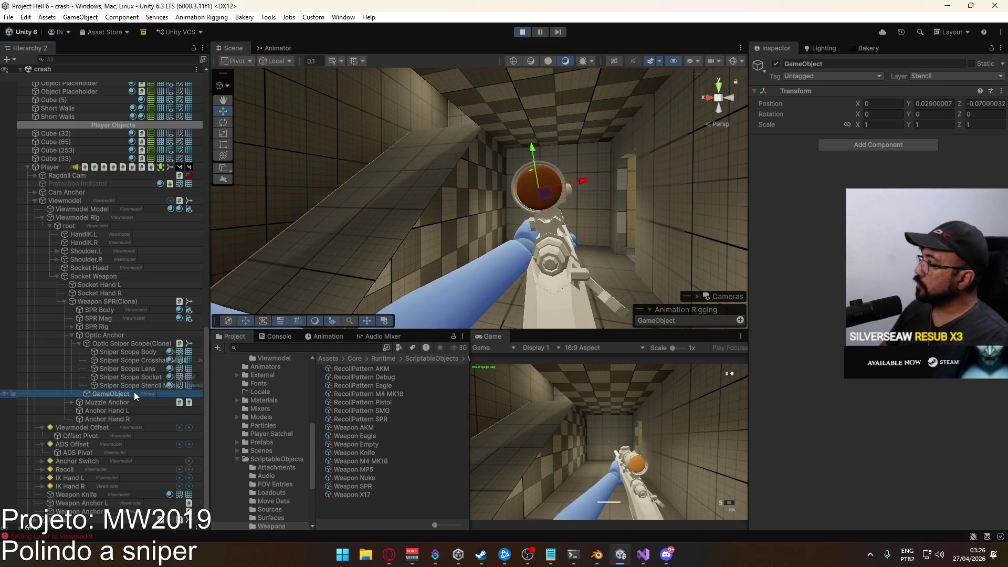
left_click(932, 104)
left_click_drag(934, 104, 854, 108)
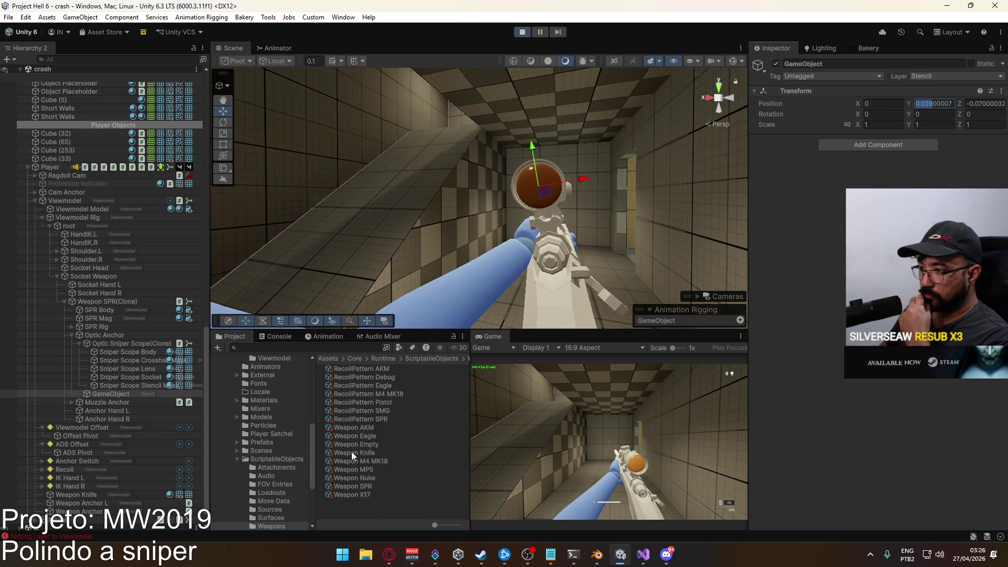
scroll(288, 467, "up", 2)
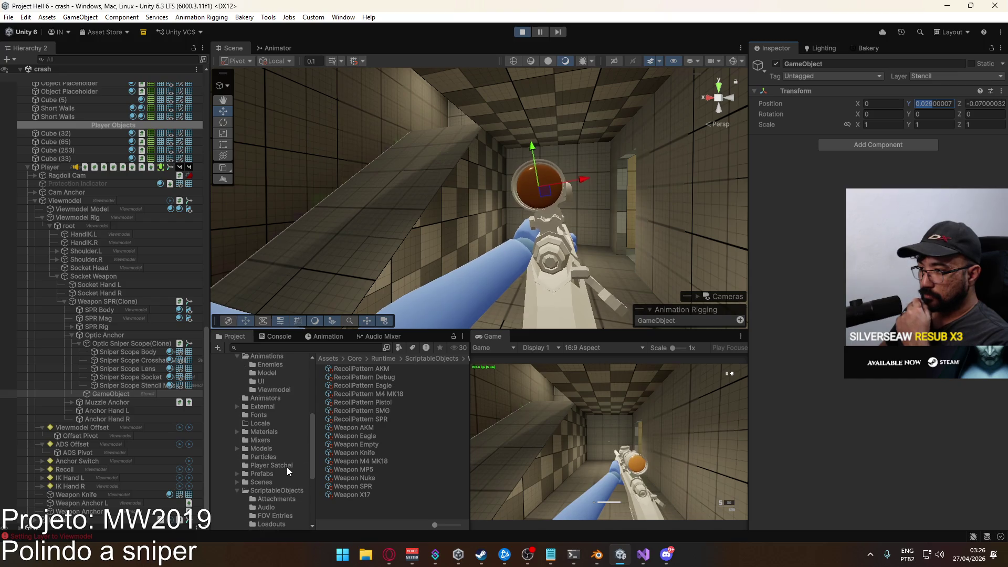
Set the Optic Sniper Scope attachment's Ads Offset Y to -0.00029
left_click(276, 499)
left_click(380, 376)
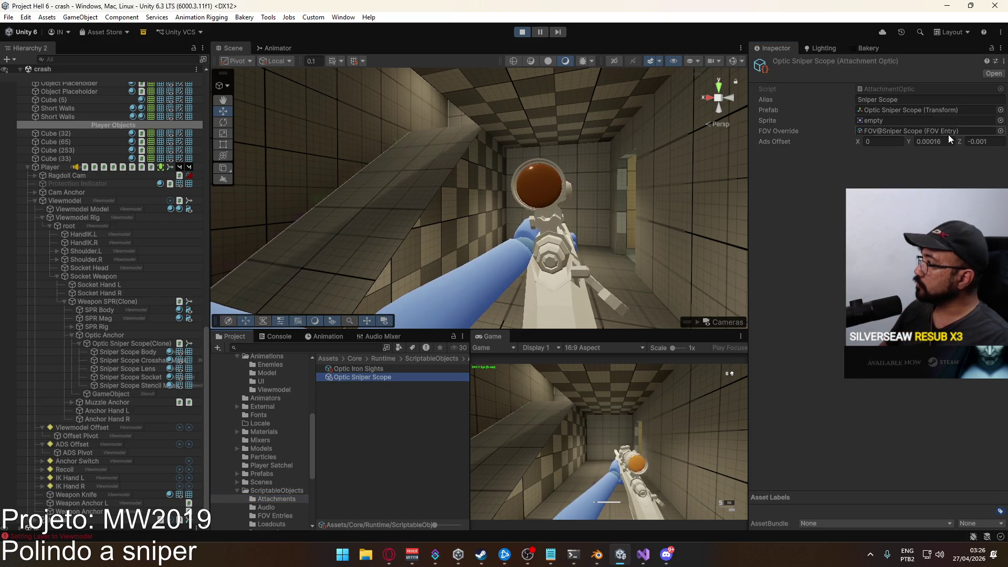
left_click(930, 142)
type("0.02")
type("029")
key("Return")
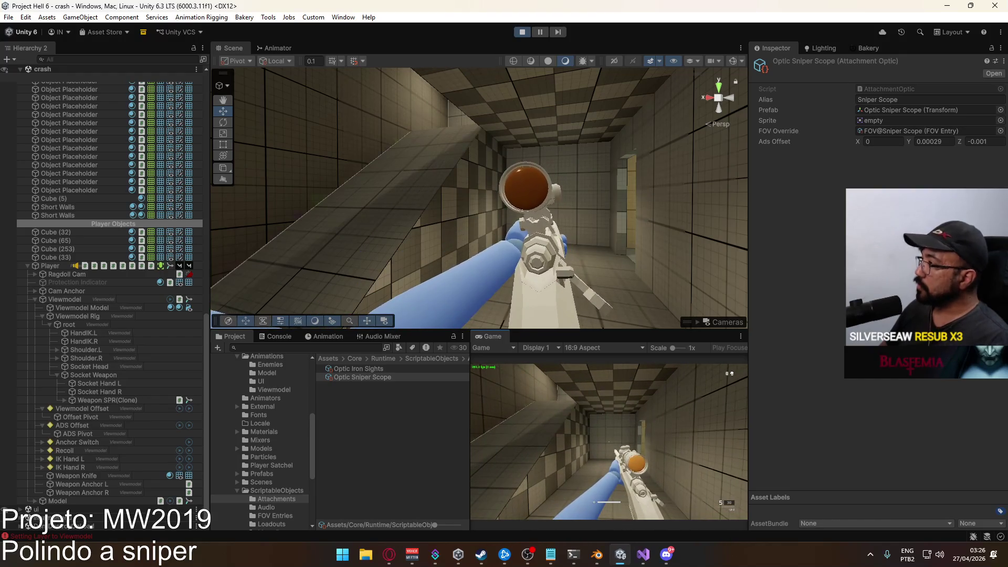
key("super")
key("super")
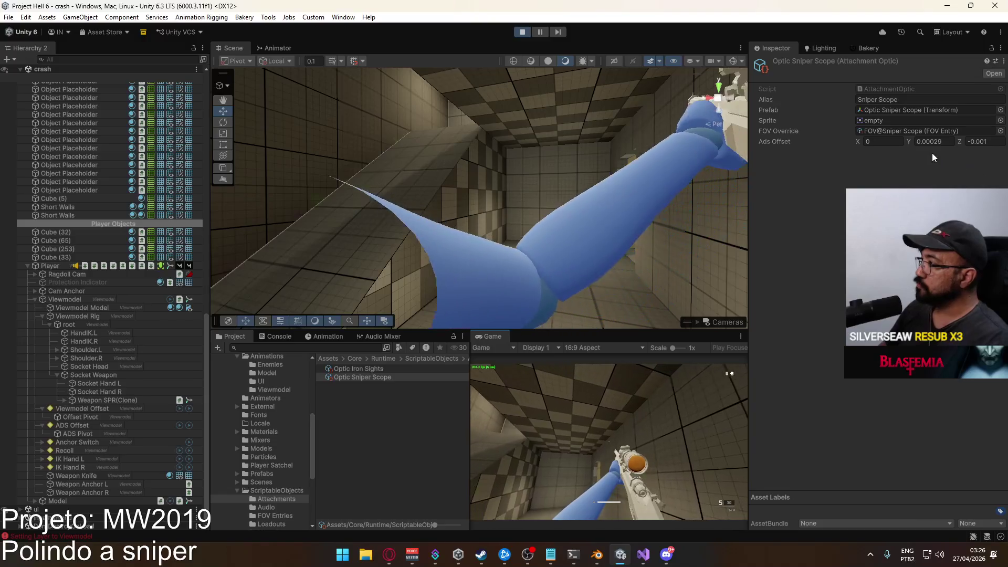
left_click(917, 142)
type("-")
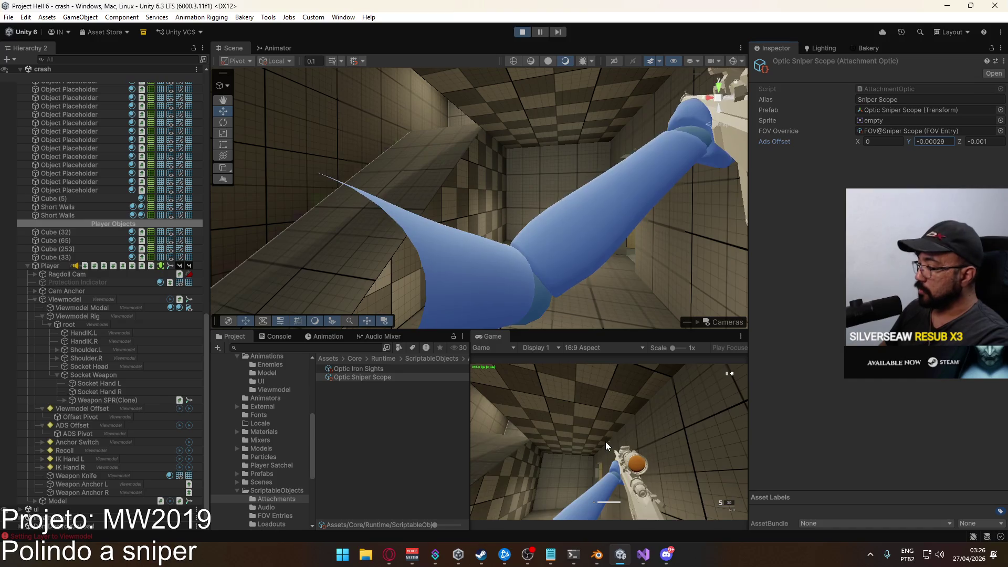
In play mode, swap weapons back to the sniper, aim down the scope and fire a shot
left_click(606, 442)
key("2")
key("1")
right_click(609, 443)
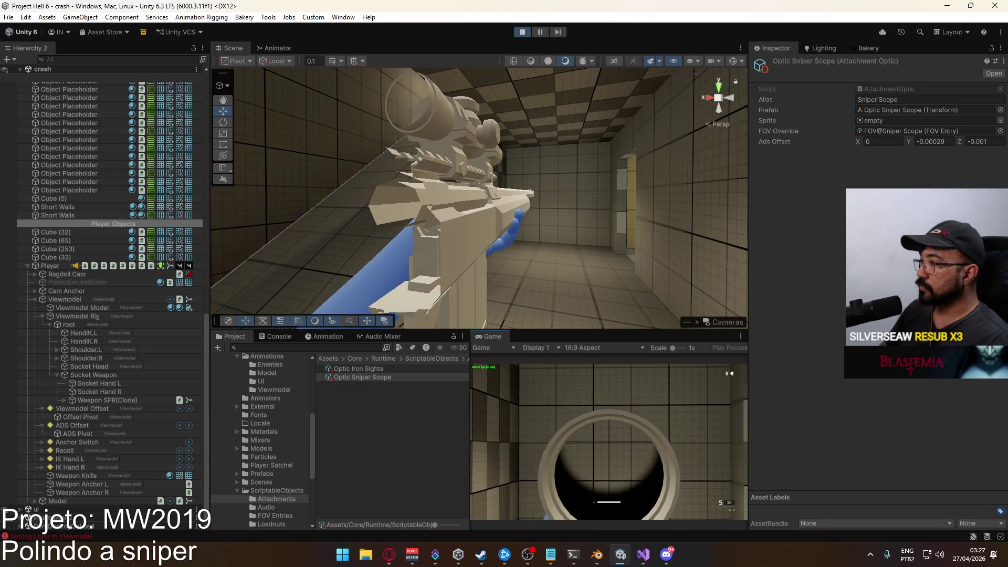
left_click(610, 442)
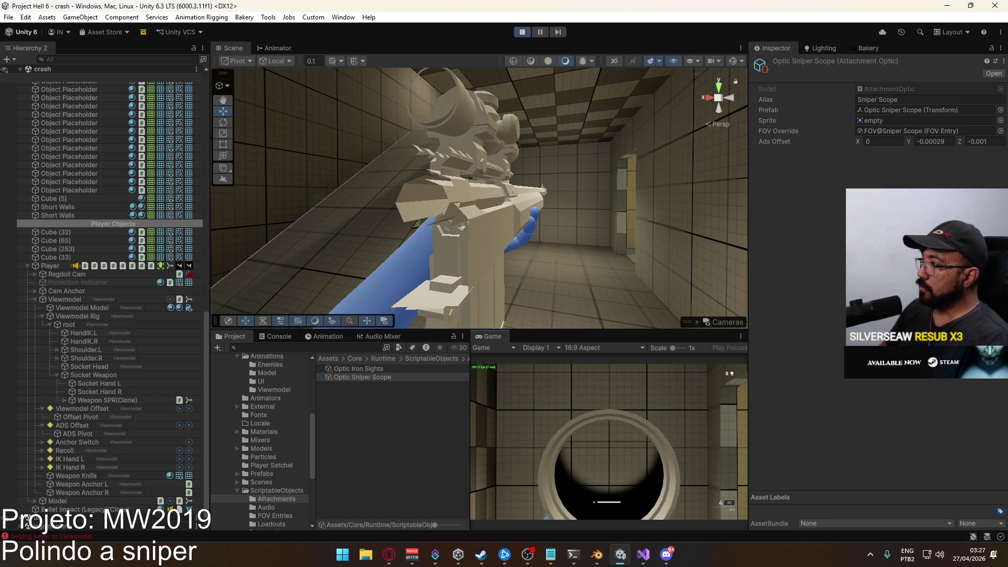
key("super")
key("super")
key("super")
key("super")
key("super")
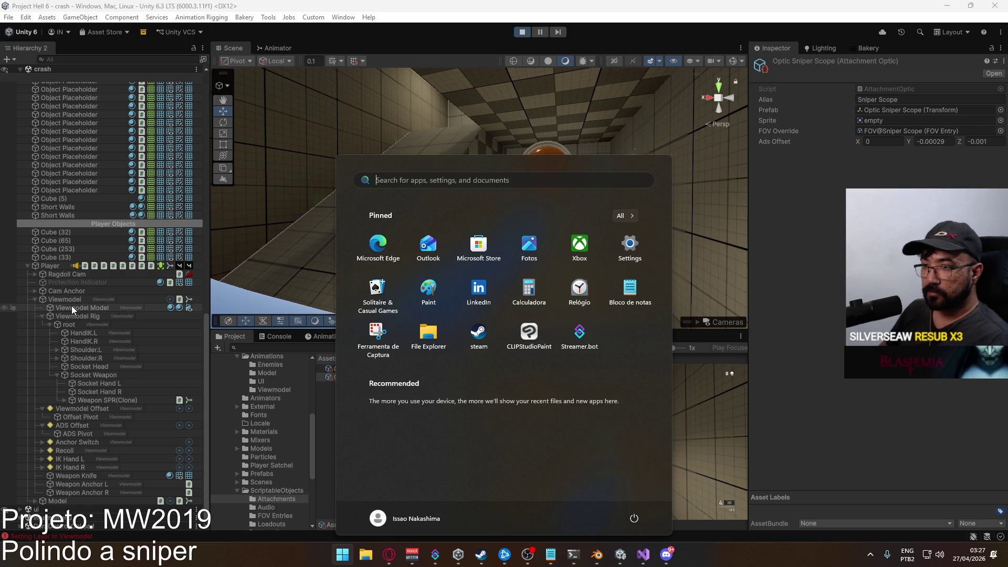
Check Offset Pivot, then tune the ADS Pivot Y position to -0.00013 while aiming
left_click(78, 408)
left_click(78, 418)
left_click(926, 103)
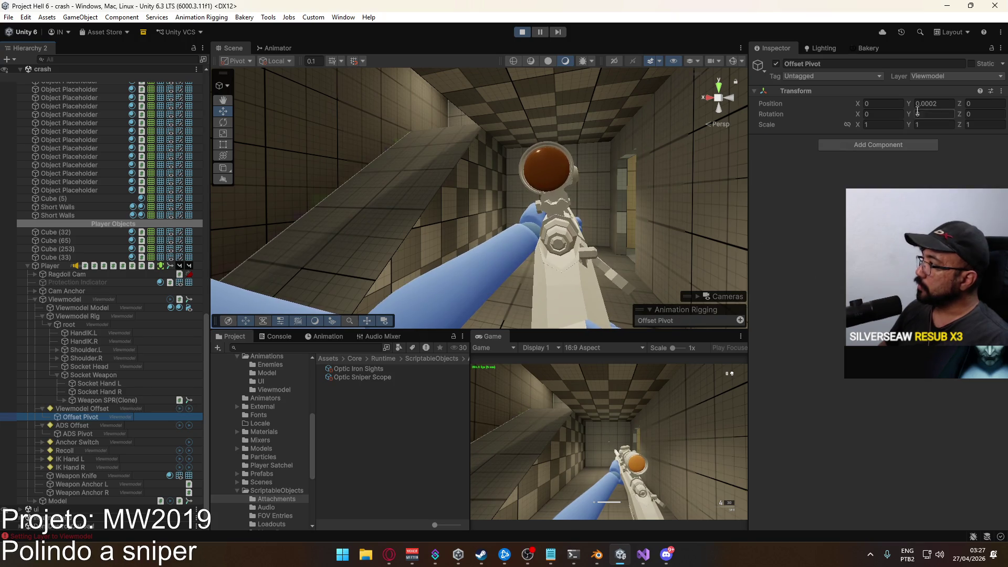
left_click(97, 434)
left_click(945, 104)
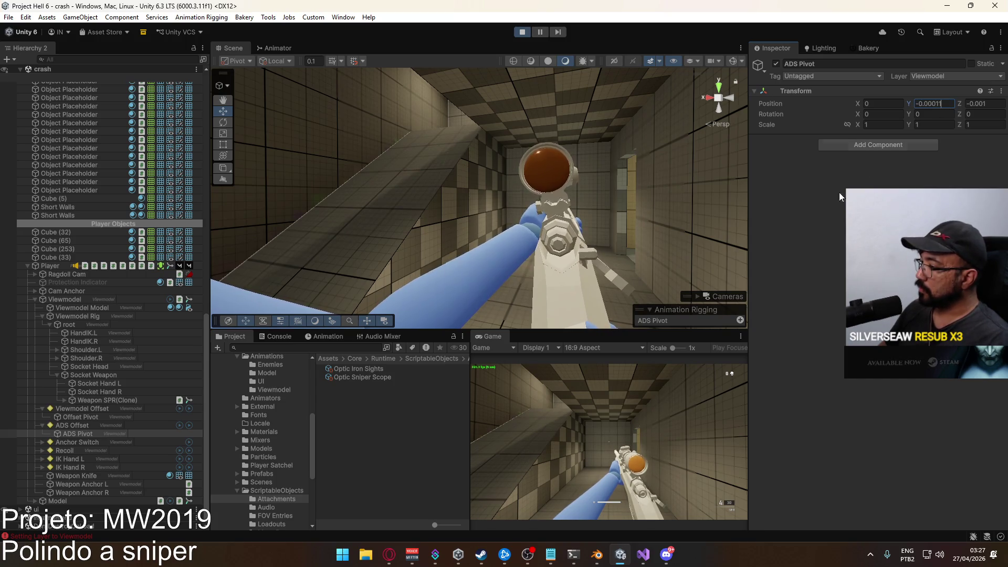
right_click(578, 455)
key("super")
left_click(946, 105)
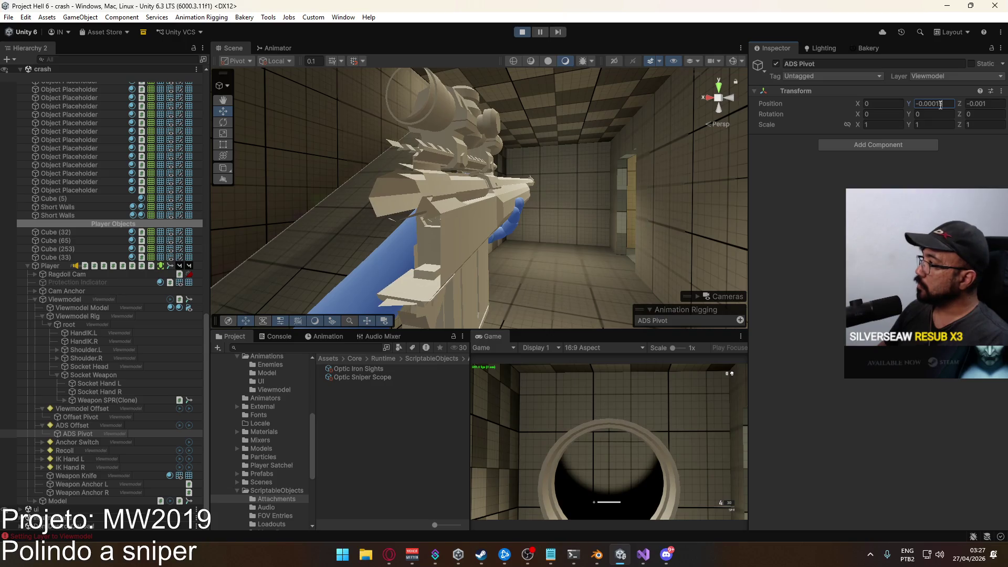
type("1")
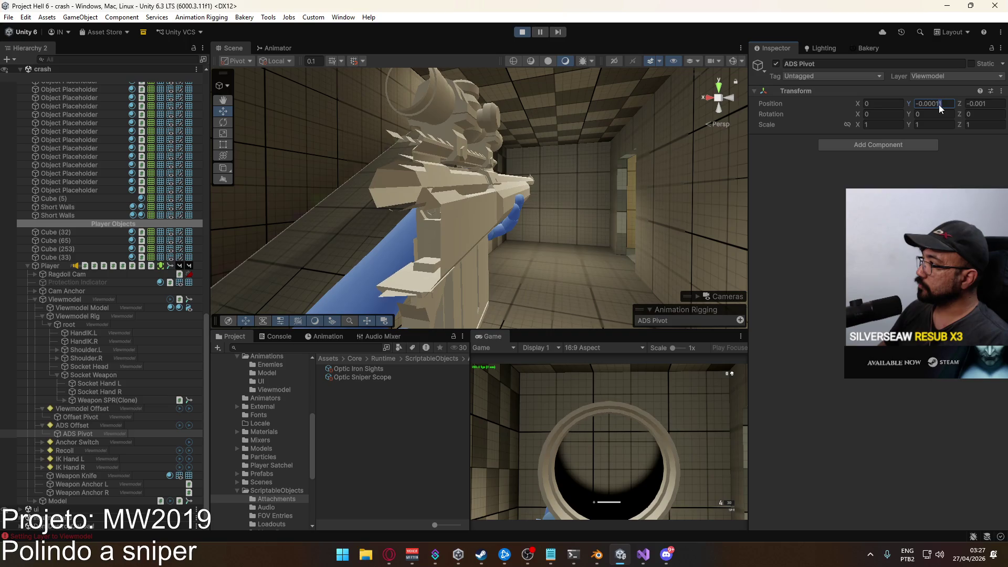
type("2")
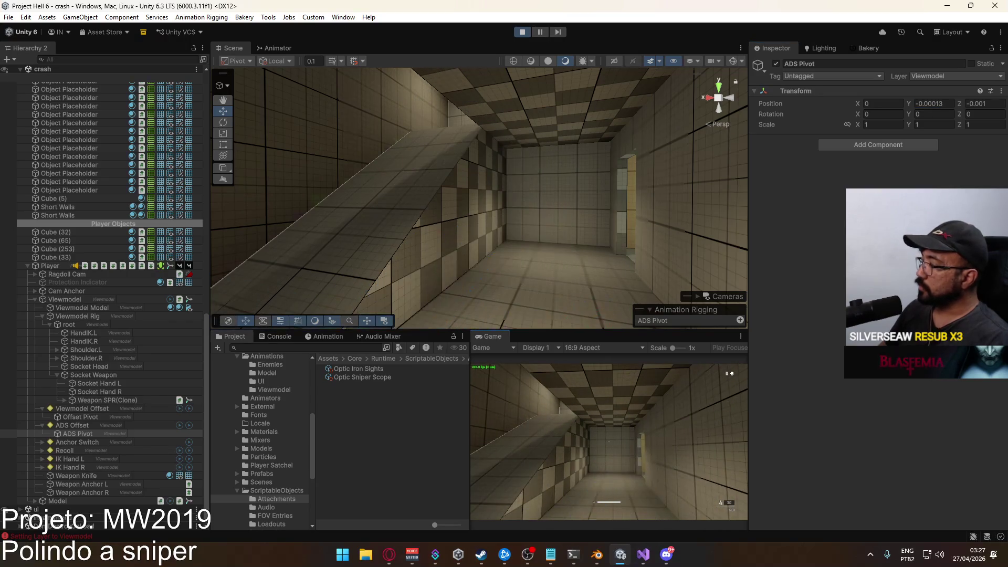
type("1")
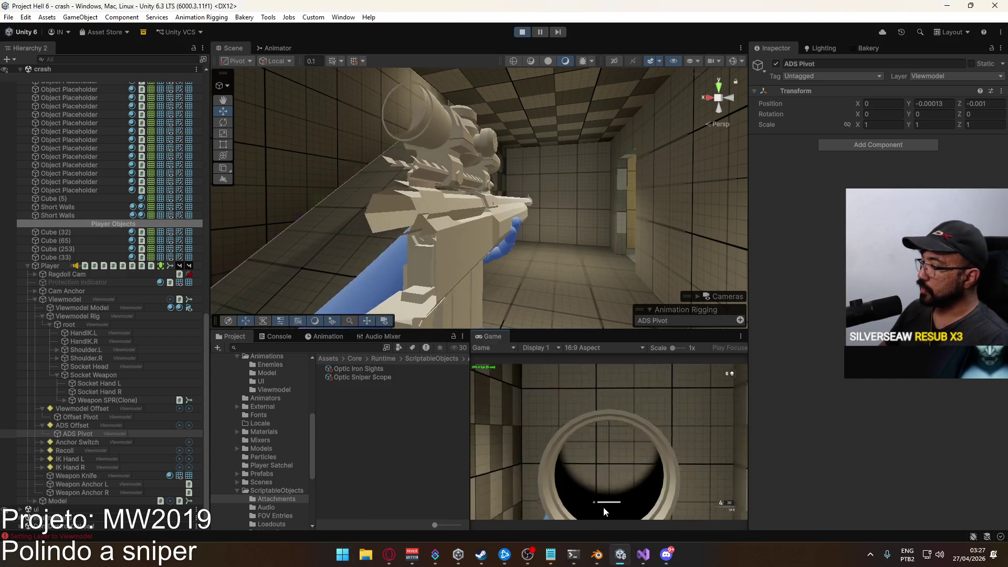
Check the code in Visual Studio, then reselect the Optic Sniper Scope attachment
left_click(636, 557)
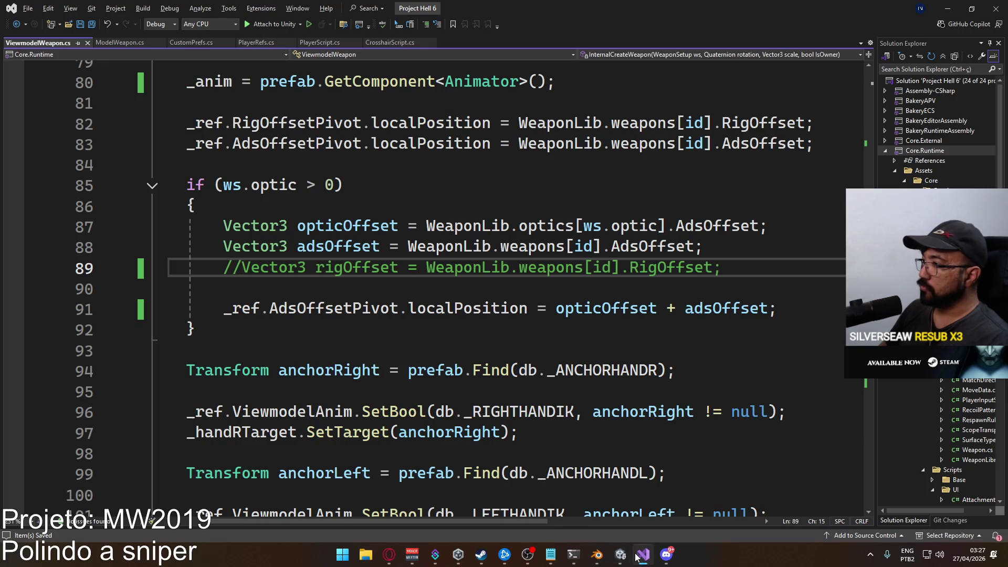
key("super")
key("super")
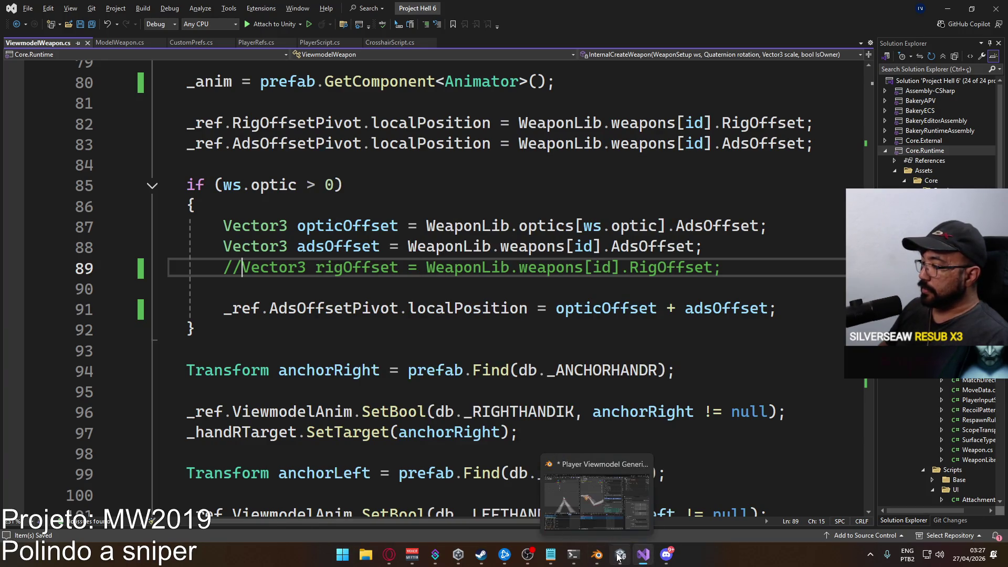
left_click(618, 557)
key("super")
key("super")
left_click(376, 377)
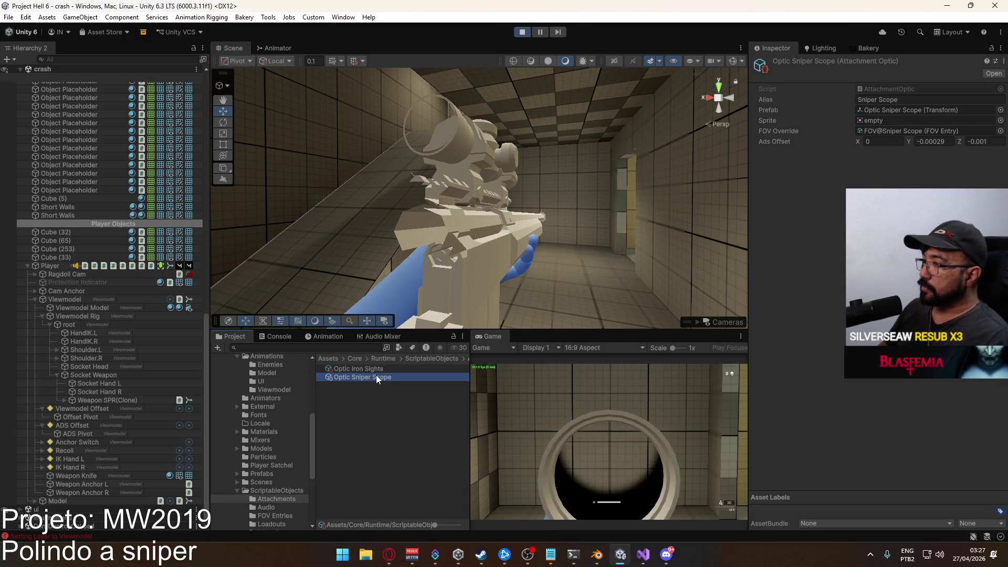
Correct the scope's Ads Offset Y to 0.029, then inspect Weapon SPR(Clone) and Socket Weapon
left_click(921, 142)
key("Delete")
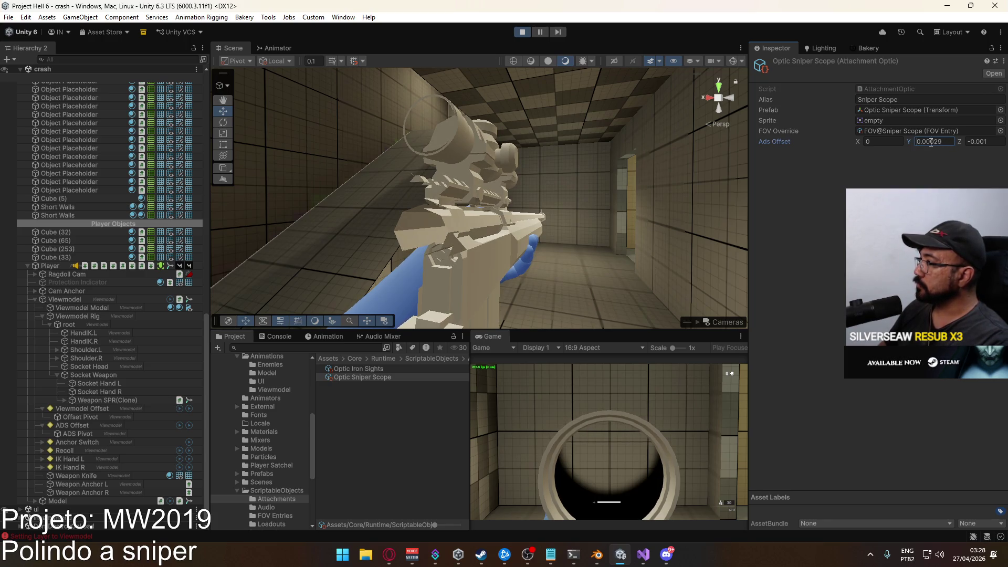
key("BackSpace")
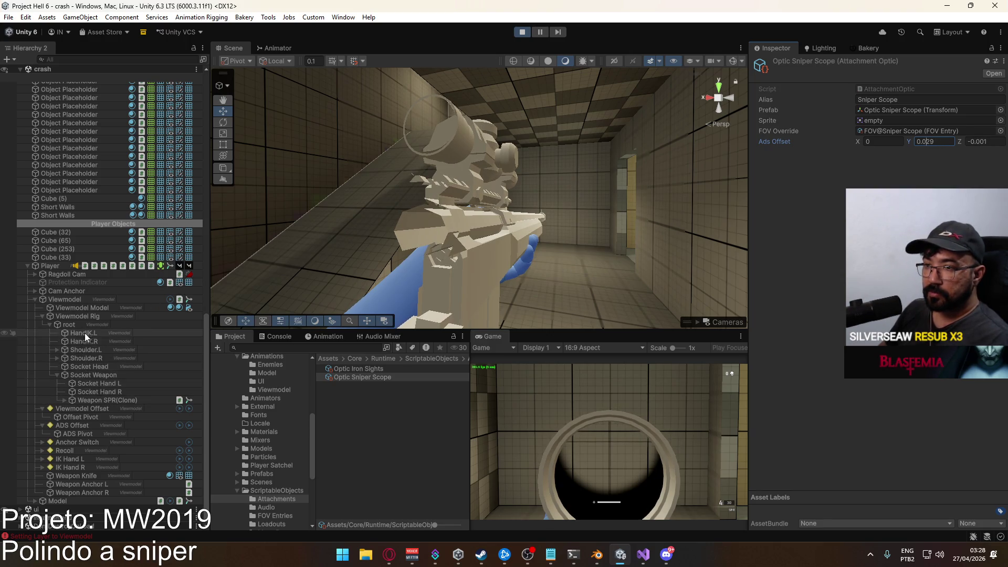
left_click(90, 400)
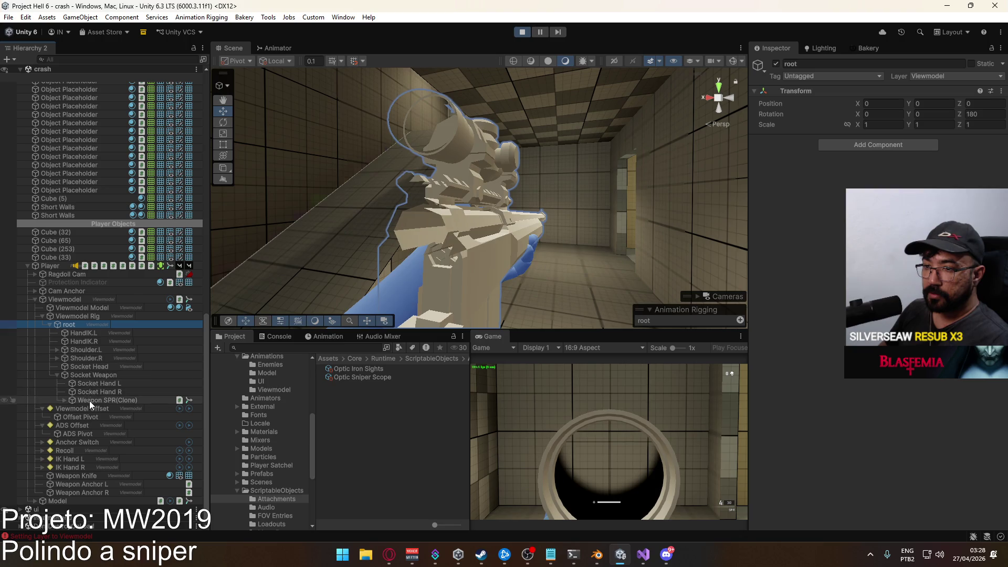
left_click(80, 376)
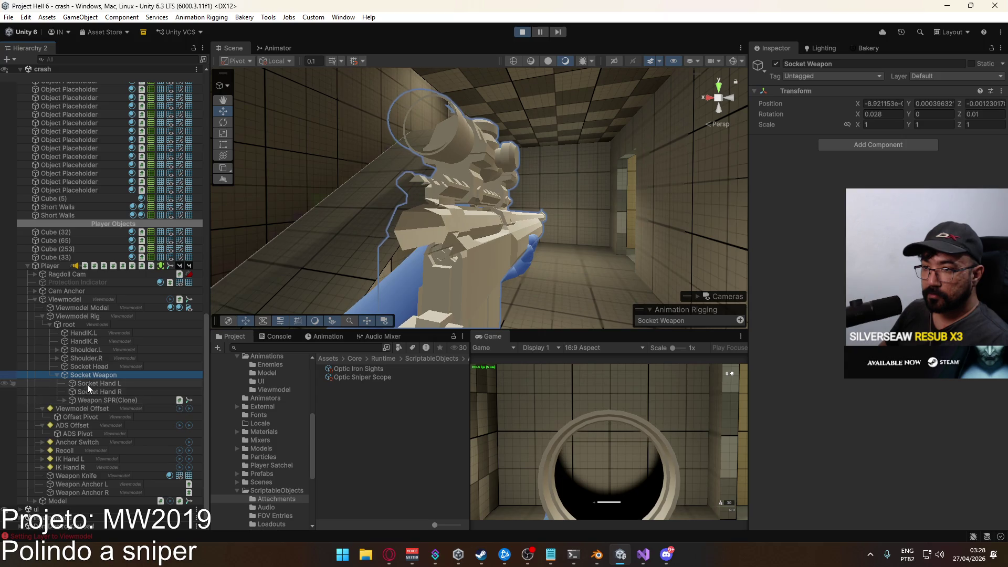
Expand Weapon SPR(Clone) down to Sniper Scope Lens and create an empty child under it
left_click(64, 401)
left_click(72, 434)
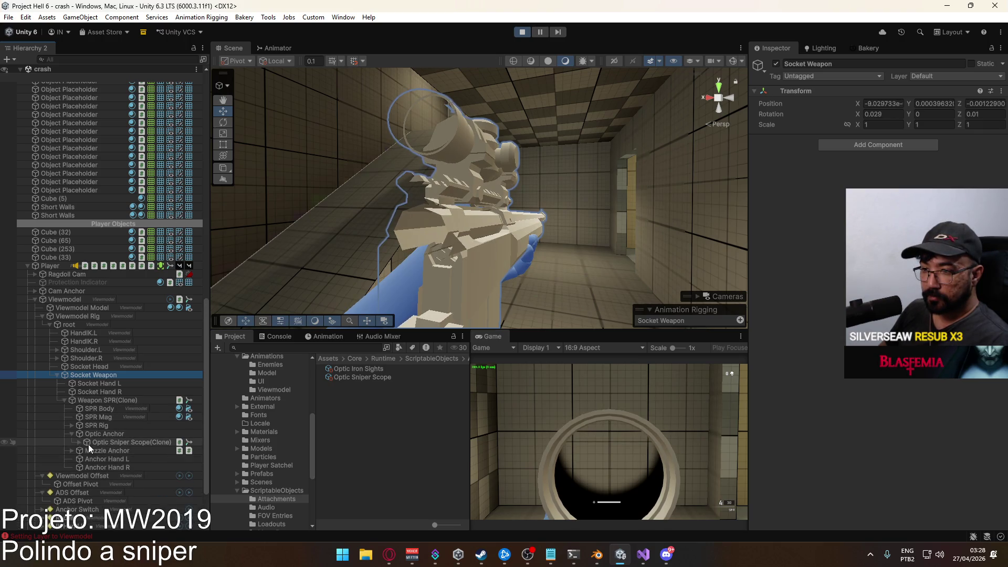
left_click(79, 442)
left_click(109, 467)
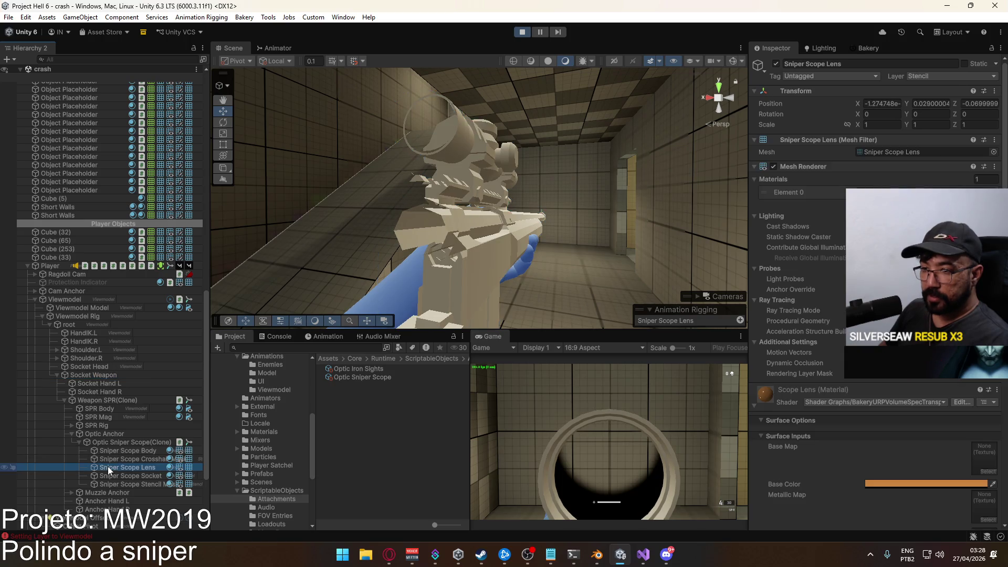
right_click(108, 466)
left_click(196, 245)
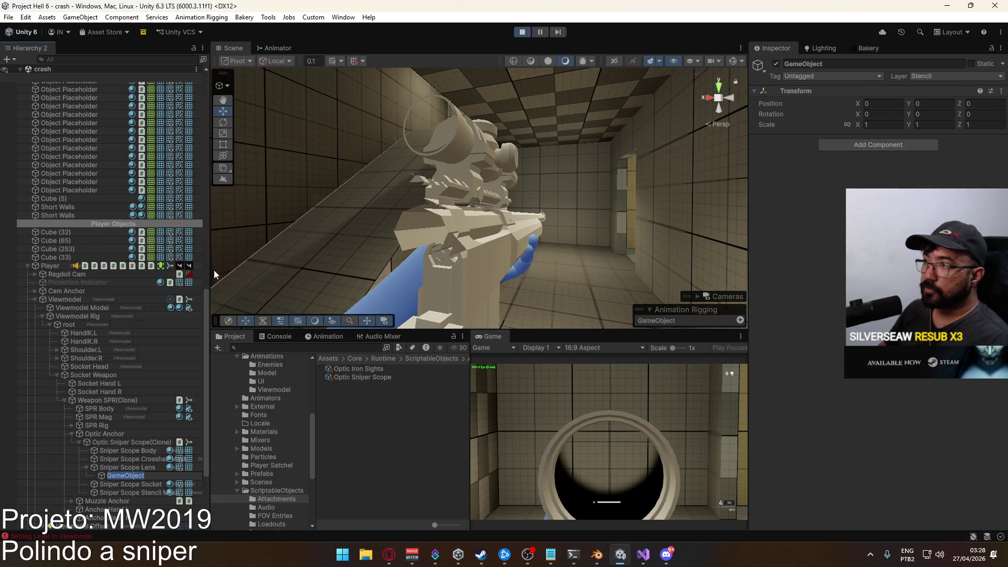
Frame the new GameObject and reparent it directly under Optic Anchor at Y 0.029, Z -0.07
key("f")
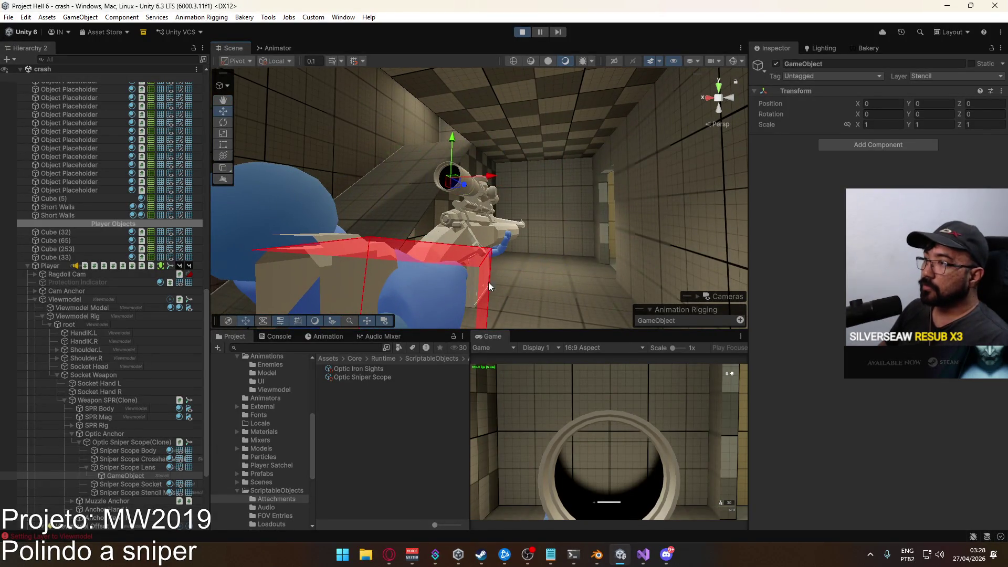
key("grave")
key("Escape")
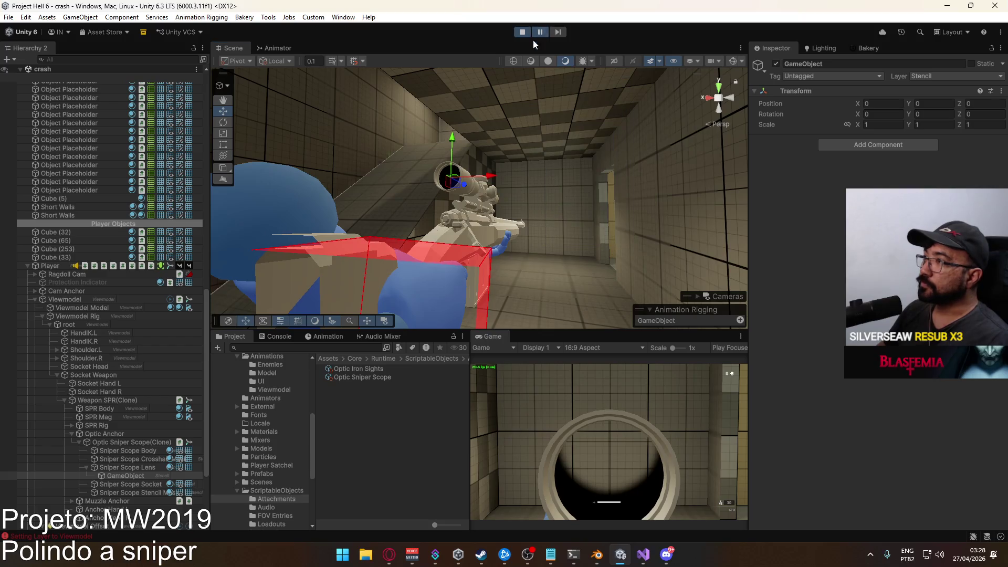
left_click_drag(114, 478, 109, 435)
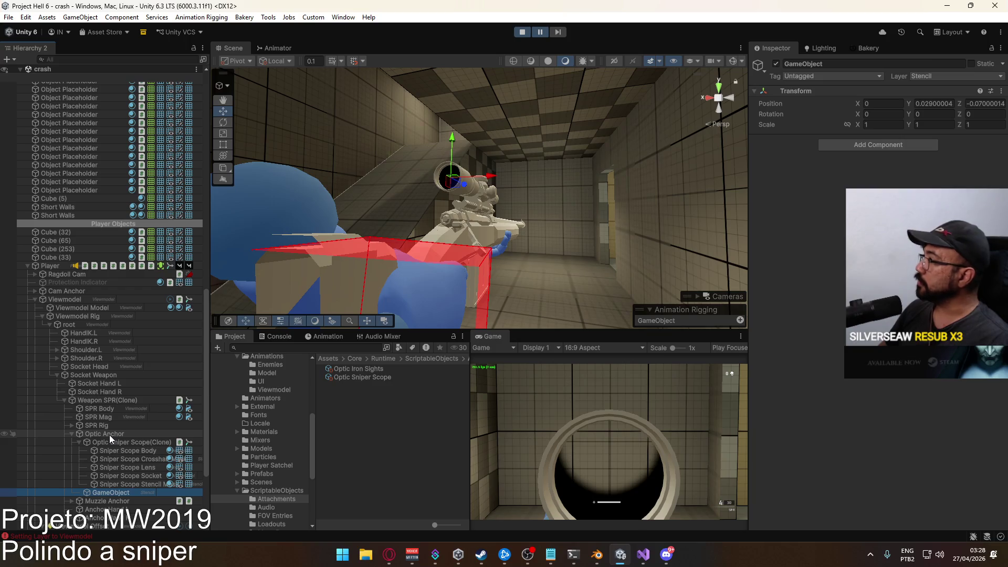
key("super")
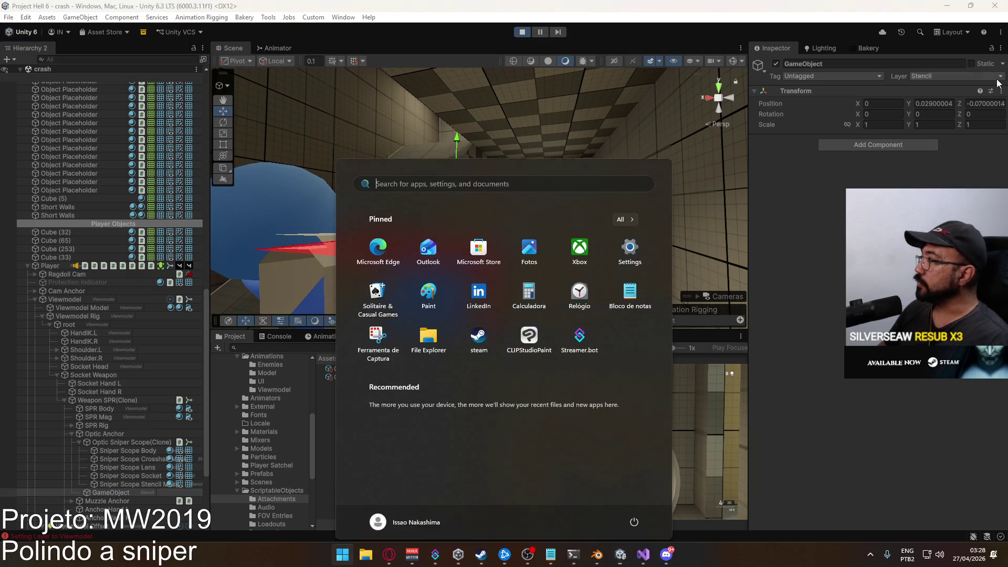
left_click(935, 103)
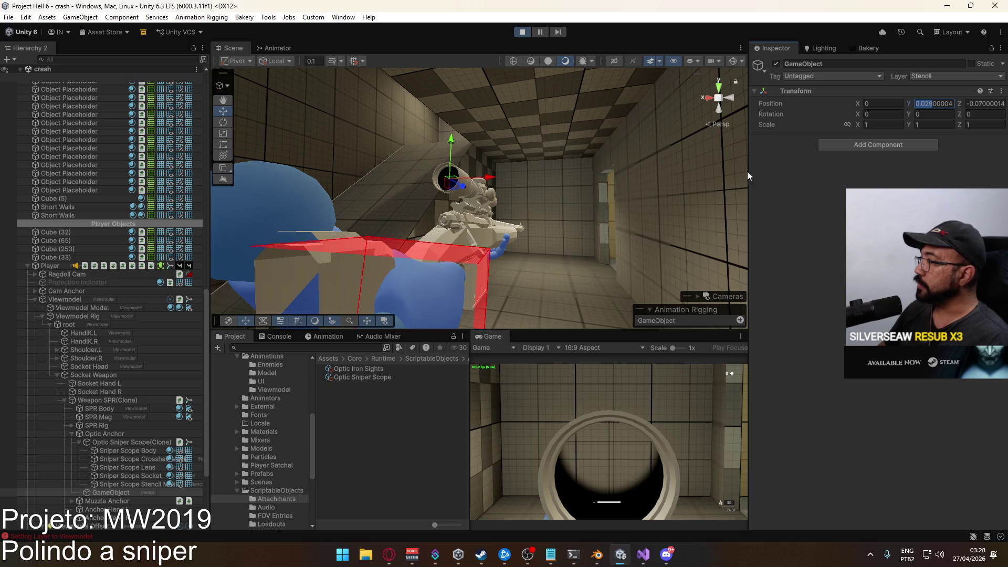
Select the Optic Sniper Scope asset and test aiming after swapping to the X17 and back
left_click(370, 375)
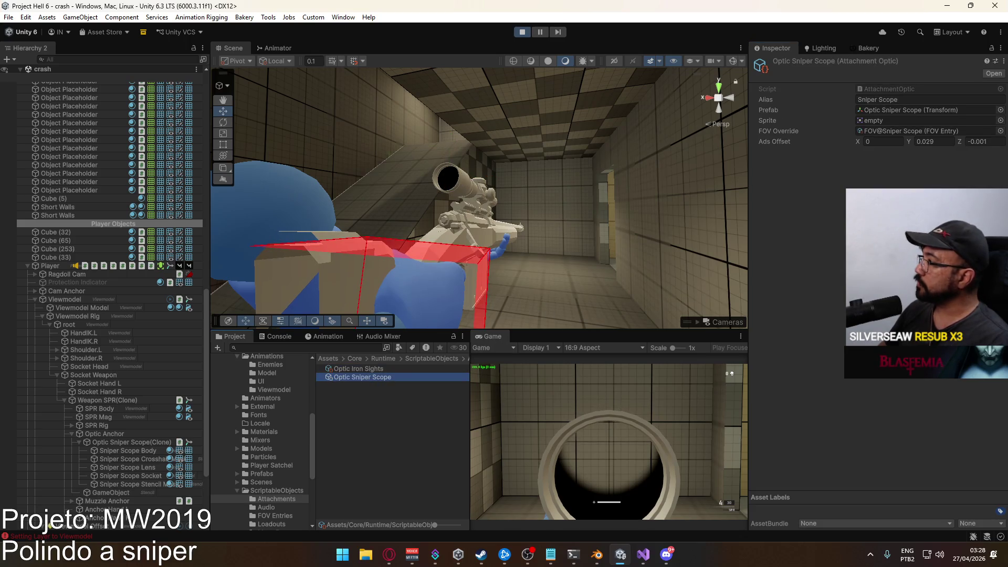
left_click(934, 142)
left_click(615, 441)
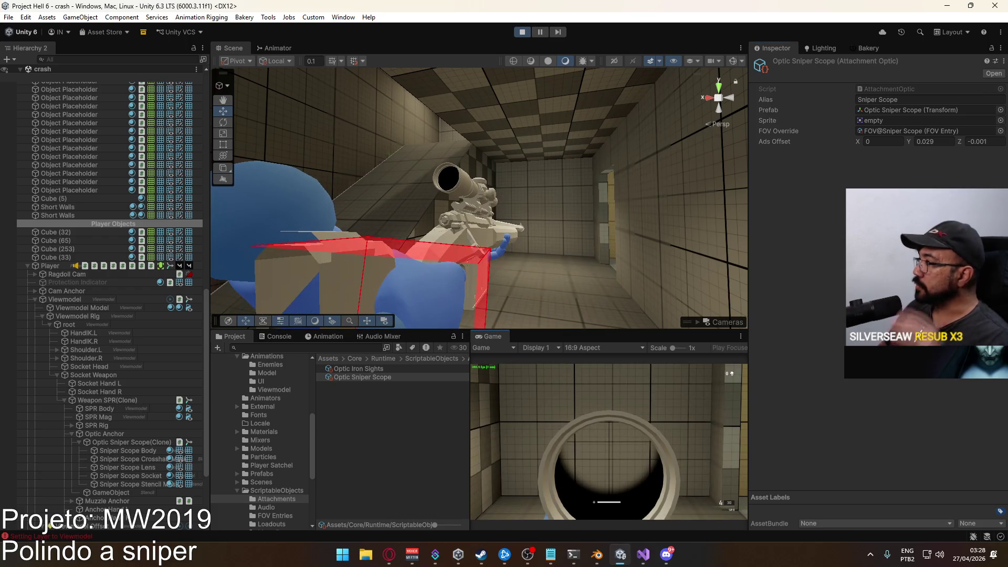
key("2")
key("1")
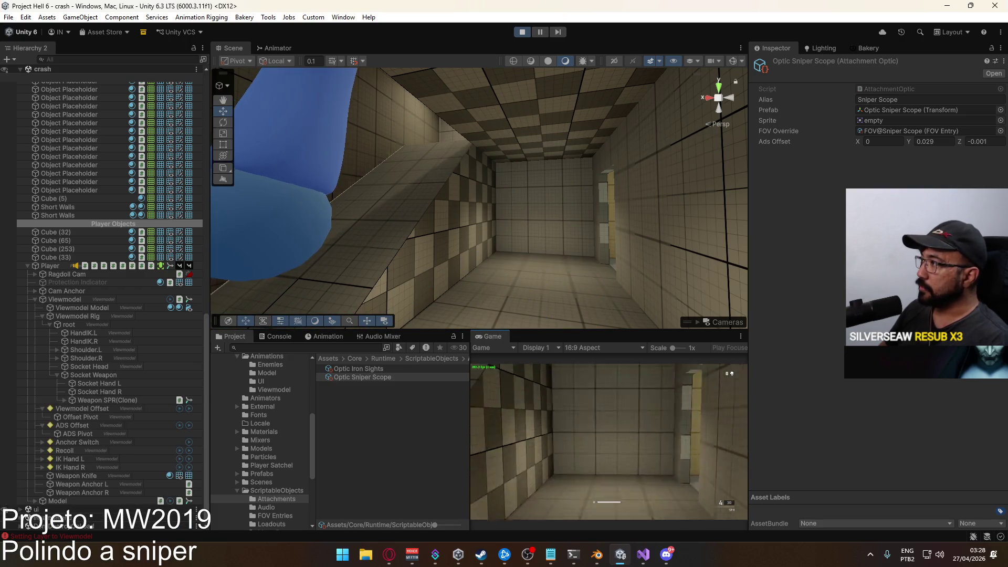
key("super")
left_click(783, 209)
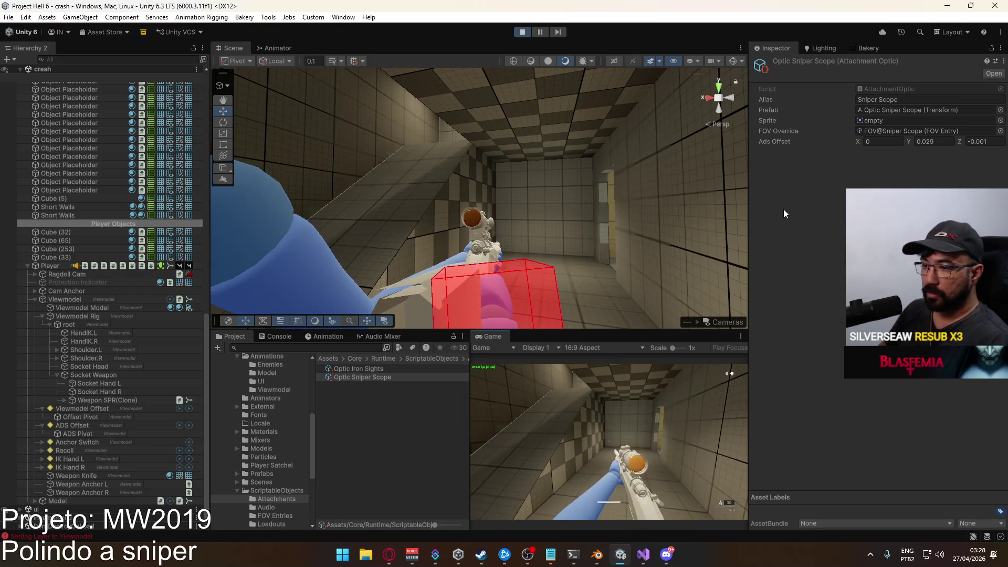
key("super")
key("super")
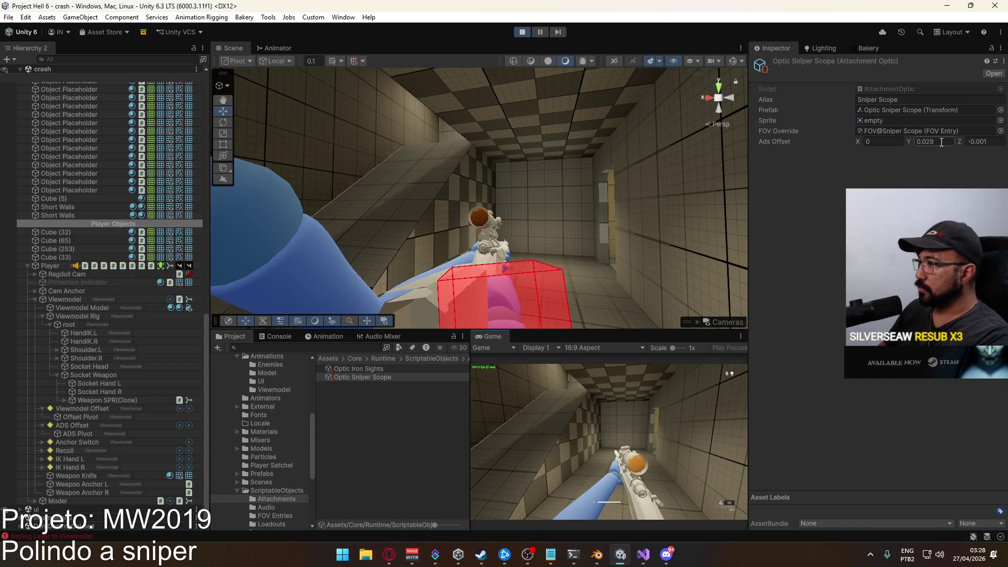
Set the scope's Ads Offset Y to 0 and move to Offset Pivot in the Hierarchy
left_click(942, 143)
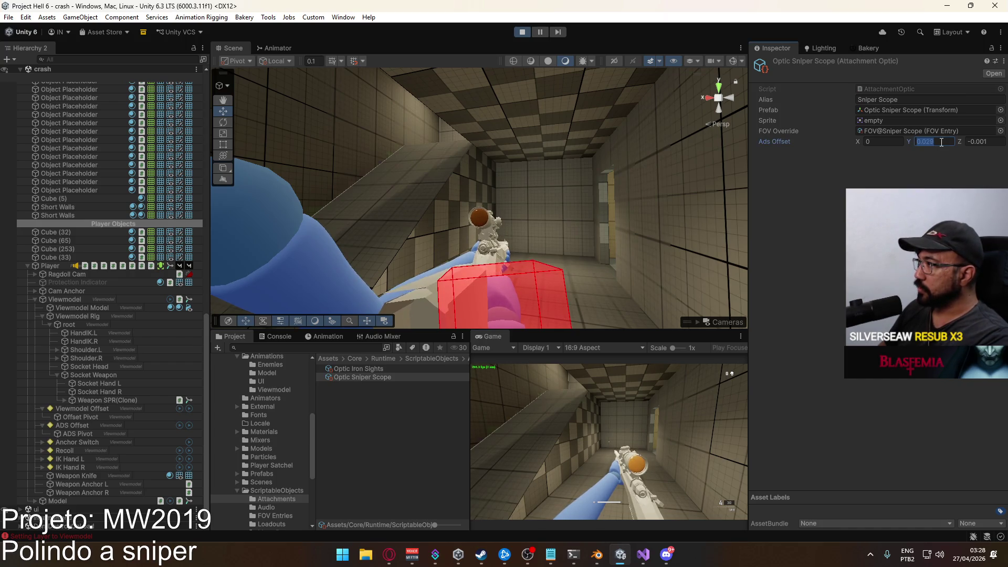
type("0")
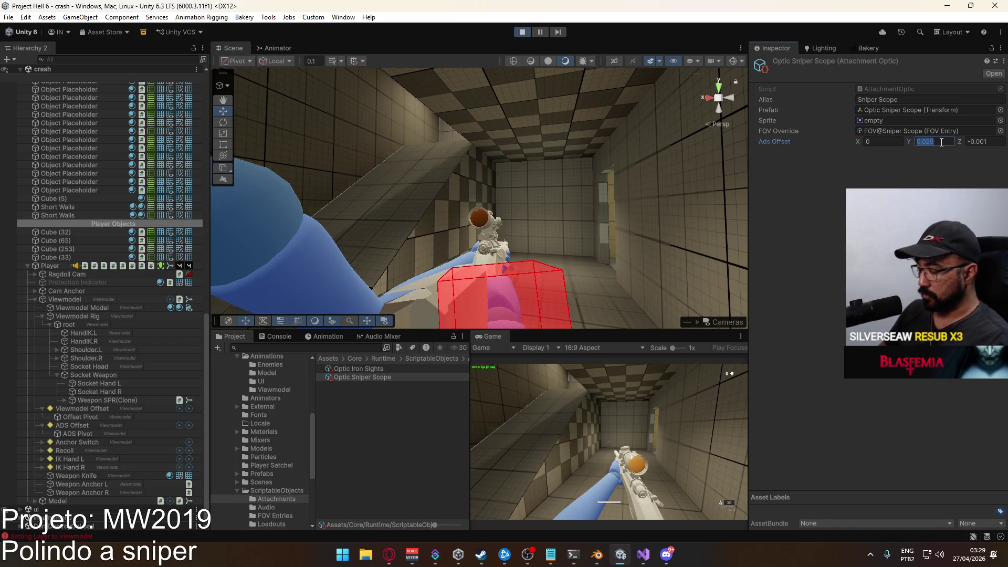
key("Return")
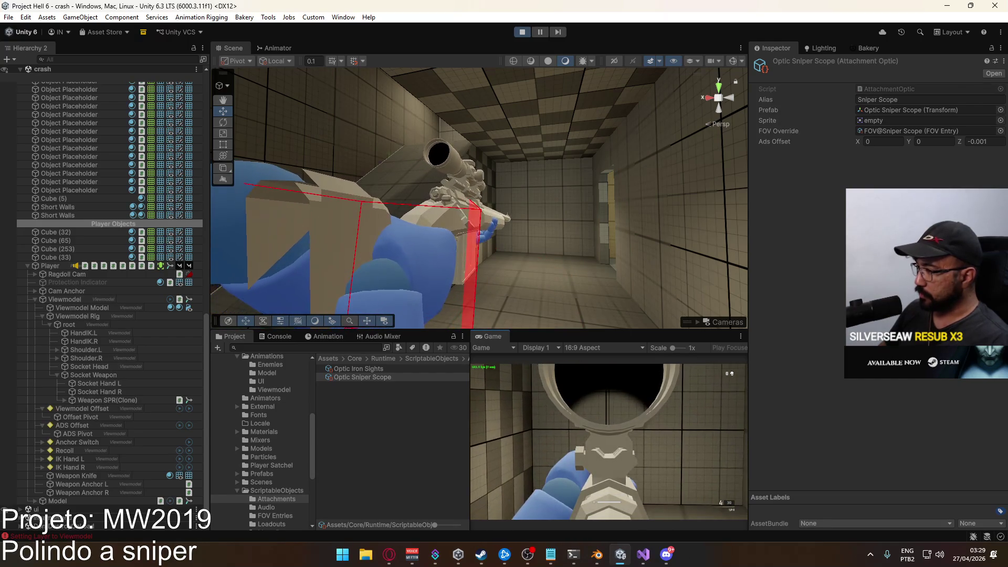
key("super")
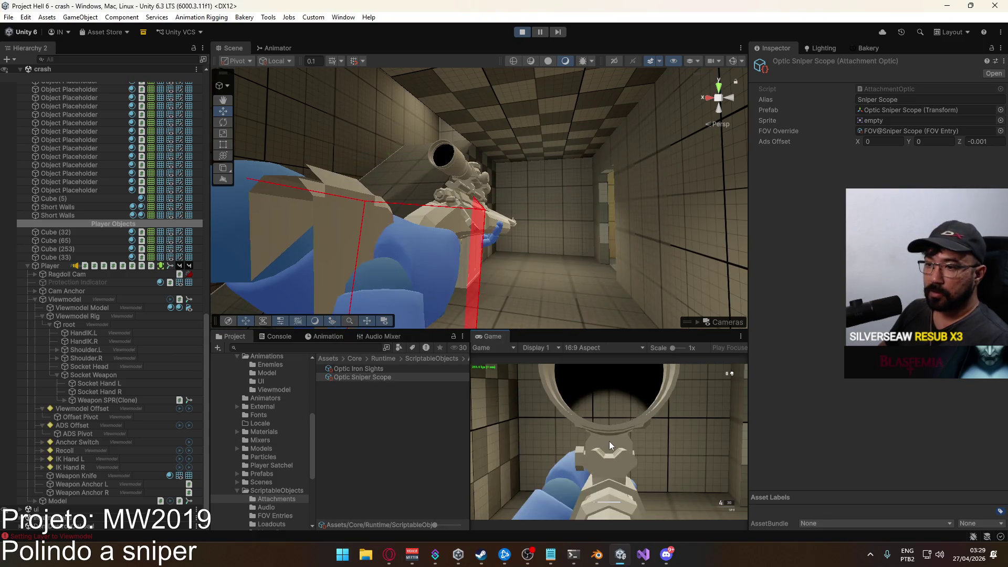
left_click(88, 417)
left_click(87, 409)
key("Down")
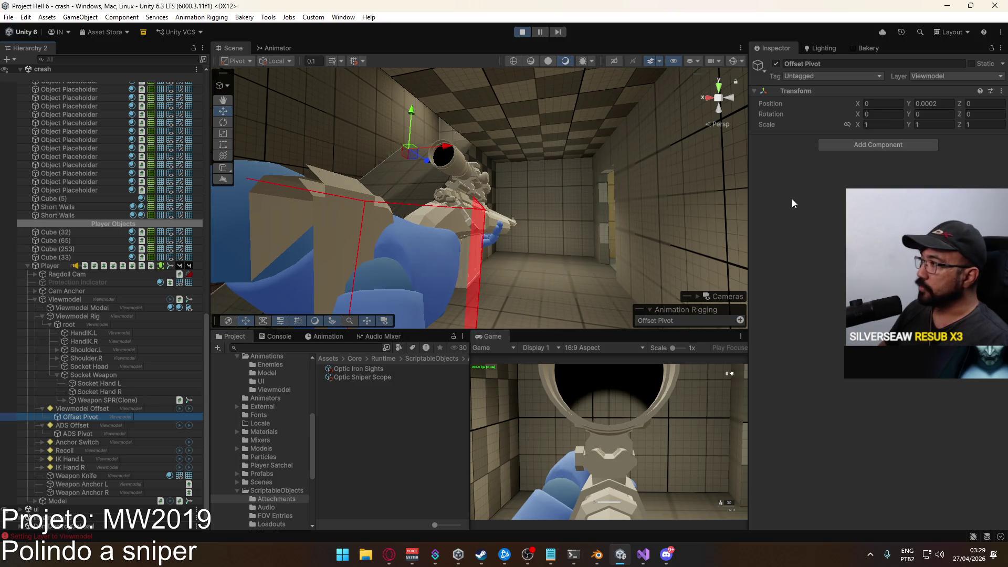
Select ADS Pivot and try a new Y value, cancelling back to 0.00016
left_click(105, 433)
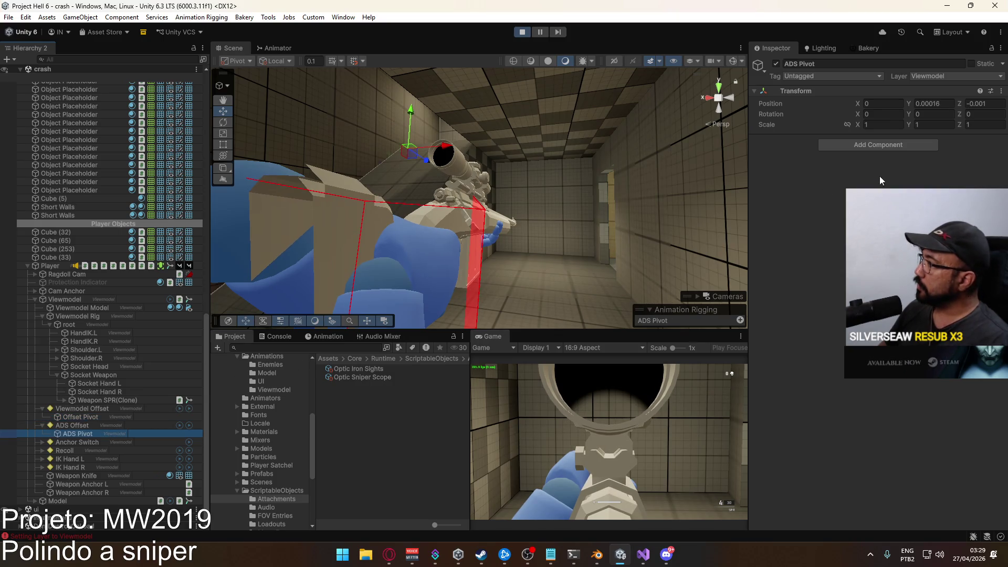
left_click(935, 103)
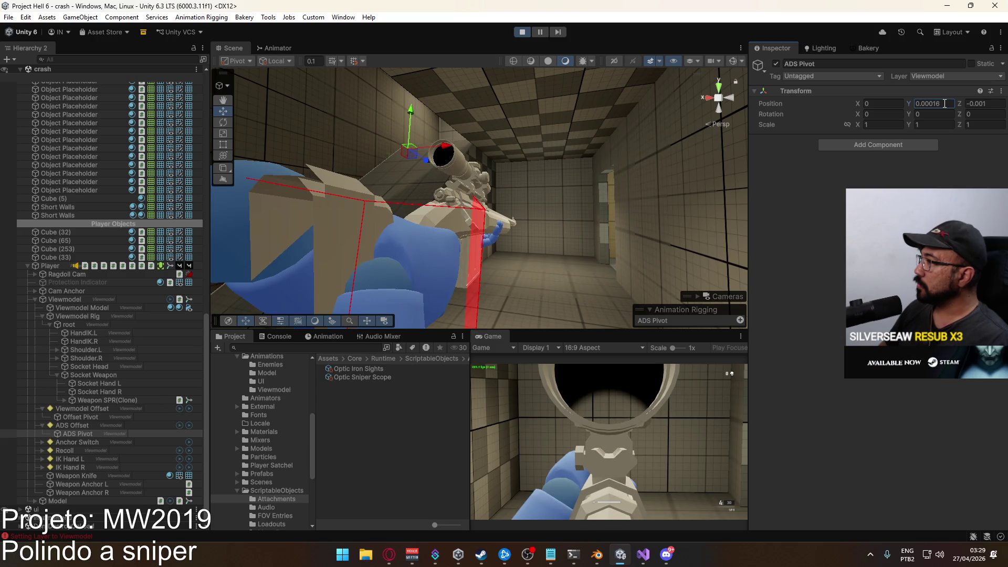
left_click_drag(934, 103, 955, 95)
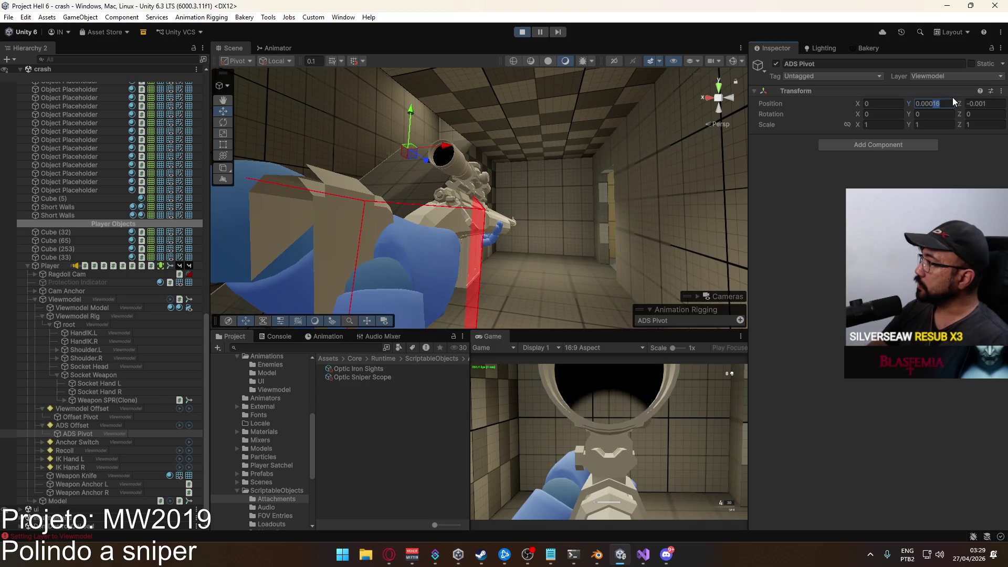
type("25")
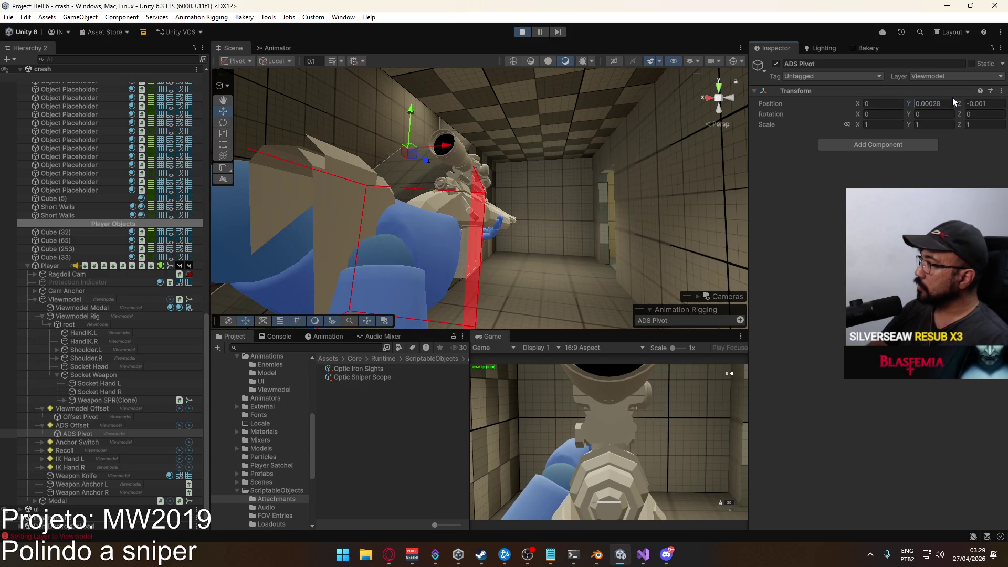
key("Escape")
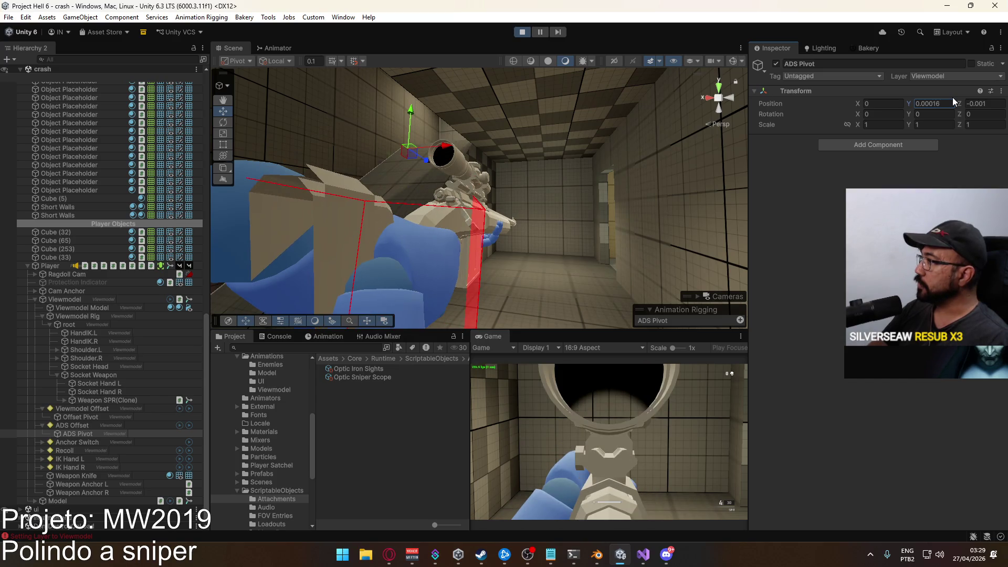
Re-edit the ADS Pivot Position Y field until it reads 0.00013
left_click(934, 104)
type("-0.0")
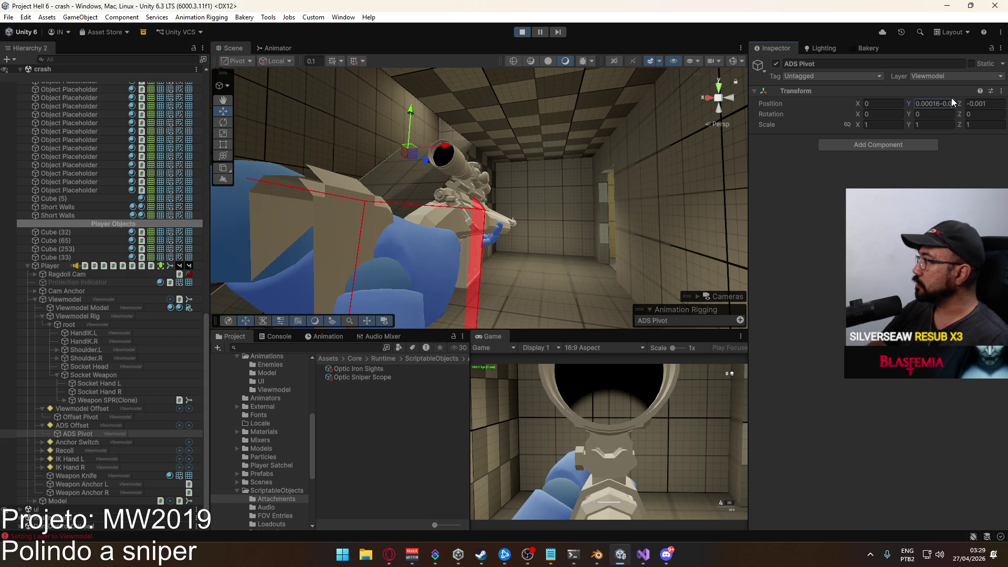
type("029")
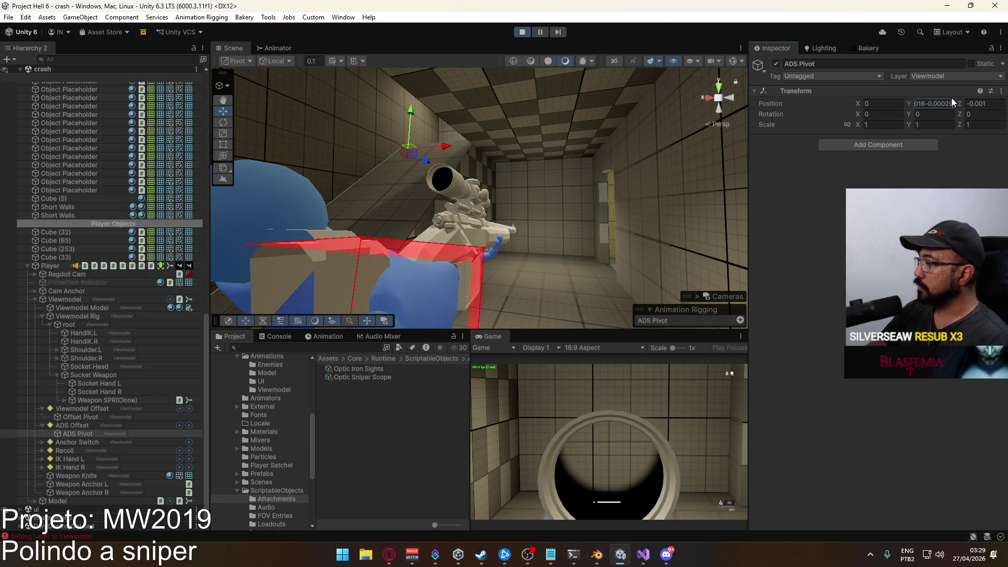
key("BackSpace")
key("BackSpace")
key("BackSpace")
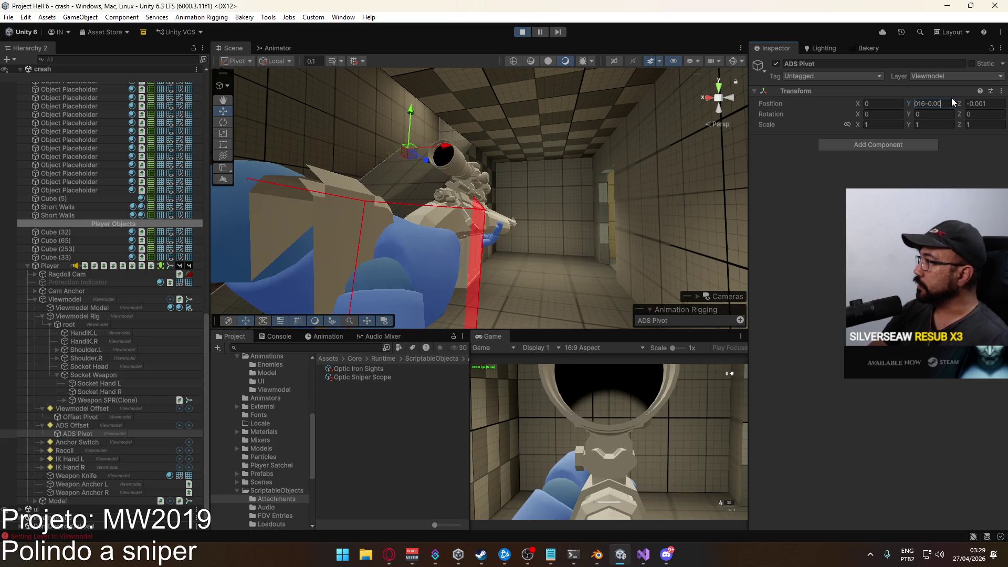
key("BackSpace")
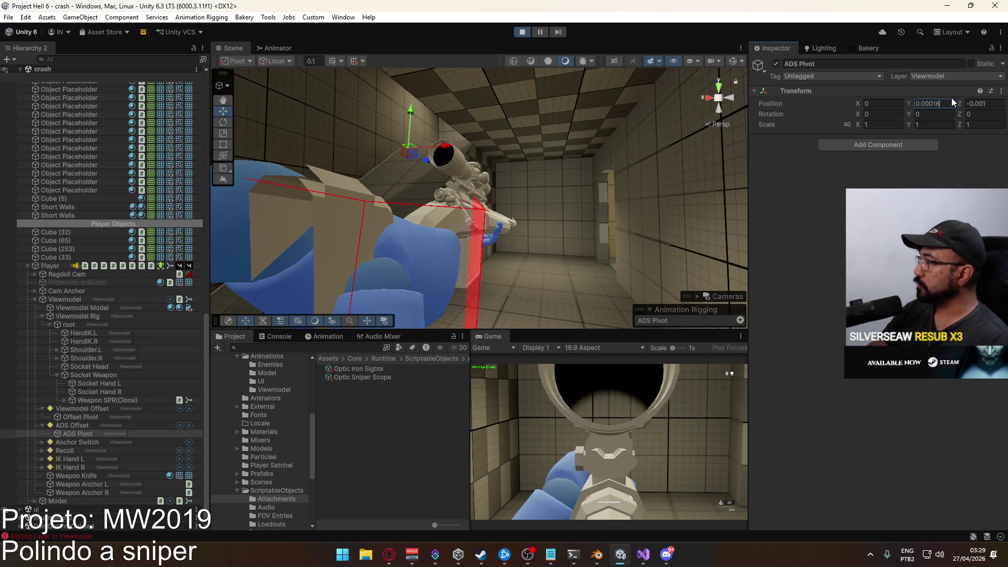
key("Home")
type("0.028")
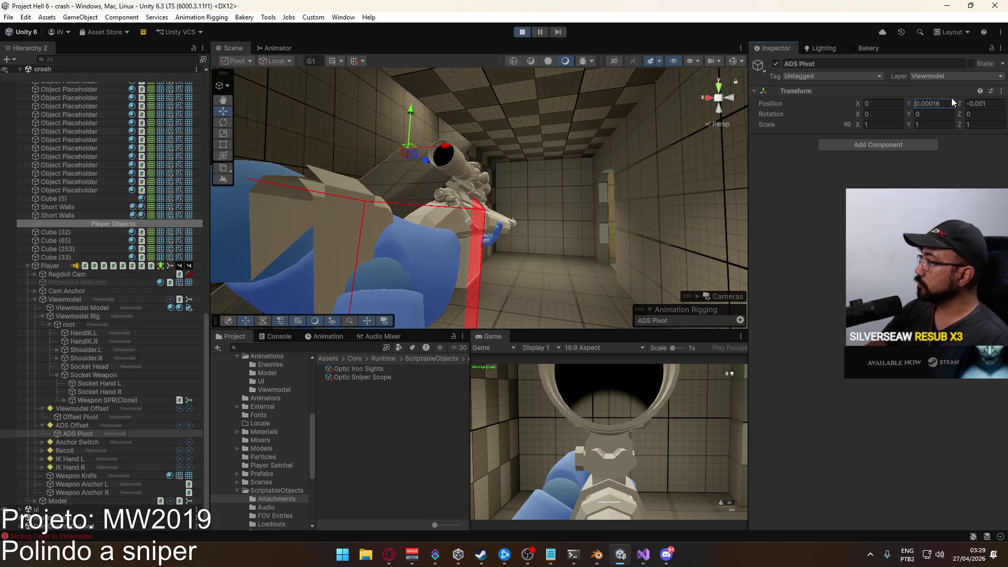
key("Left")
key("Left")
type("00")
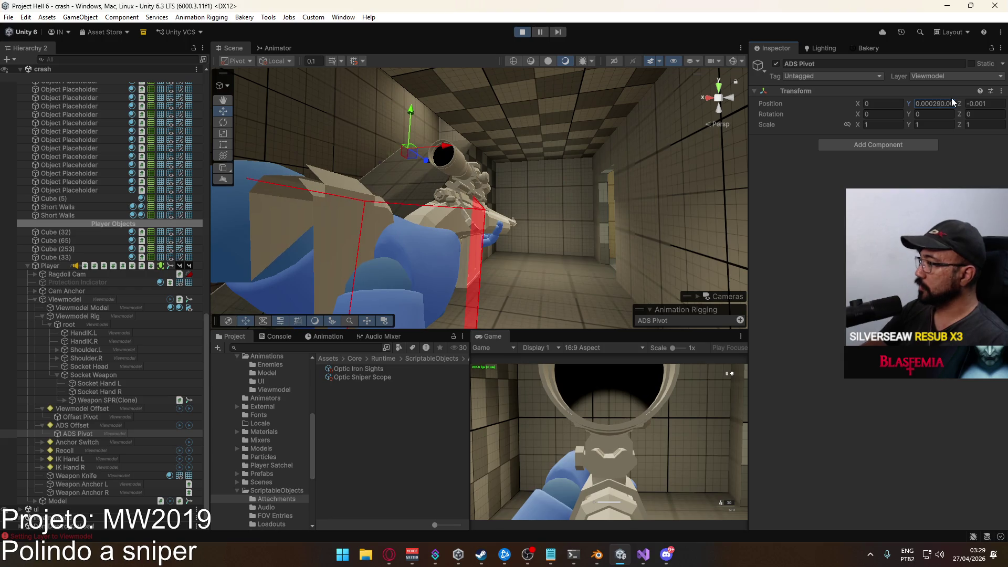
key("Right")
key("Right")
type("-")
key("Left")
key("Left")
key("Left")
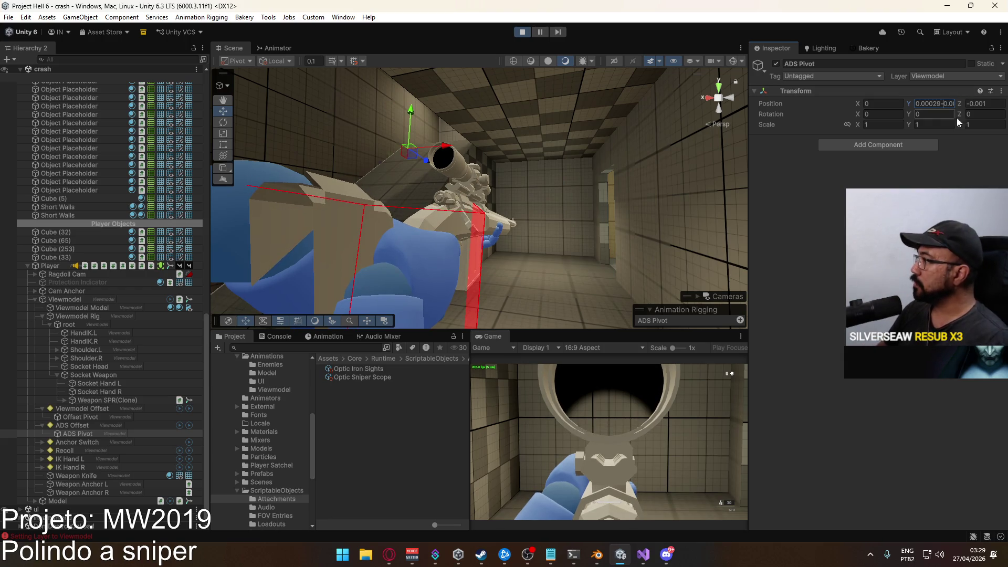
key("BackSpace")
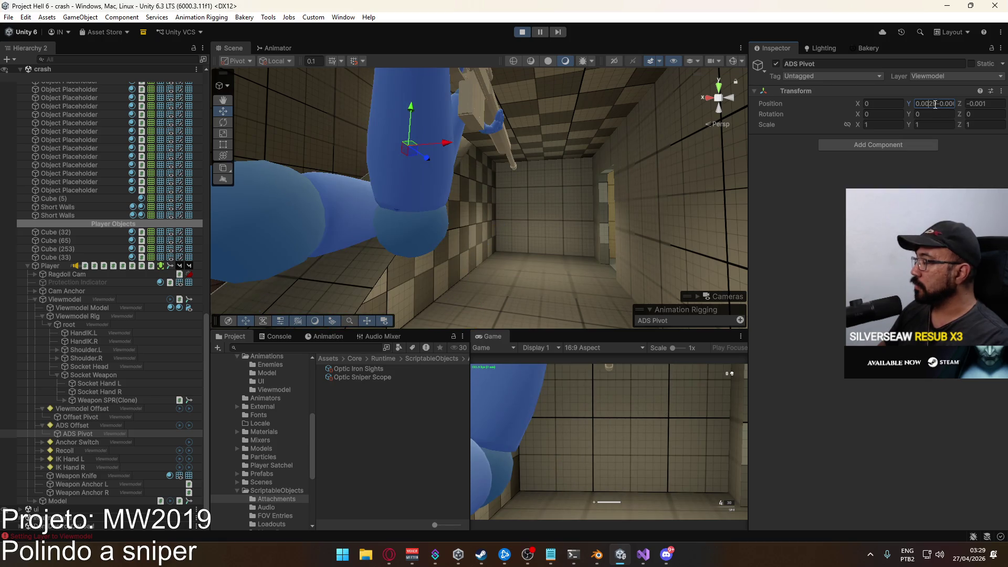
mouse_move(939, 106)
left_mouse_down()
mouse_move(962, 103)
mouse_move(899, 104)
left_mouse_up()
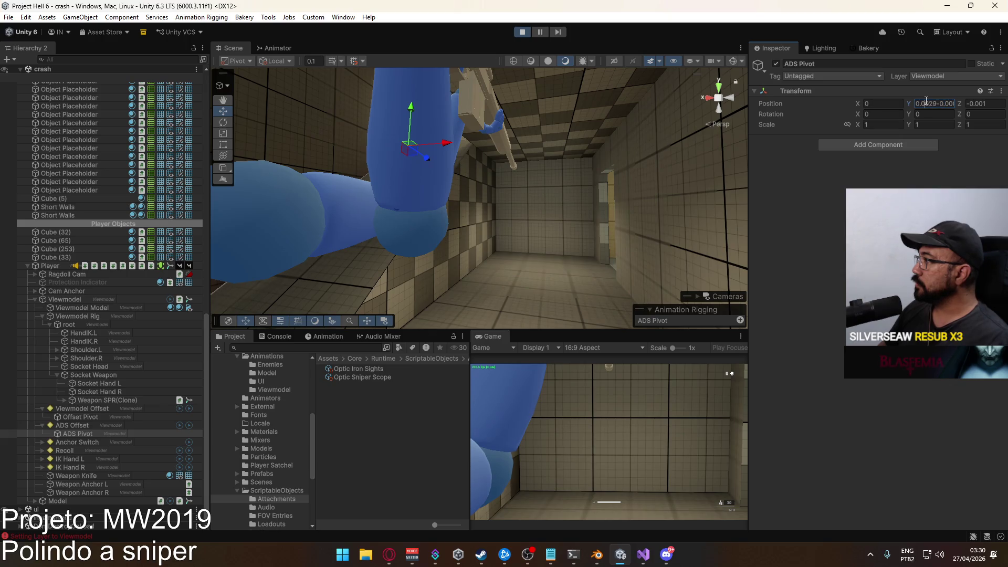
type("0")
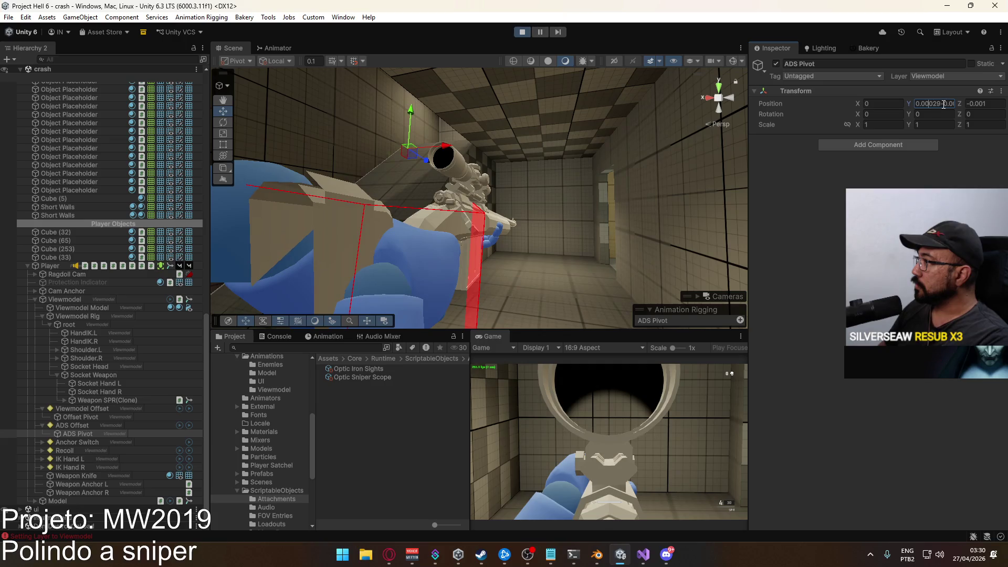
left_click(938, 105)
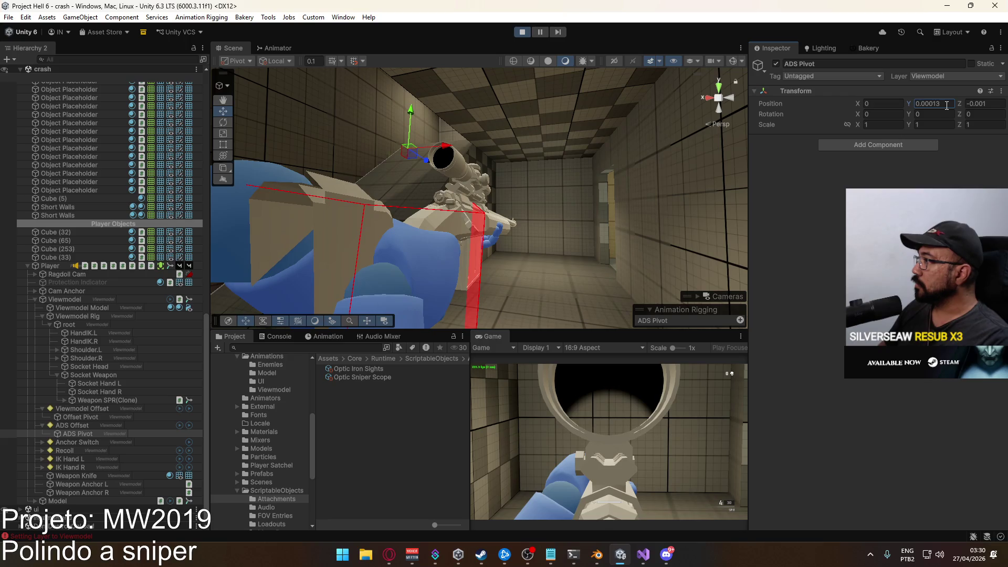
Check Offset Pivot's Y of 0.0002, then set ADS Pivot Position Y, settling at 0.00016
left_click(85, 417)
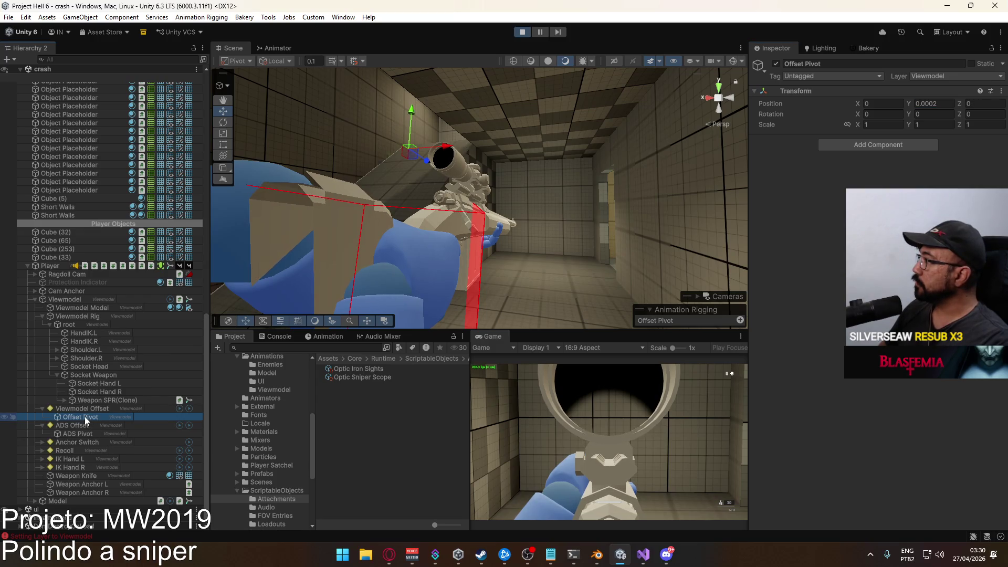
left_click(939, 103)
double_click(939, 103)
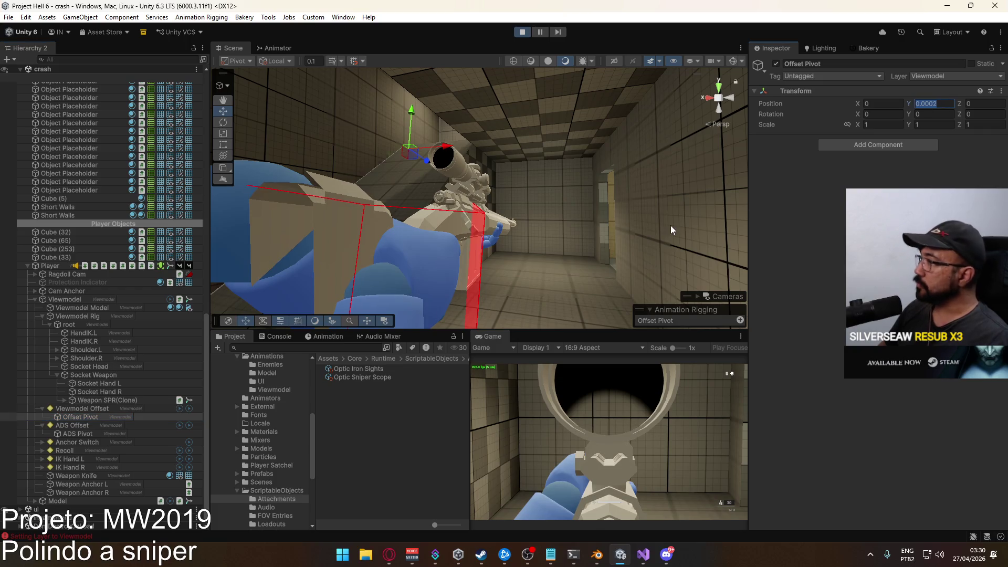
left_click(82, 433)
left_click(945, 103)
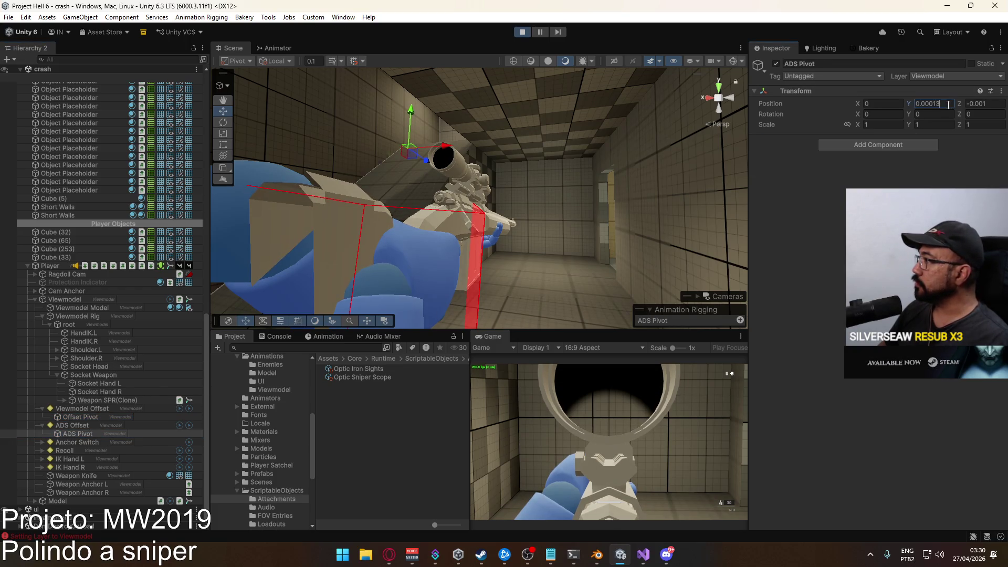
type("-0.0002")
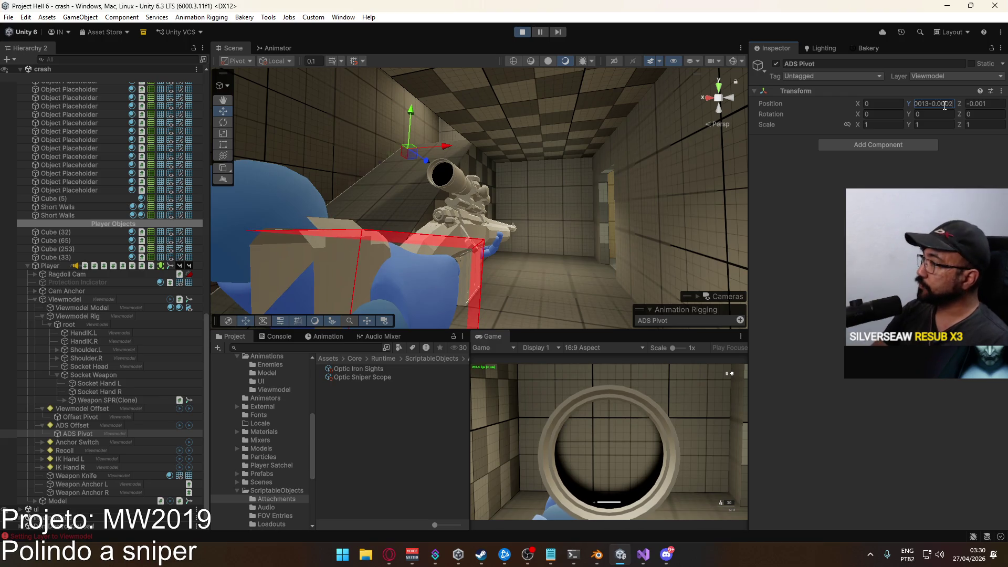
key("ctrl+a")
type("0")
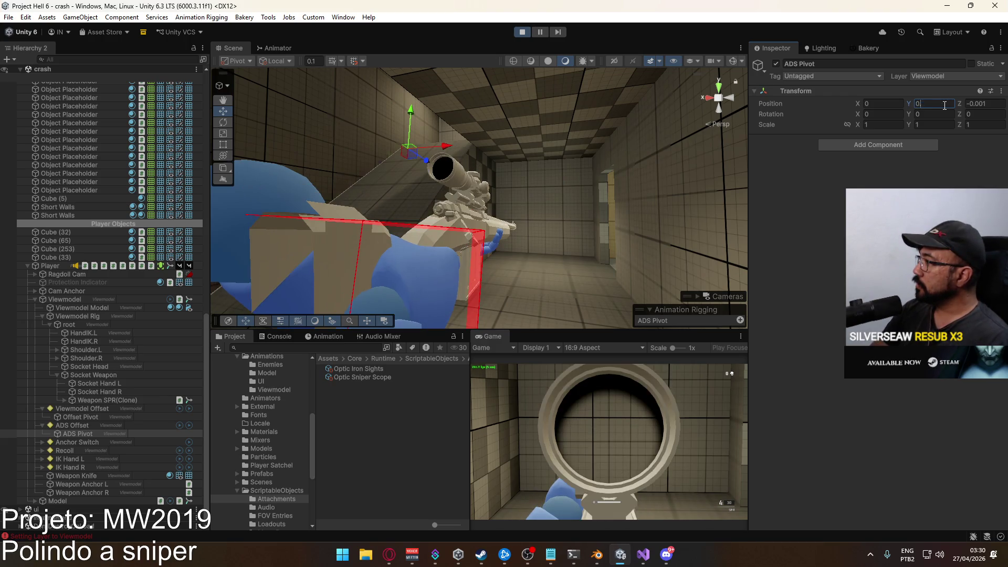
type(".0002")
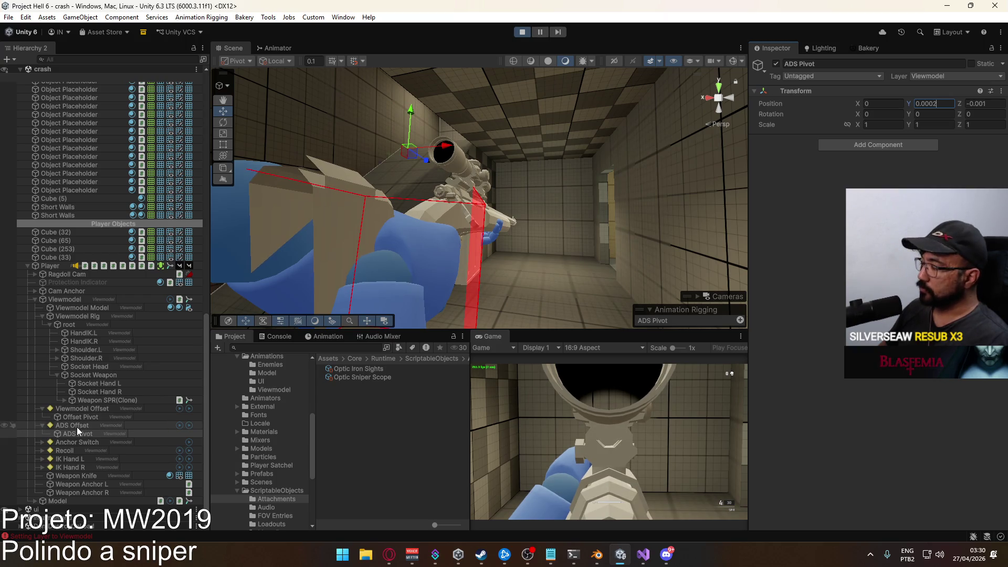
Swap to the X17 pistol and back to the sniper to test the scope
key("2")
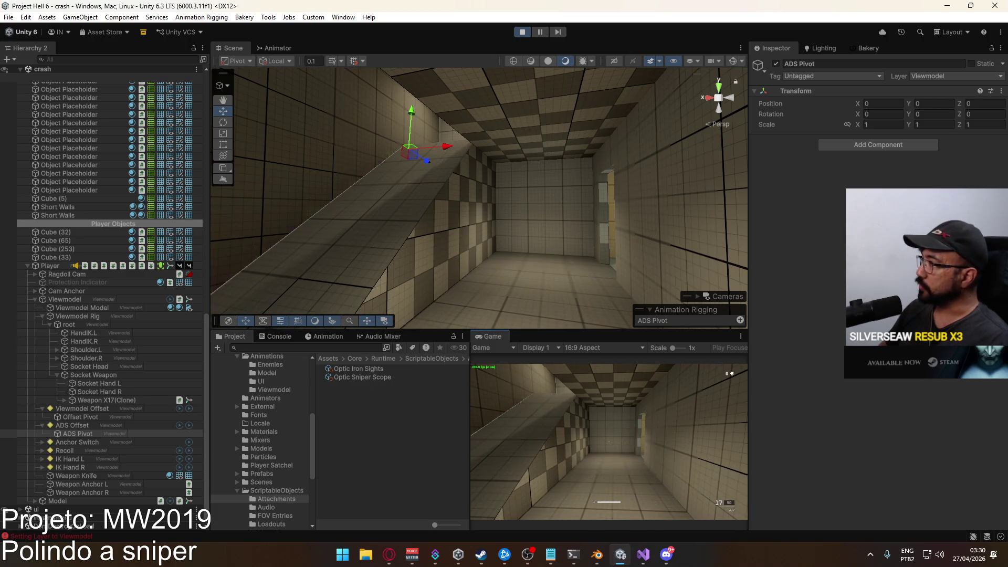
key("1")
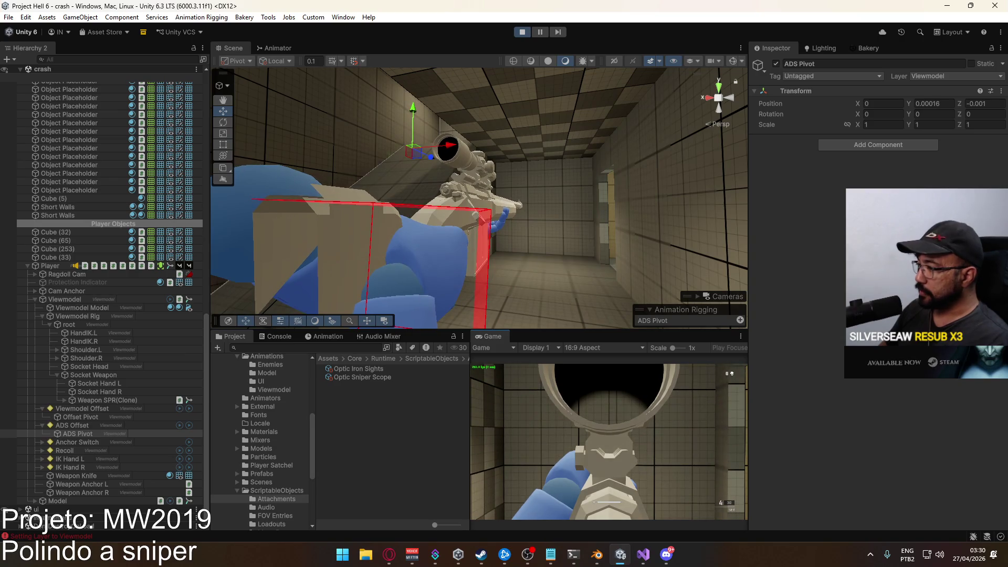
key("super")
key("super")
key("super")
key("super")
key("super")
key("super")
Expand Weapon SPR(Clone) to Optic Anchor and deactivate the Optic Sniper Scope(Clone)
left_click(118, 393)
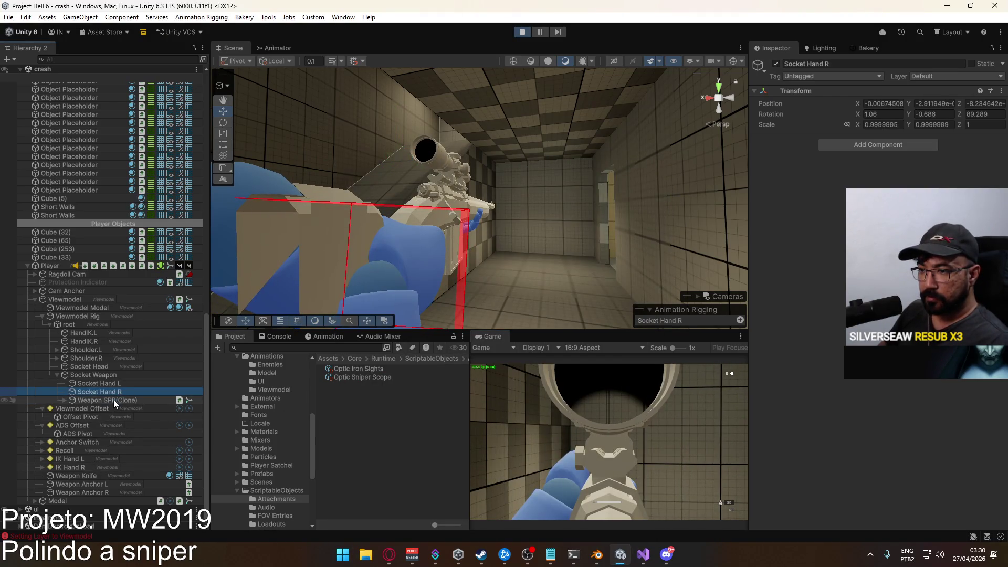
left_click(114, 400)
left_click(64, 400)
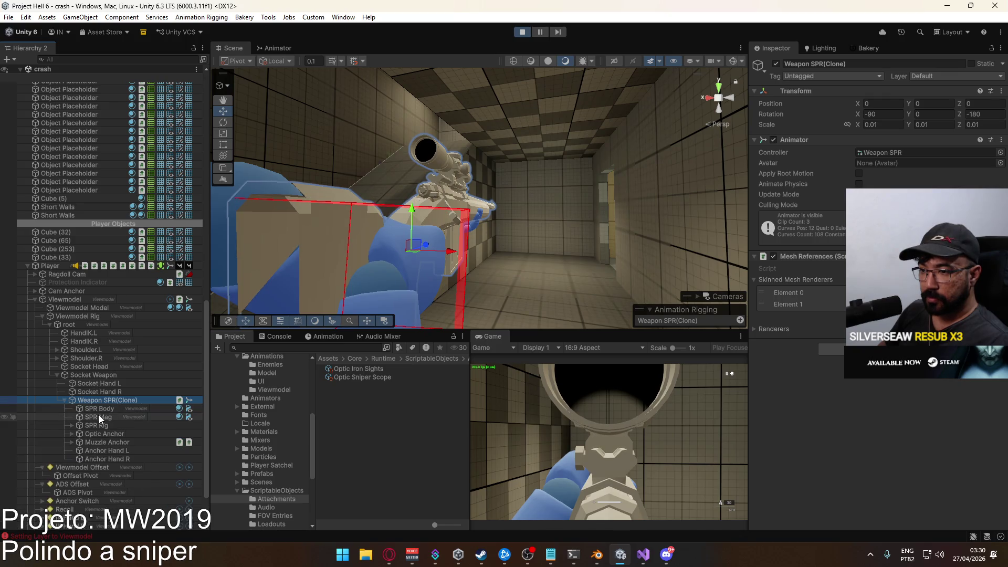
left_click(101, 434)
left_click(71, 434)
left_click(97, 441)
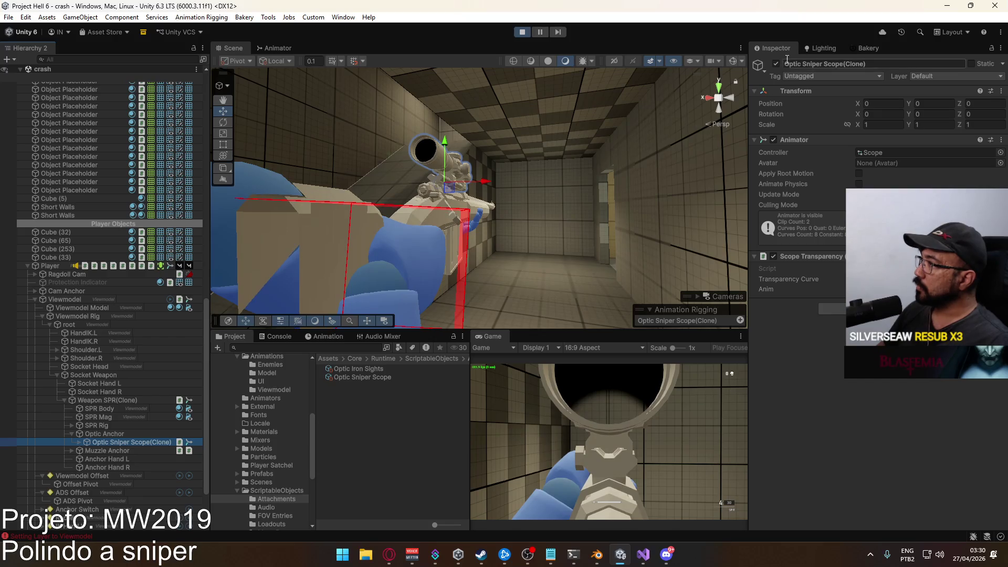
left_click(776, 64)
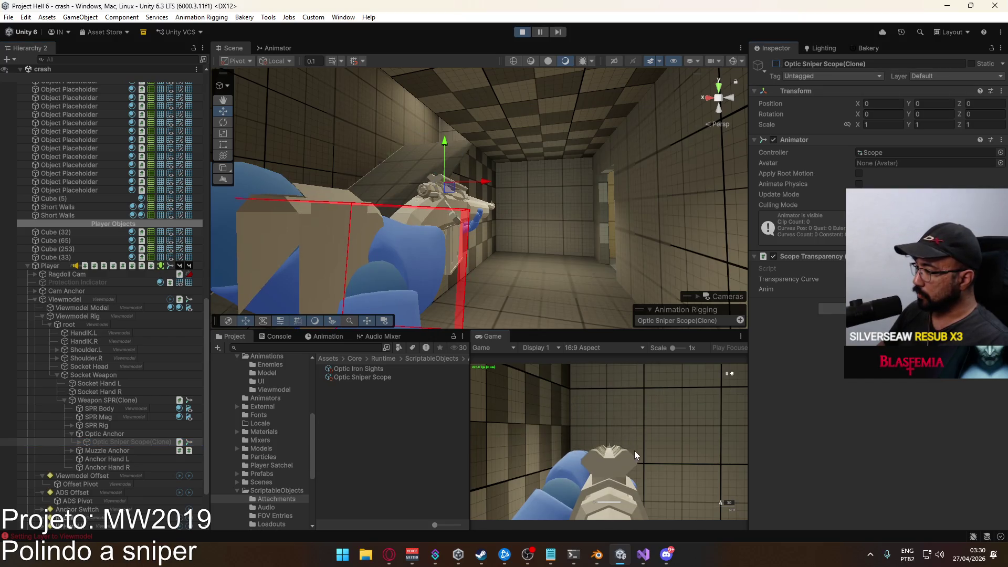
Fire test shots, reactivate the scope, then aim and fire scoped to check the bolt cycle
left_click(634, 454)
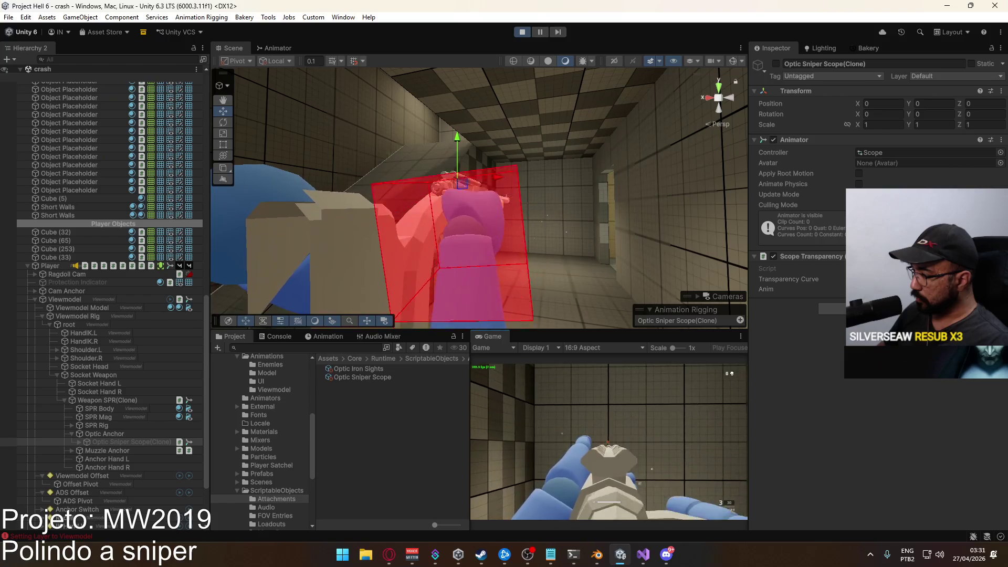
left_click(610, 441)
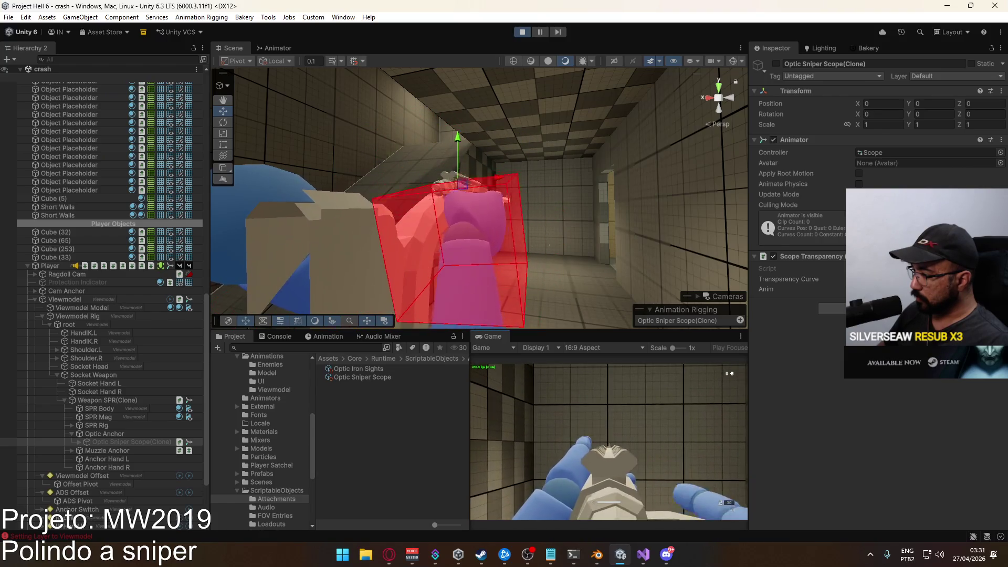
key("super")
key("super")
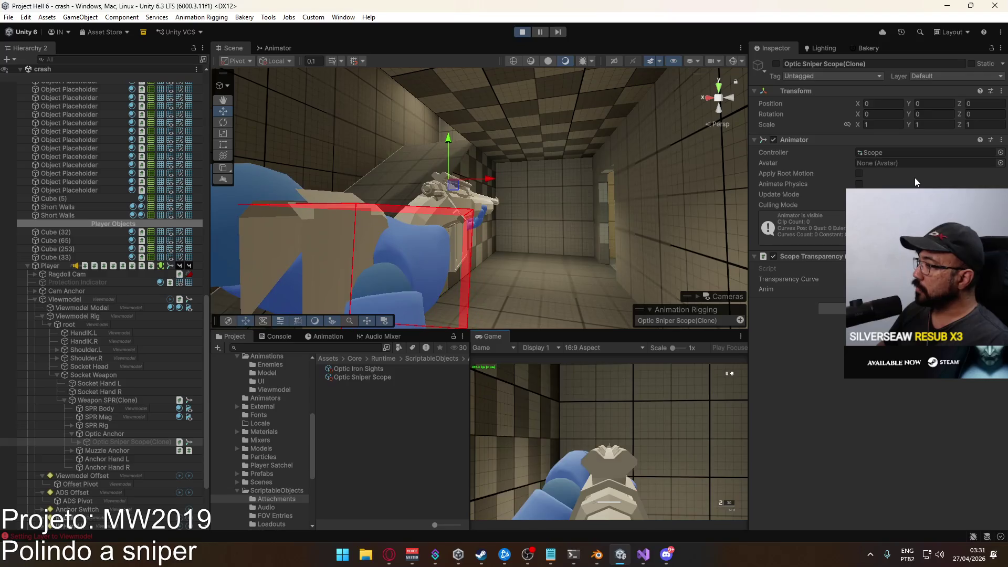
key("super")
key("super")
left_click(776, 63)
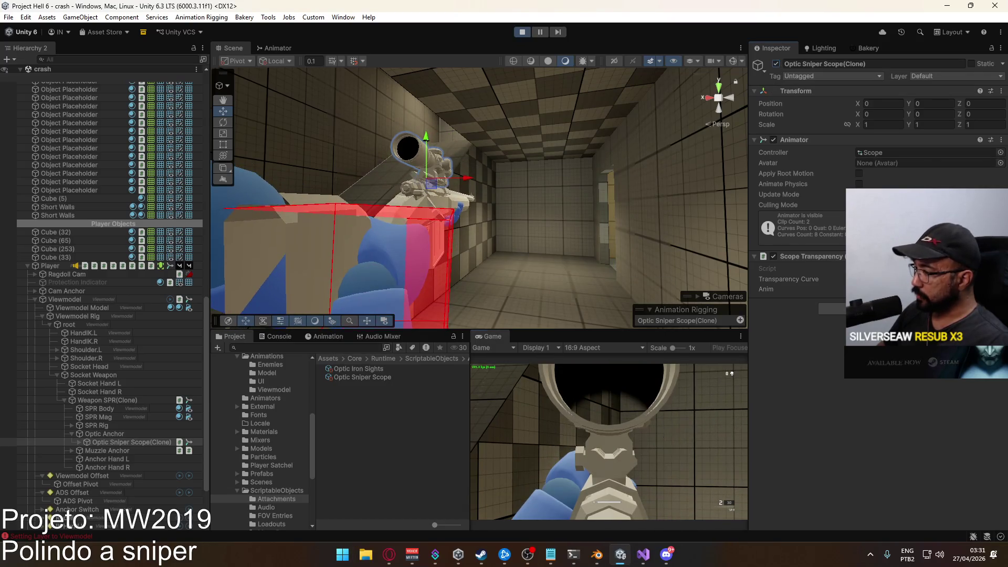
right_click(664, 434)
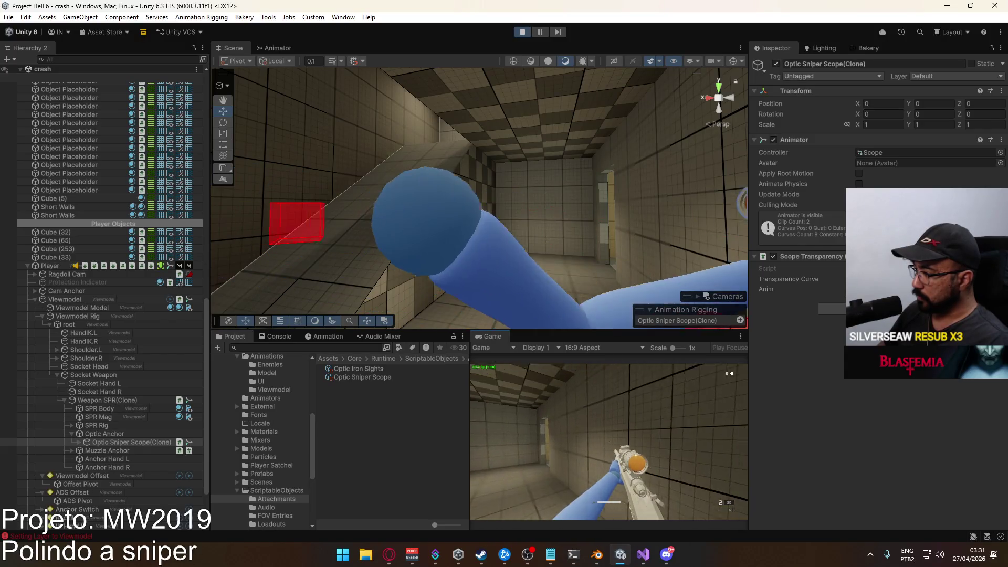
right_click(609, 442)
left_click(609, 441)
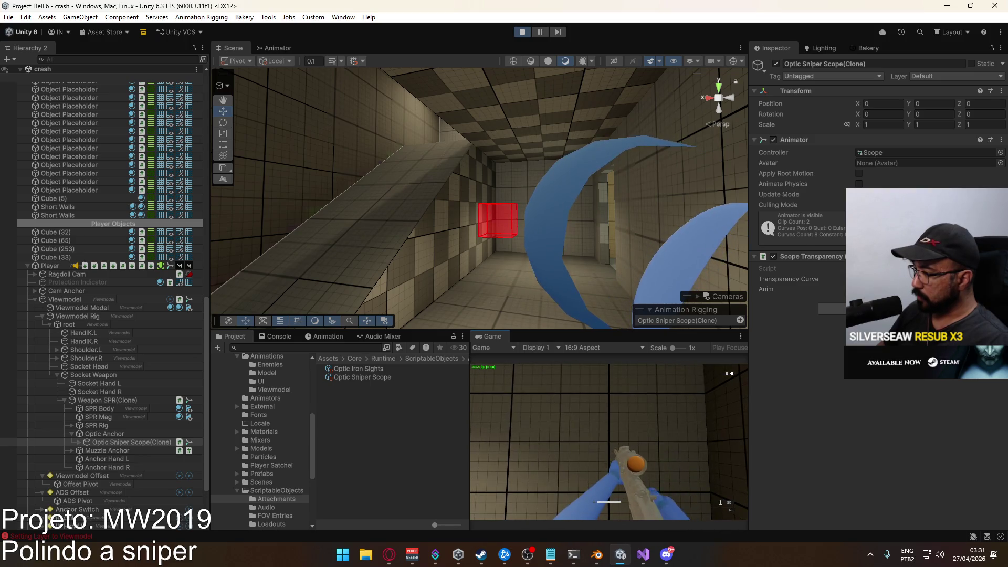
key("super")
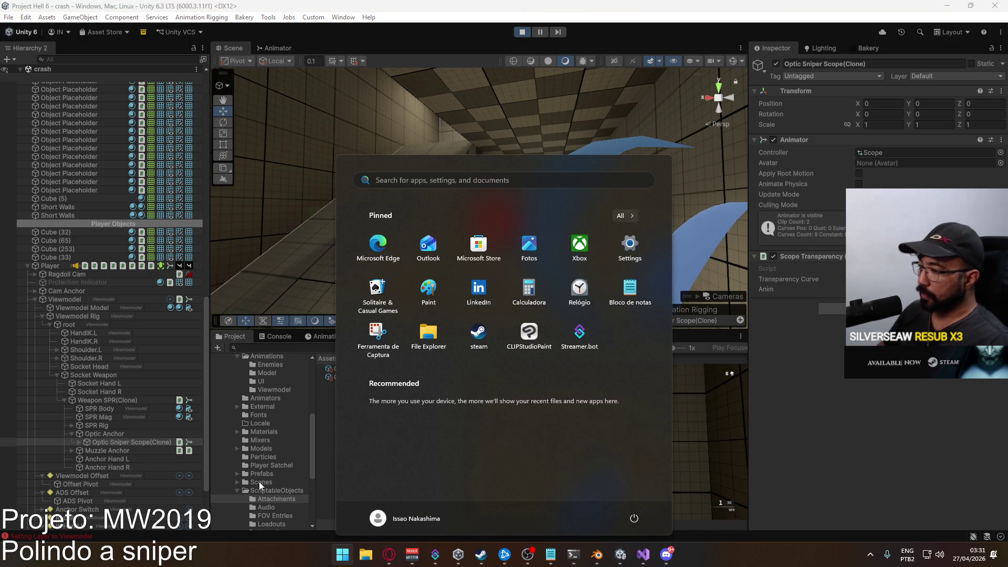
Select Optic Anchor, frame it and orbit the scene view to the rifle's side
left_click(116, 442)
left_click(112, 436)
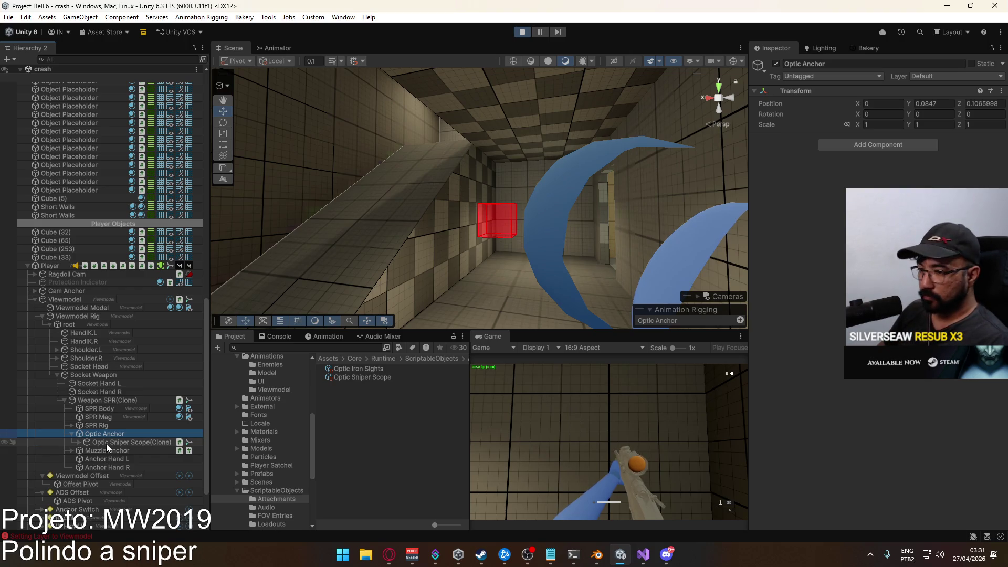
left_click(106, 445)
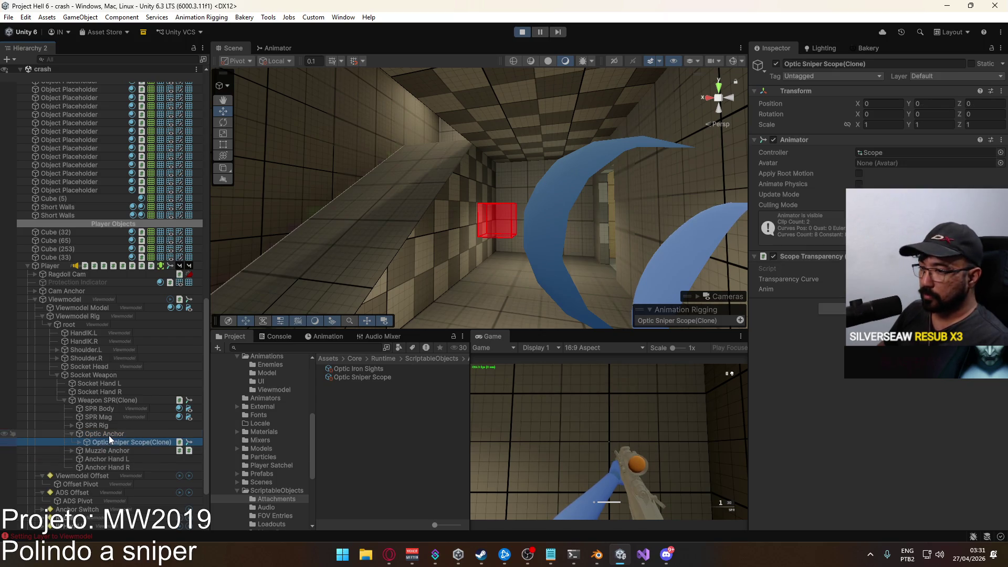
left_click(109, 436)
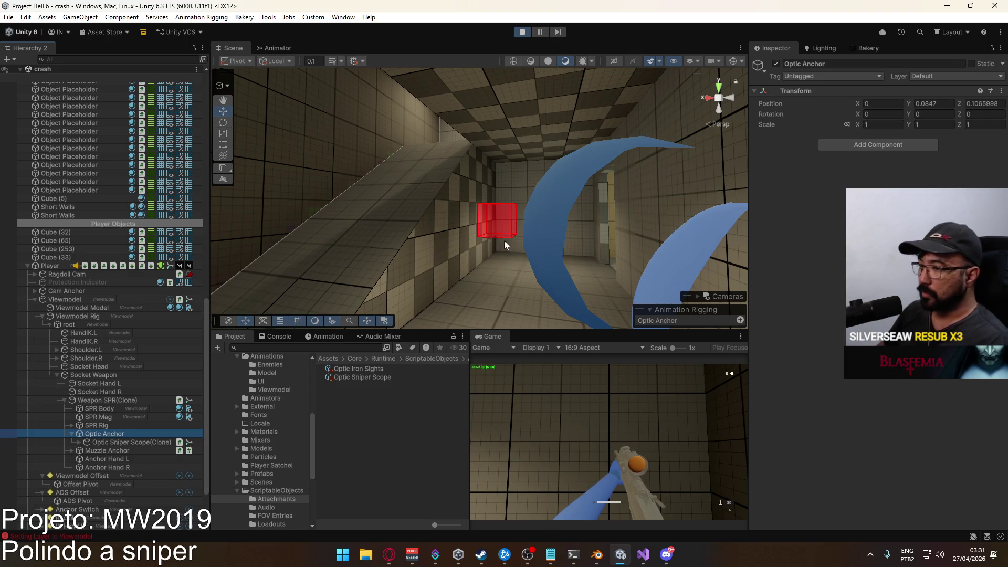
key("f")
left_click_drag(501, 240, 670, 246)
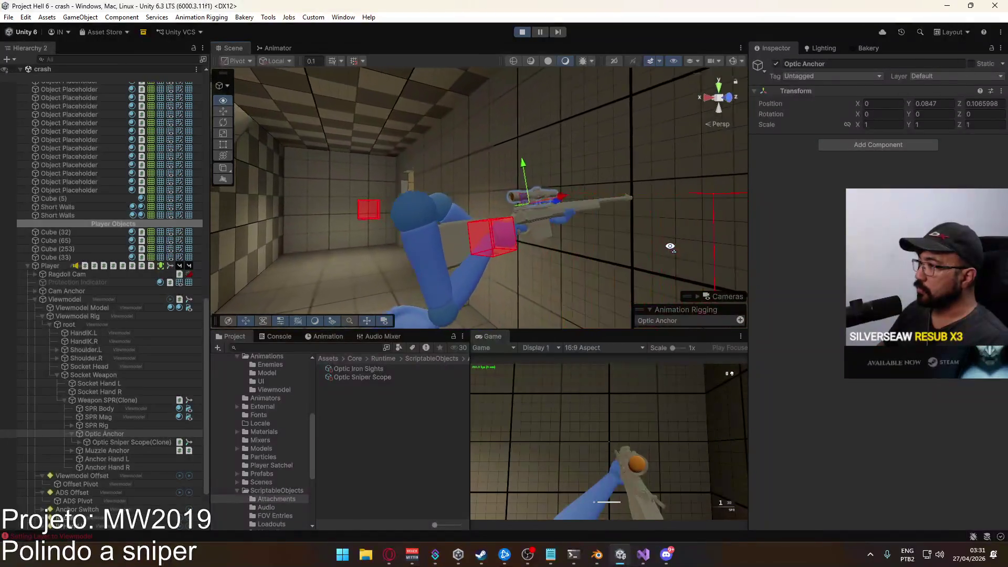
Select Optic Anchor in the Hierarchy and highlight its Position Y value of 0.0847
scroll(670, 246, "up", 5)
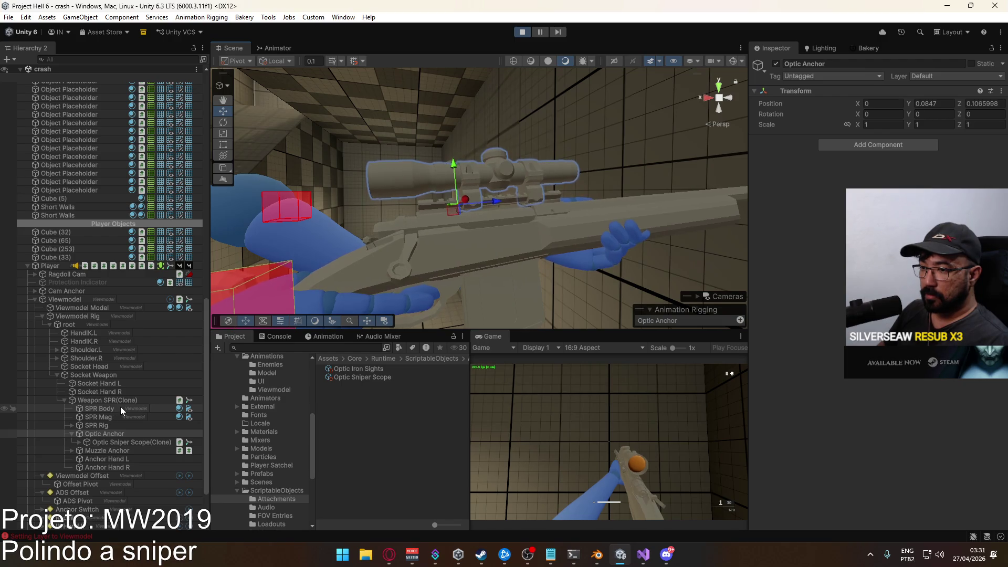
left_click(113, 376, "ctrl")
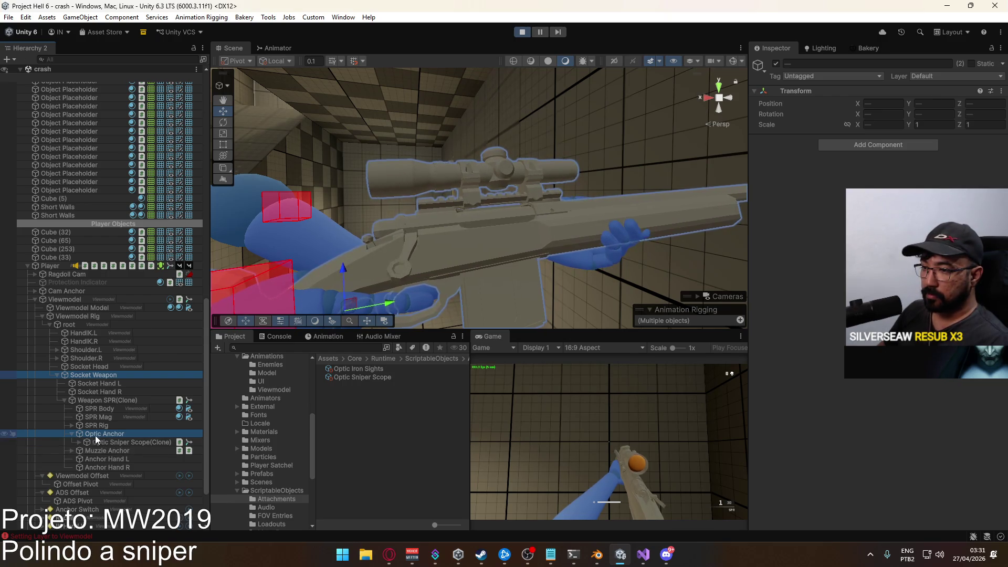
left_click(111, 435)
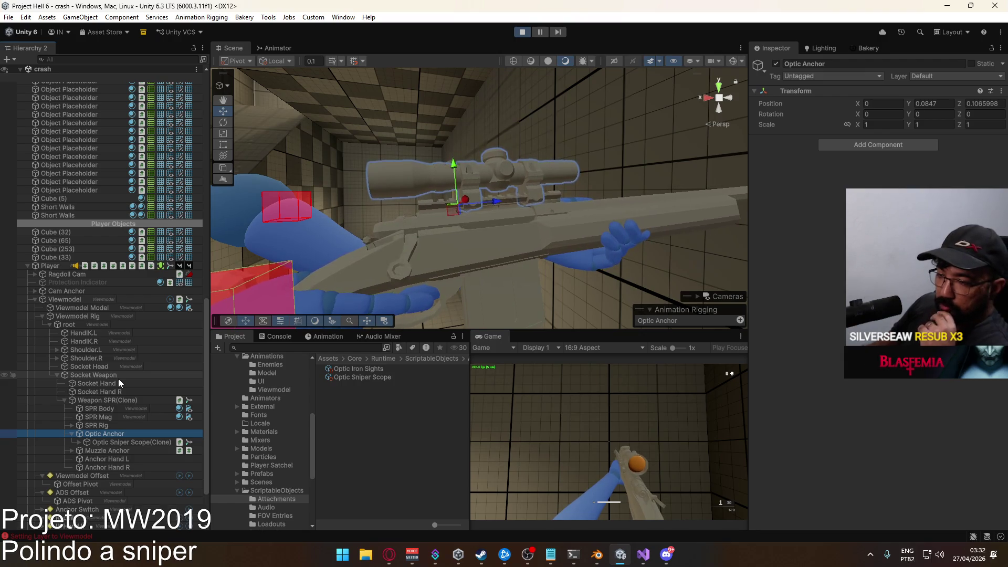
left_click(118, 378)
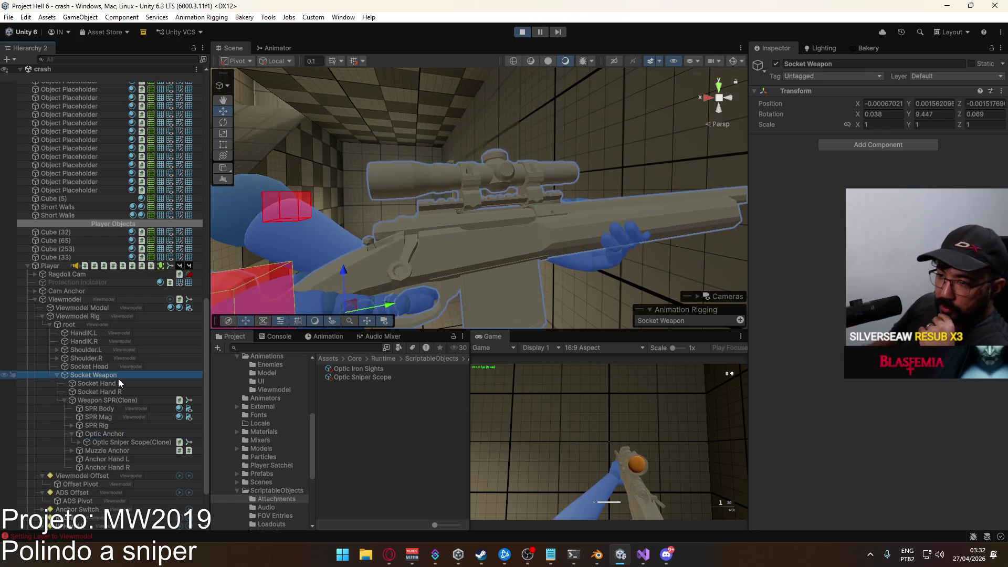
left_click(124, 436)
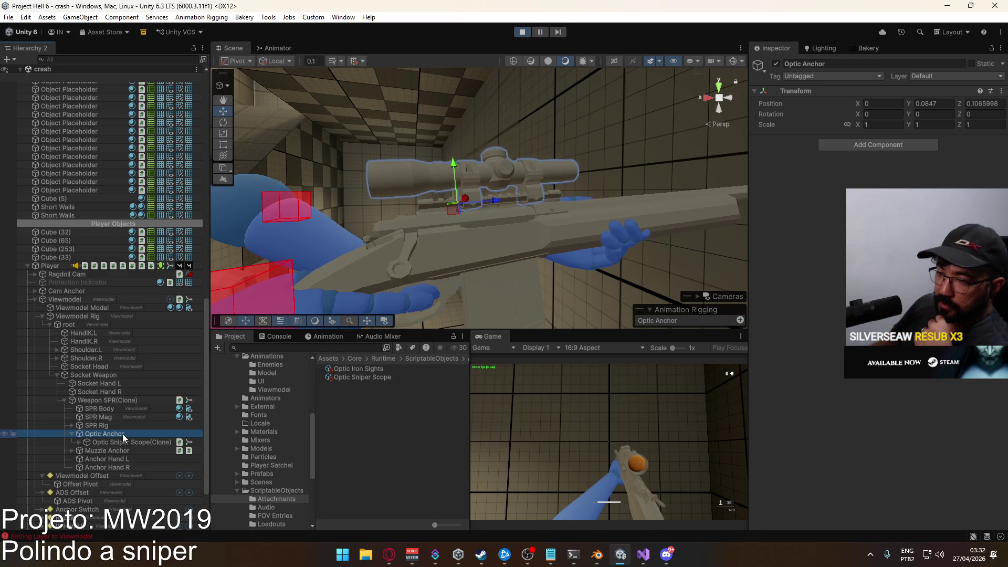
left_click(934, 104)
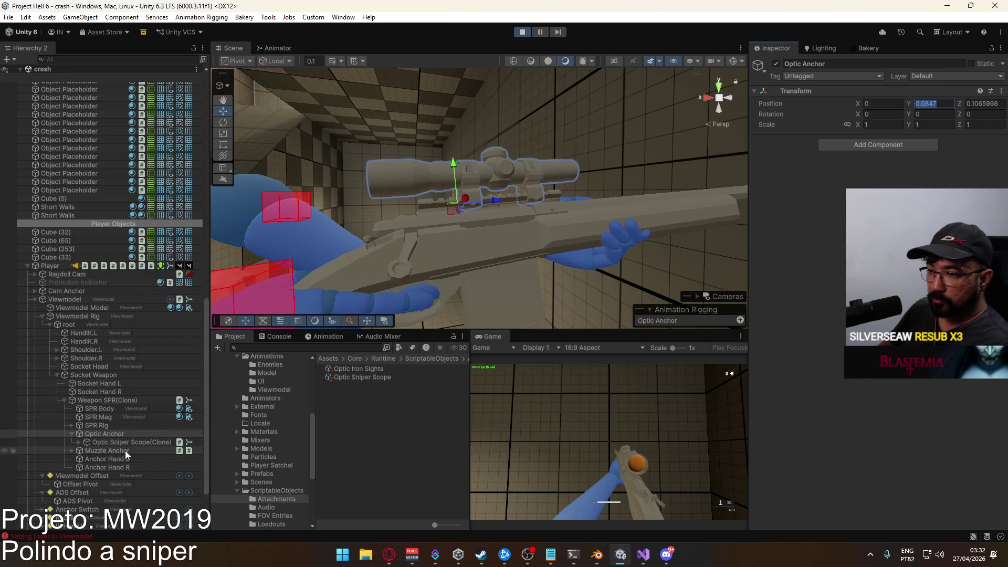
scroll(107, 360, "down", 3)
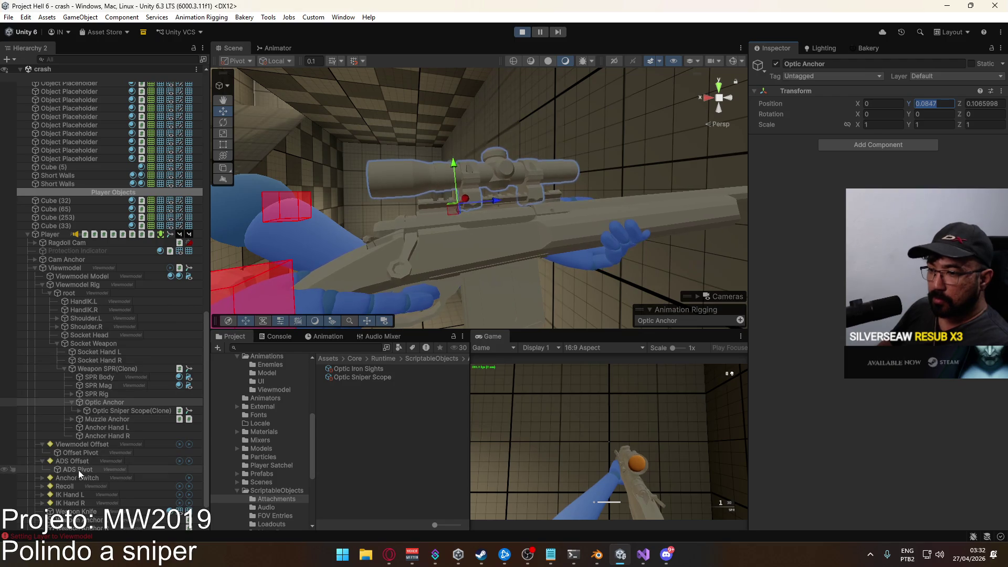
Enter 0.0847 as the ADS Pivot's Position Y, then shift it to 0.000847
left_click(78, 471)
left_click(945, 103)
type("0.0847")
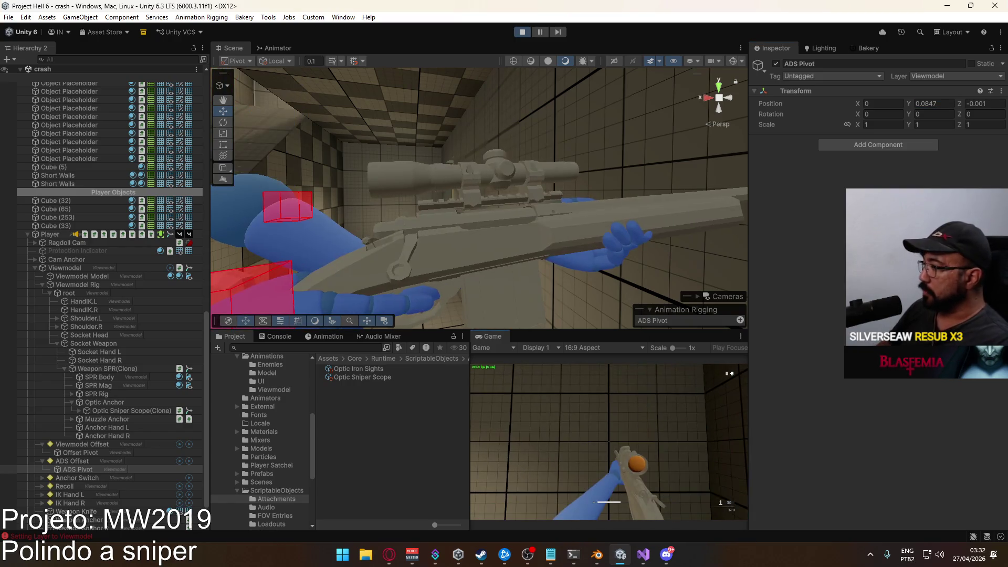
key("super")
key("super")
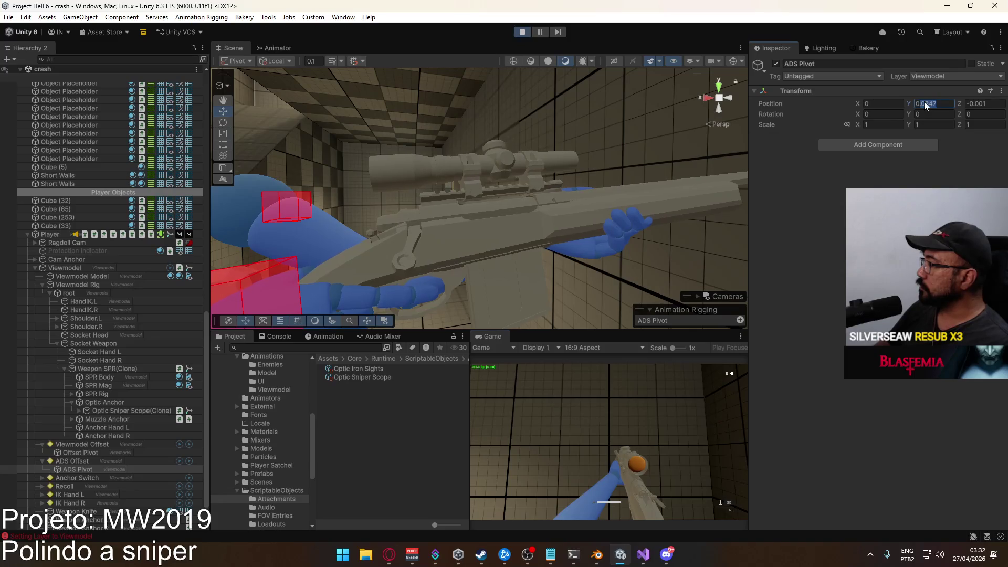
left_click(929, 103)
type("00")
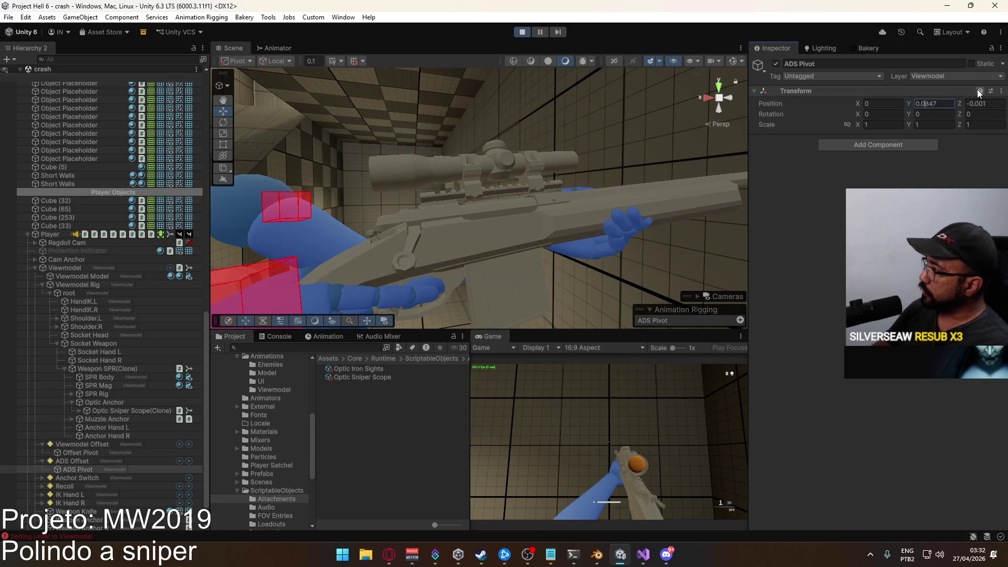
double_click(948, 104)
left_click(949, 104)
type("+")
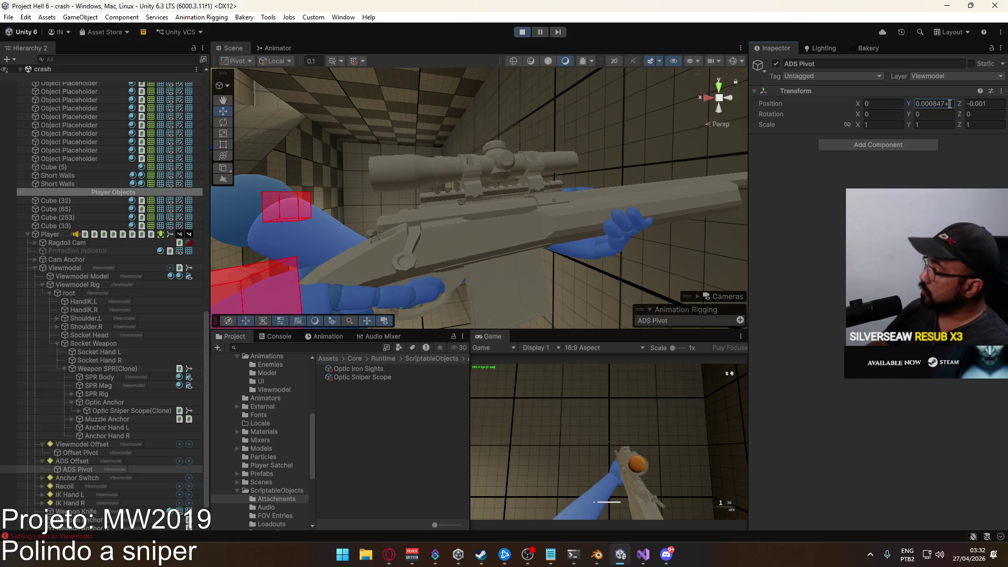
type("0.")
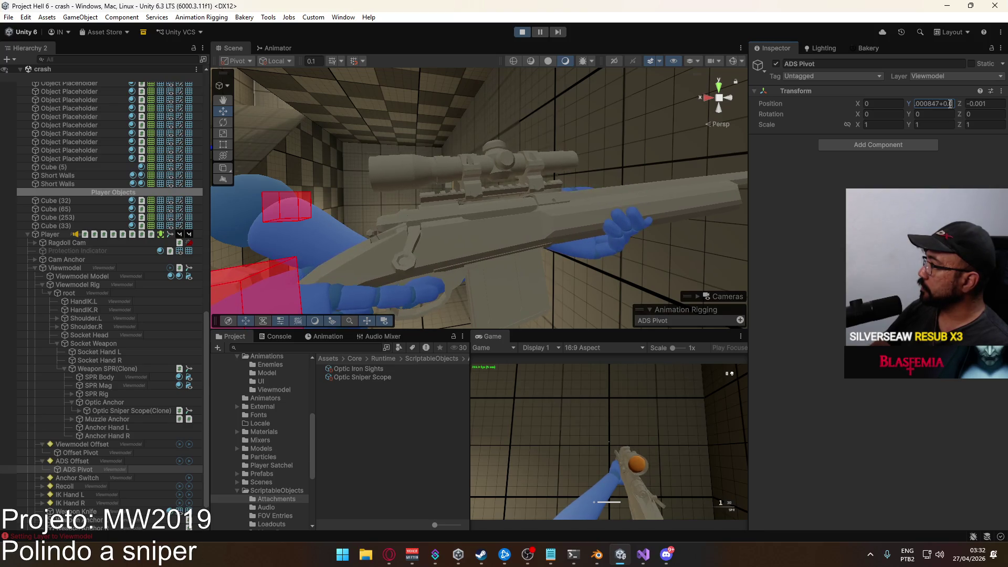
type("0")
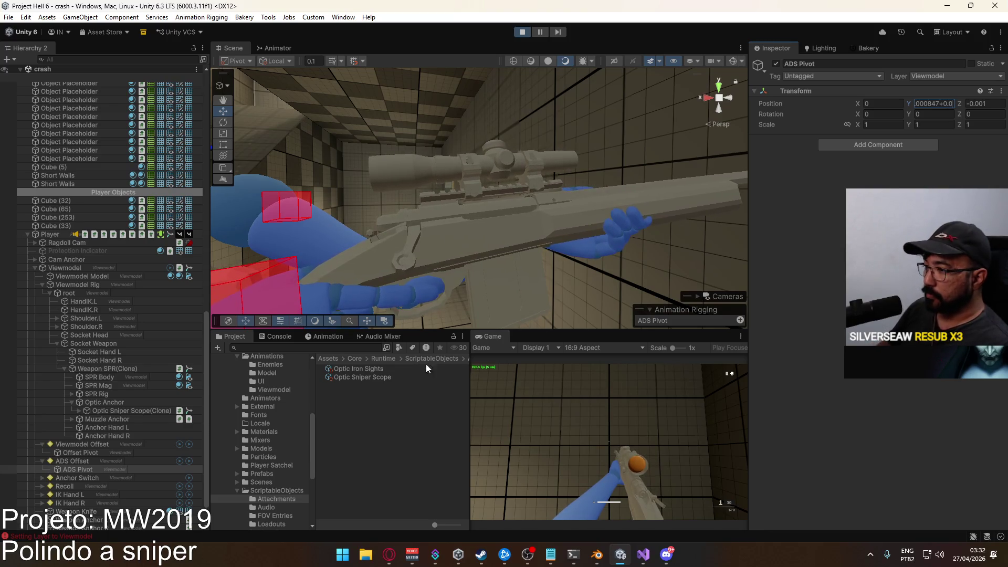
Check the Optic Sniper Scope asset's Ads Offset Y and inspect its scene clone
left_click(362, 378)
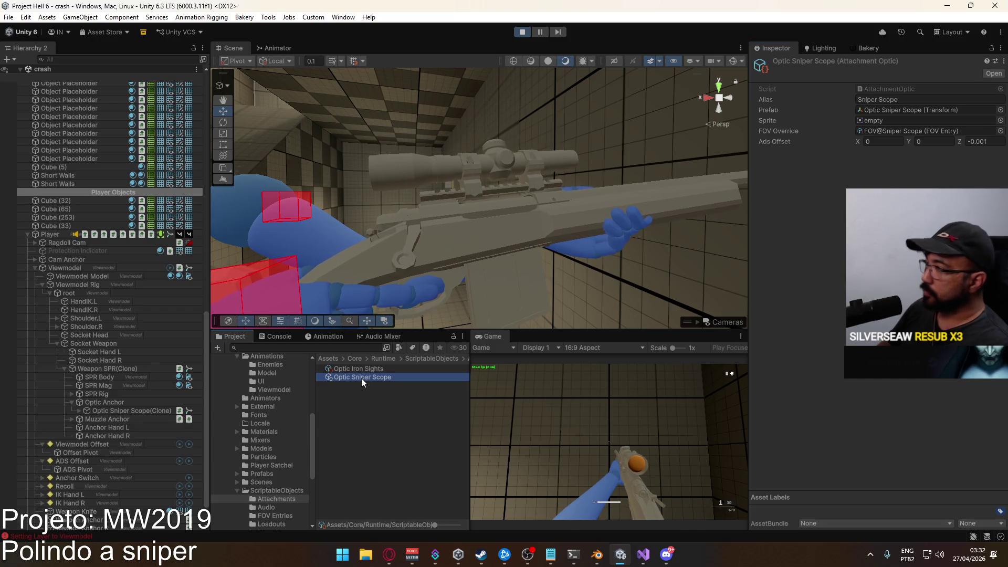
left_click(927, 141)
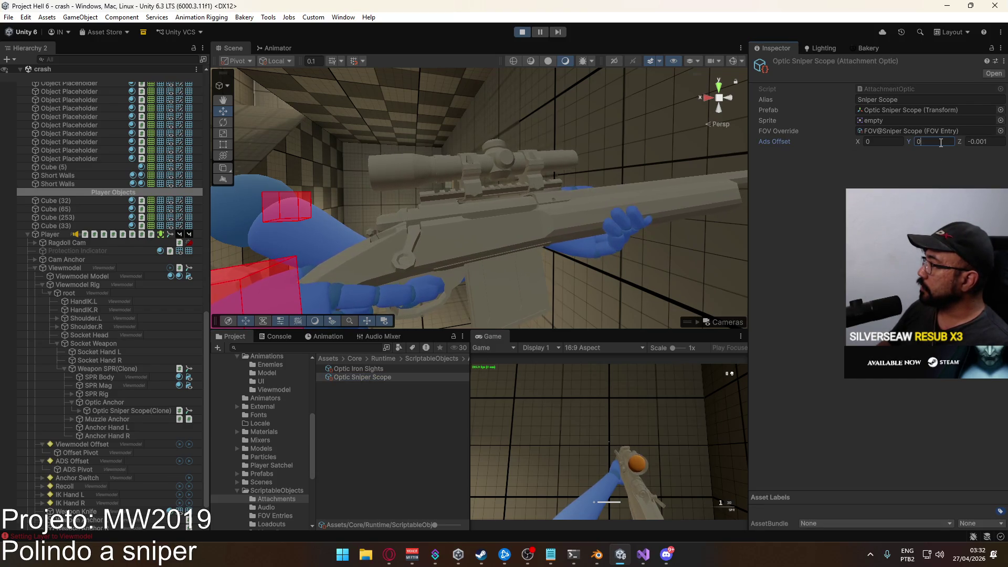
left_click(115, 413)
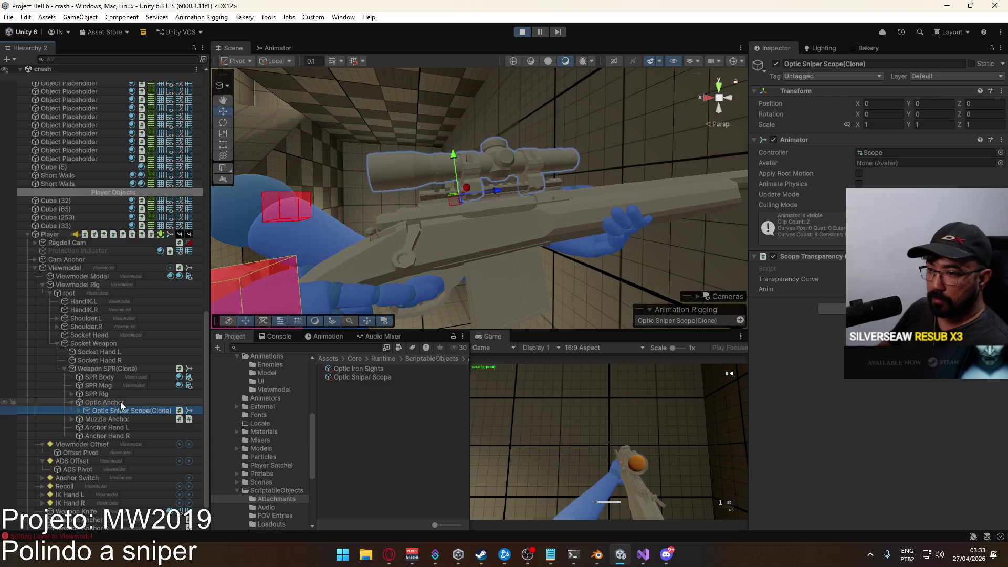
Expand Optic Sniper Scope(Clone) and create an empty GameObject under Sniper Scope Lens
right_click(107, 409)
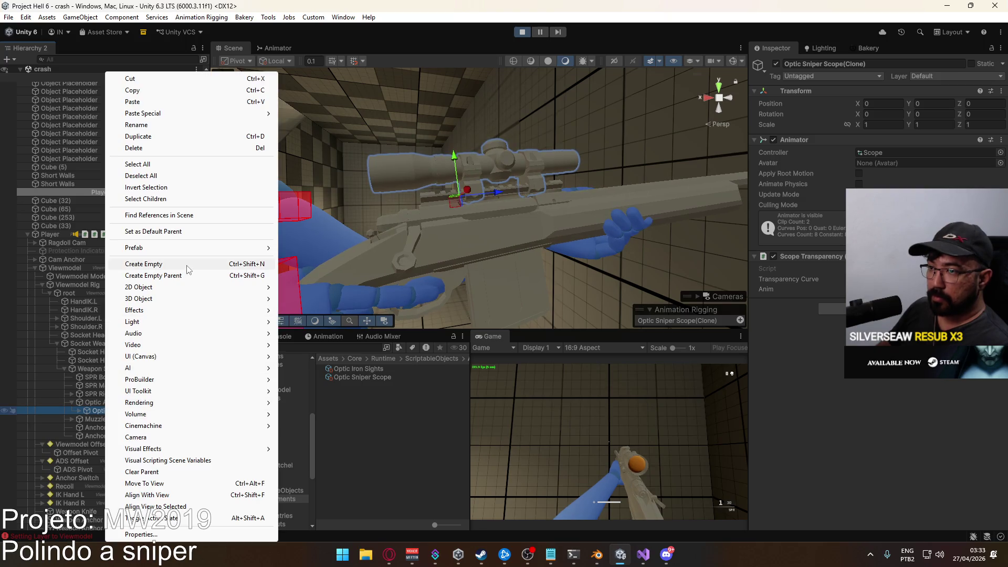
left_click(77, 412)
left_click(77, 411)
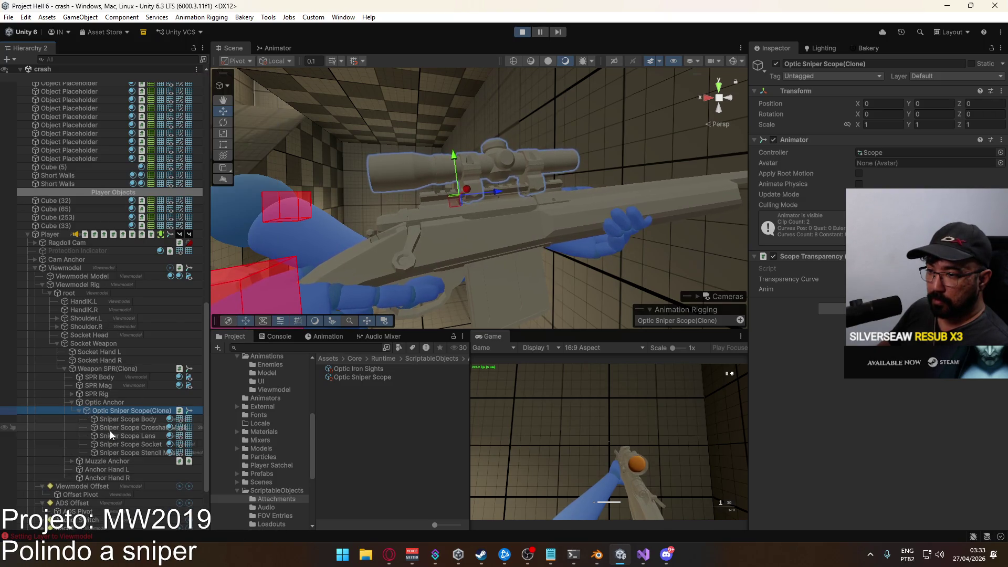
left_click(110, 434)
right_click(110, 434)
left_click(158, 240)
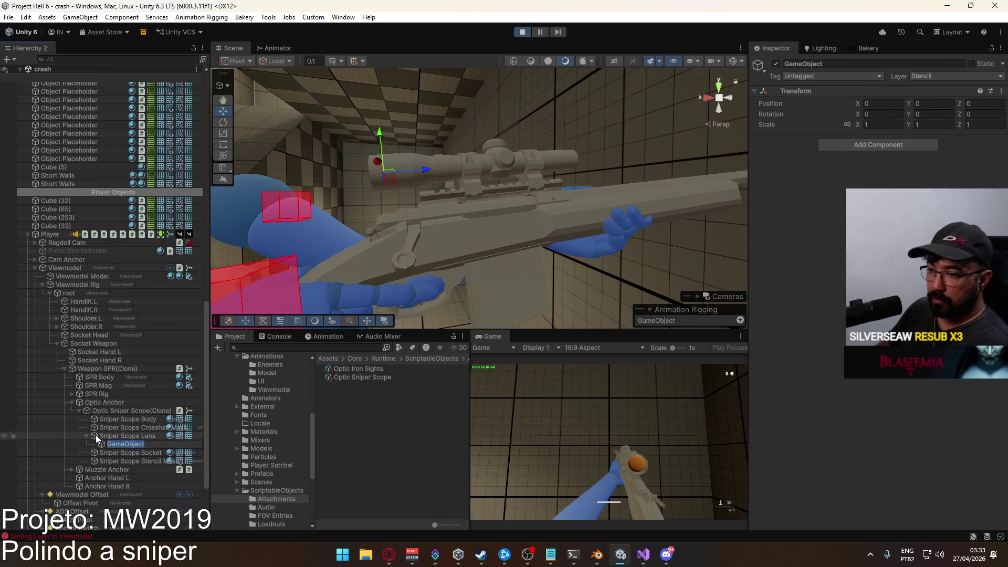
Move the new GameObject under Optic Anchor and cut its Position Y to 0.000290001
left_click_drag(100, 442, 102, 403)
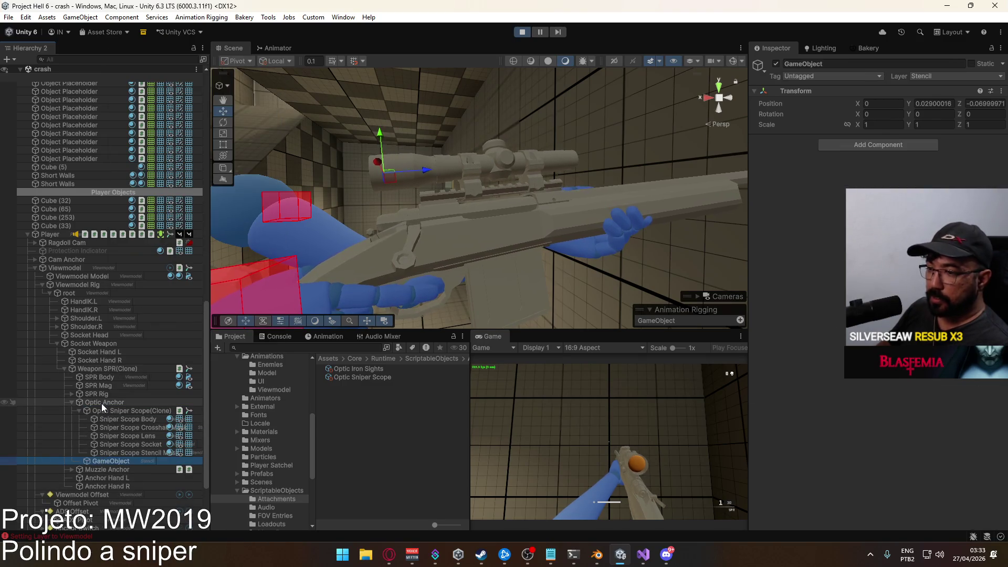
left_click(927, 105)
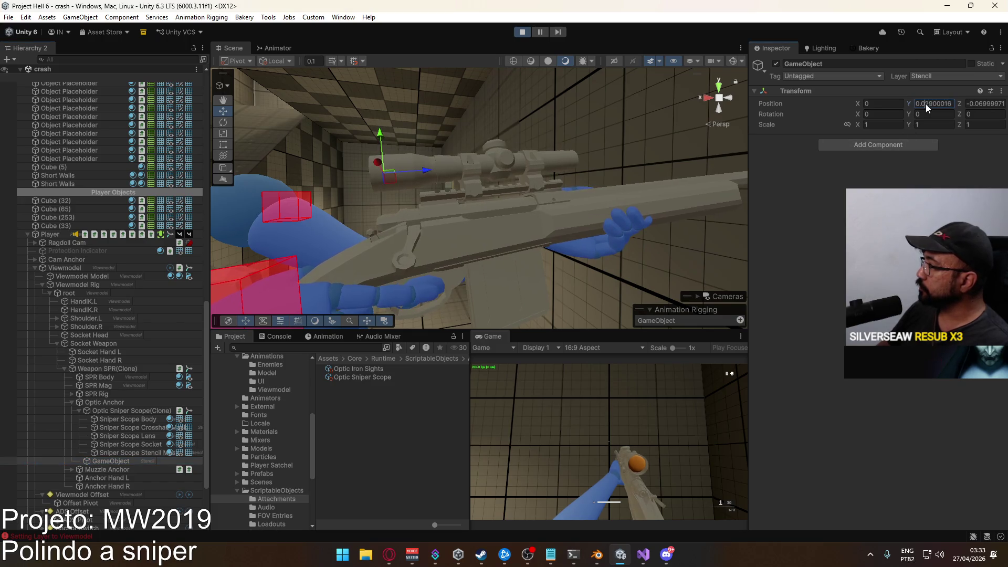
type("00")
key("Return")
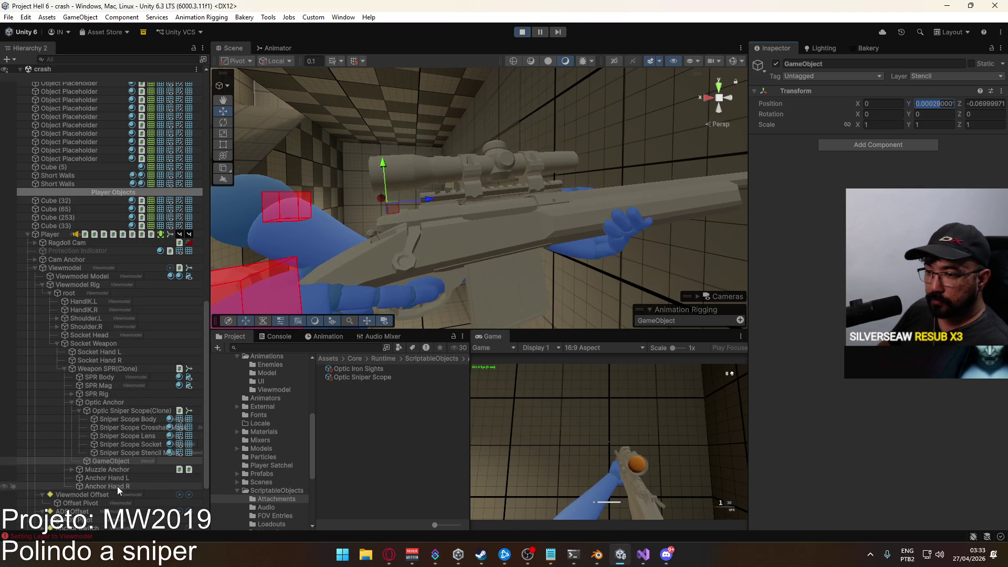
scroll(110, 346, "down", 3)
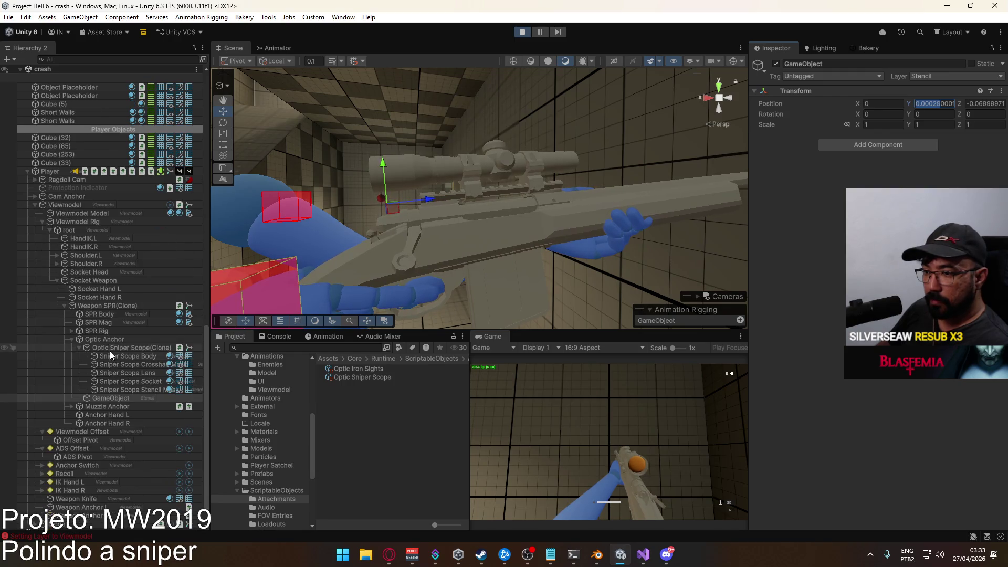
Add 0.00029 to the ADS Pivot's Position Y, making it 0.001137
left_click(82, 458)
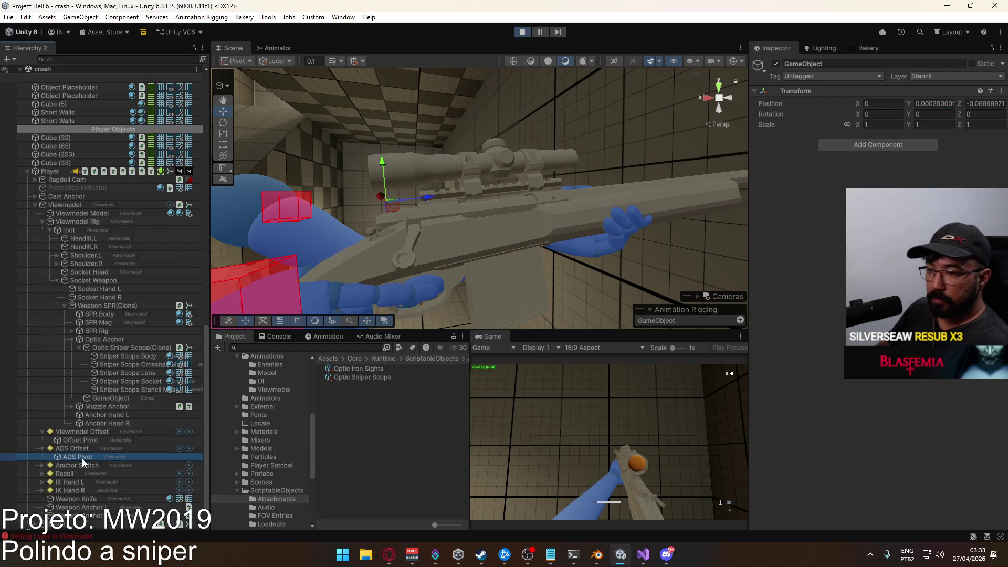
left_click(952, 105)
left_click(942, 106)
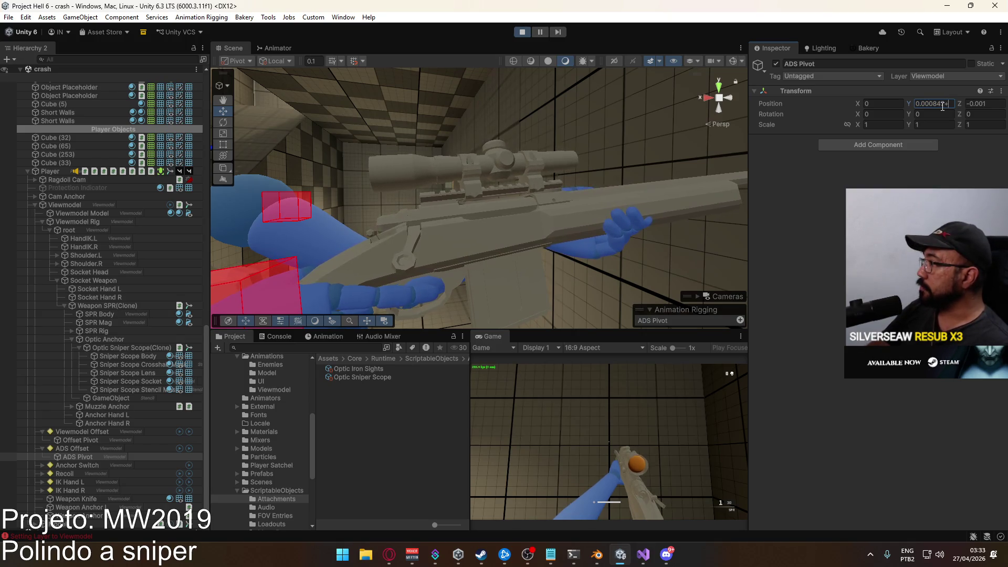
type("+0.00029")
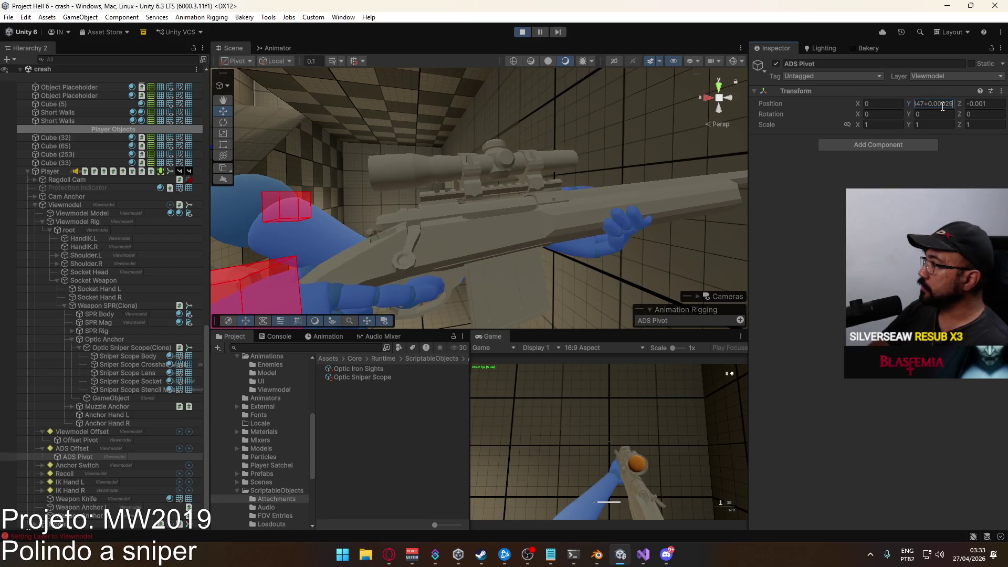
left_click(610, 430)
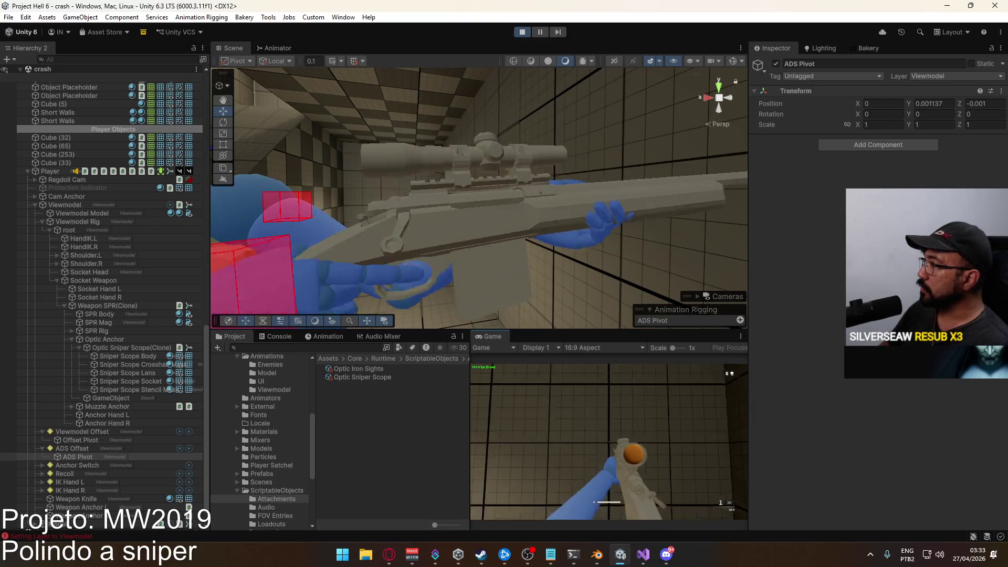
key("super")
key("super")
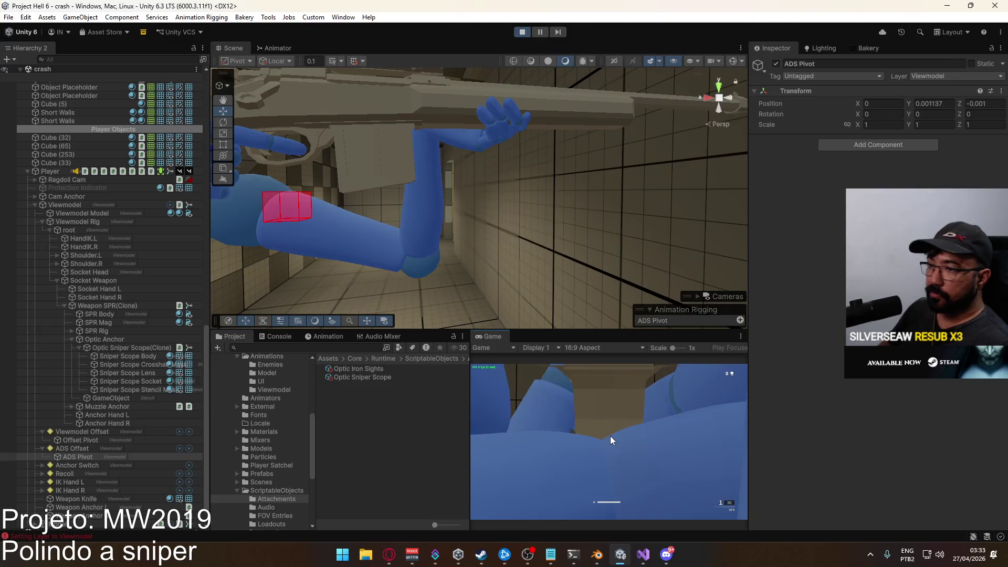
key("super")
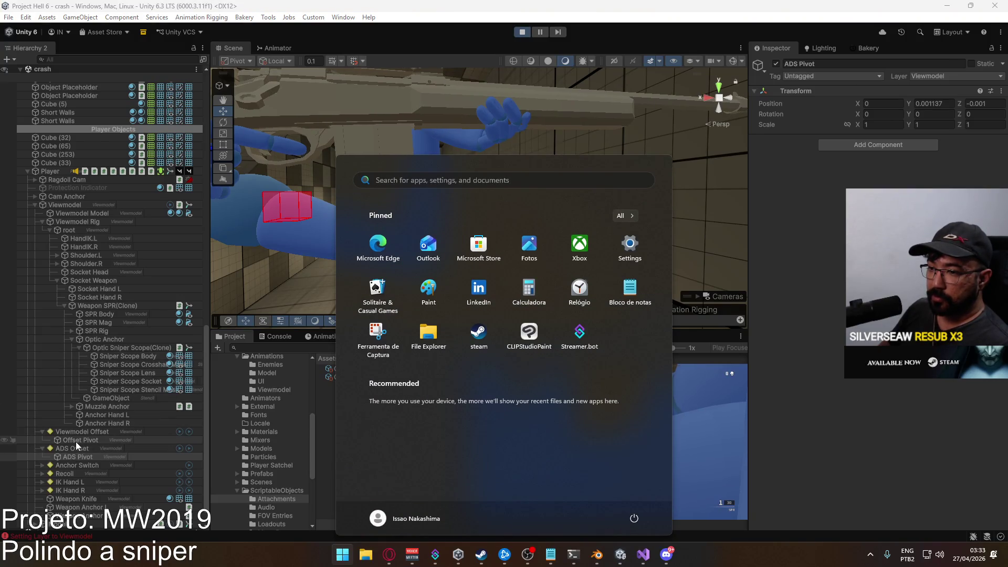
Try zeroing the Offset Pivot's Position Y, then undo that change
left_click(76, 440)
left_click(943, 104)
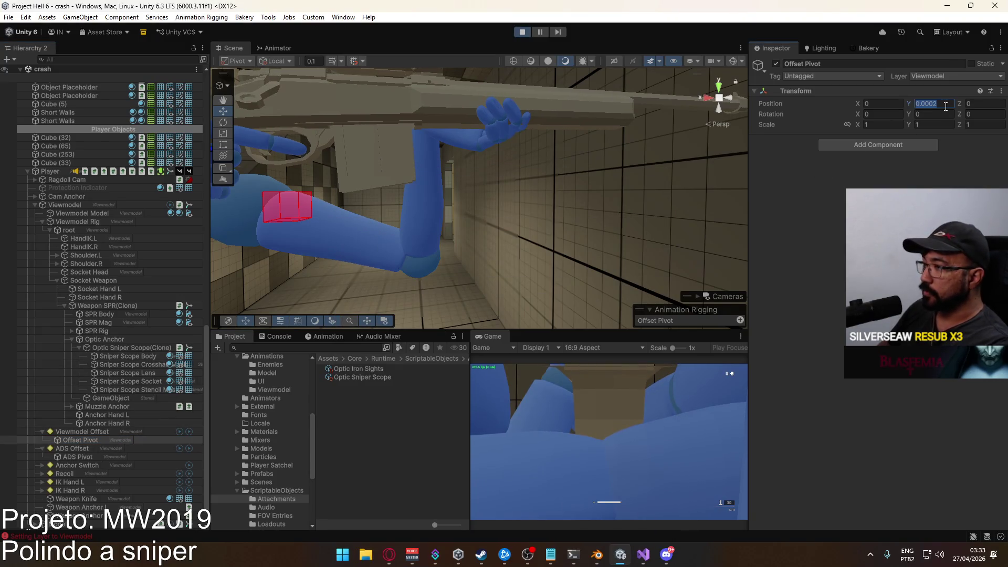
type("0")
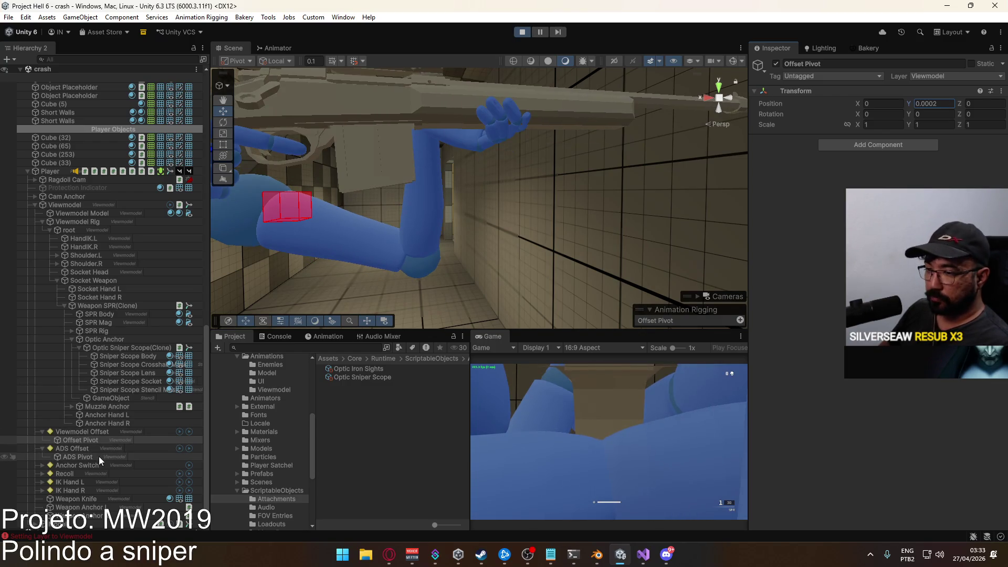
left_click(99, 457)
left_click(952, 104)
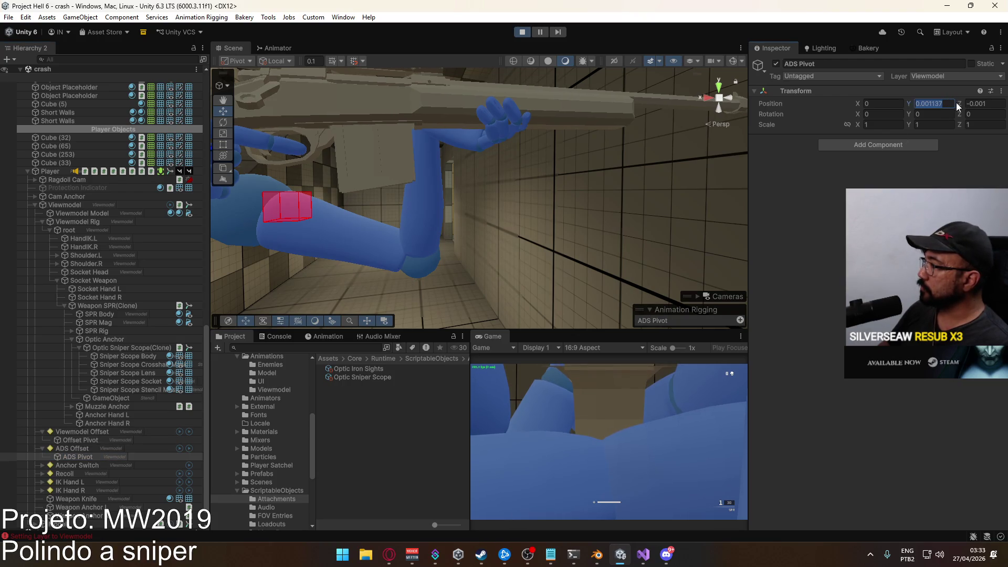
key("ctrl+z")
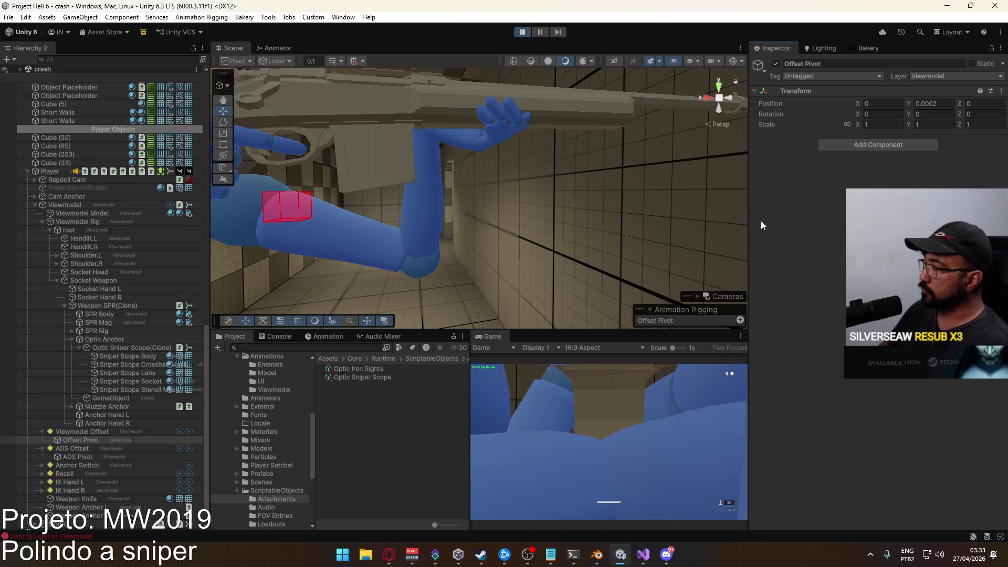
Reset the ADS Pivot's Position Y to 0
left_click(89, 457)
left_click(949, 104)
type("0")
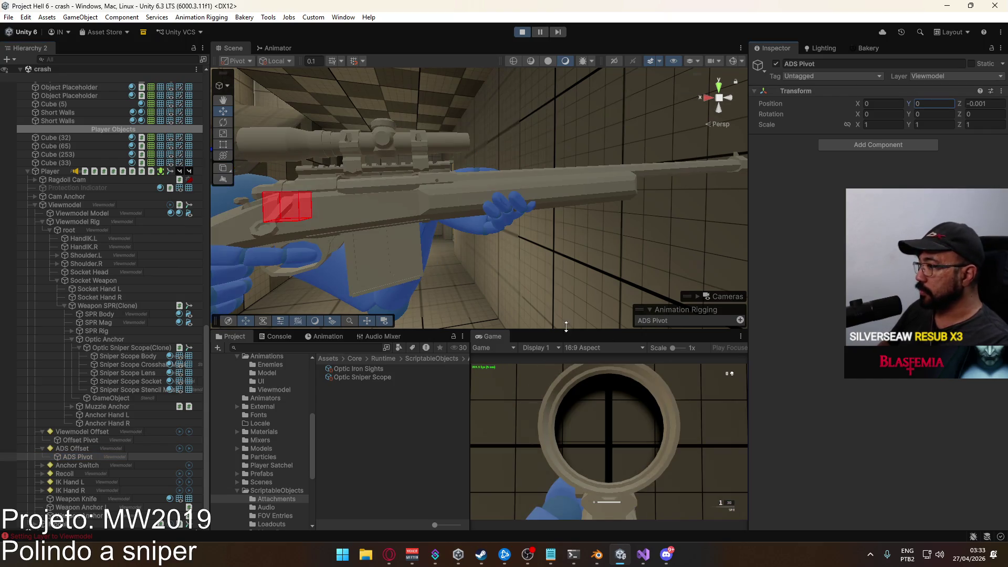
key("Return")
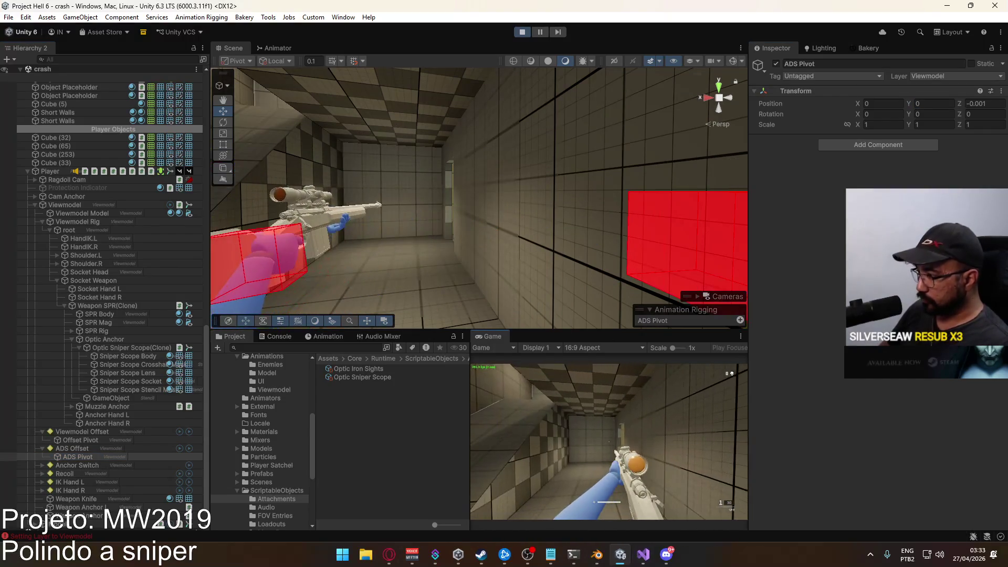
key("super")
key("super")
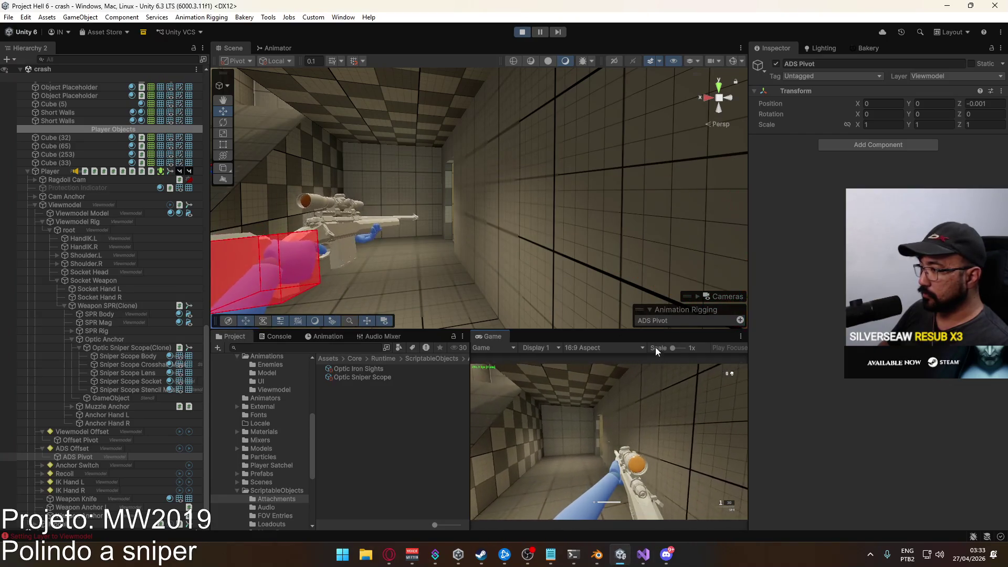
key("super")
key("super")
key("super")
Aim down the sniper scope in play mode, then start editing the ADS Pivot's Position Y
left_click(63, 459)
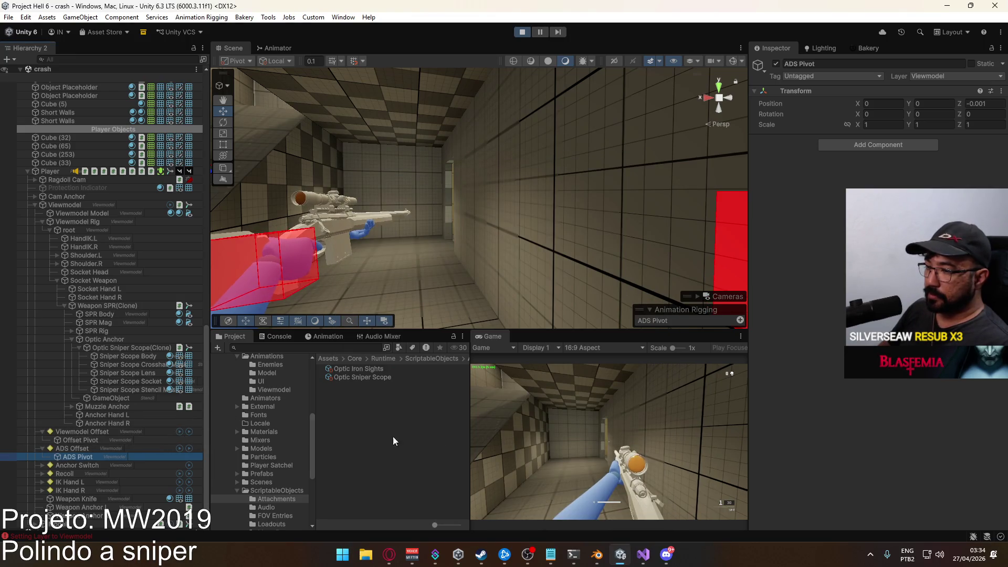
right_click(609, 441)
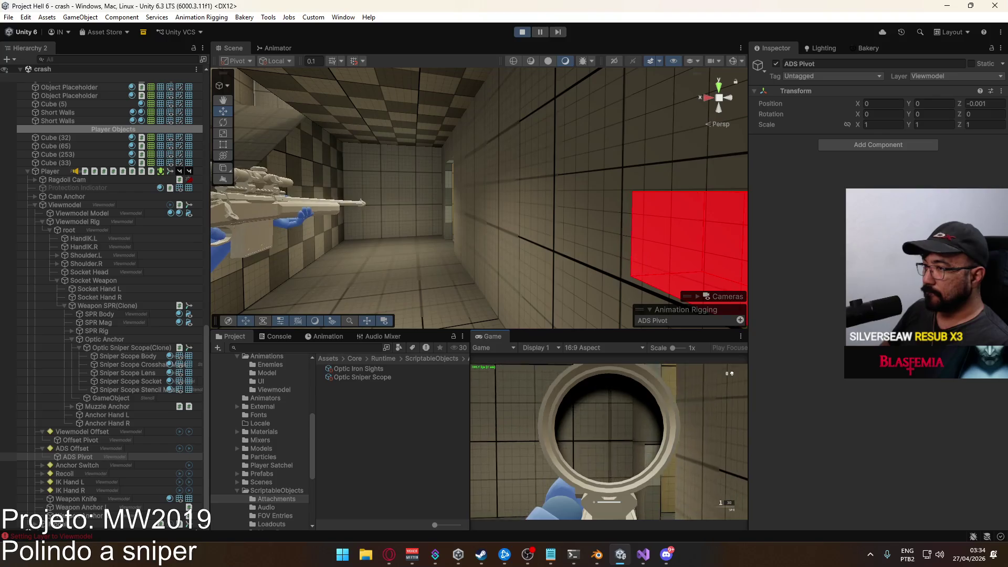
key("super")
left_click(711, 256)
key("super")
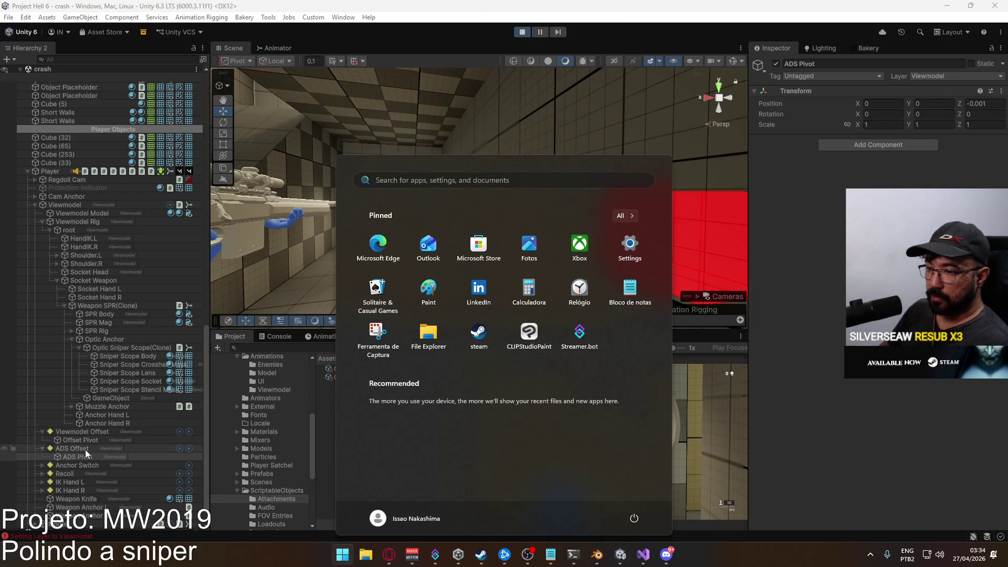
left_click(85, 449)
left_click(87, 457)
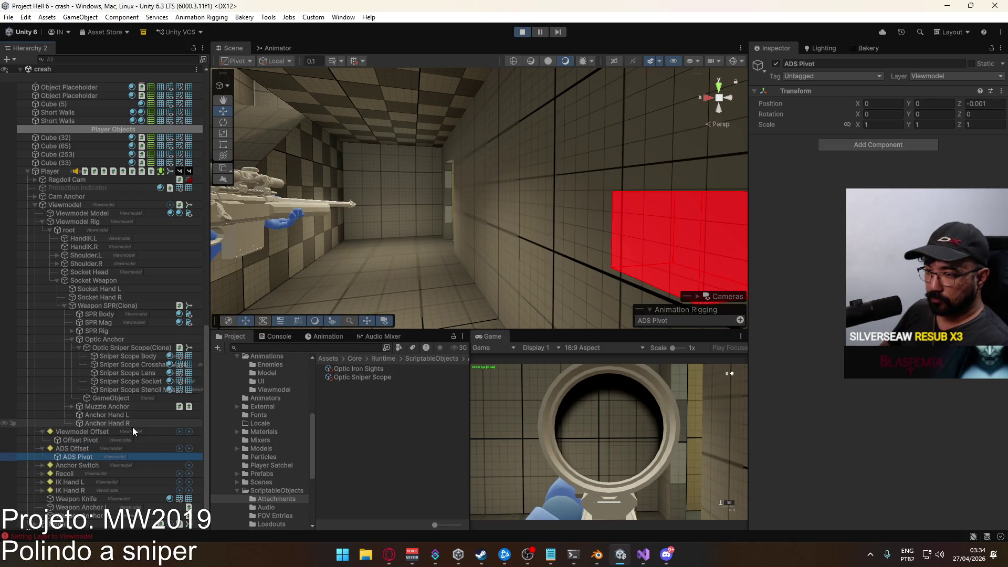
left_click(937, 105)
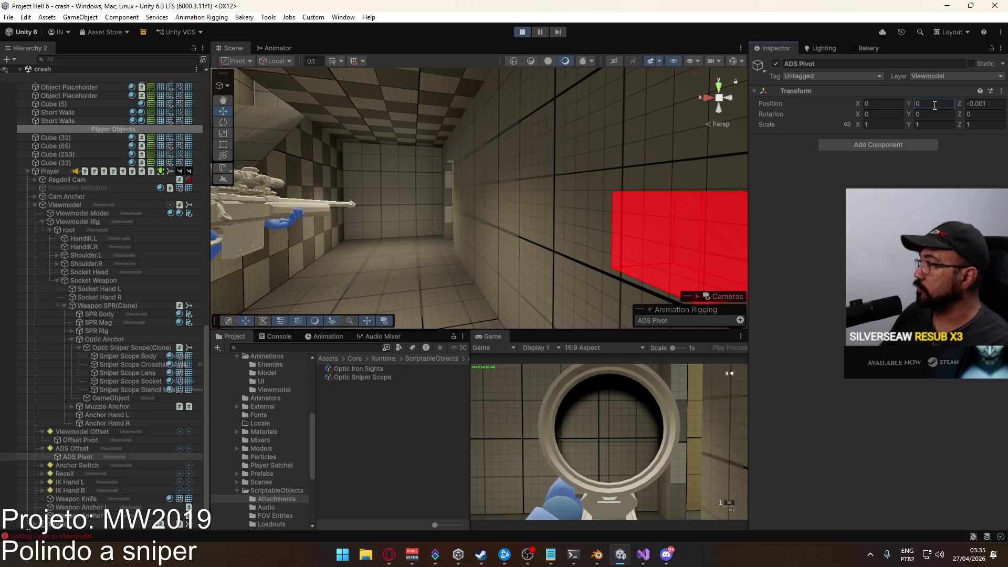
Reselect ADS Pivot and scrub its Position Y, trying small negative values
left_click(93, 450)
left_click(93, 458)
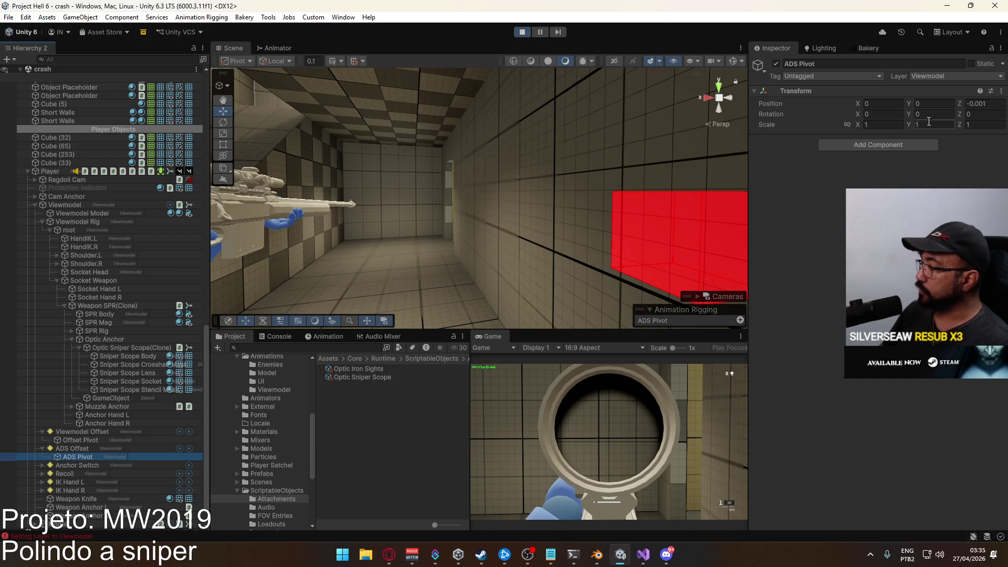
left_click(908, 103)
left_click_drag(909, 103, 910, 102)
left_click(933, 103)
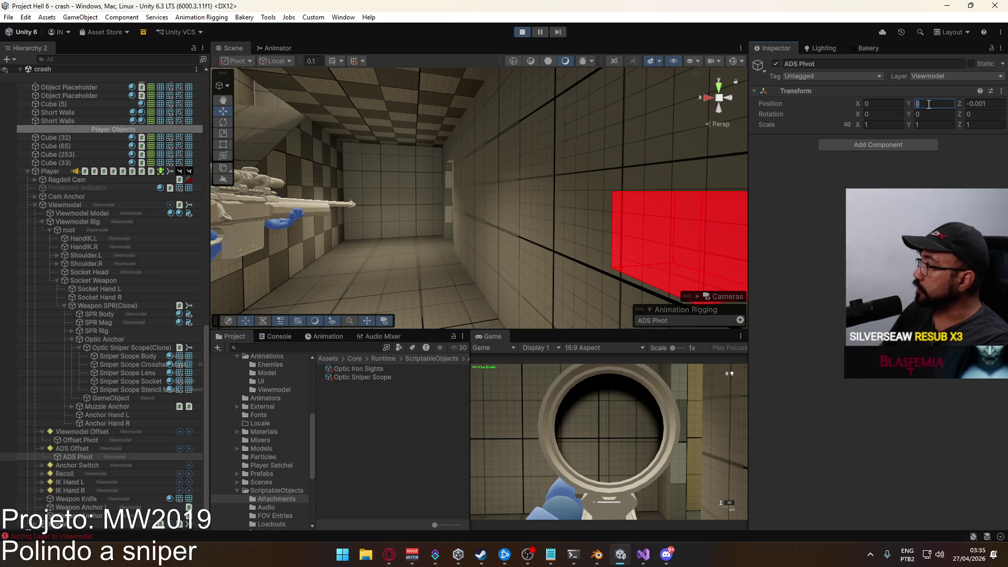
type("0001")
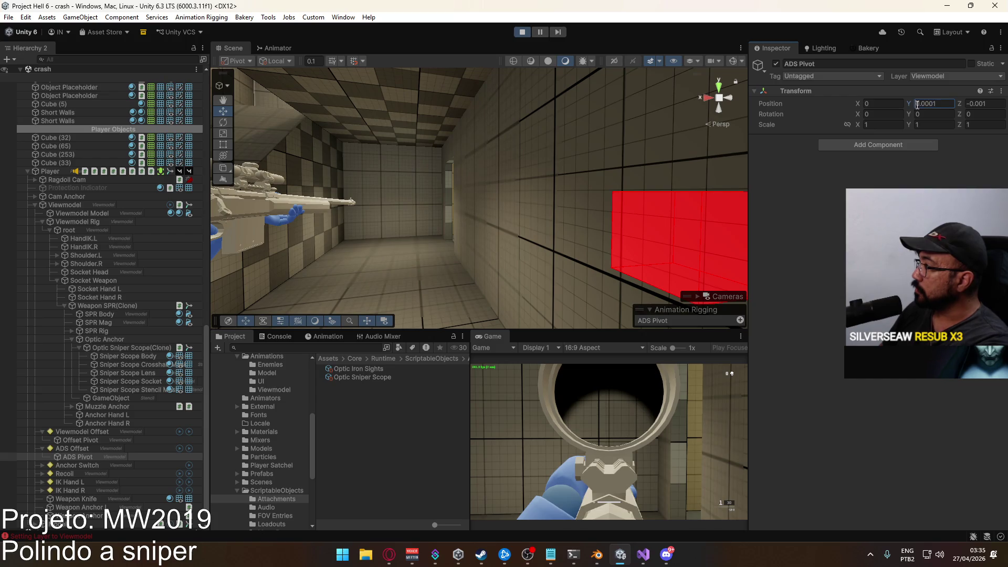
type("-")
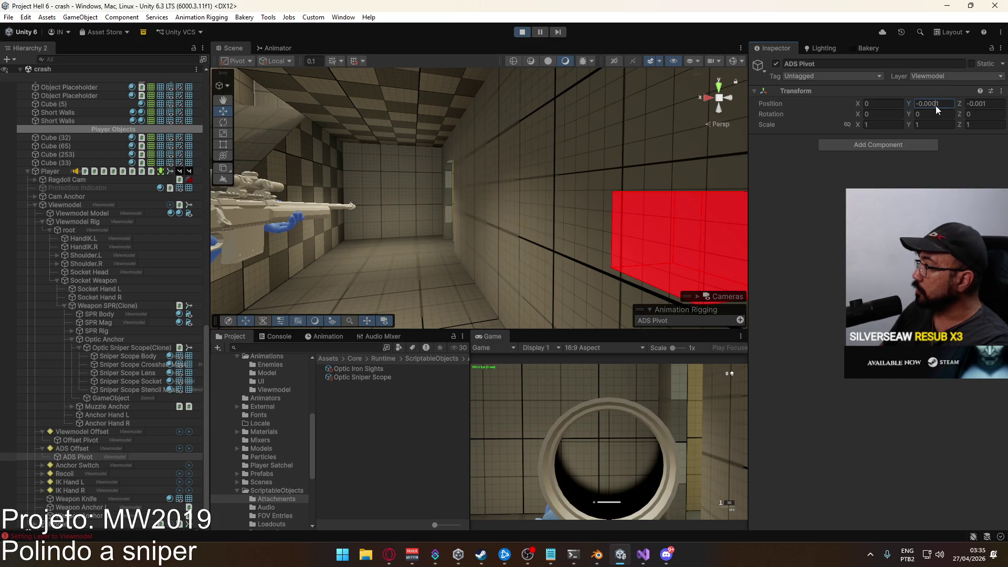
key("BackSpace")
type("02")
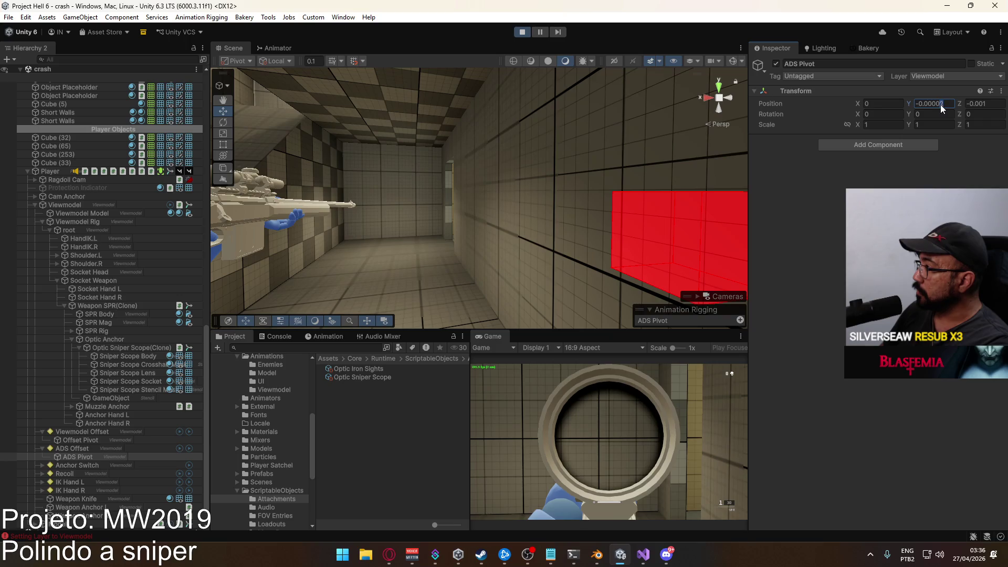
Fine-tune Position Y's last digits until the reticle centres, committing -3.5e-05
key("BackSpace")
type("3")
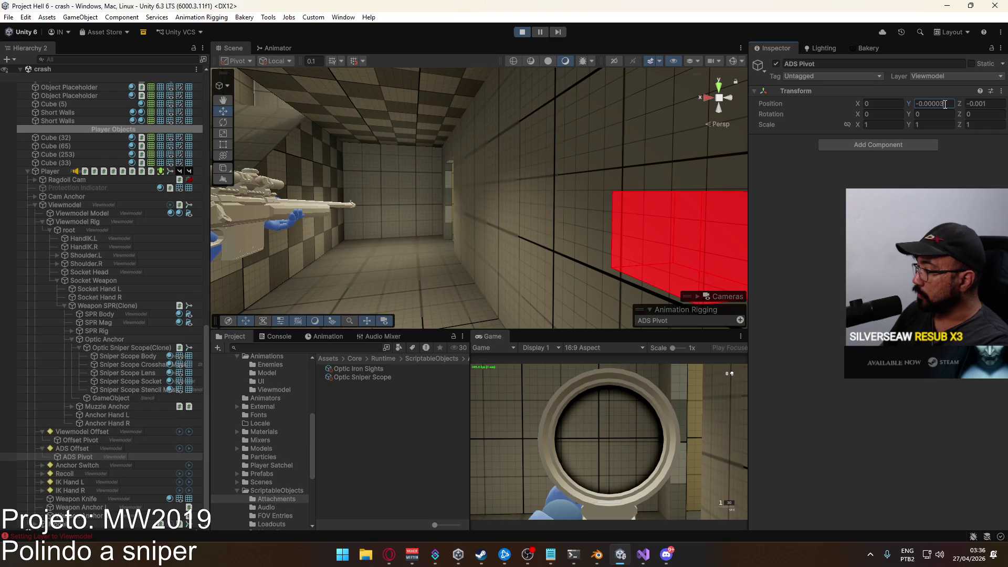
key("BackSpace")
type("7")
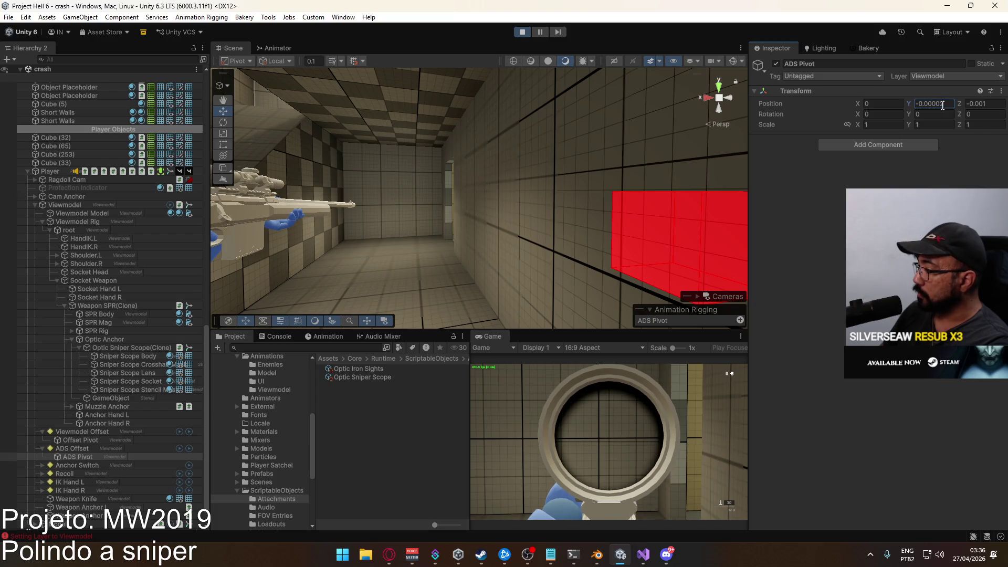
key("BackSpace")
type("8")
key("BackSpace")
type("9")
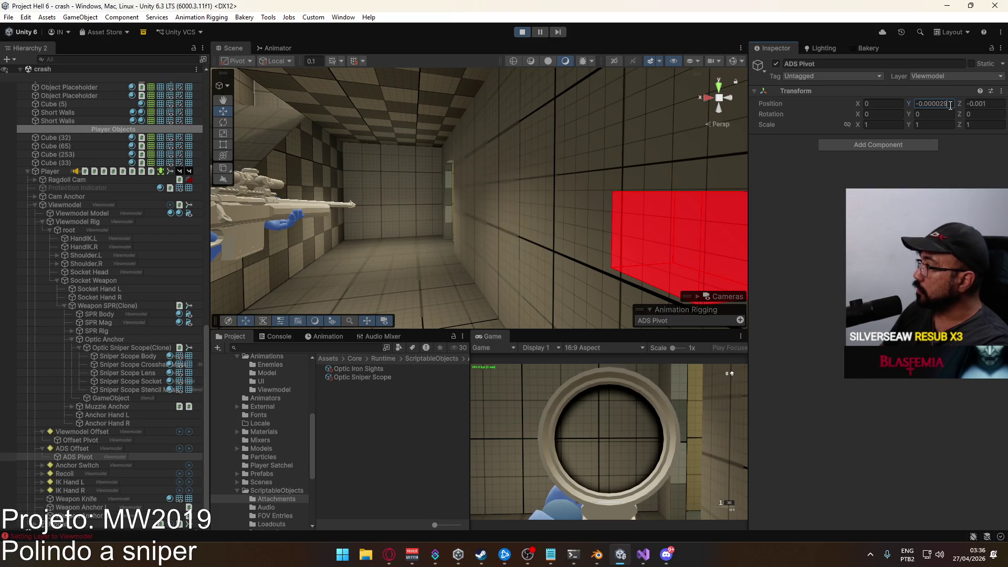
key("shift+Left")
type("32")
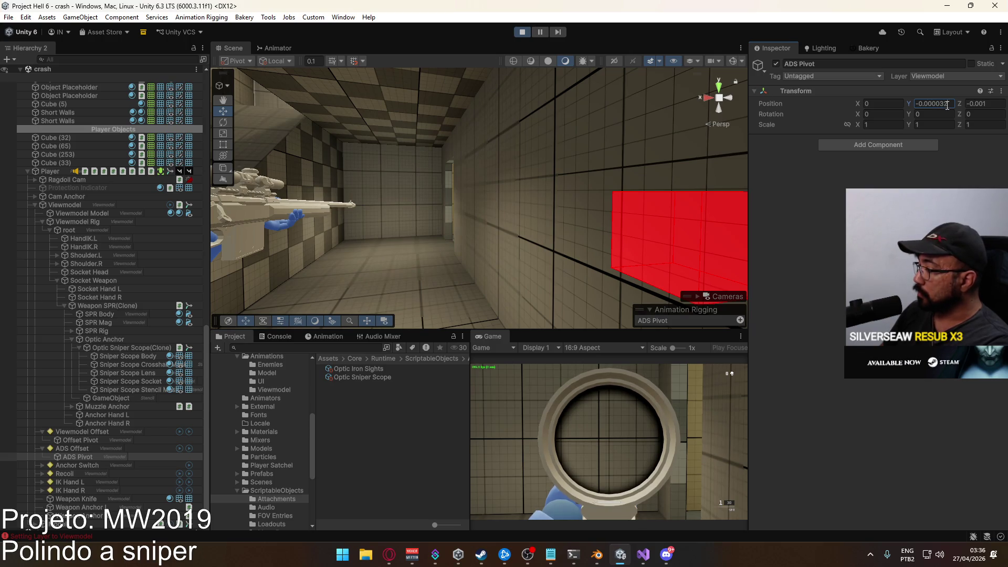
type("3")
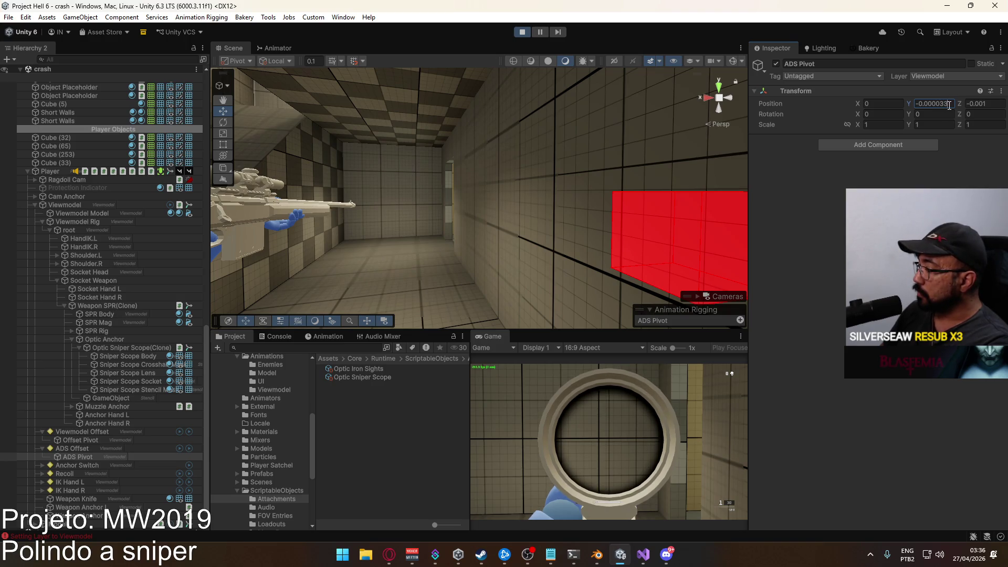
type("4")
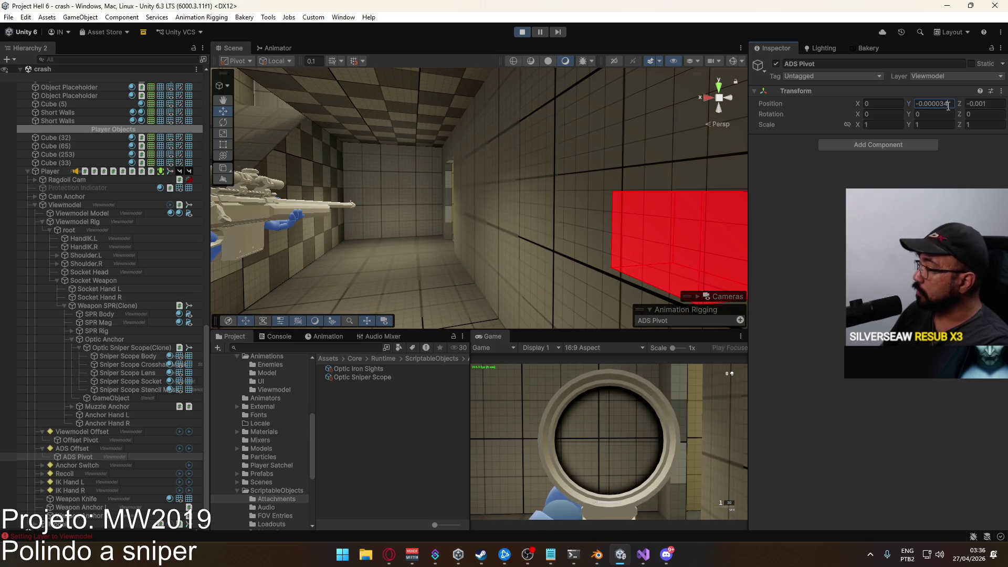
key("Return")
Copy -3.5e-05 into the Optic Sniper Scope asset's Ads Offset Y
left_click(933, 104)
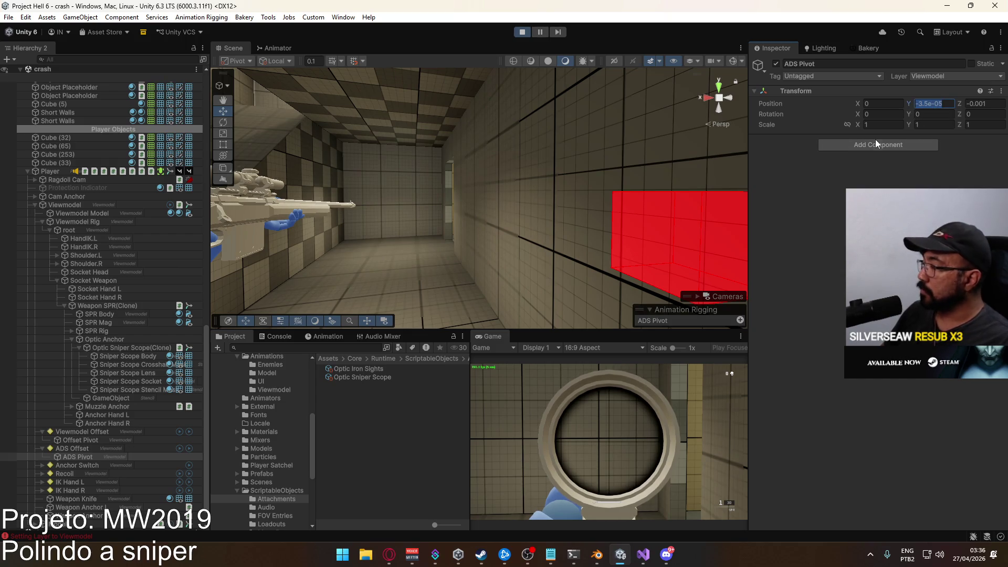
left_click(363, 377)
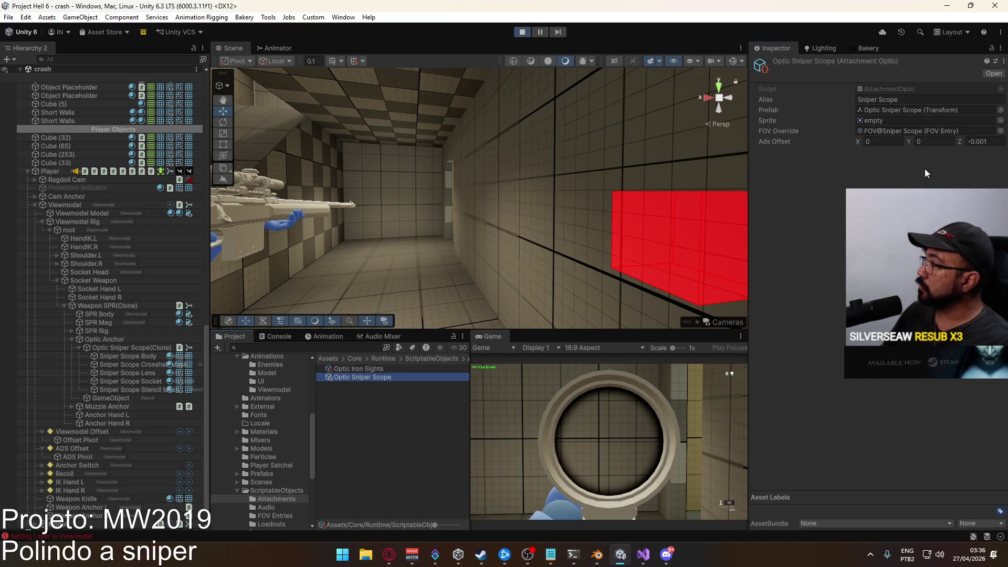
left_click(930, 141)
type("-3.5e-05")
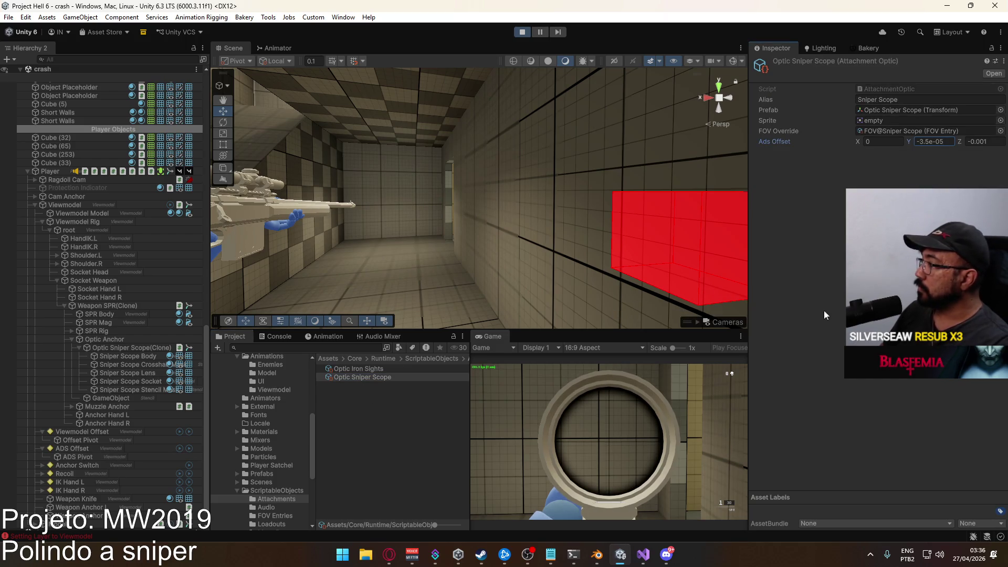
left_click(613, 429)
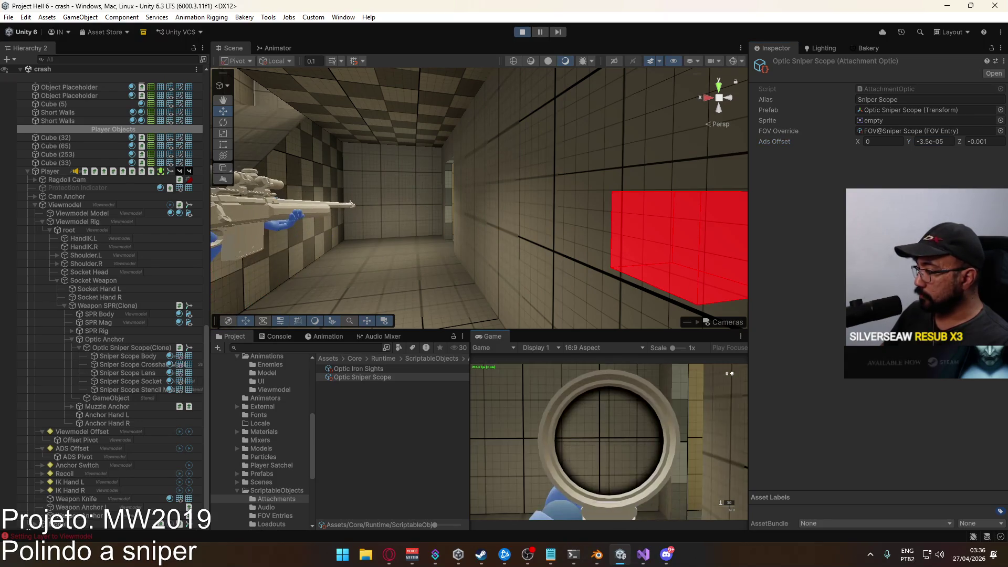
Re-aim down the sniper scope in play mode to test the new offset
right_click(609, 441)
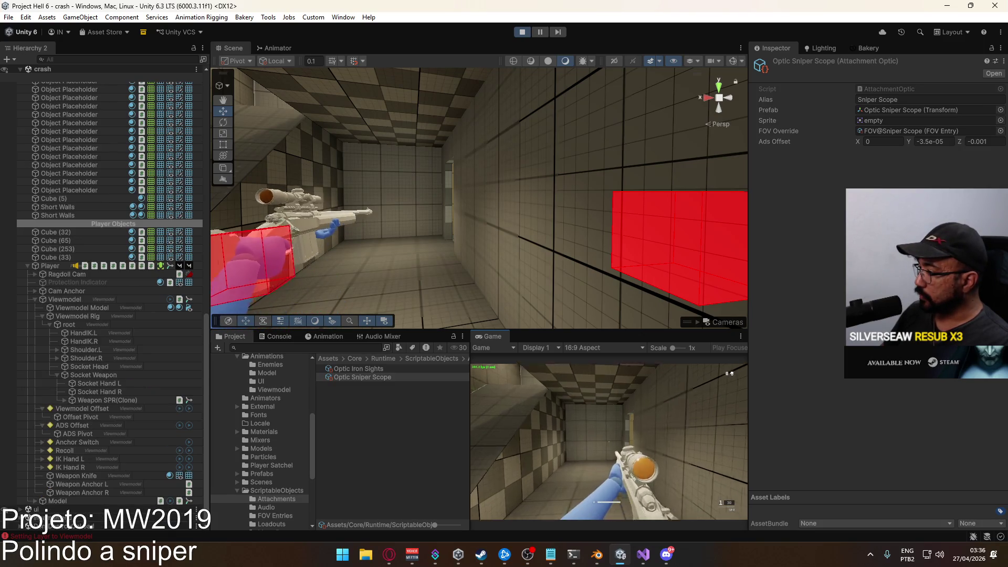
right_click(610, 441)
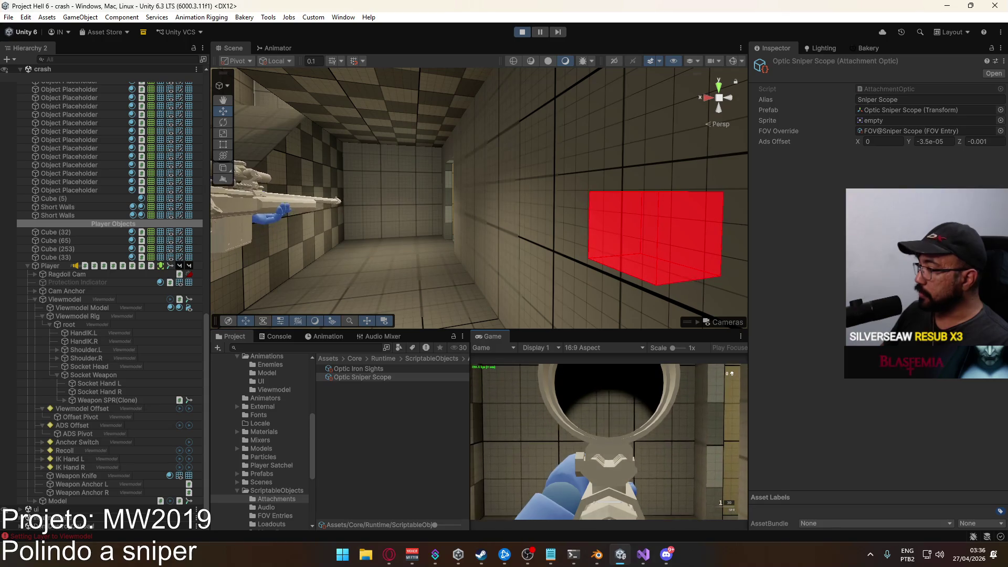
key("super")
key("super")
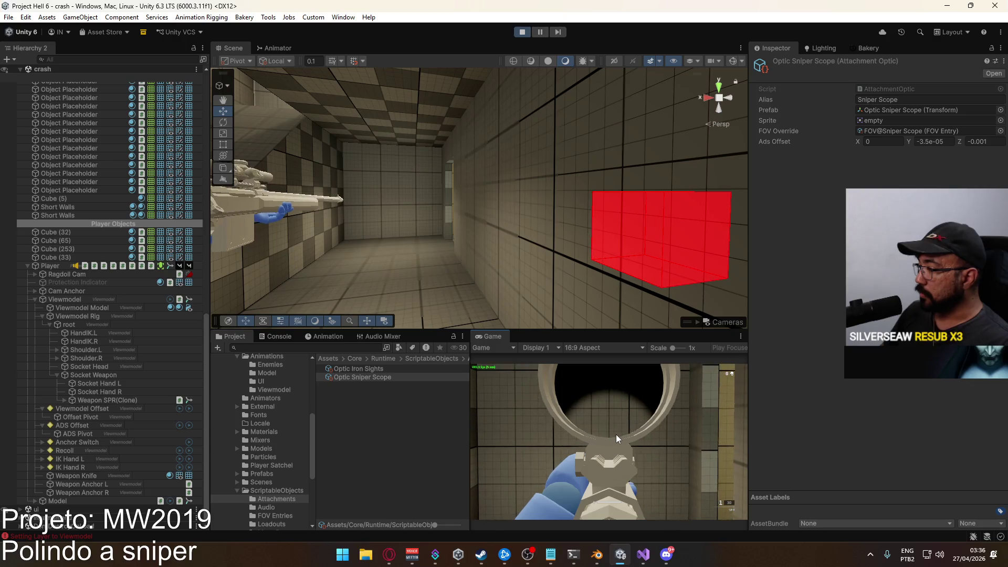
key("super")
key("super")
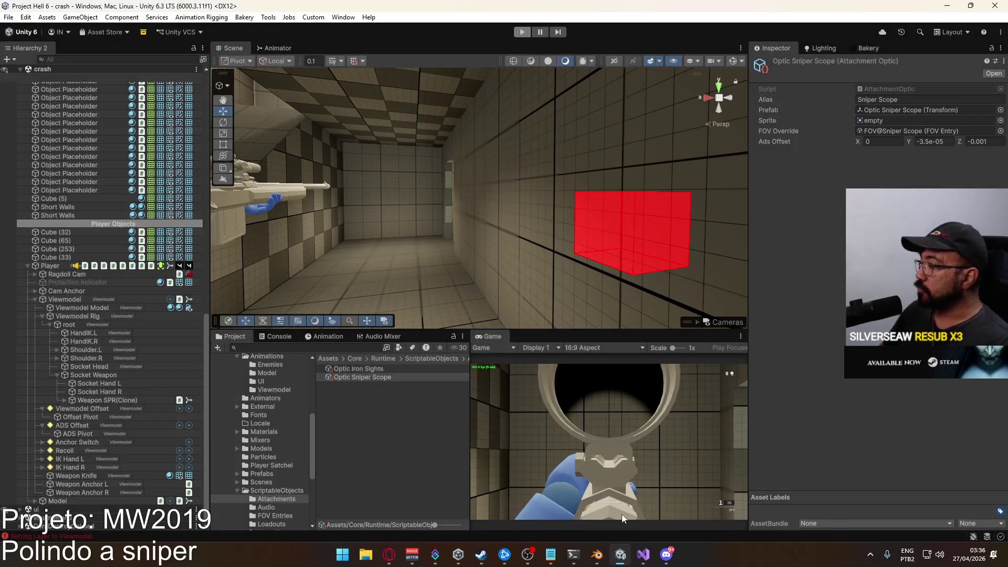
left_click(643, 554)
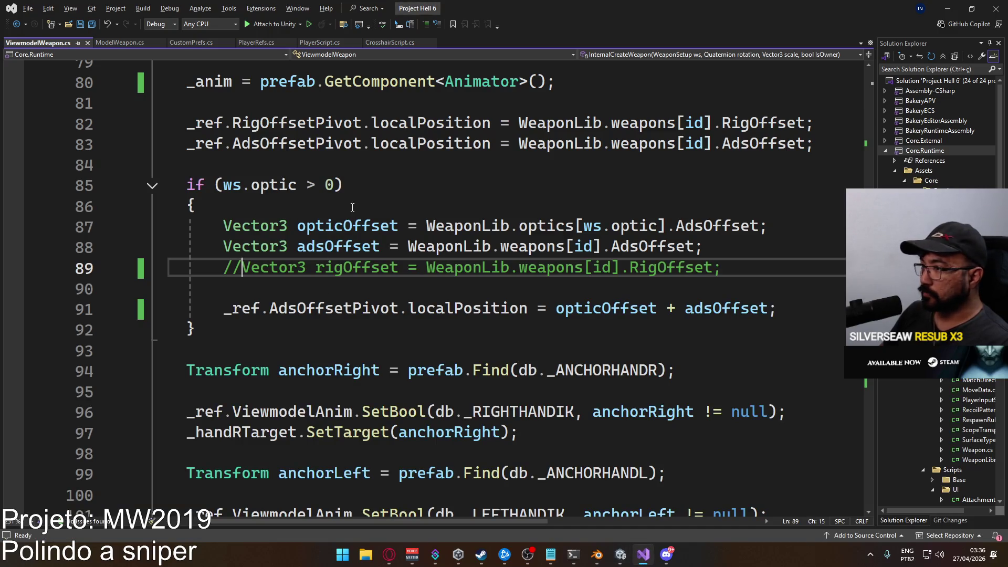
Comment out line 87 and paste the optics AdsOffset expression into line 88, then save
left_click(222, 227)
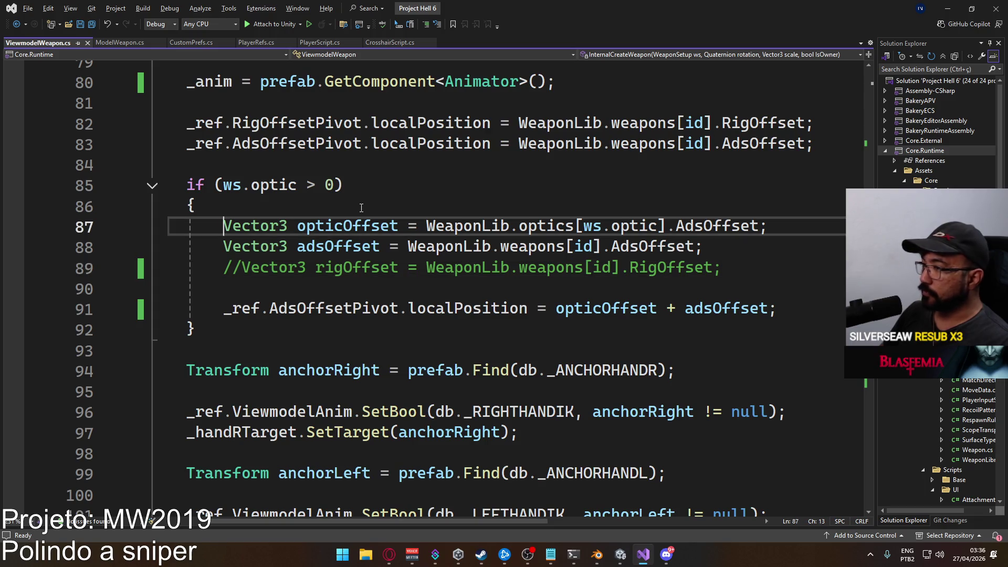
type("//")
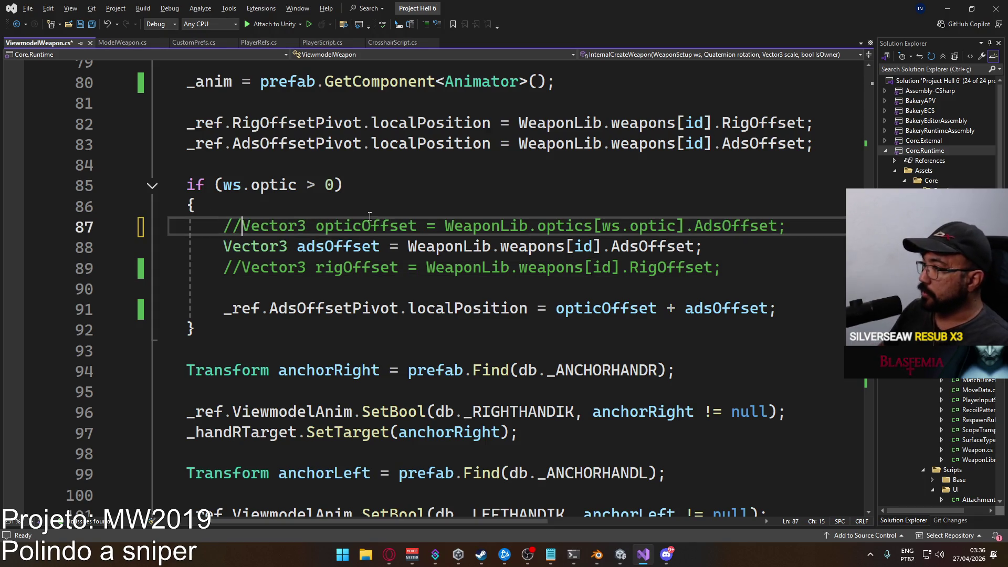
left_click_drag(449, 226, 787, 227)
key("ctrl+c")
left_click_drag(408, 247, 702, 247)
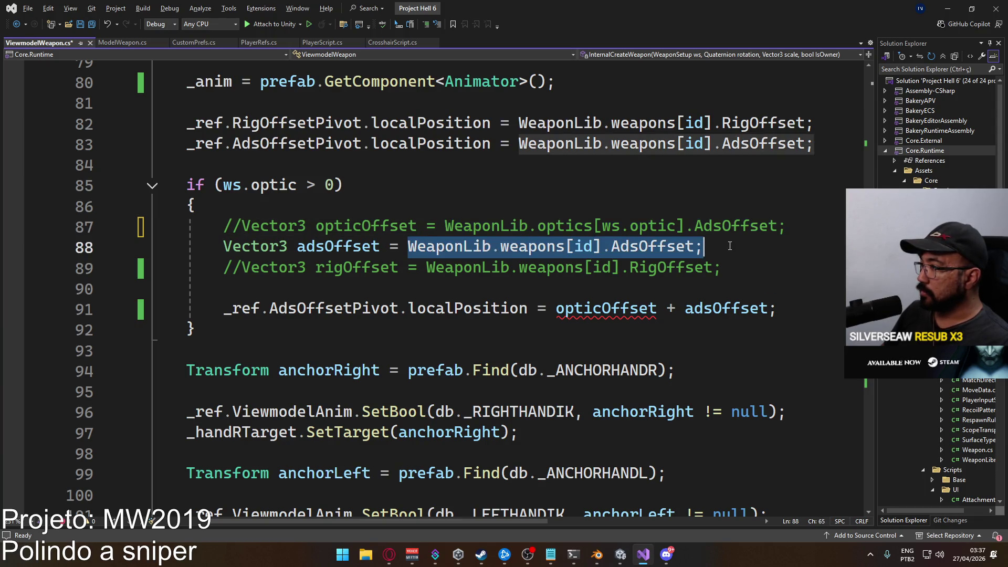
key("ctrl+v")
key("ctrl+s")
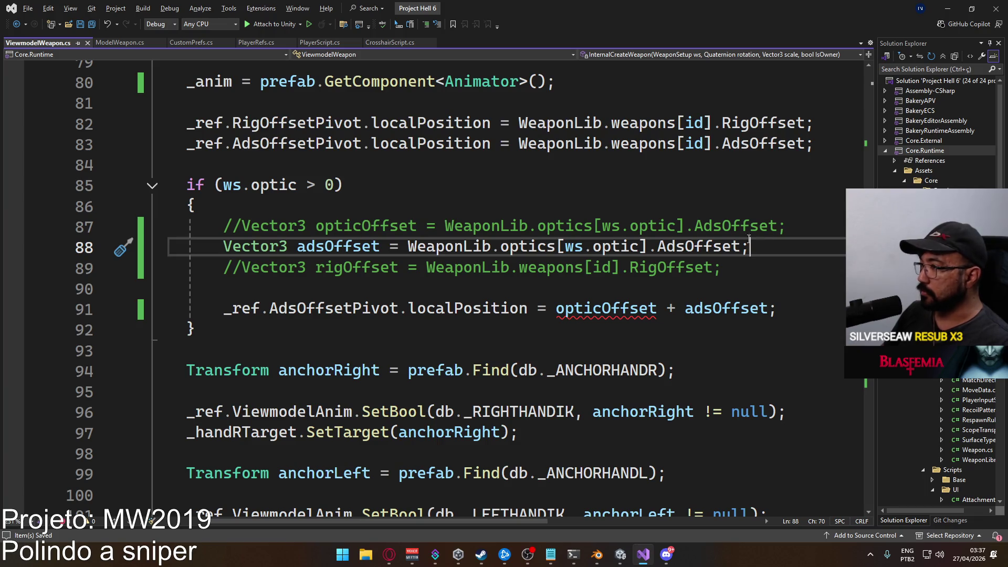
Revert the line 88 replacement, comment that line out, and undo the stray edits
left_click_drag(752, 246, 408, 246)
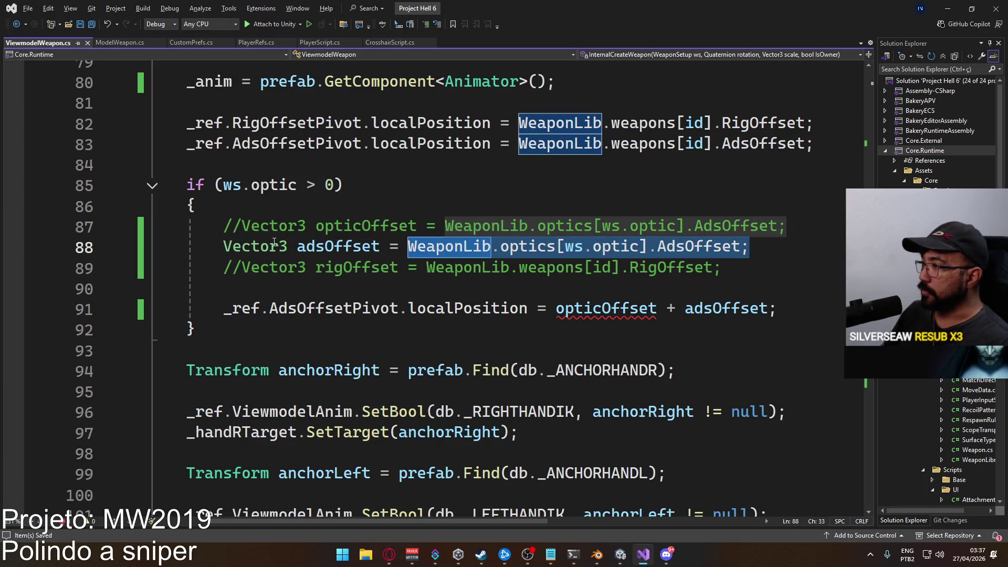
key("ctrl+z")
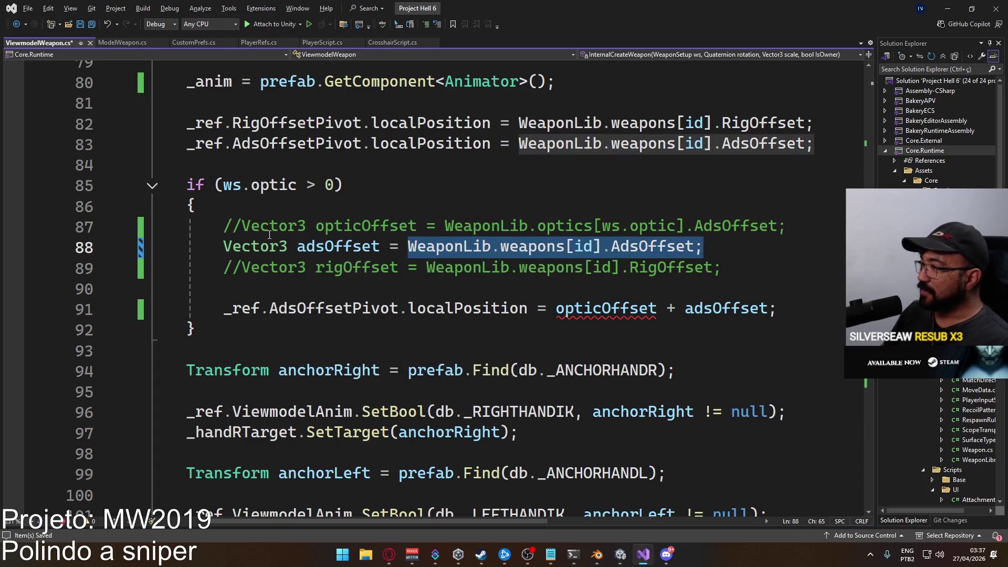
left_click(225, 246)
type("//")
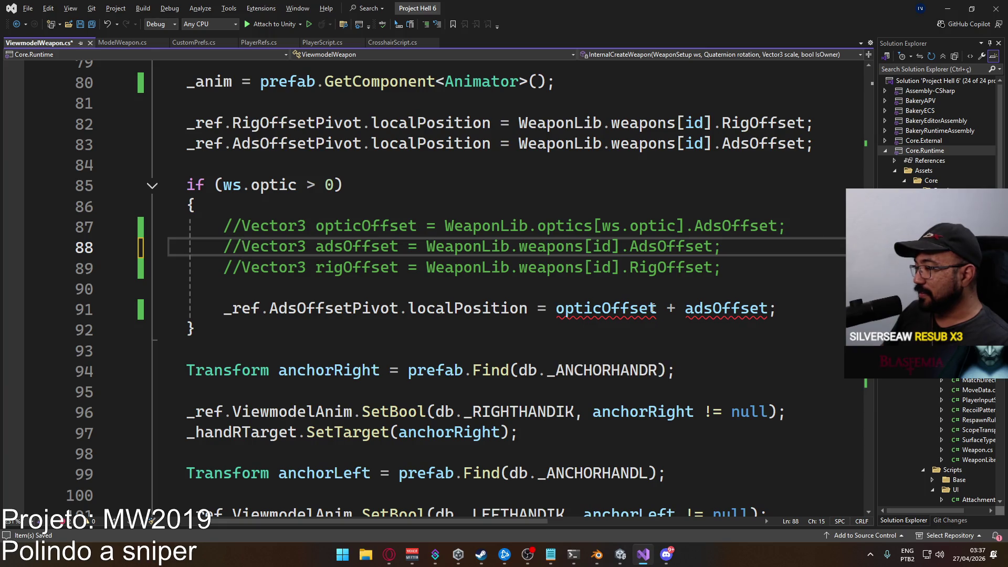
left_click(558, 309)
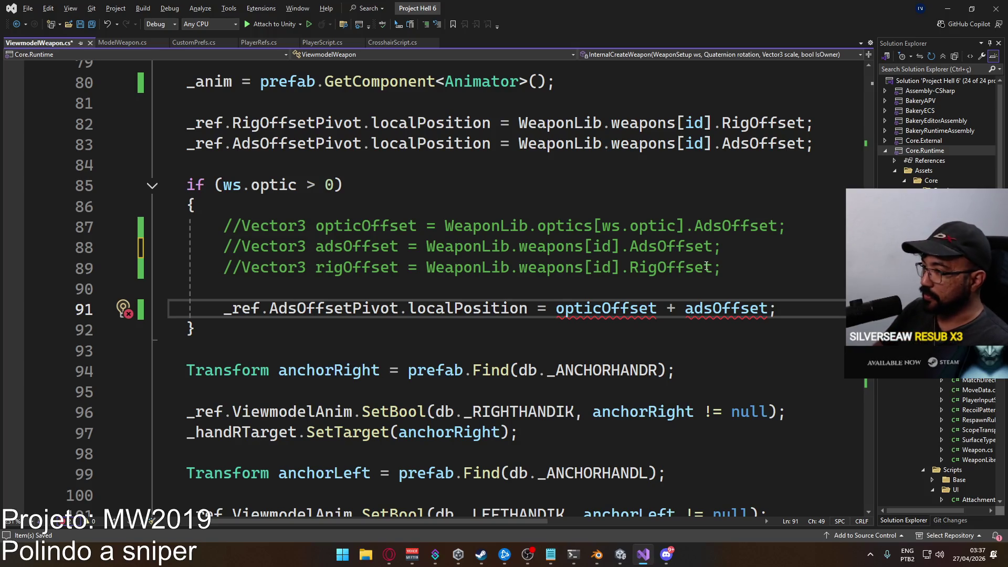
type(";")
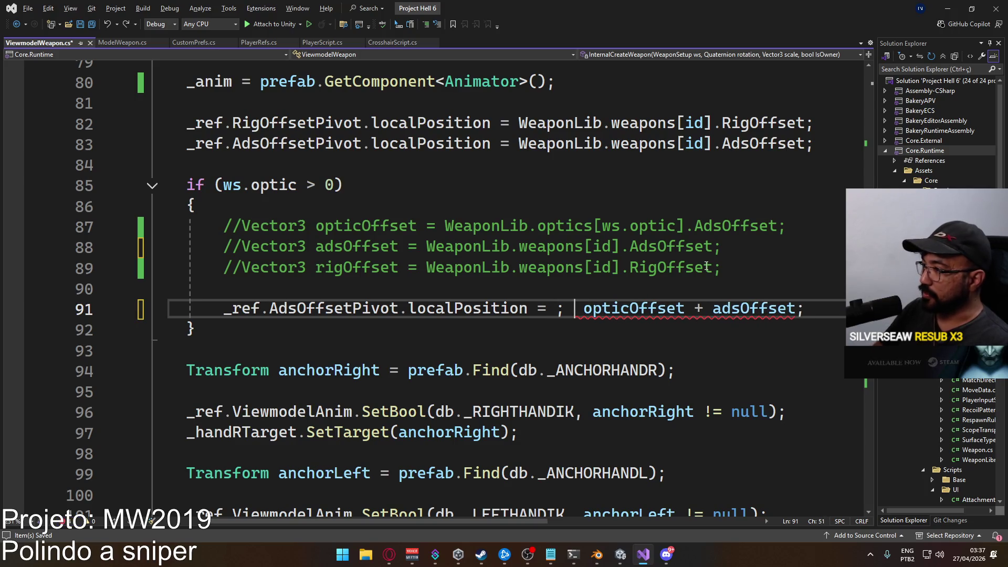
key("ctrl+z")
key("ctrl+z")
key("ctrl+z")
key("ctrl+y")
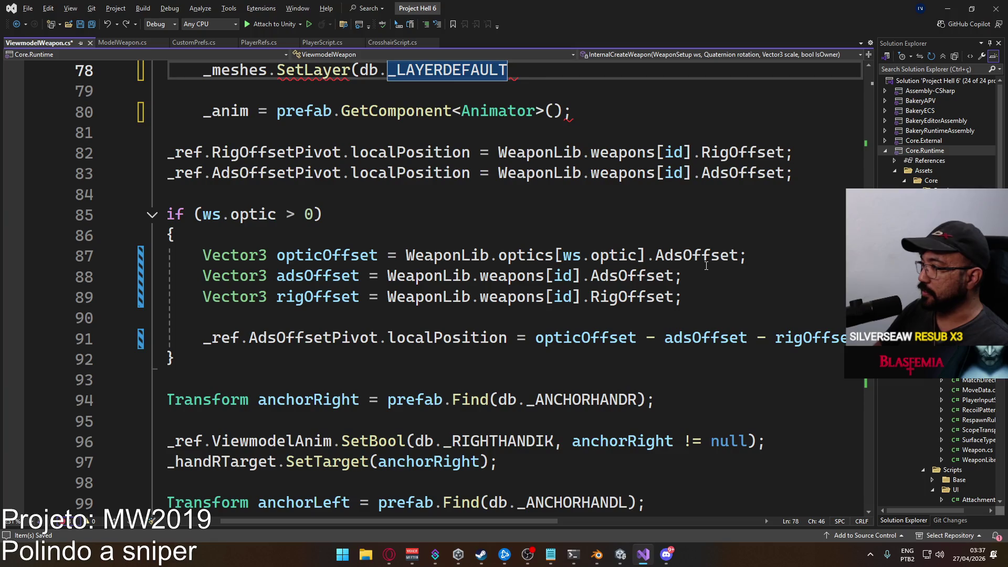
key("ctrl+y")
key("ctrl+y")
key("ctrl+y")
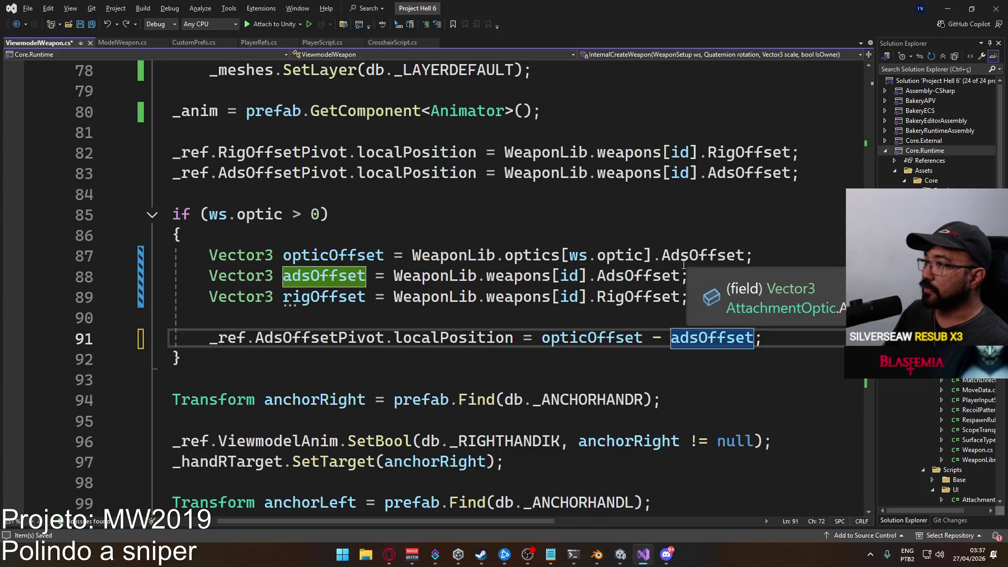
Wrap the old offset lines 87–91 in a /* */ block comment
left_click(209, 255)
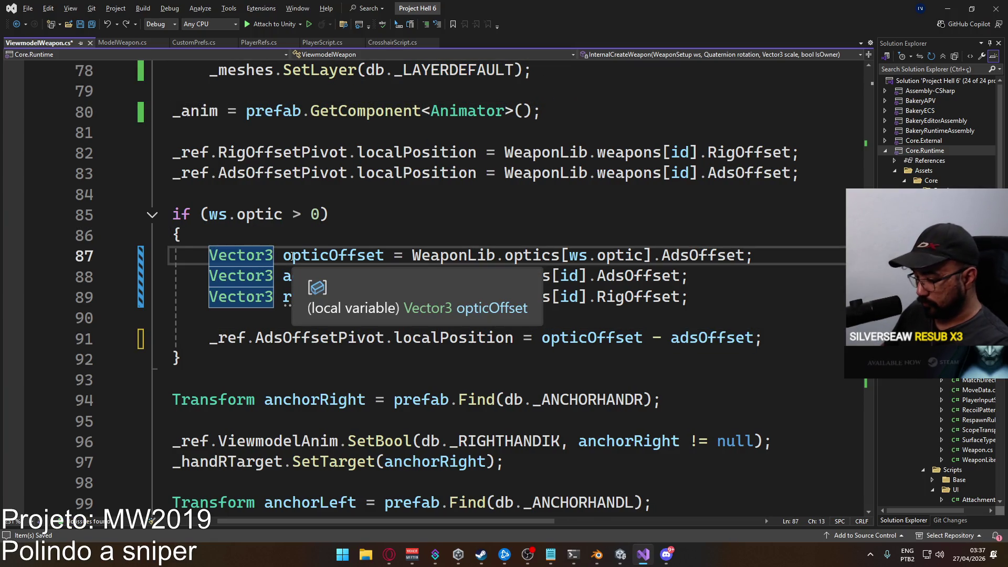
type("/*")
left_click(780, 331)
type("*/")
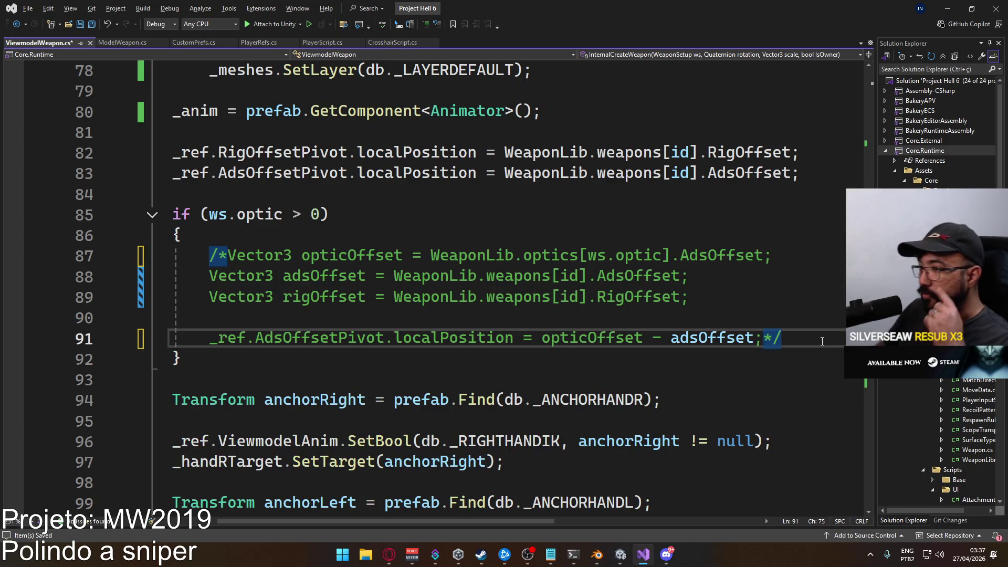
key("Return")
key("Return")
Add '_ref.AdsOffsetPivot.localPosition = WeaponLib.optics[ws.optic].AdsOffset;' and save the script
type("_ref.")
type("adso")
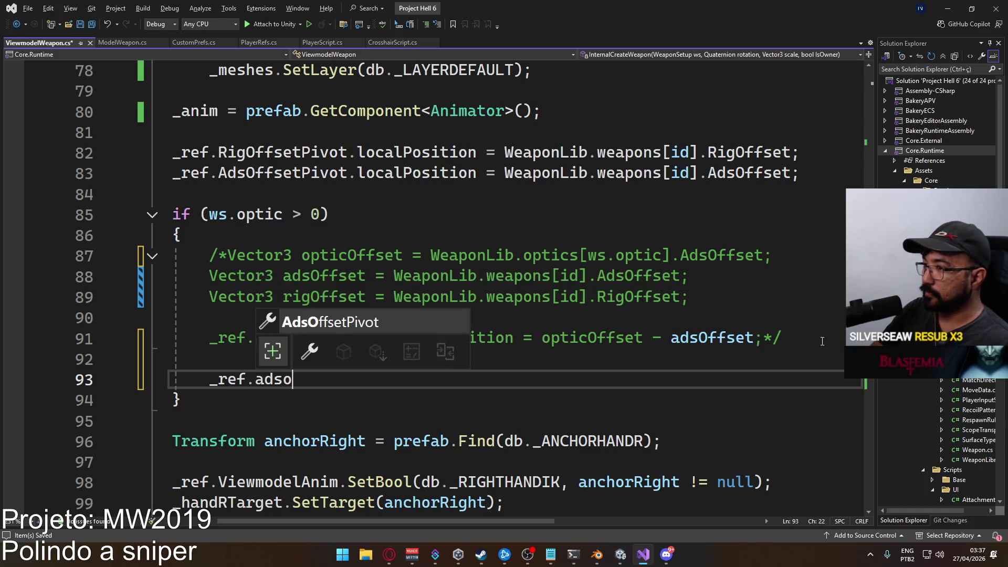
key("Tab")
type(".localp")
key("Tab")
type("=")
key("Tab")
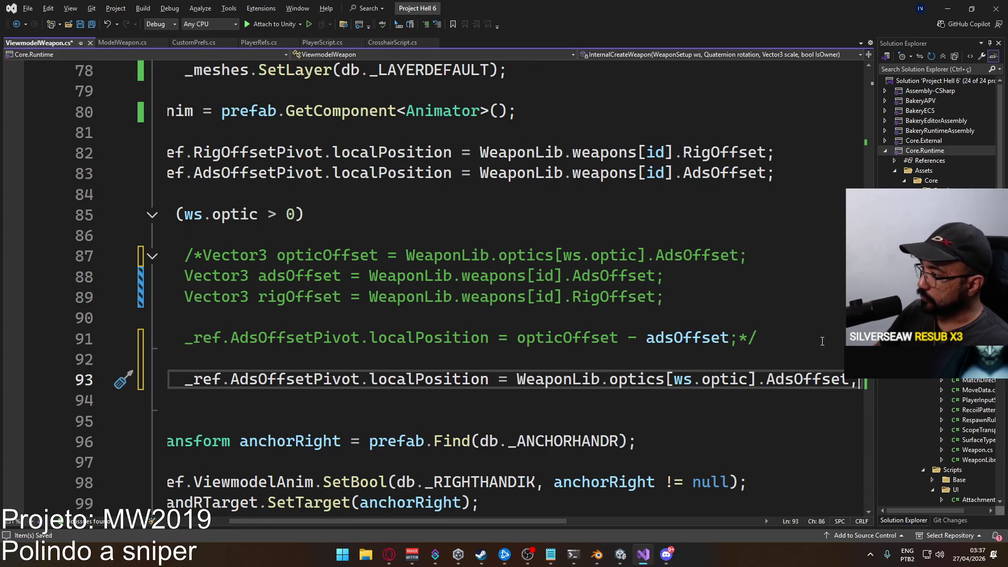
key("ctrl+s")
key("alt+Tab")
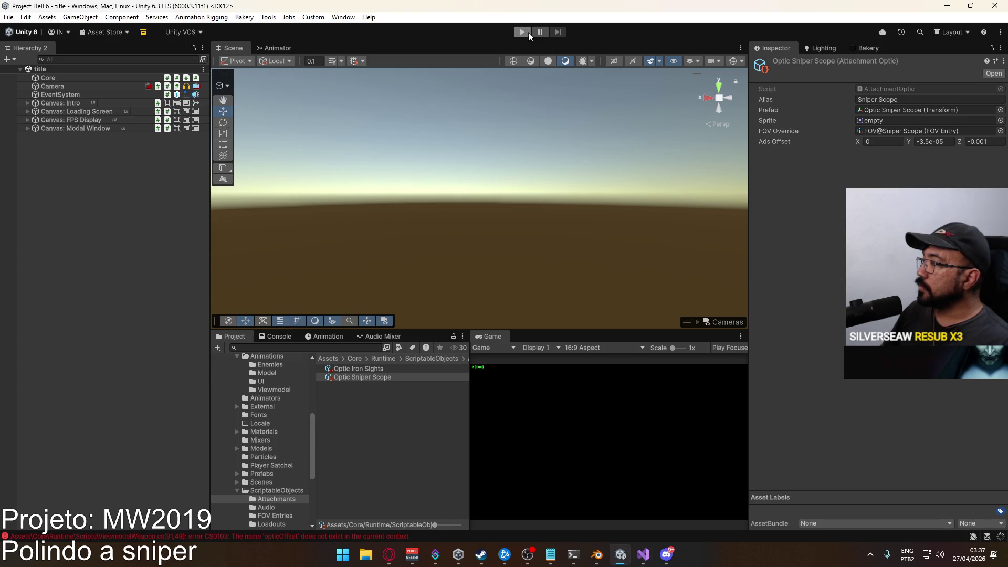
Play offline with the SPR sniper, aim through the scope, then stop play mode
left_click(523, 32)
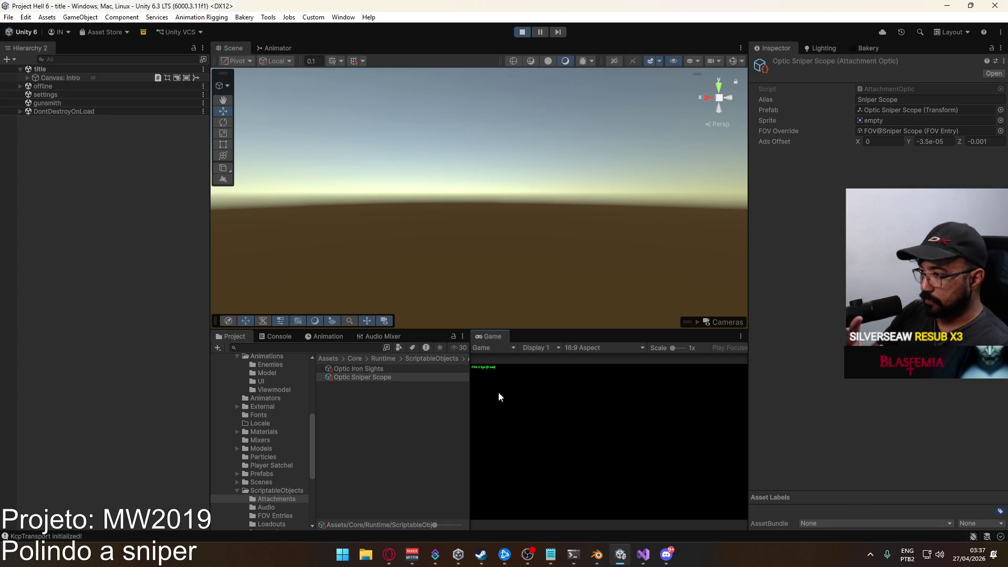
left_click(493, 481)
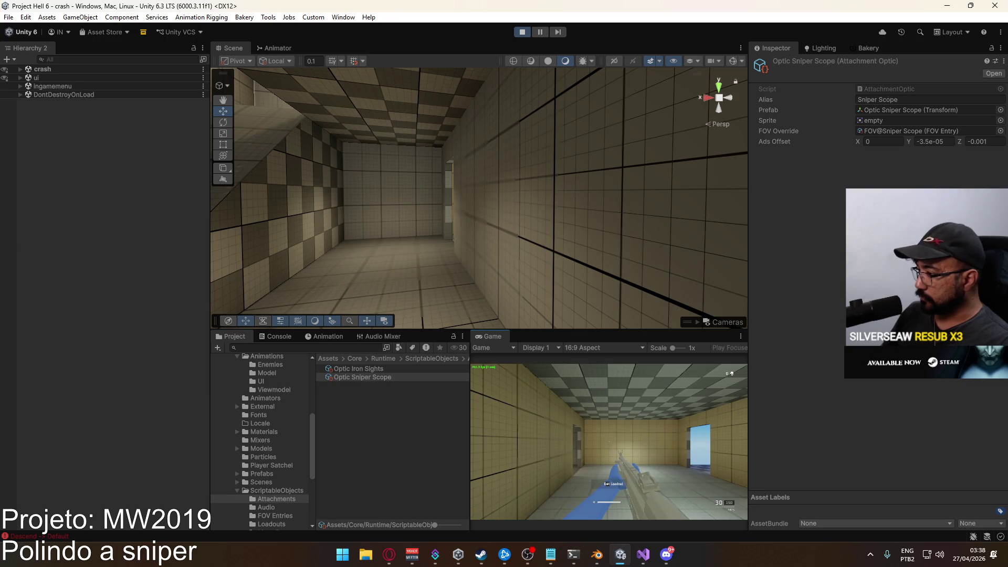
left_click(507, 482)
left_click(507, 482)
right_click(609, 443)
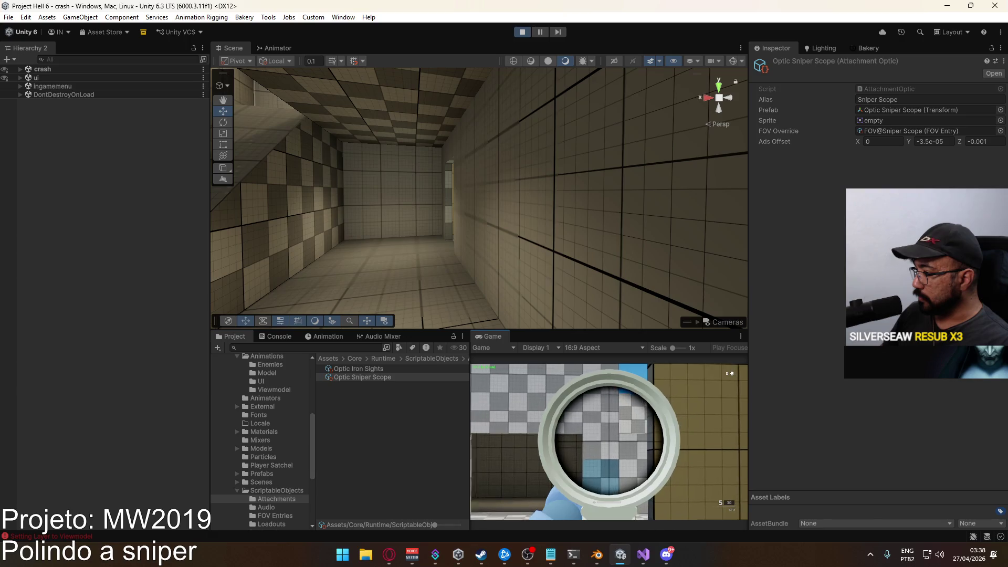
right_click(609, 442)
key("super")
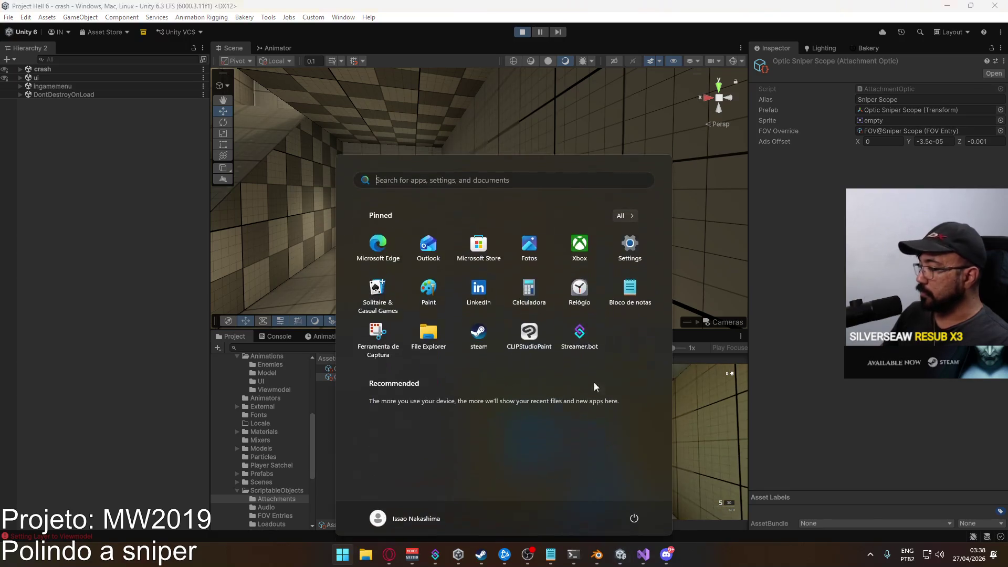
key("Escape")
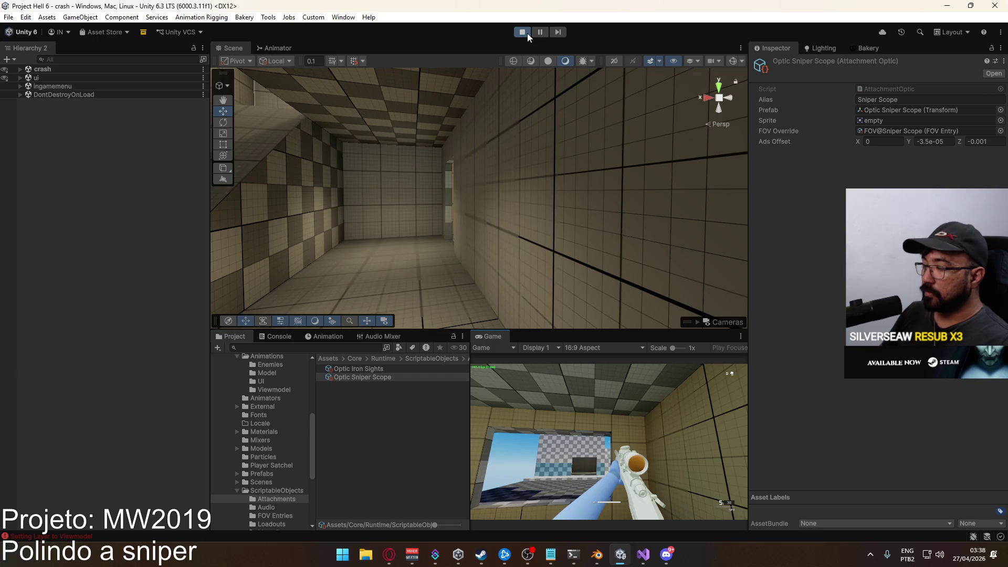
left_click(528, 33)
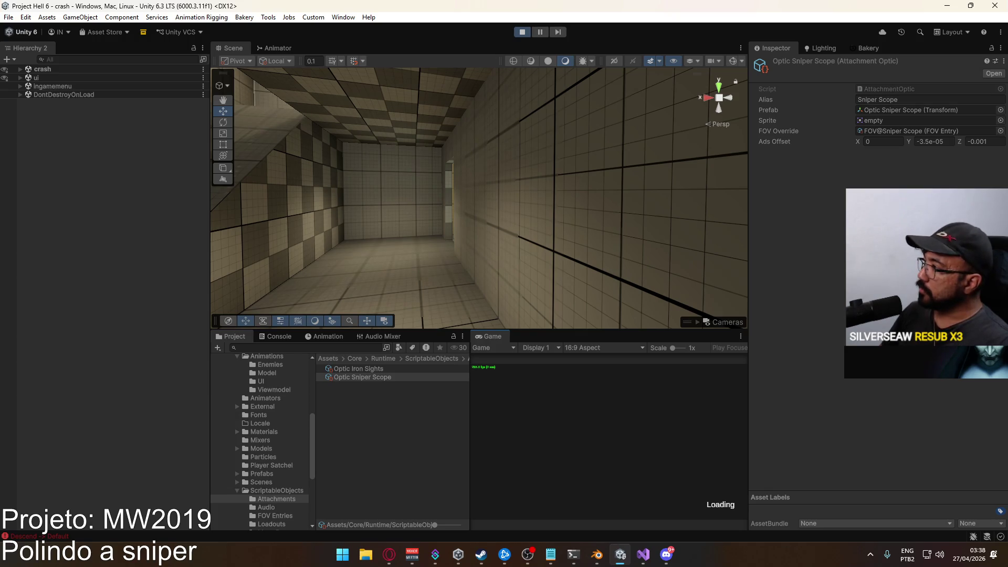
Spawn into the level with the sniper rifle and maximize the Game view
left_click(572, 496)
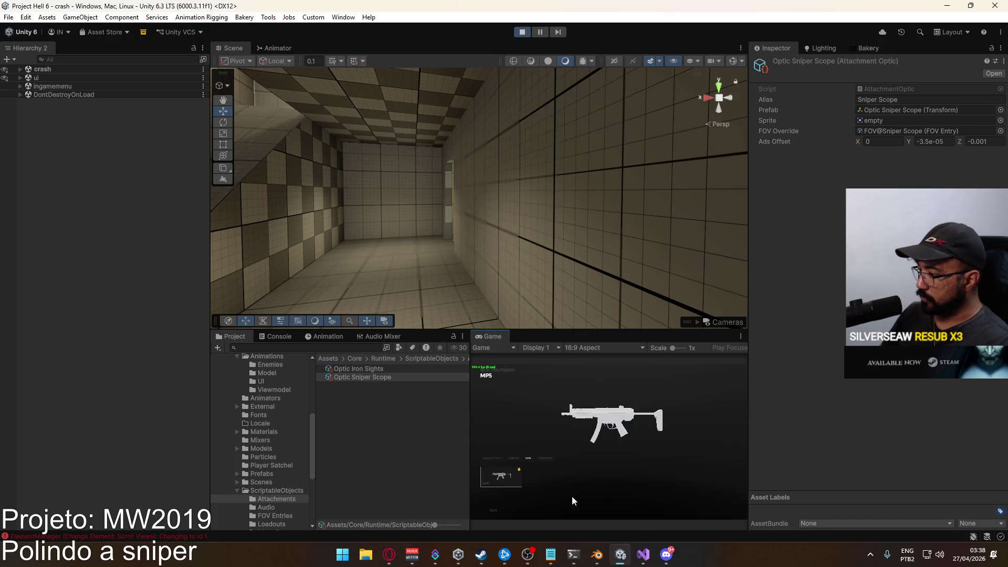
left_click(549, 459)
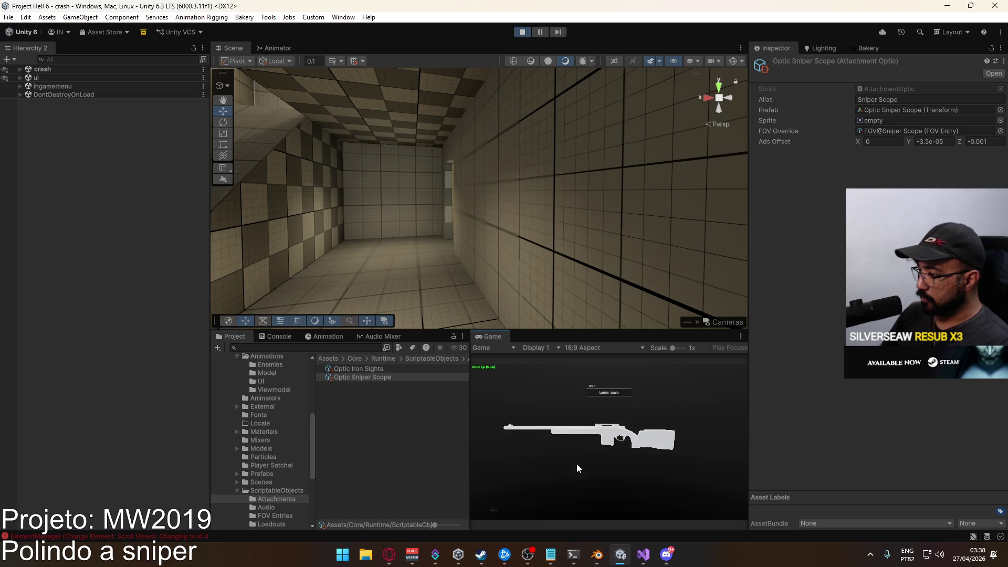
left_click(636, 451)
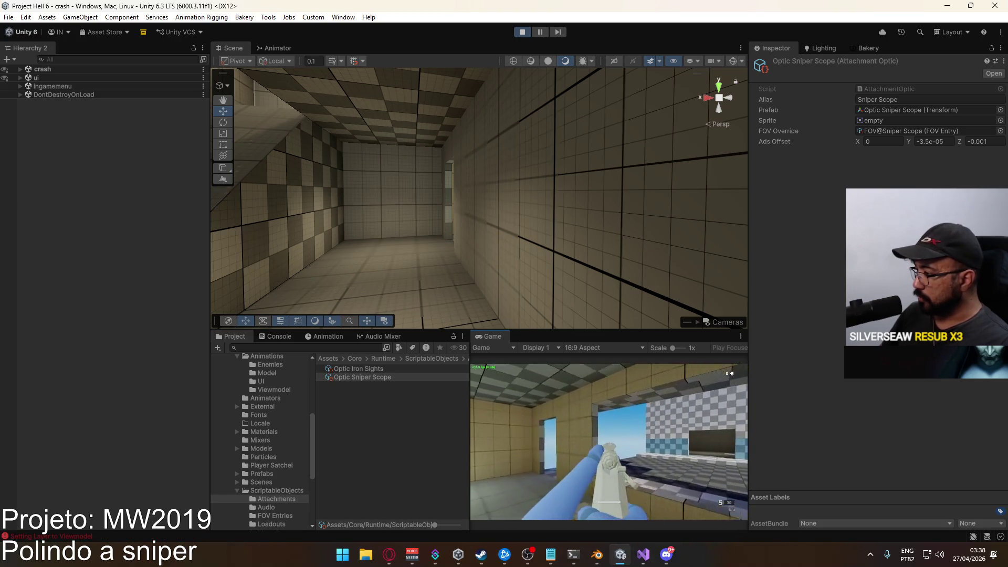
key("super")
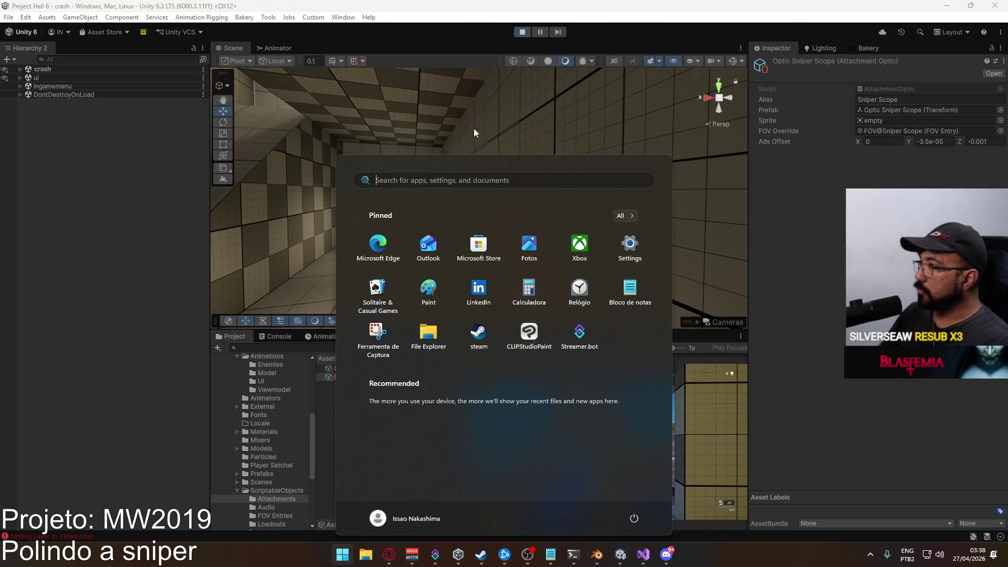
left_click(501, 334)
right_click(501, 335)
left_click(512, 368)
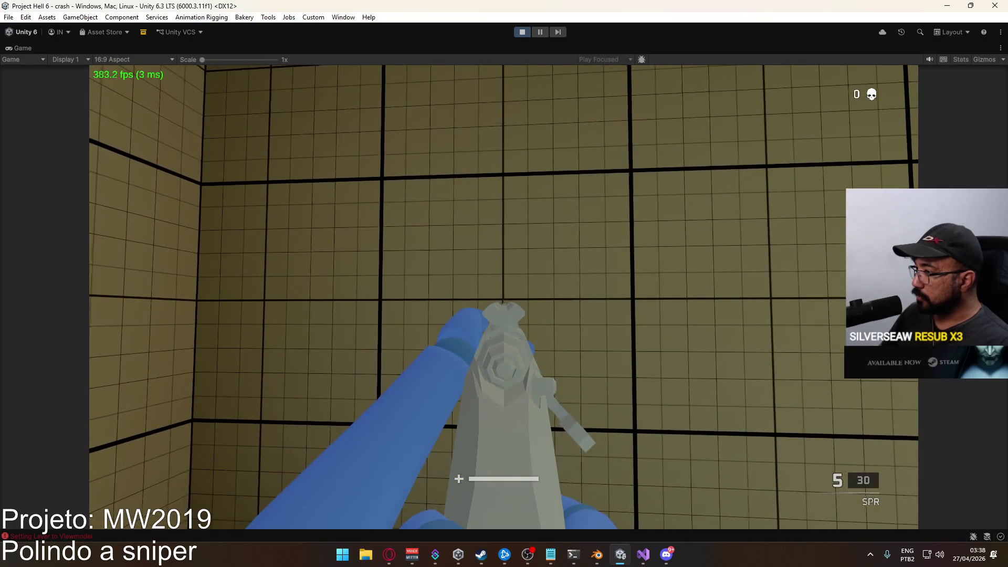
Fire test shots to watch the bolt cycle, leaving 3 rounds, then restore the editor layout
left_click(504, 297)
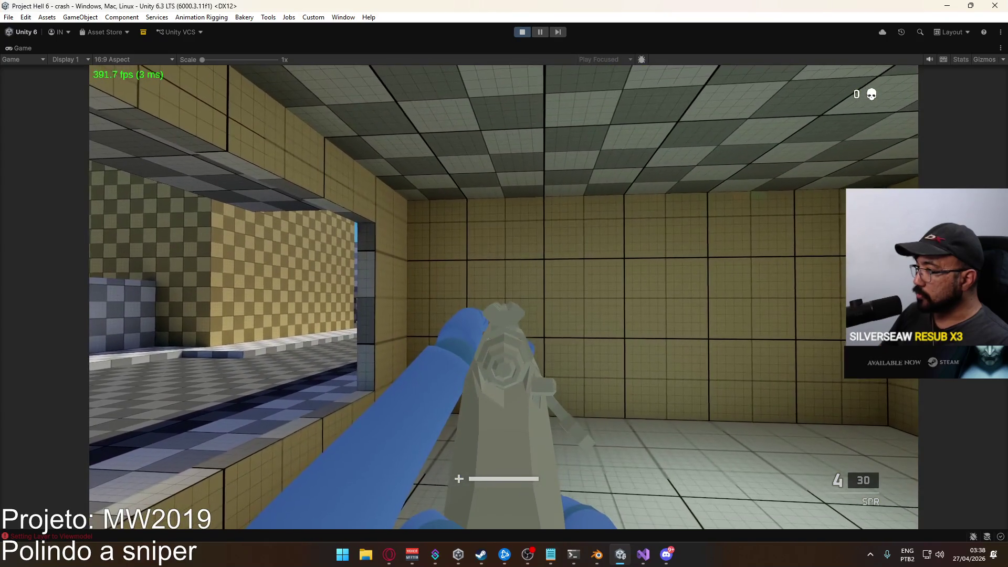
left_click(503, 297)
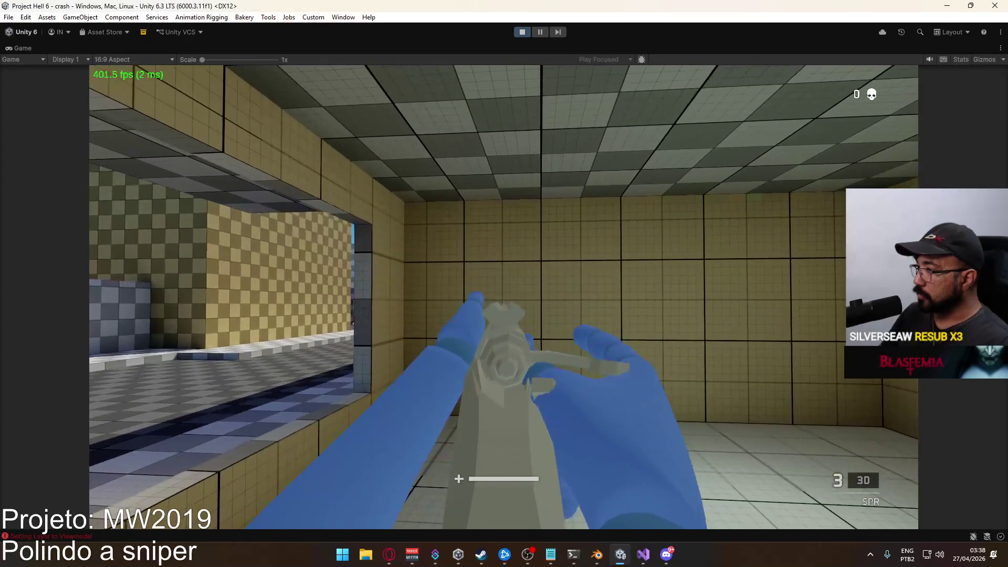
key("super")
left_click(361, 61)
right_click(384, 48)
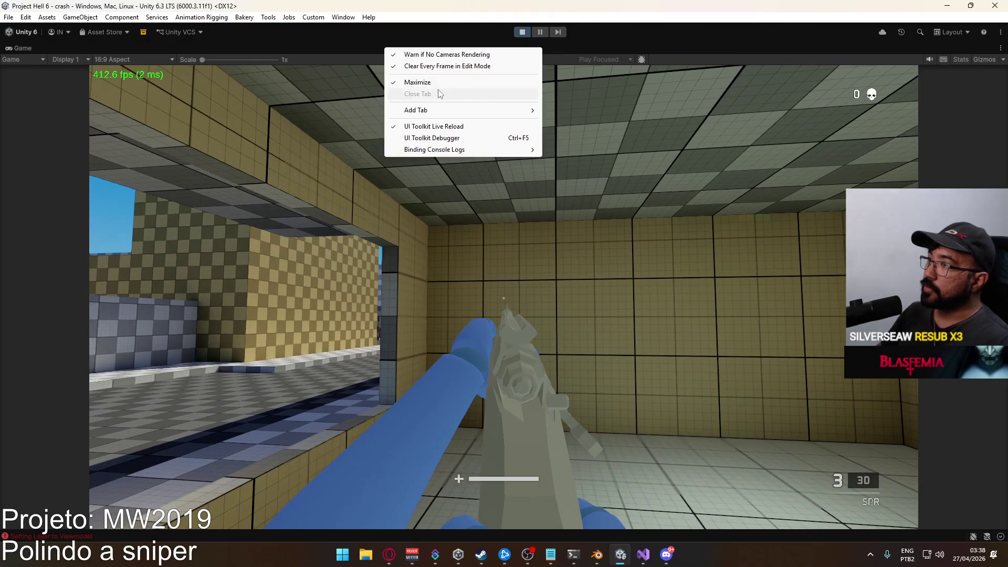
left_click(437, 87)
key("super")
left_click(320, 228)
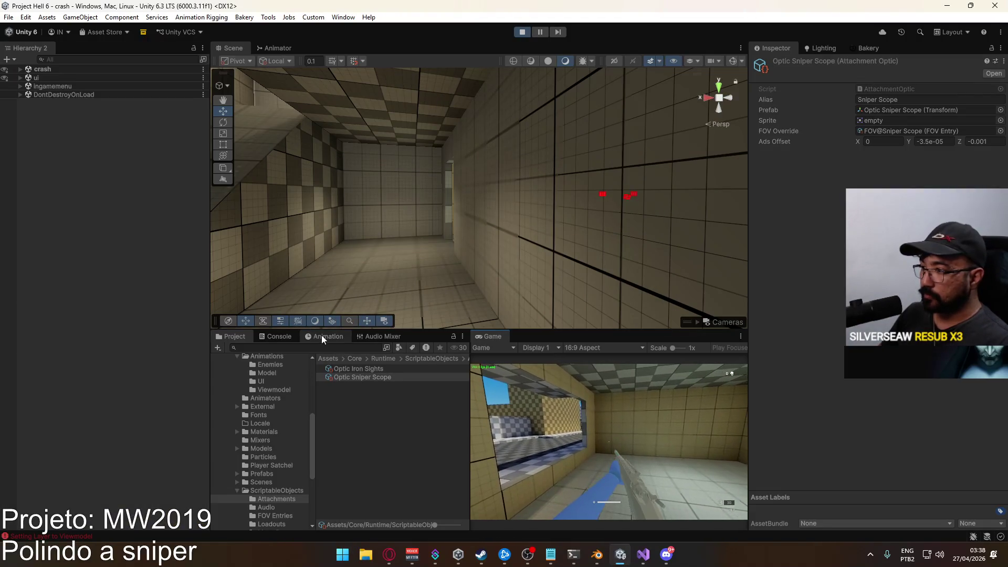
Show the Animation window and select the Viewmodel object under Player in the crash scene
left_click(323, 336)
left_click(39, 69)
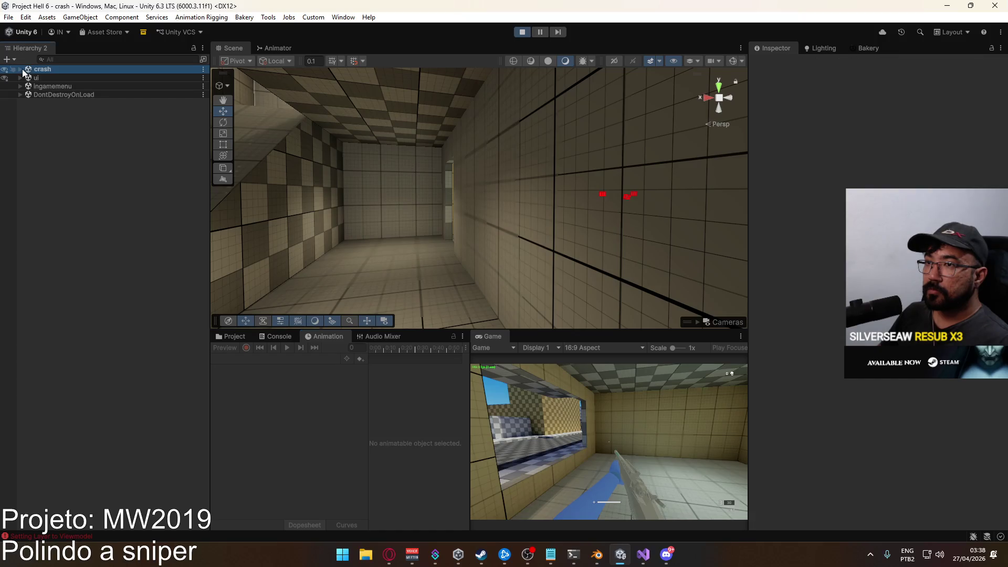
left_click(20, 69)
scroll(79, 200, "down", 12)
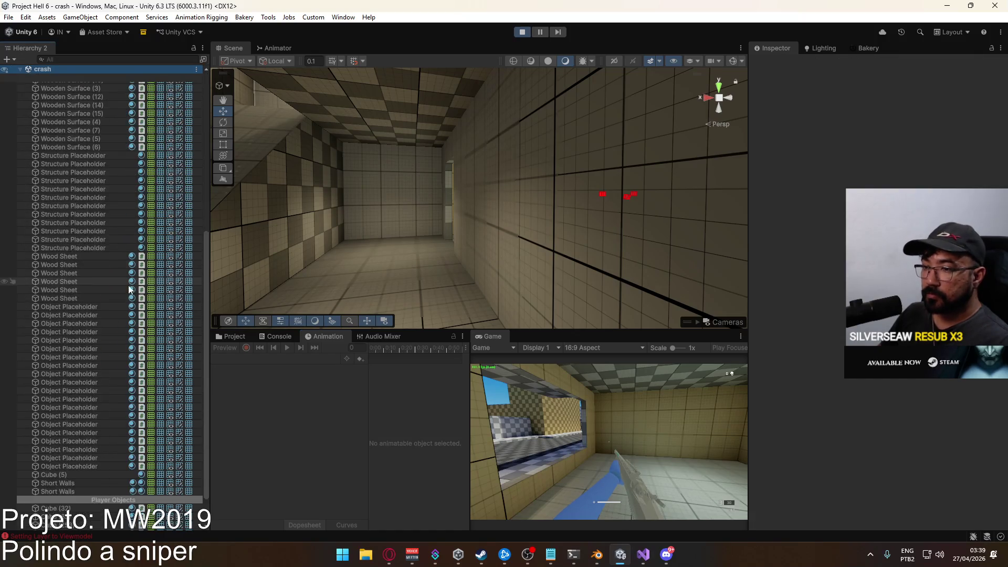
left_click(58, 501)
left_click(258, 359)
left_click(27, 501)
left_click(27, 501)
scroll(78, 504, "down", 1)
left_click(66, 503)
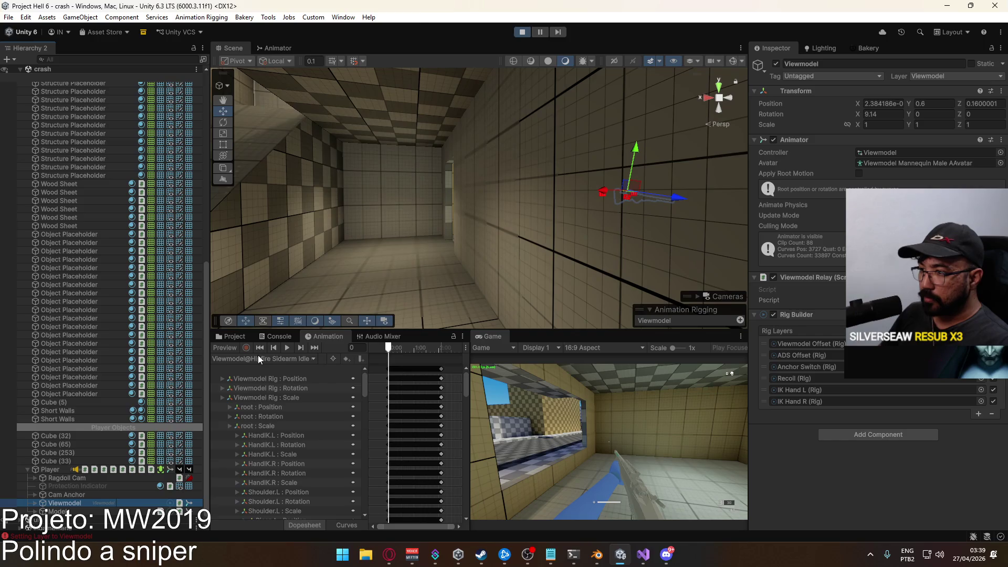
Load the Viewmodel@Bolt Action ADS Single clip and scrub through its timeline
left_click(262, 359)
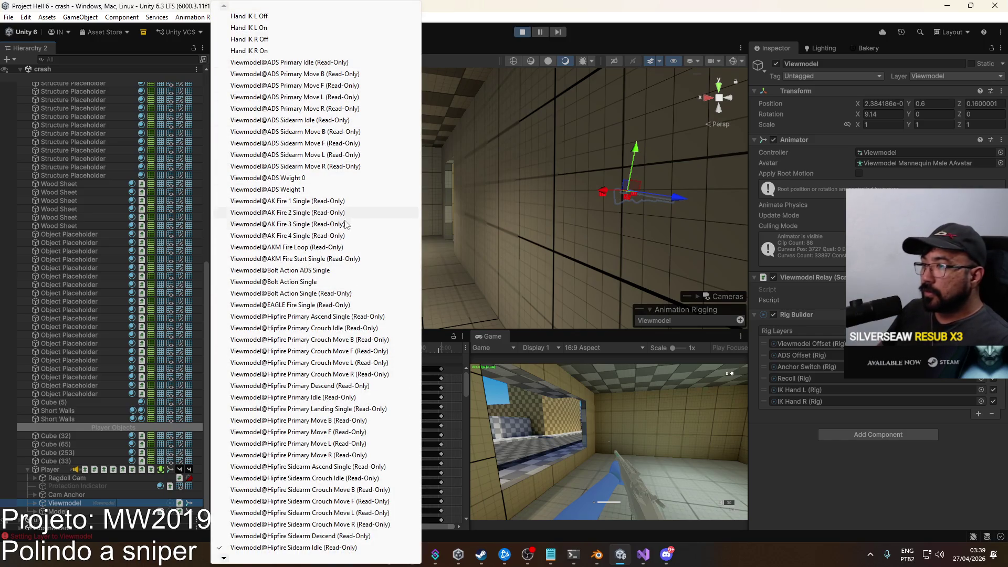
left_click(284, 270)
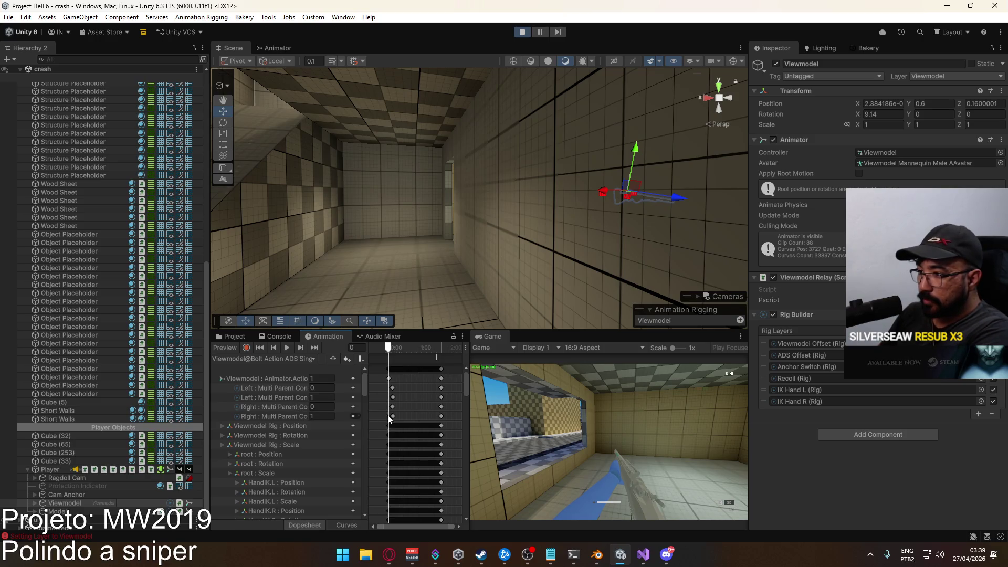
scroll(395, 415, "up", 3)
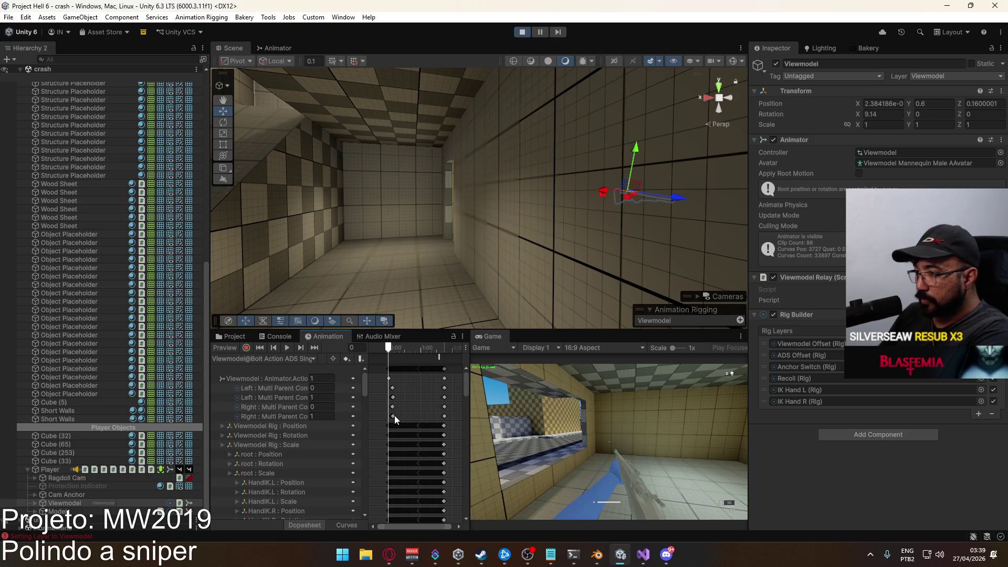
scroll(395, 415, "up", 1)
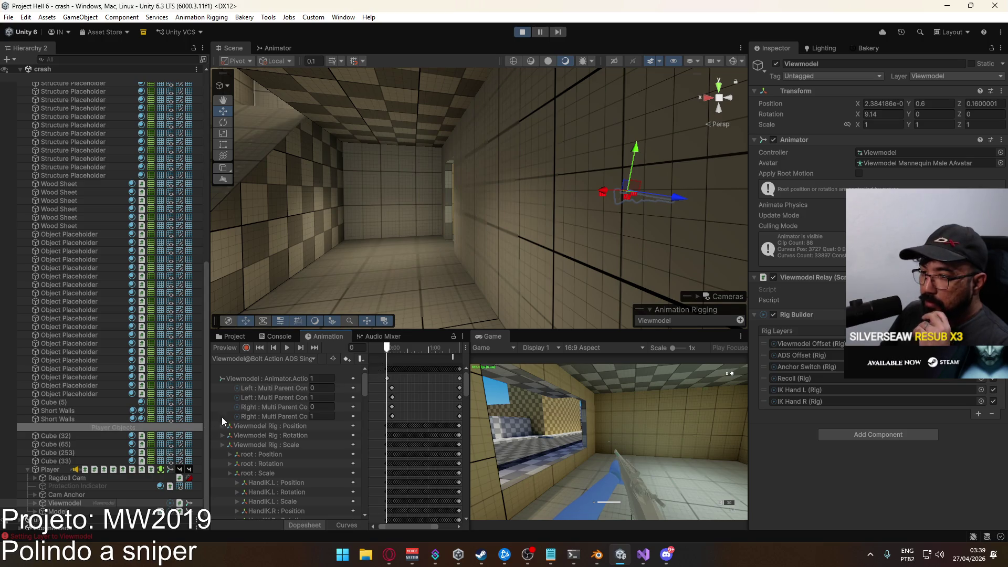
left_click(262, 357)
left_click(264, 356)
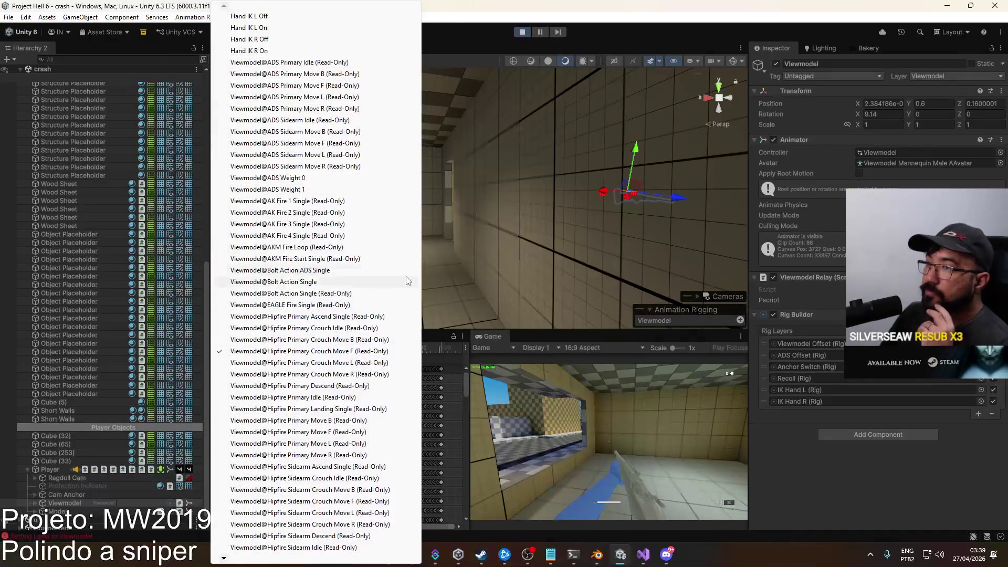
left_click(336, 270)
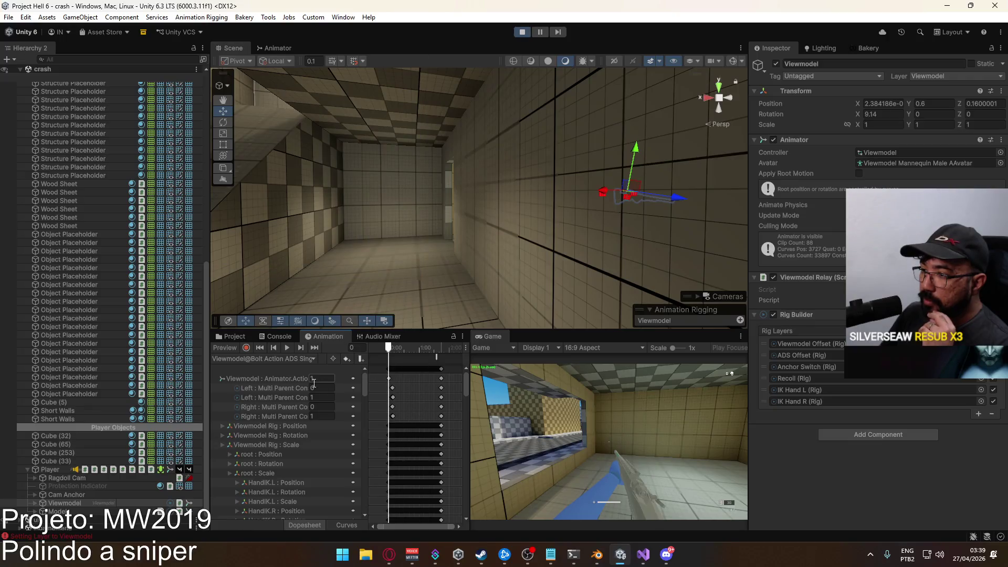
mouse_move(389, 350)
left_mouse_down()
mouse_move(443, 352)
mouse_move(394, 357)
mouse_move(413, 358)
left_mouse_up()
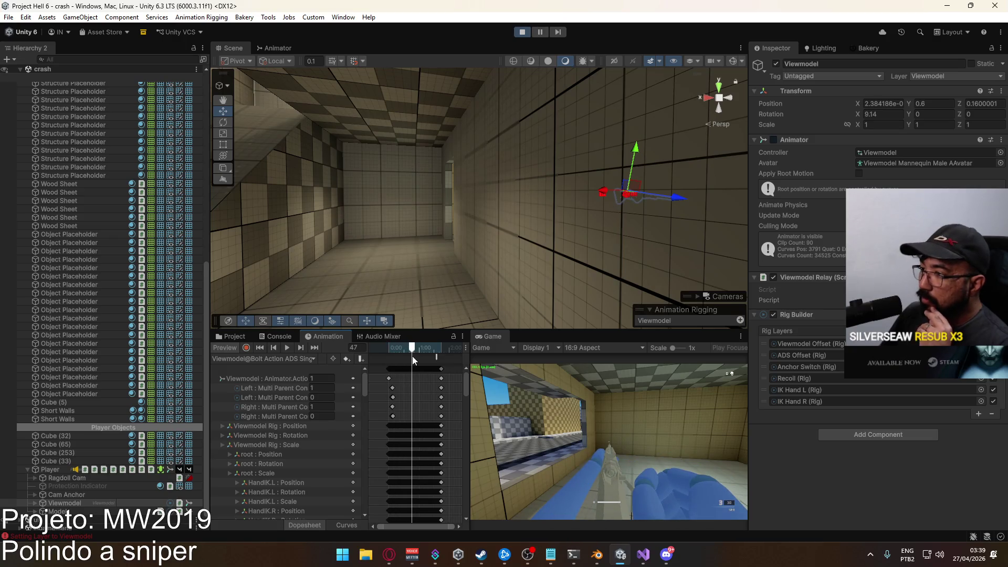
Switch the preview to Bolt Action Single, scrub through it, then stop previewing
left_click(295, 359)
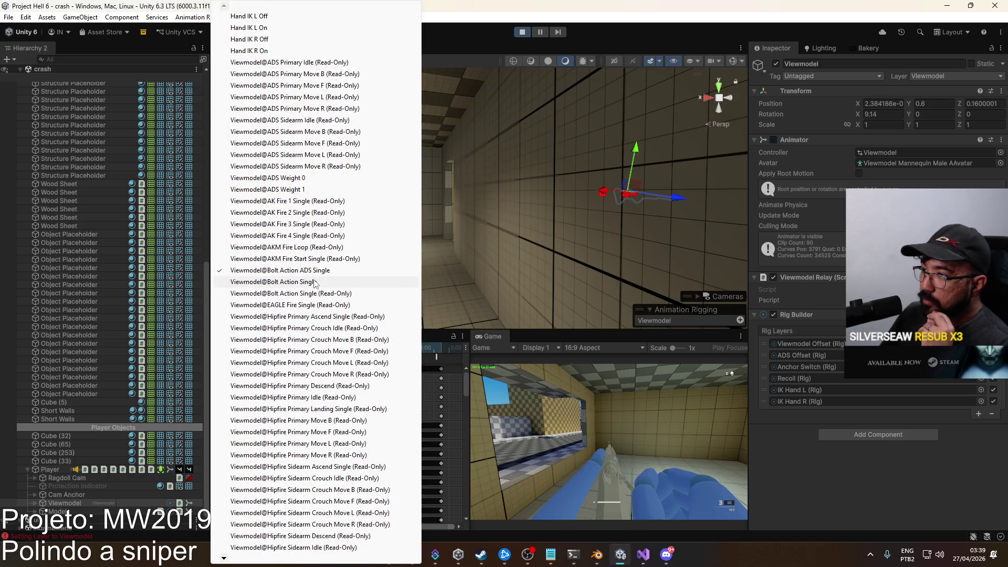
left_click(314, 282)
left_click(398, 351)
mouse_move(398, 351)
left_mouse_down()
mouse_move(416, 352)
mouse_move(407, 354)
left_mouse_up()
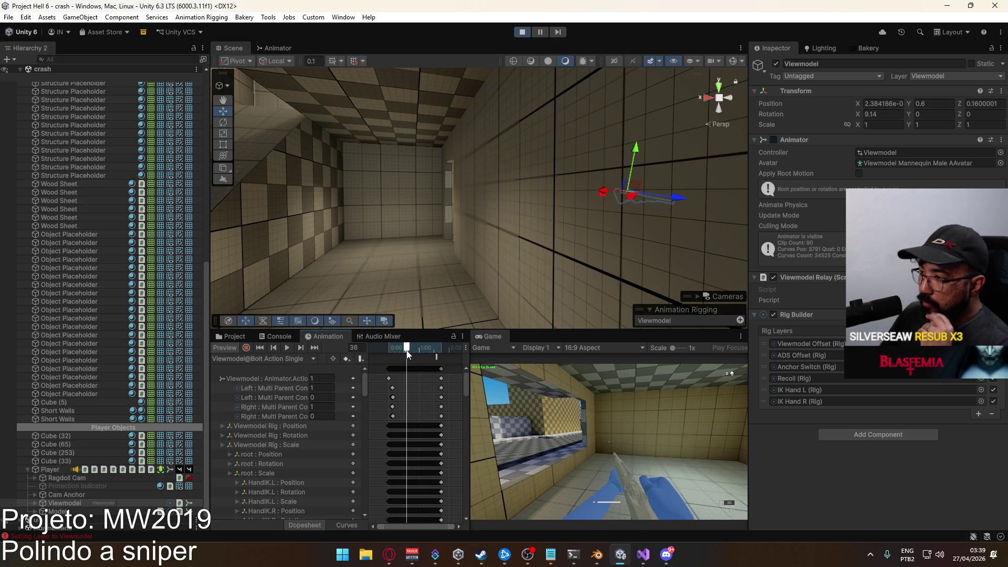
left_click(225, 347)
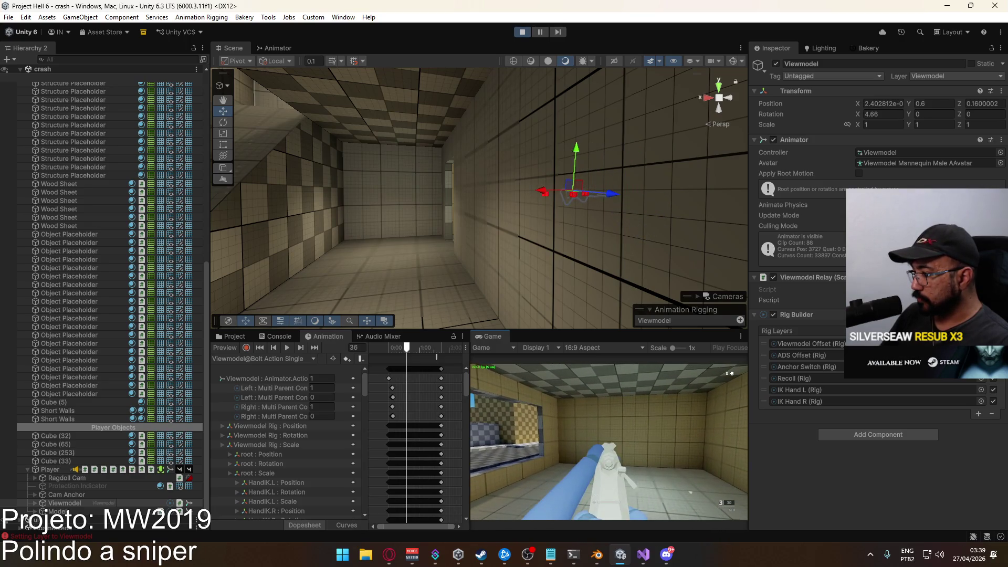
Select the Viewmodel object and bring up its Animator state graph
key("super")
left_click(116, 181)
left_click(58, 503)
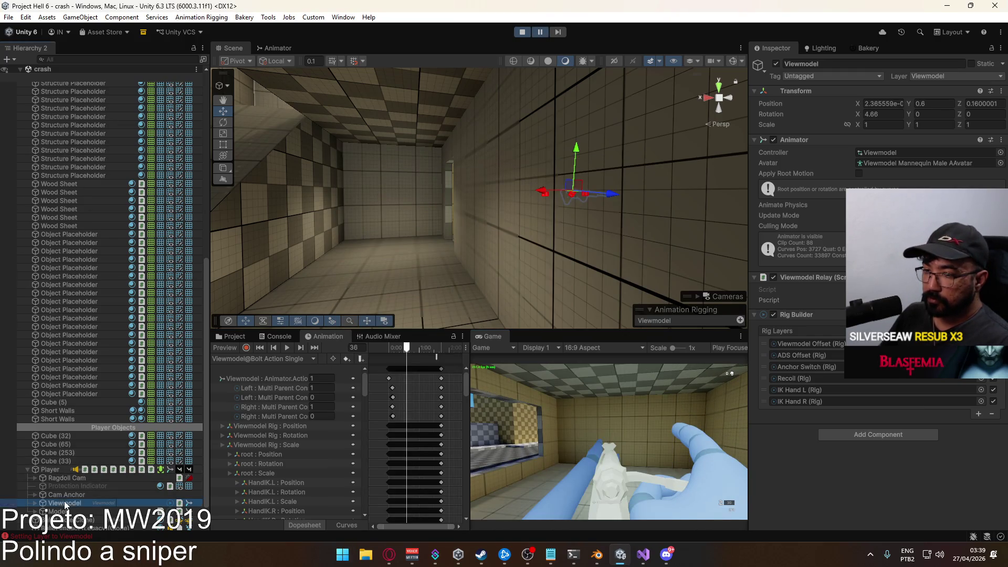
left_click(279, 48)
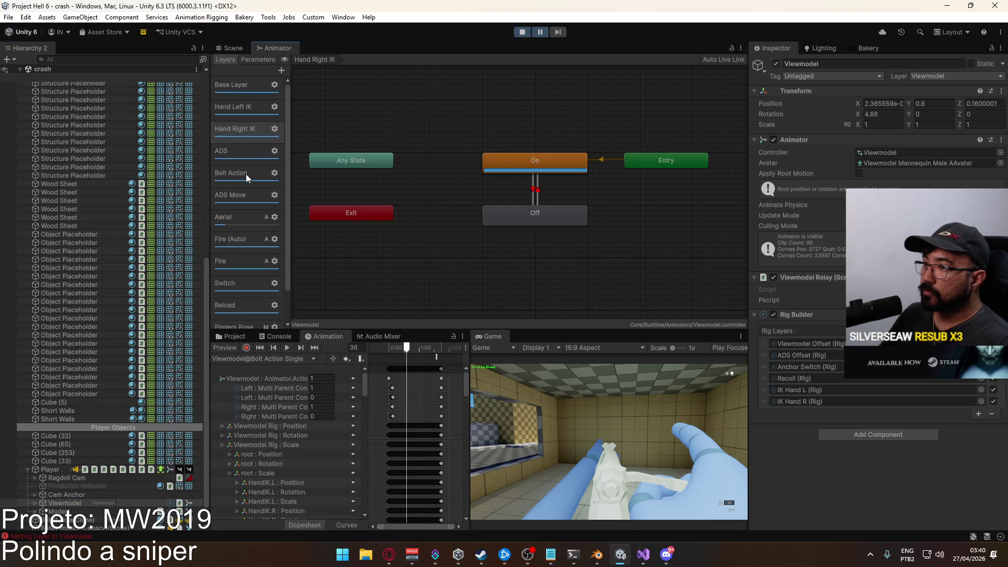
Show the Bolt Action layer's states in the Animator and check its layer settings
scroll(250, 210, "down", 3)
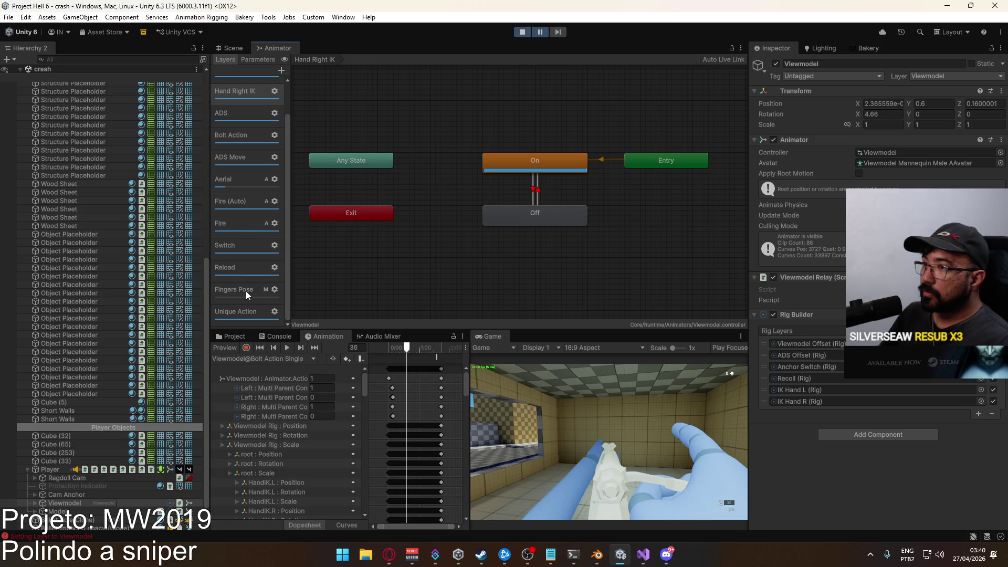
left_click(238, 135)
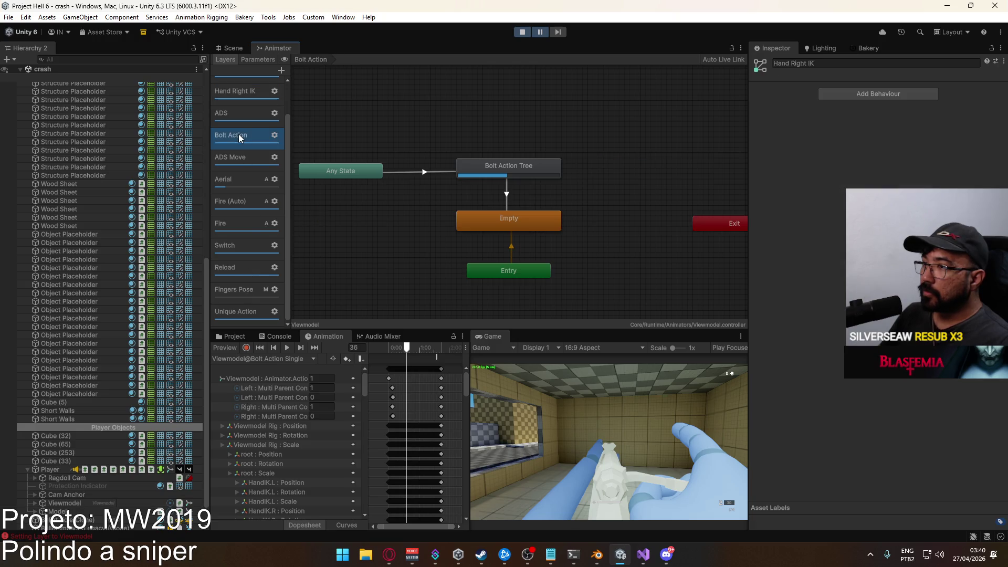
left_click(274, 135)
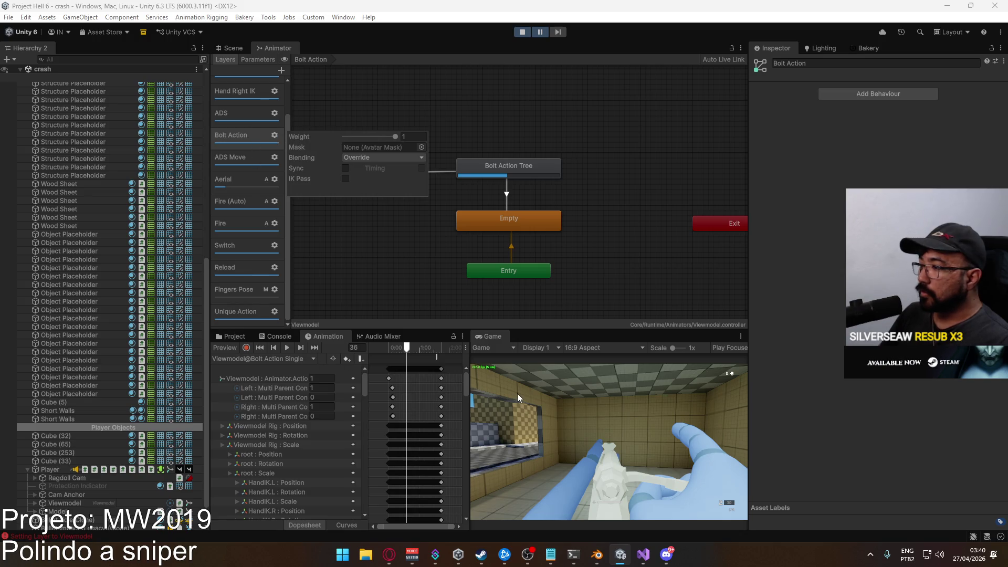
Browse the Project window to the Assets/Core/Runtime/Animations/Viewmodel folder
left_click(231, 336)
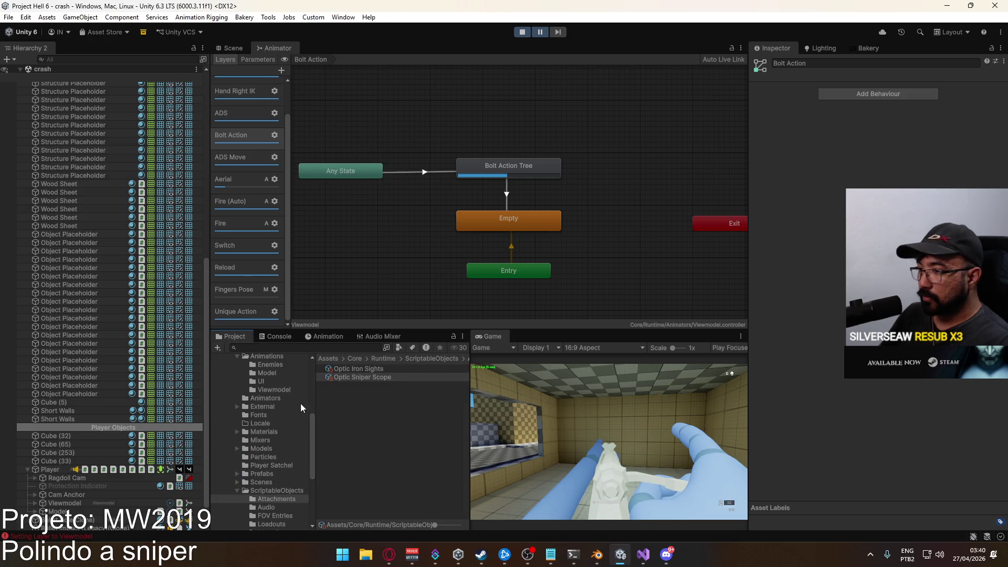
scroll(281, 456, "down", 3)
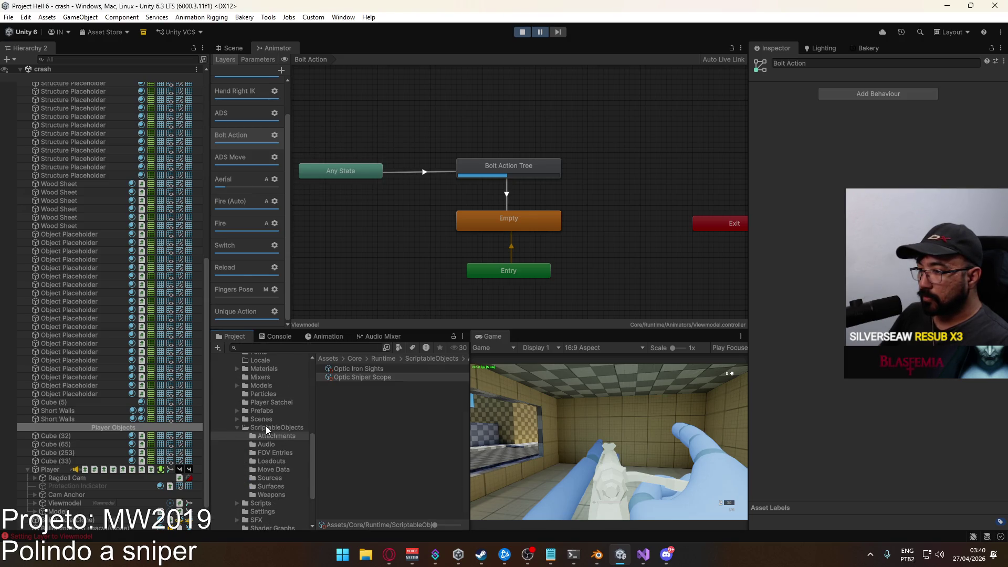
left_click(262, 385)
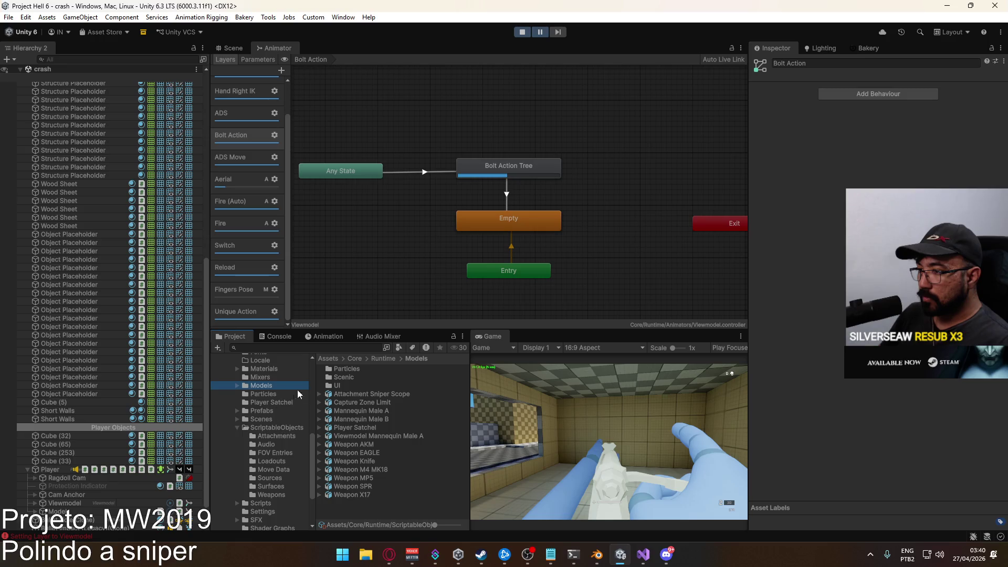
scroll(285, 407, "up", 4)
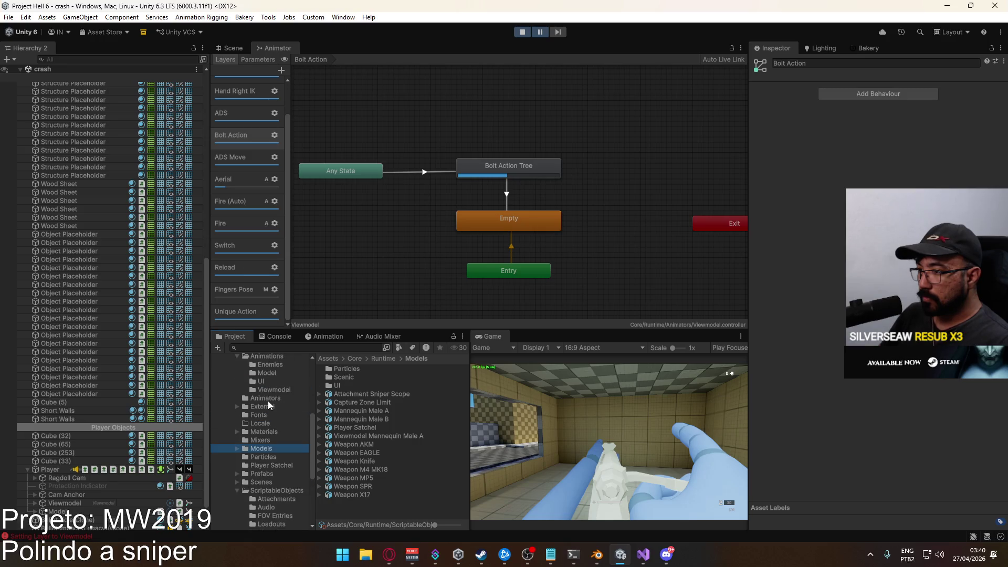
left_click(279, 423)
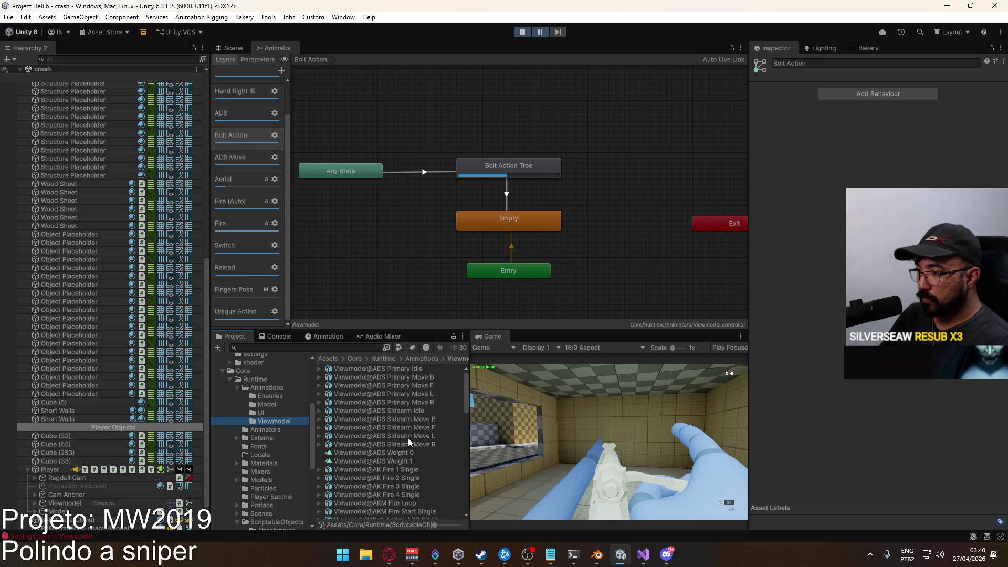
Set both Bolt Action files' rig to Copy From Other Avatar using Viewmodel Mannequin Male AAvatar, and apply
scroll(408, 438, "down", 3)
left_click(408, 424)
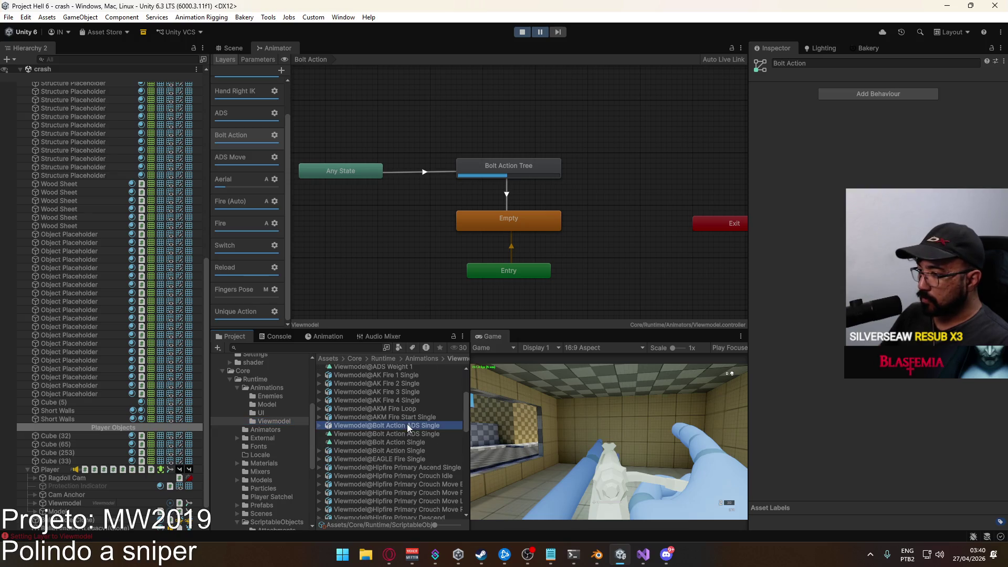
left_click(411, 451, "ctrl")
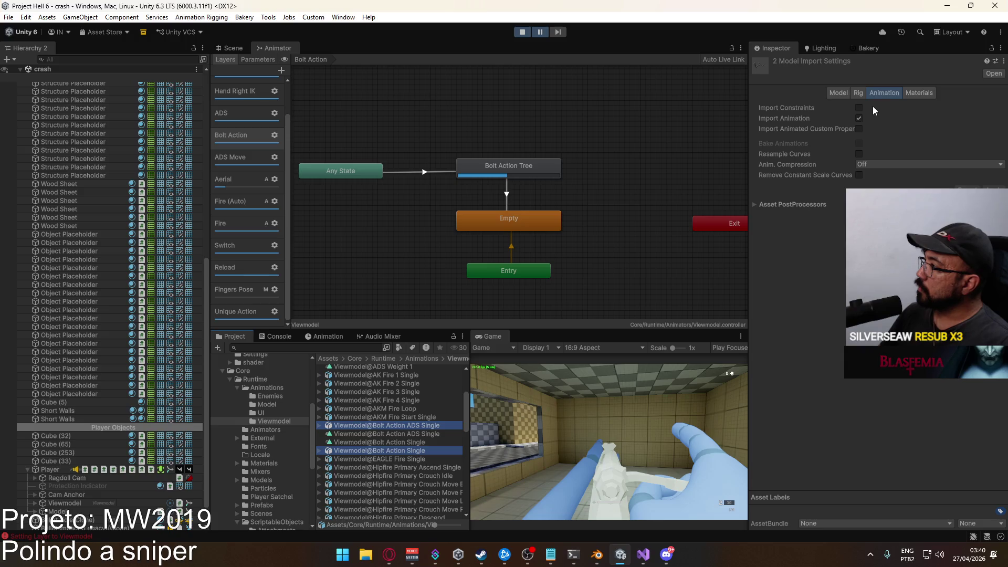
left_click(859, 92)
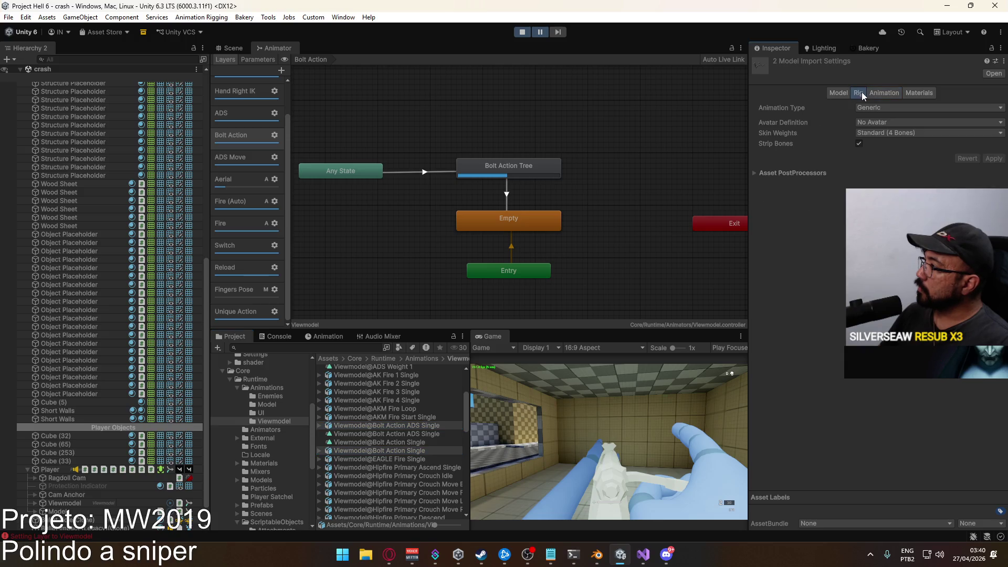
left_click(876, 122)
left_click(888, 155)
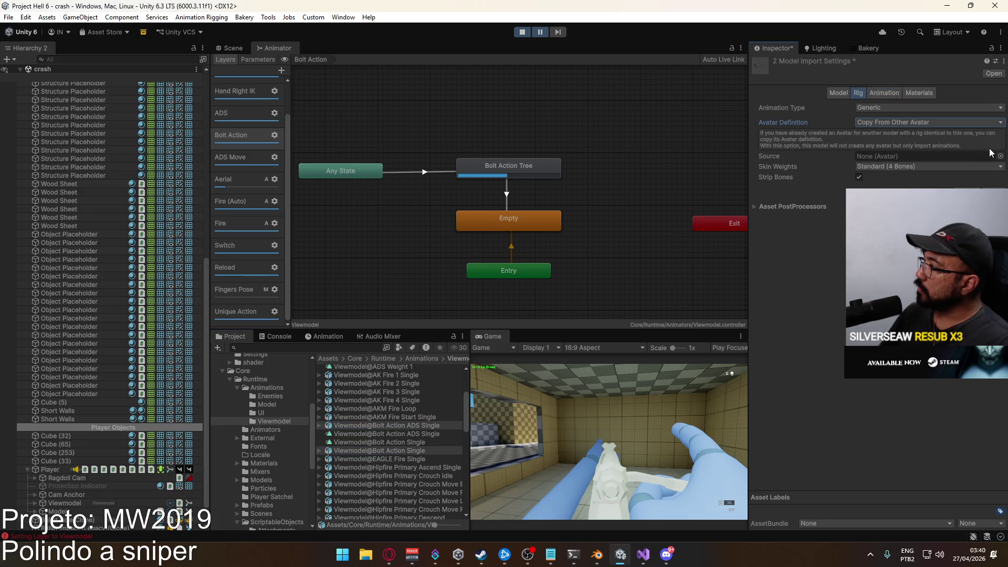
left_click(1001, 156)
double_click(829, 207)
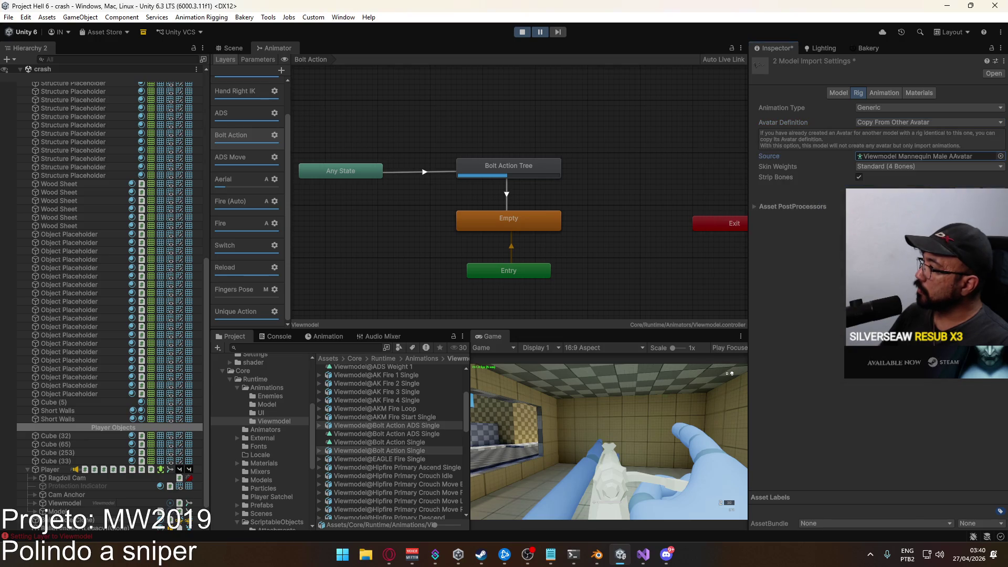
left_click(994, 221)
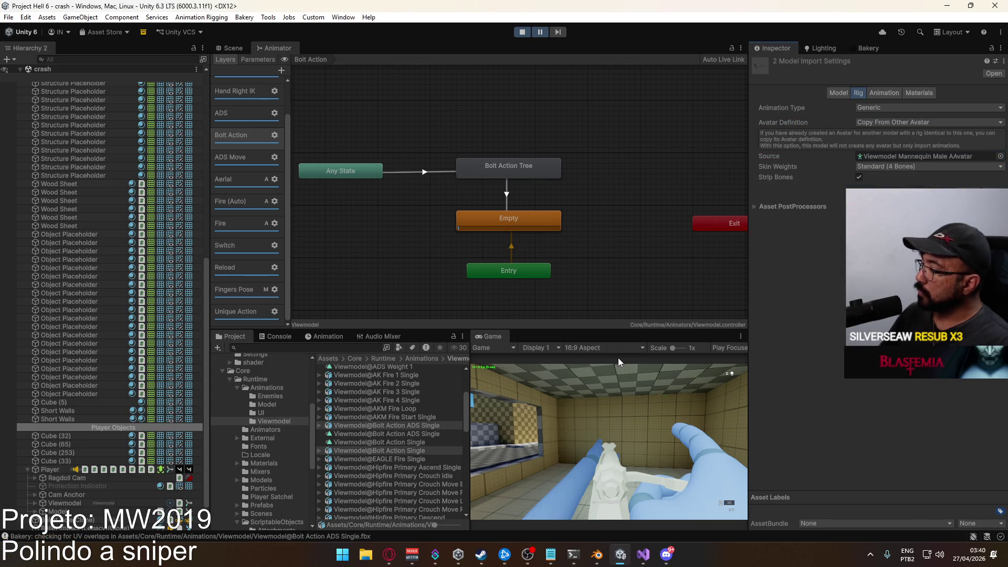
Return to the running game to test the reimported animations
left_click(610, 385)
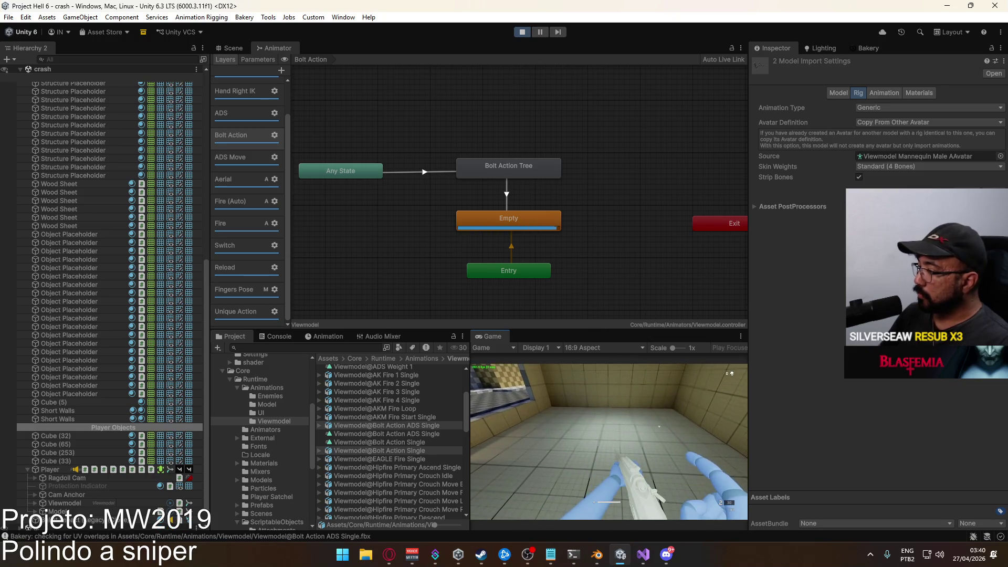
key("super")
key("super")
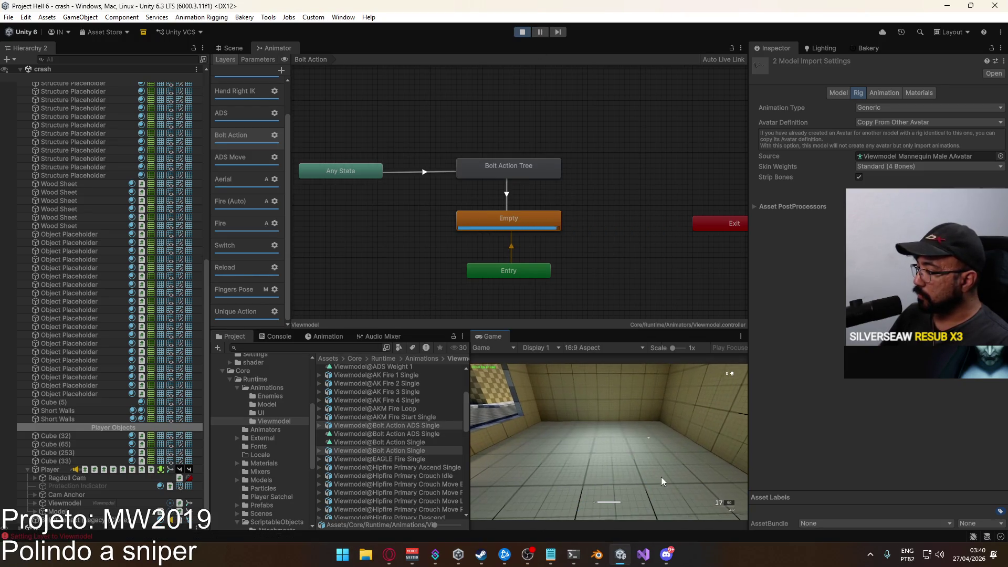
left_click(657, 474)
key("super")
key("super")
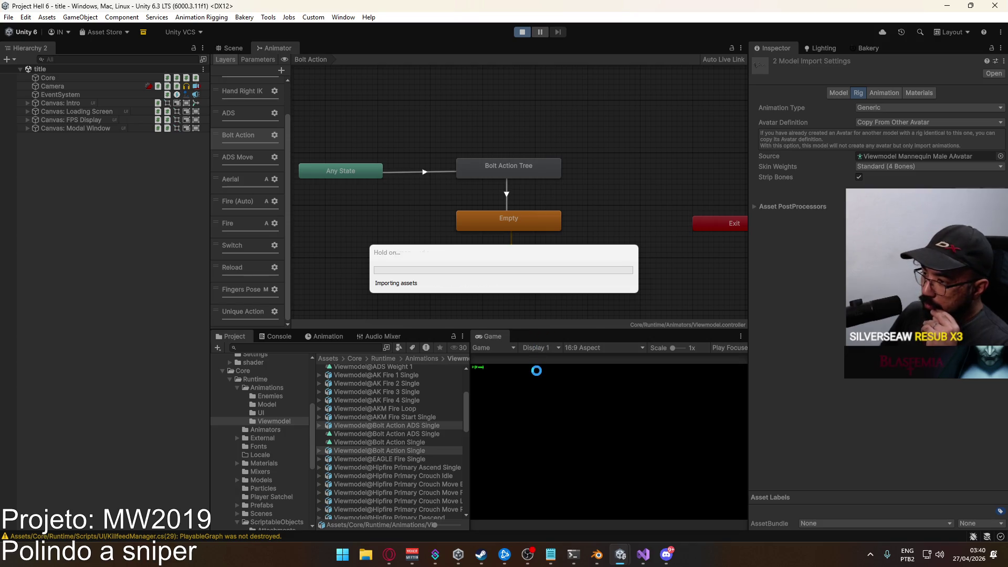
right_click(496, 344)
Maximize the Game view, host a match and equip the SPR sniper as primary weapon
left_click(536, 372)
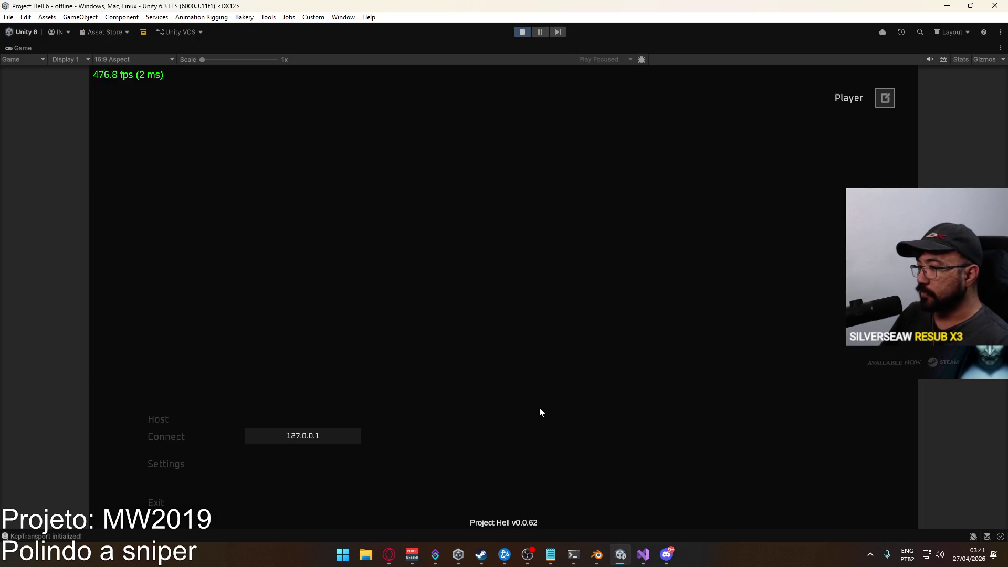
left_click(159, 420)
left_click(320, 508)
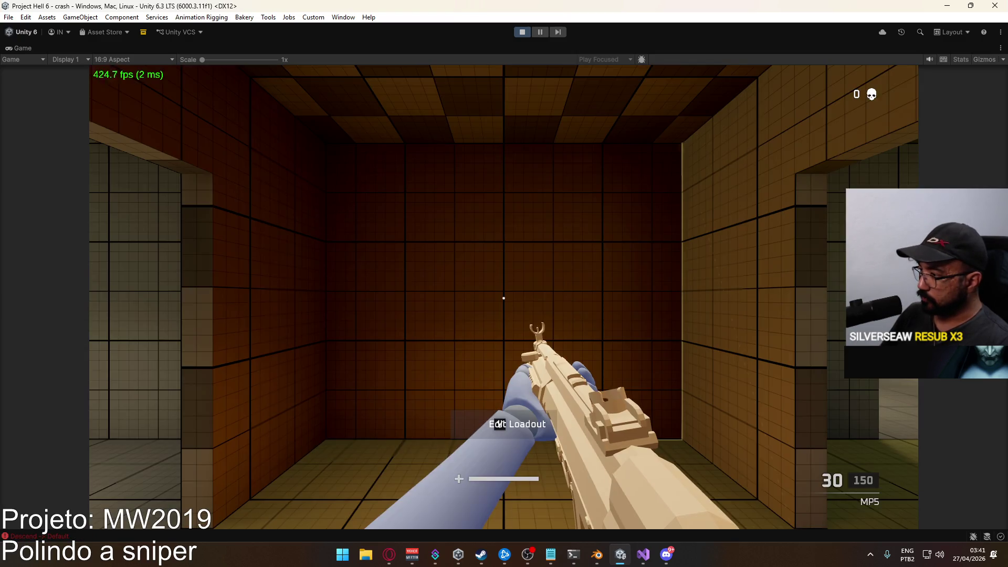
key("b")
left_click(411, 428)
left_click(312, 349)
left_click(234, 395)
key("b")
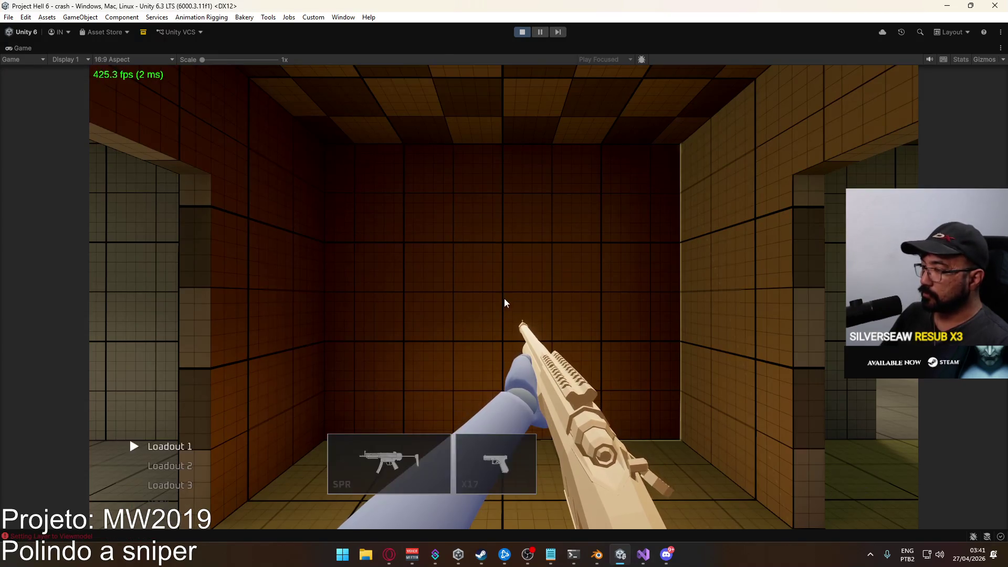
left_click(373, 461)
left_click(237, 376)
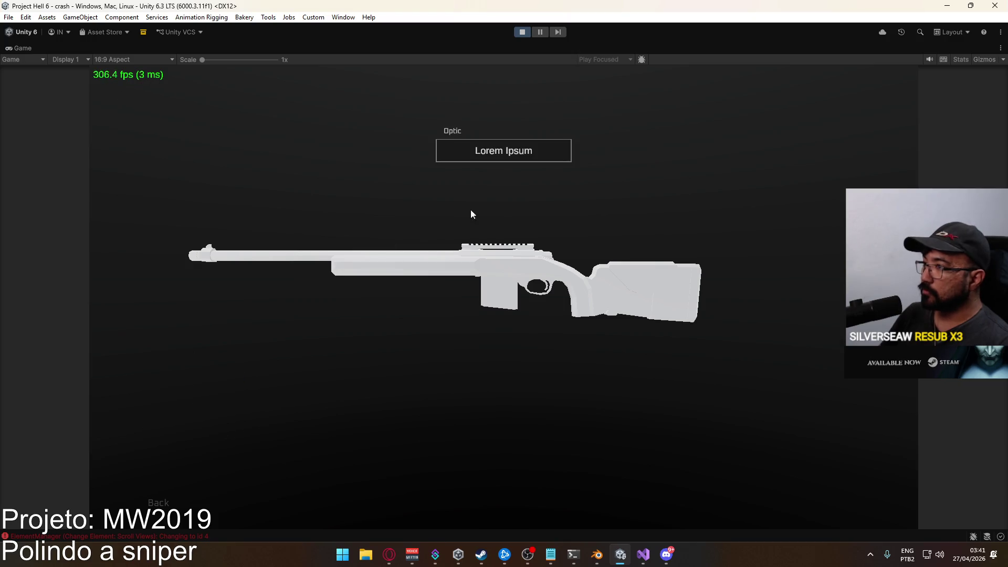
key("b")
Test the SPR by scoping in and firing three shots, then pause and stop play mode
right_click(503, 297)
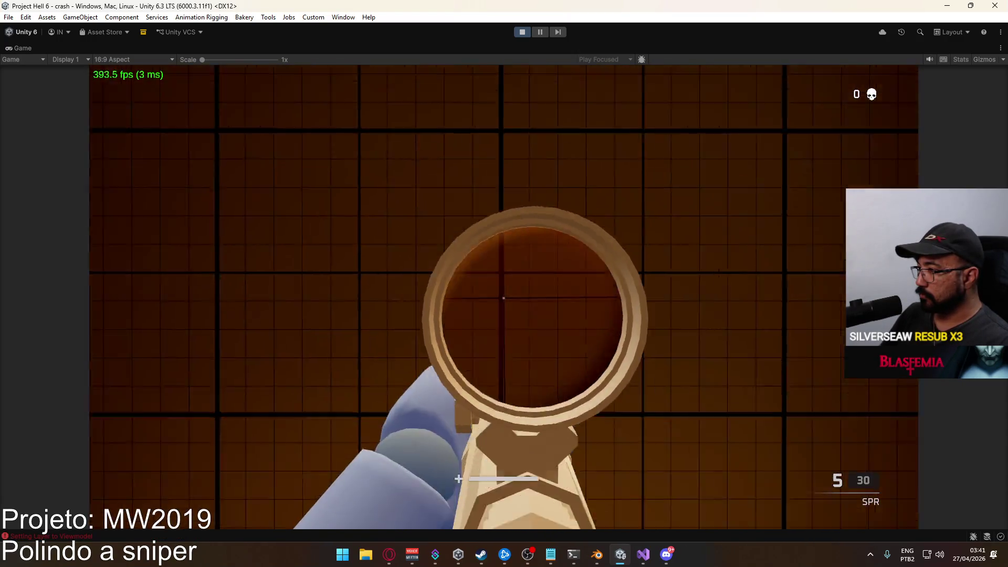
right_click(504, 298)
left_click(503, 297)
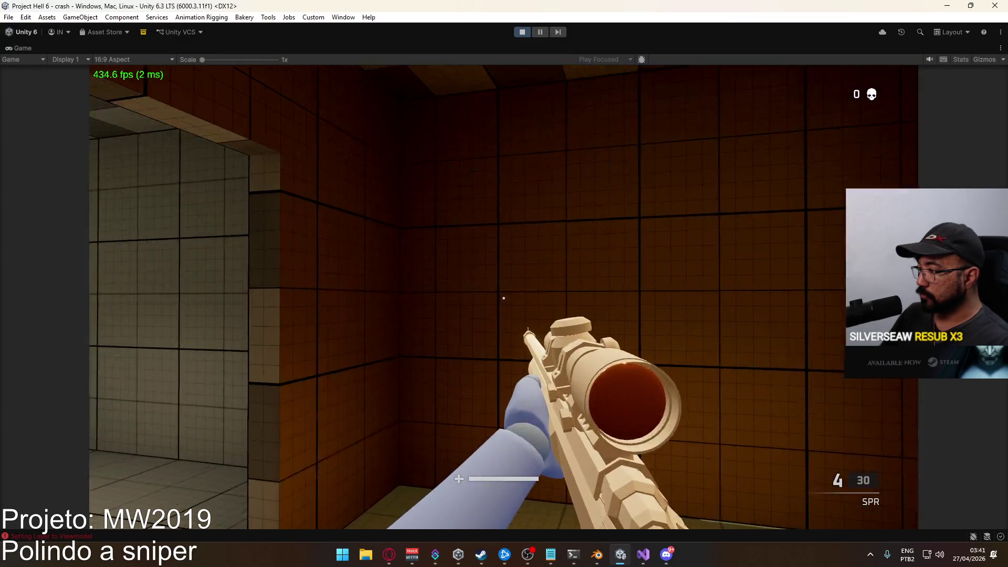
right_click(503, 298)
left_click(504, 298)
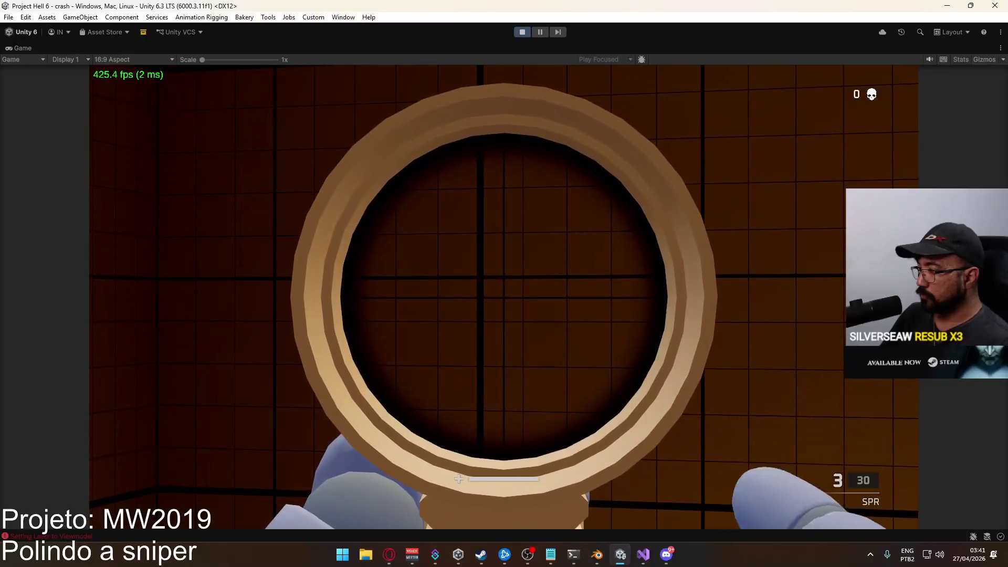
left_click(504, 297)
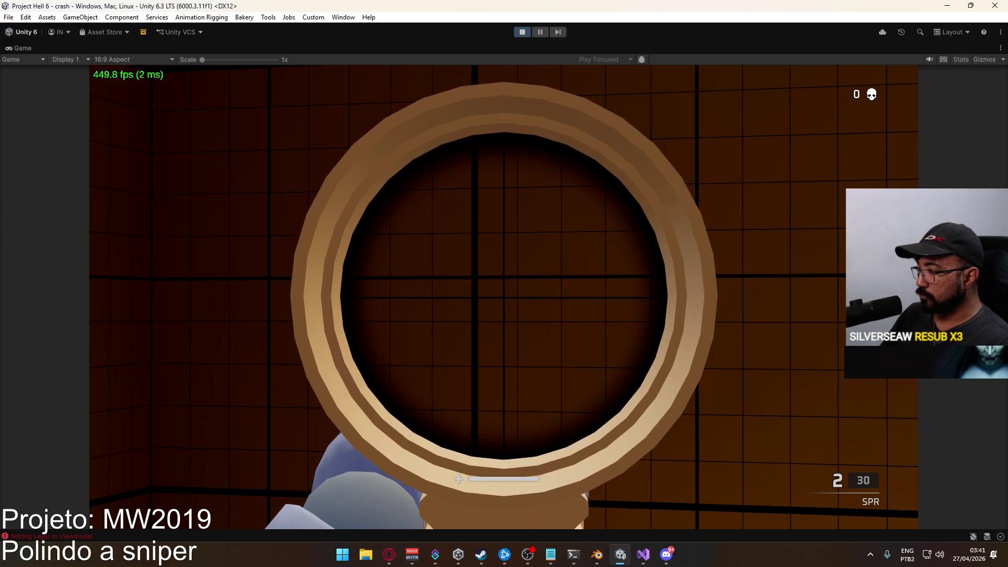
right_click(504, 298)
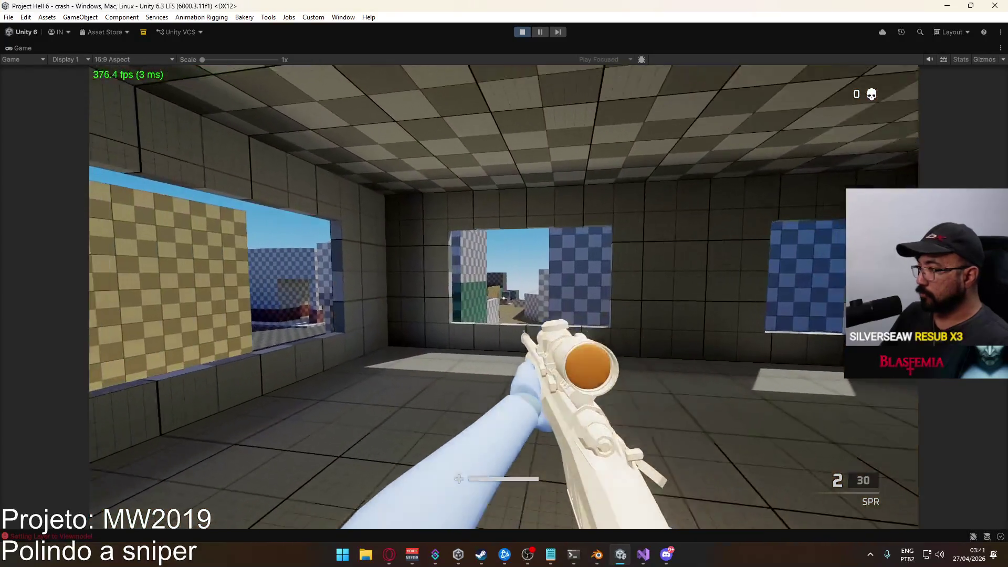
key("Escape")
left_click(521, 33)
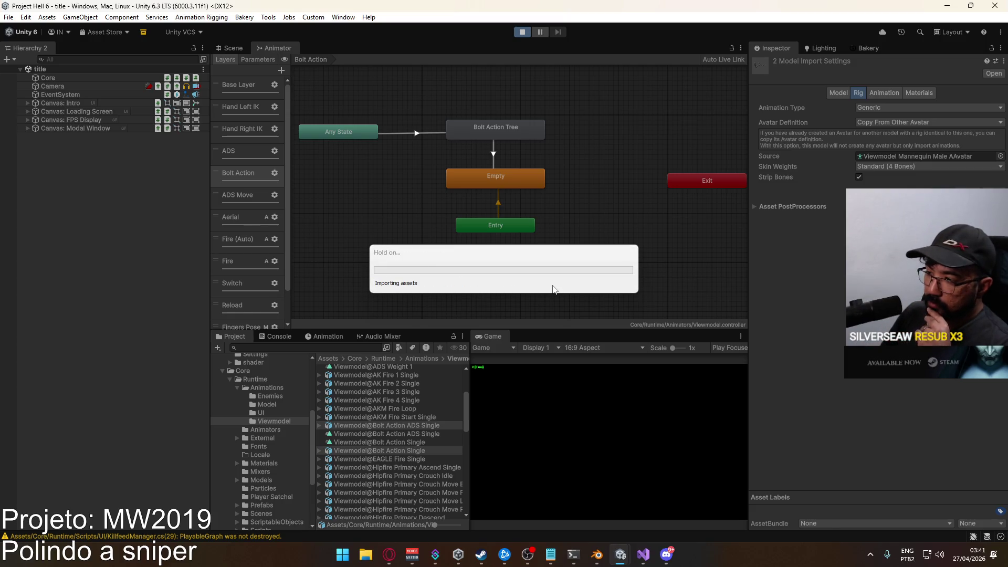
Review the Viewmodel@Bolt Action Single clip's keyframes, then start a match from the main menu
double_click(400, 442)
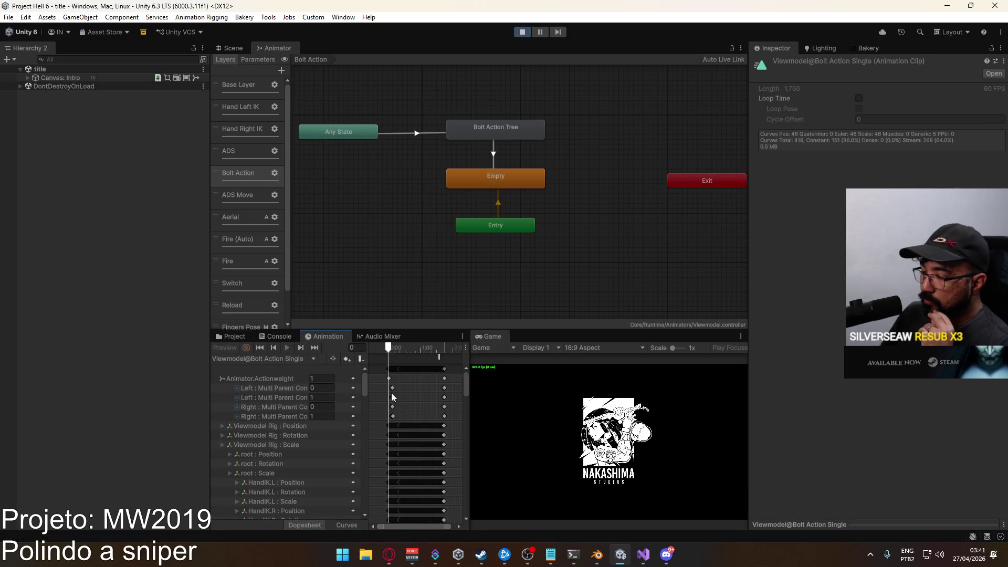
scroll(394, 398, "up", 3)
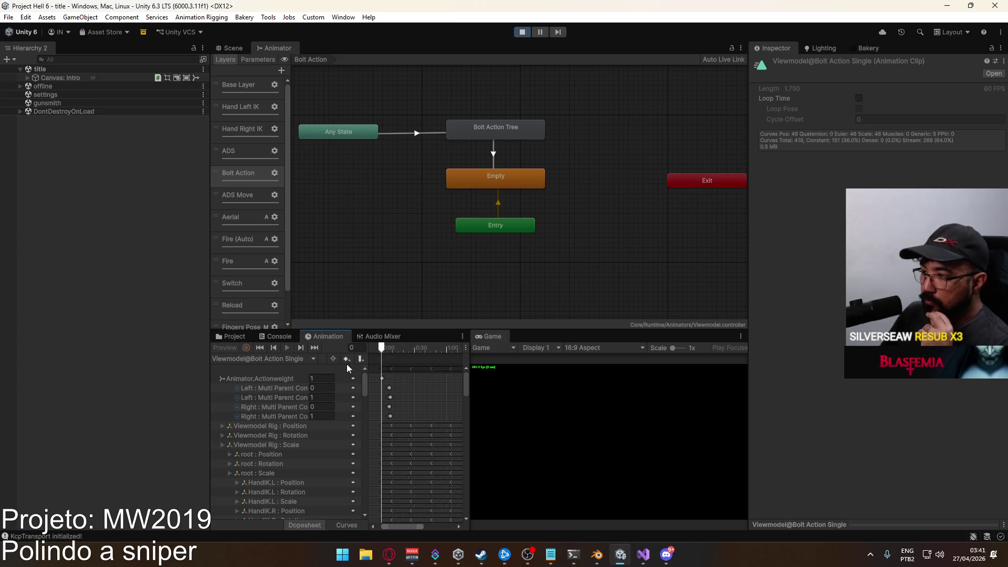
left_click(232, 338)
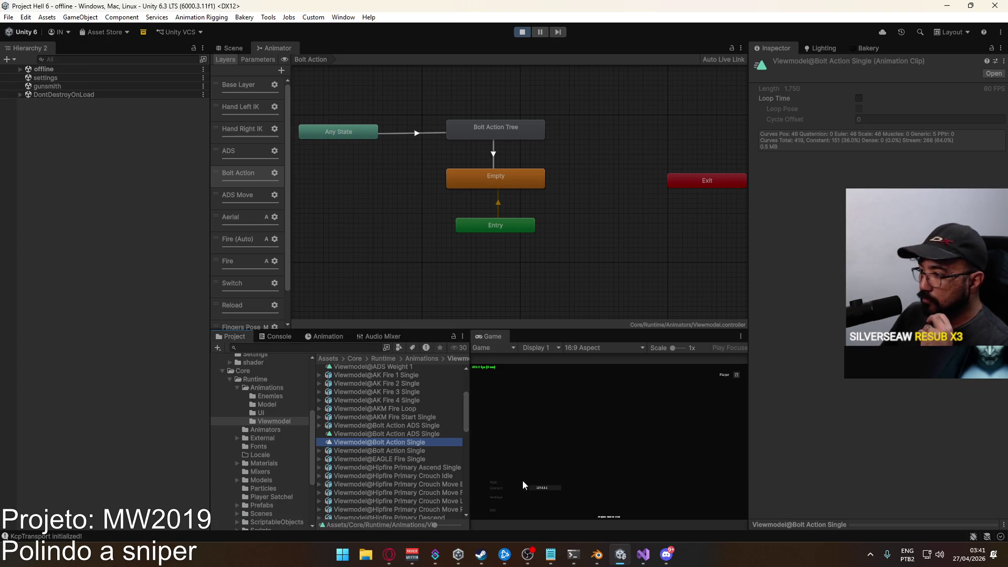
left_click(493, 481)
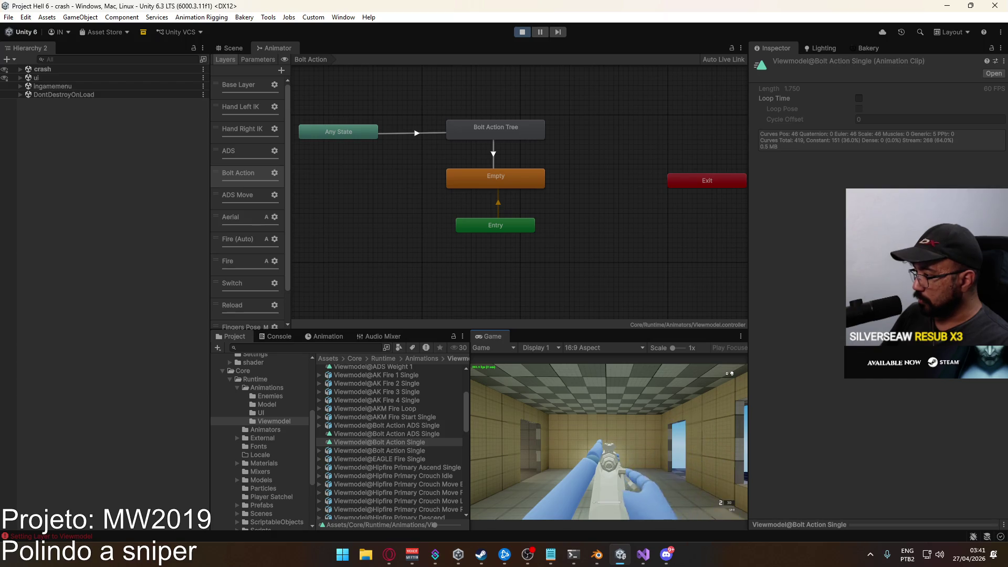
Return focus from the running game to the editor once the level loads
key("super")
left_click(255, 50)
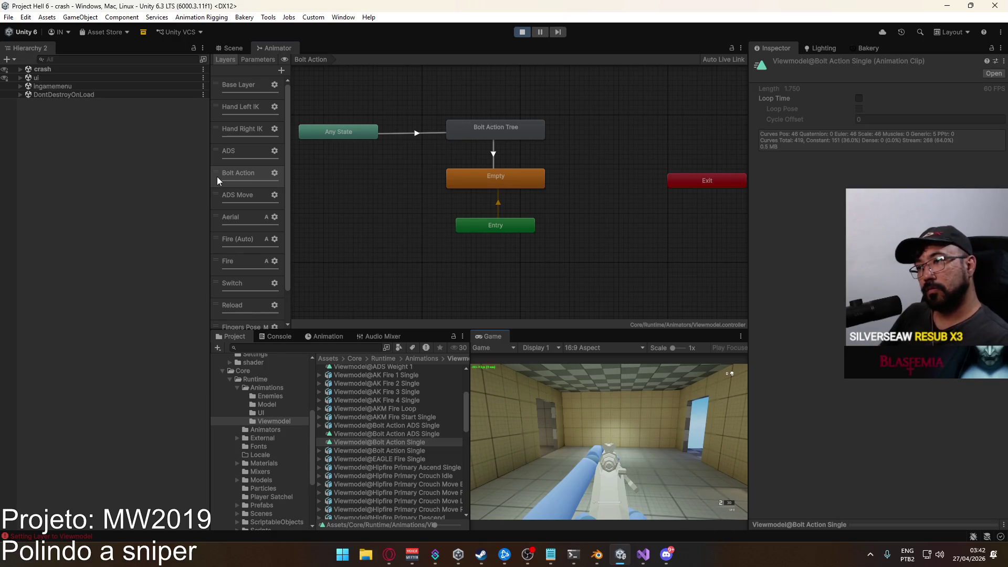
Move the Bolt Action layer below ADS Move, switch to the sniper and fire three shots
left_click_drag(218, 178, 221, 201)
left_click(609, 441)
key("1")
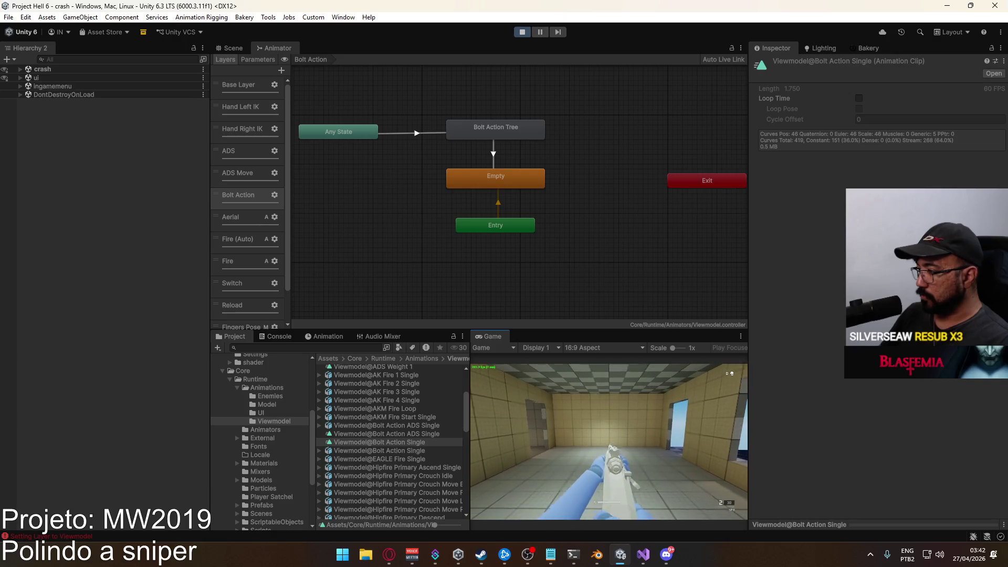
left_click(610, 441)
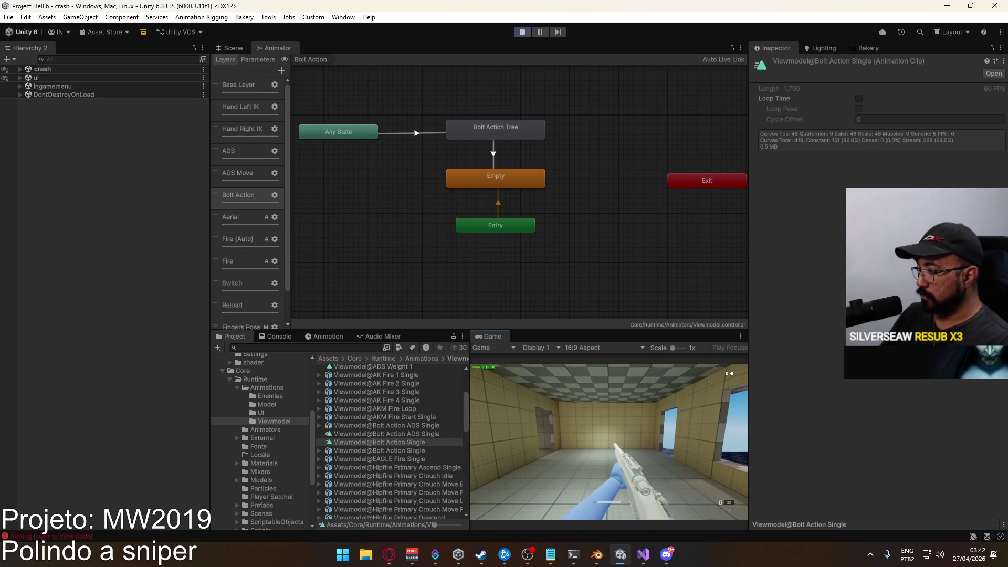
left_click(609, 441)
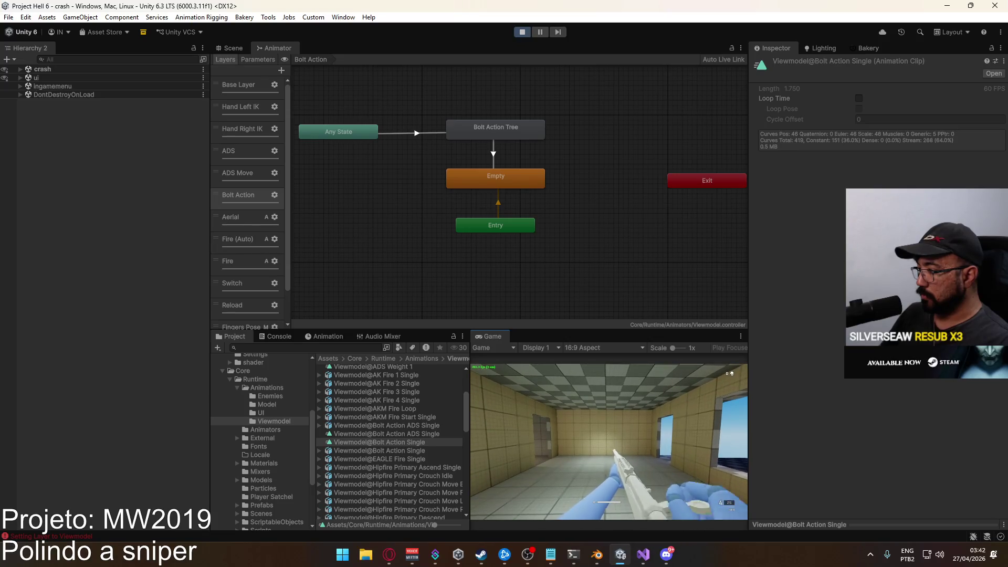
left_click(609, 441)
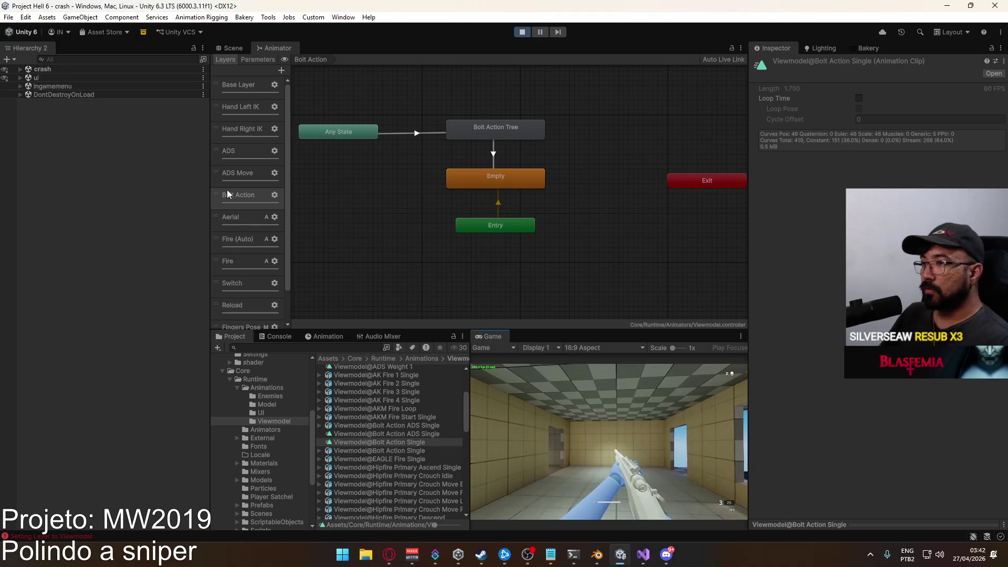
Move Bolt Action back above ADS Move, fire the last rounds and reload to compare
left_click_drag(231, 195, 223, 181)
left_click(599, 390)
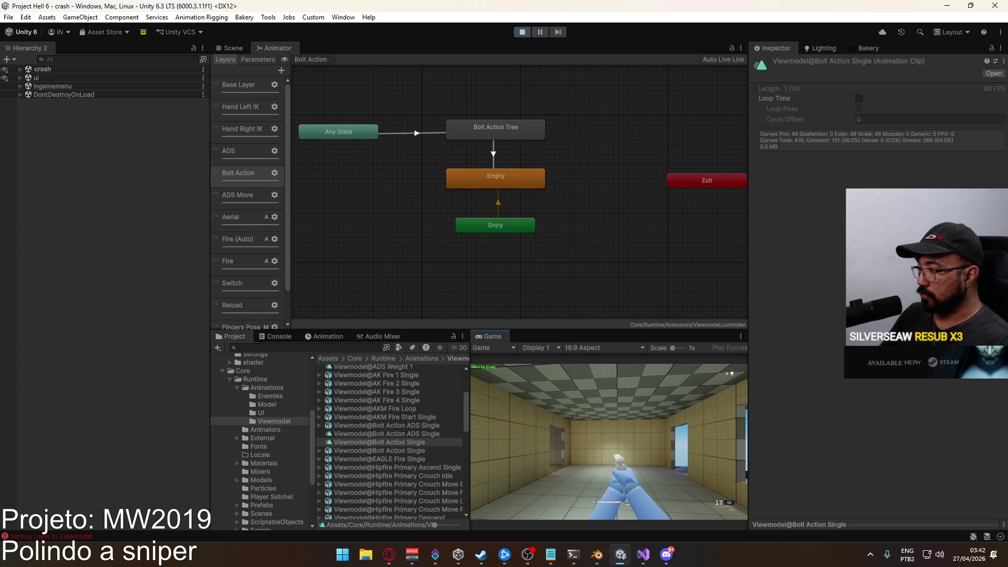
left_click(609, 441)
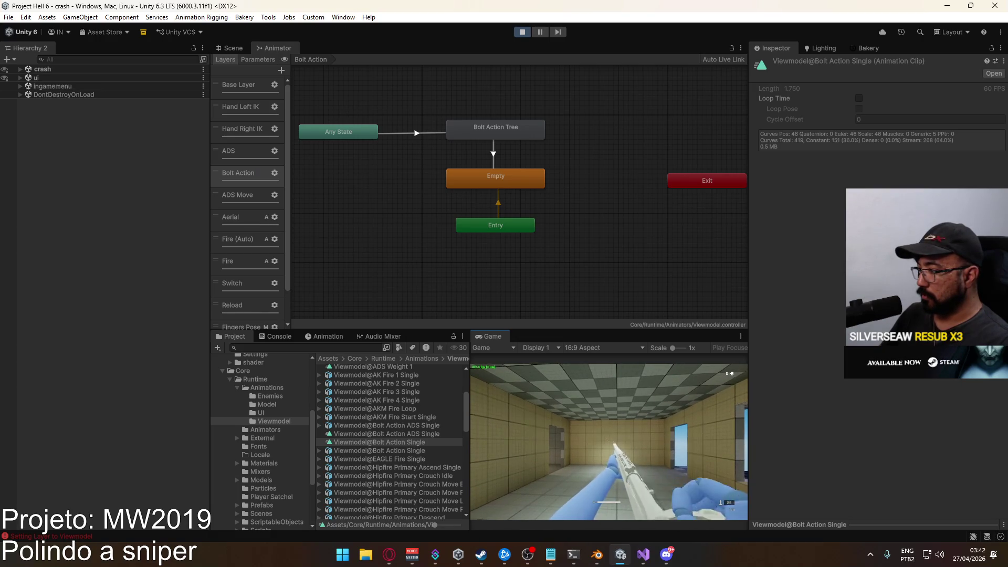
key("r")
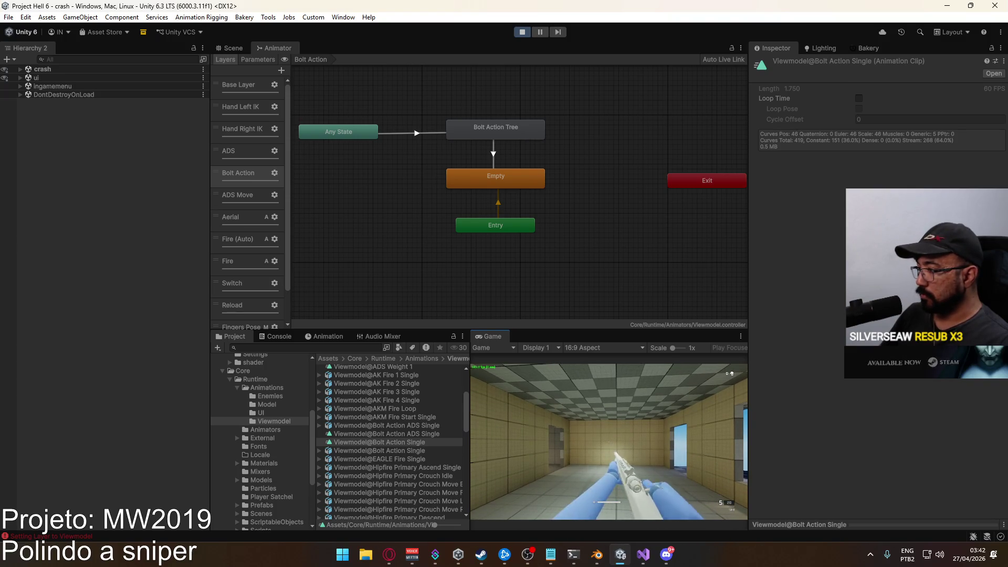
key("super")
key("super")
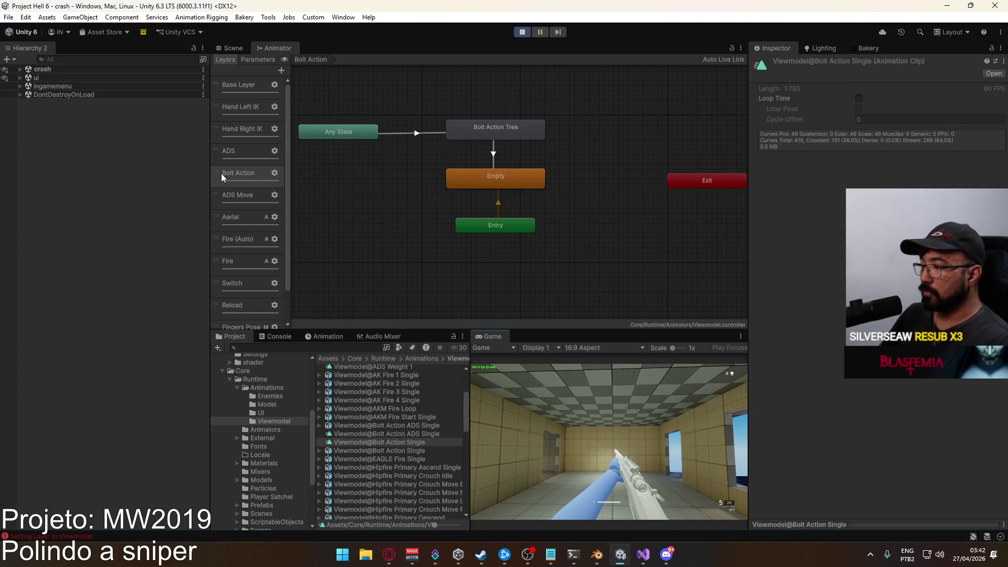
Put Bolt Action below ADS Move again and fire two shots to check the bolt cycle
left_click_drag(221, 173, 219, 198)
left_click(659, 423)
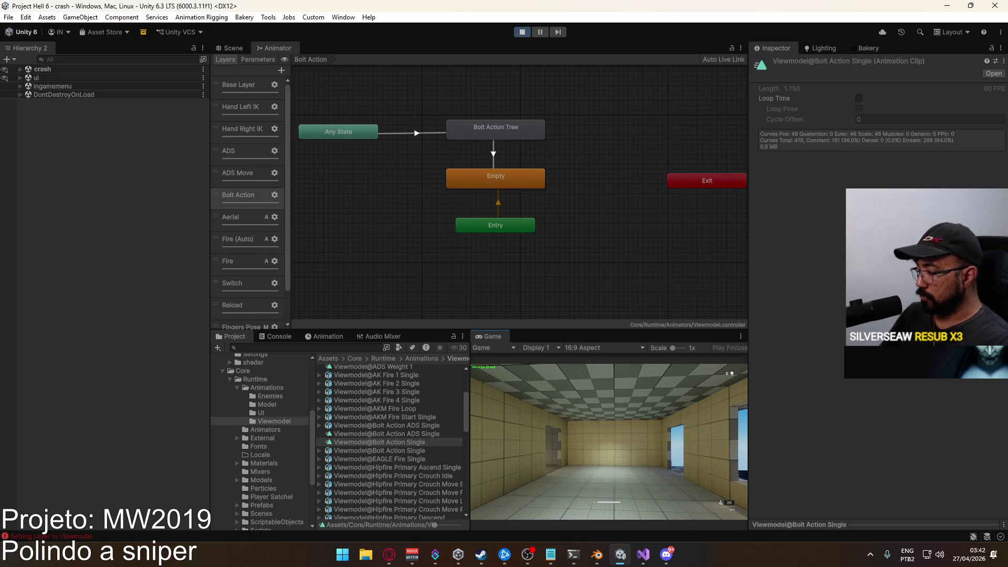
left_click(609, 441)
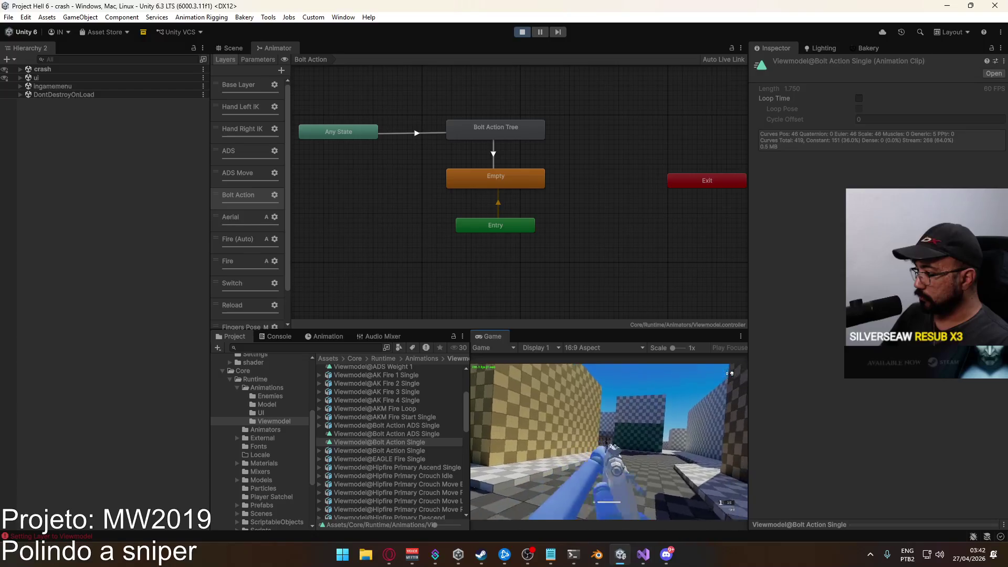
Reload and fire the sniper once more, then stop play mode
key("r")
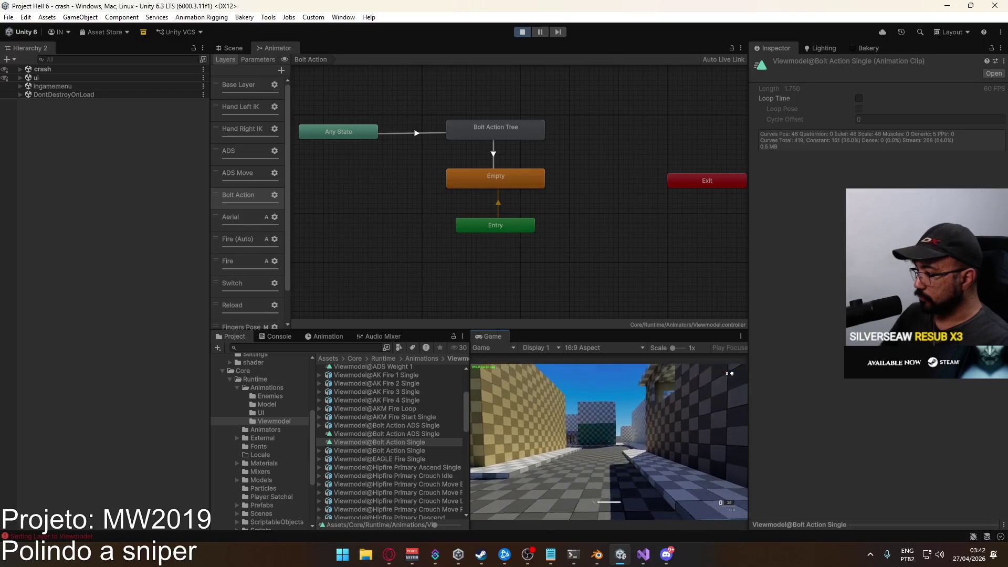
left_click(609, 441)
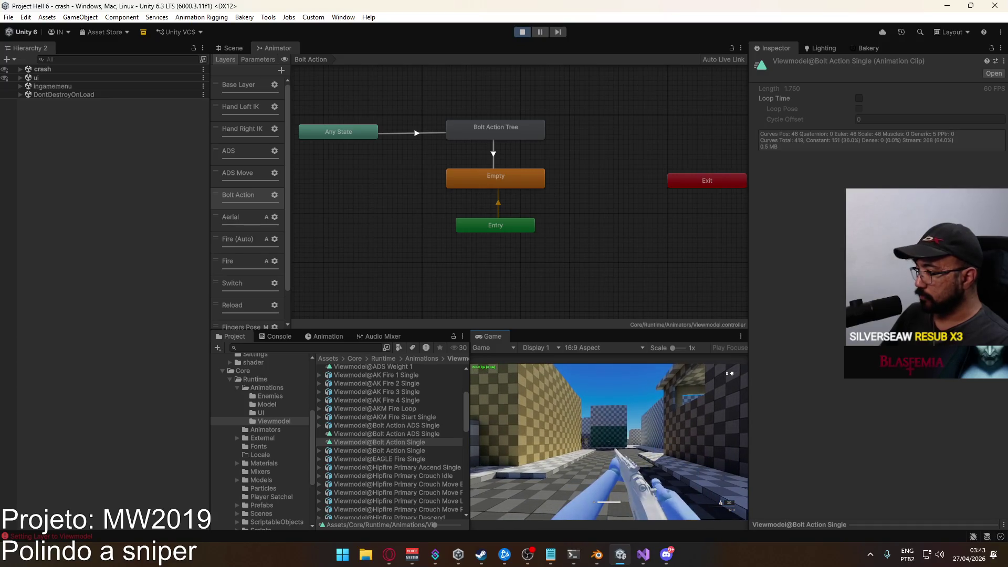
left_click(522, 32)
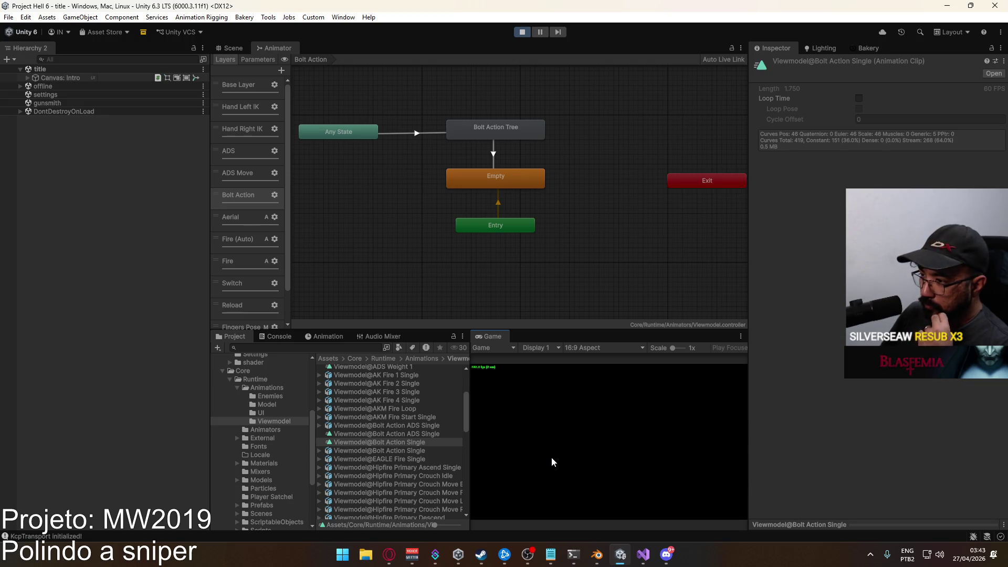
Start a match and pick the sniper in the weapon loadout
left_click(549, 513)
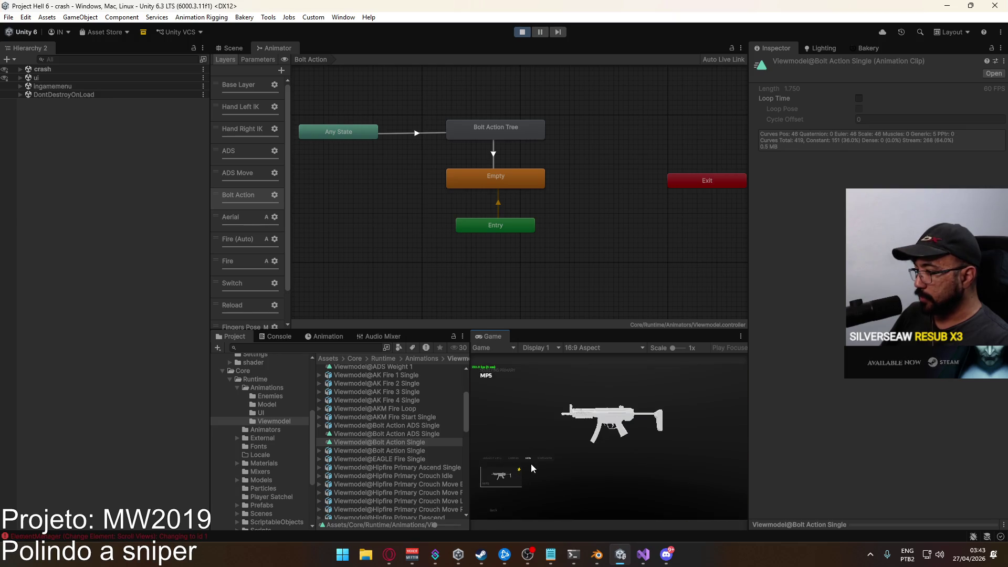
left_click(550, 459)
left_click(509, 480)
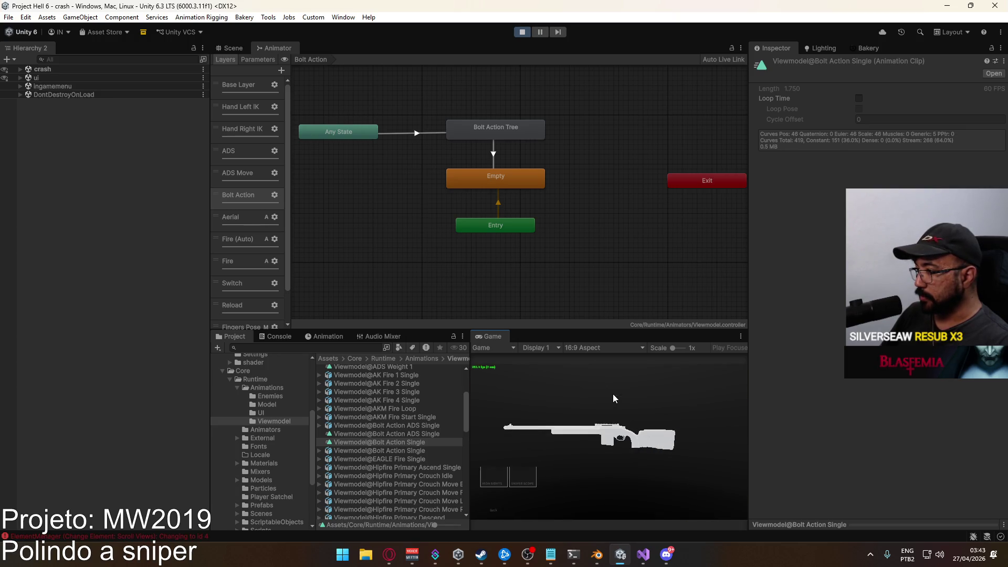
left_click(517, 478)
Aim down the sniper scope indoors, walk outside and scope again, then stop play mode
right_click(609, 442)
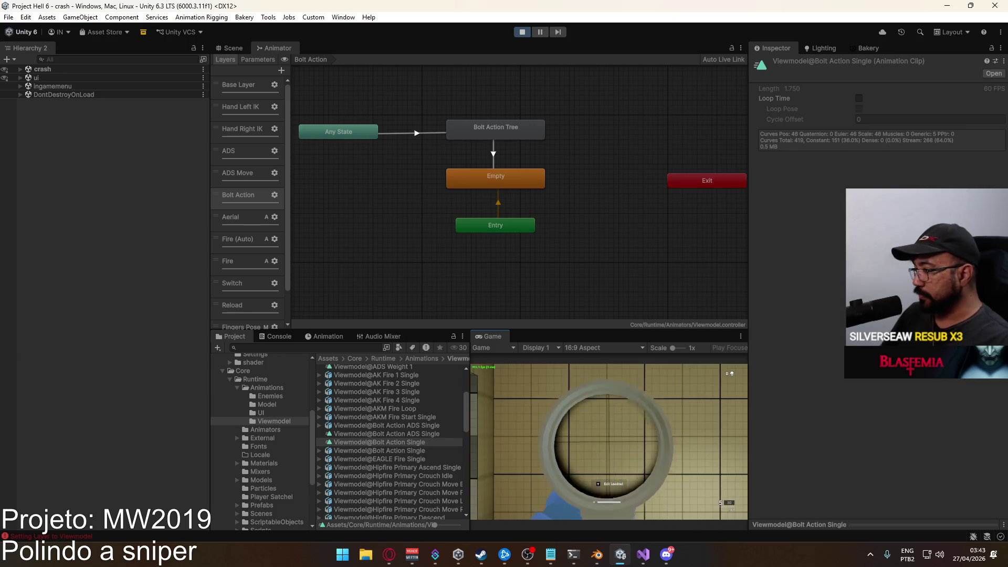
key("w")
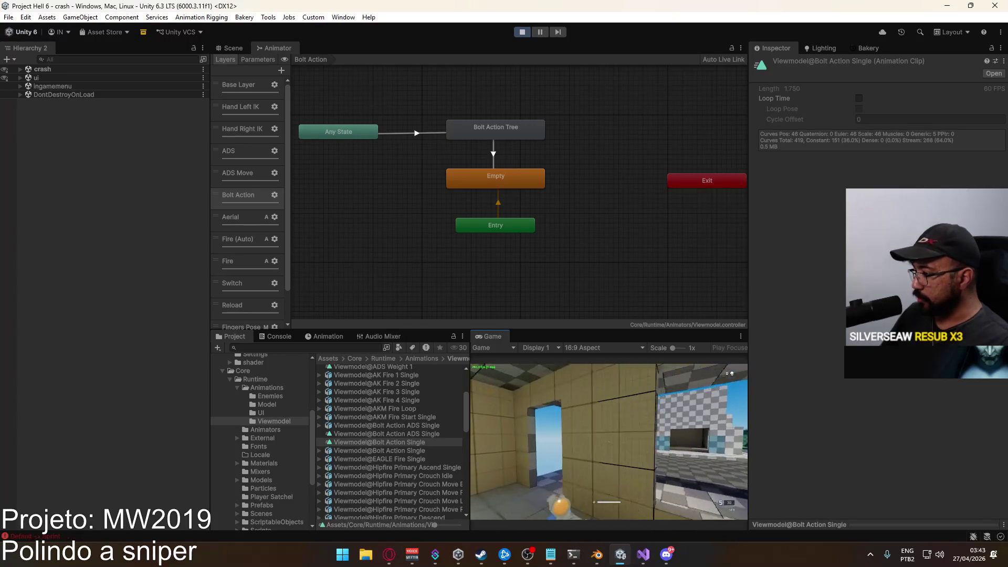
right_click(609, 441)
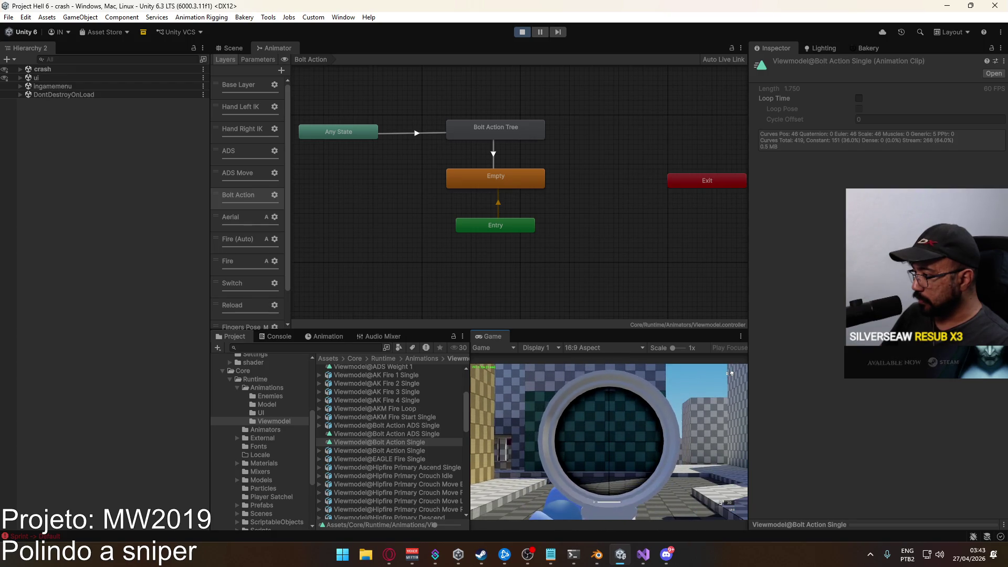
key("super")
left_click(521, 35)
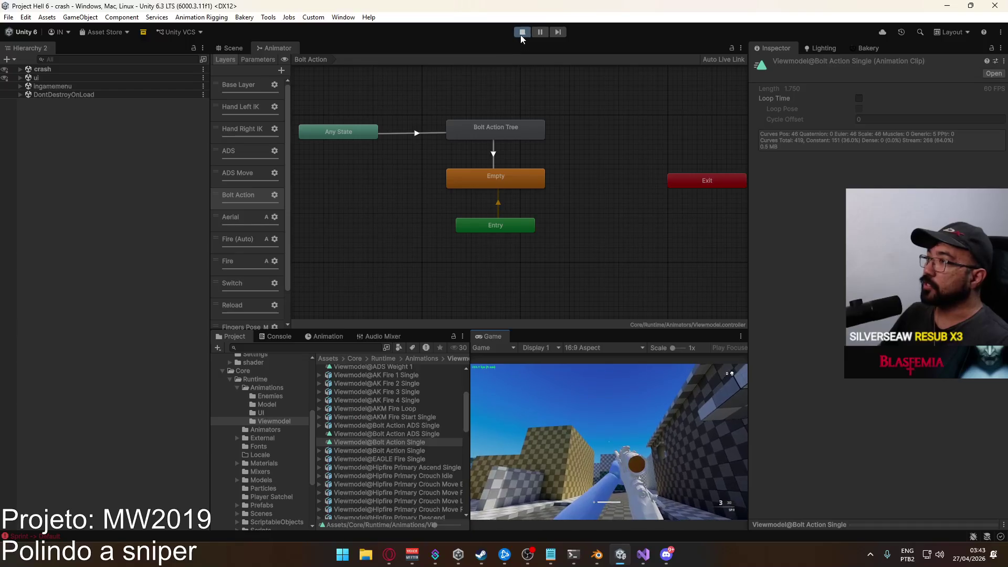
left_click(522, 32)
Check the version in Player Settings, then Build And Run for Windows into the Project Hell folder
left_click(8, 17)
left_click(58, 148)
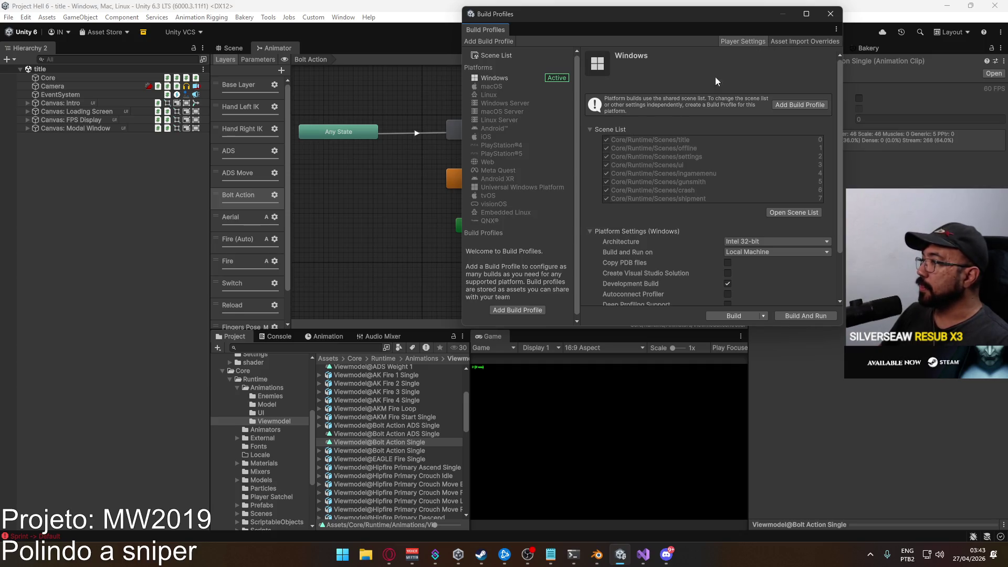
left_click(742, 41)
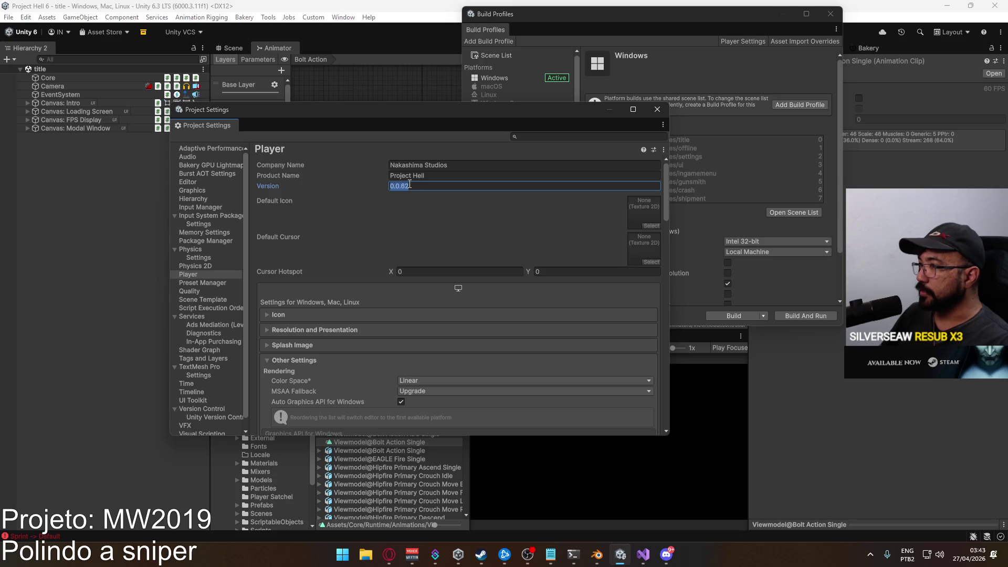
left_click(657, 109)
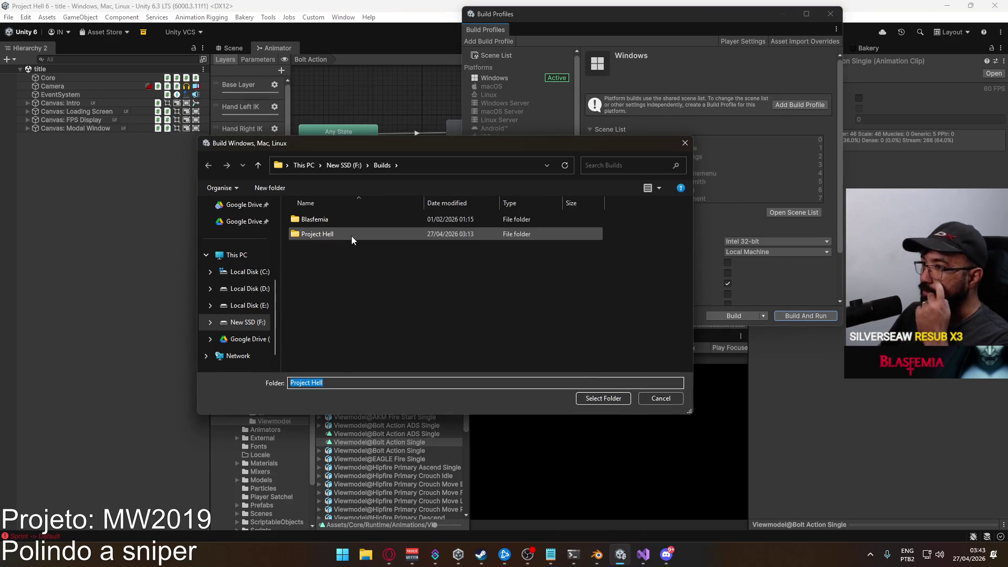
left_click(603, 398)
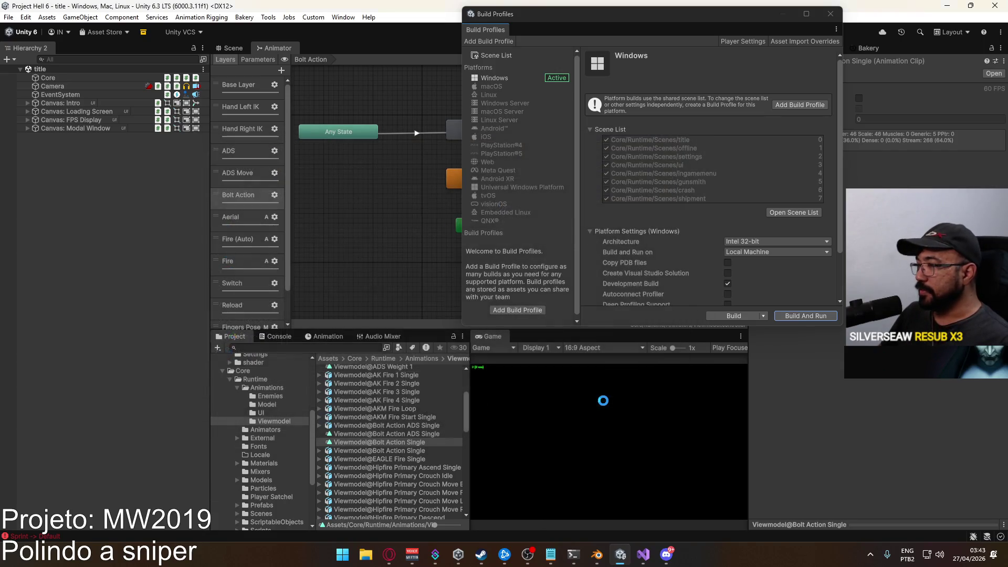
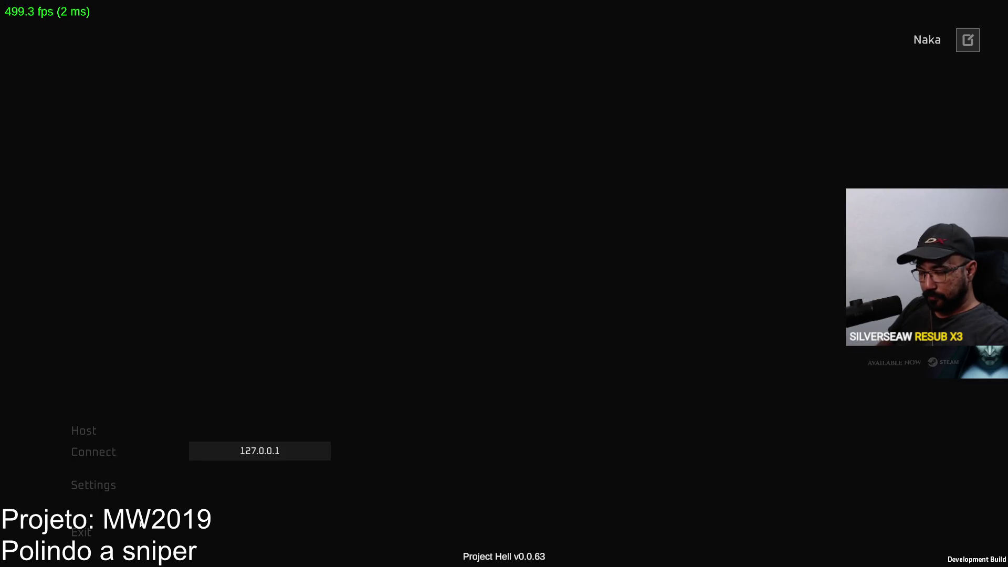
Quit and confirm exiting the game build, then close the Build Profiles window
left_click(92, 535)
left_click(558, 338)
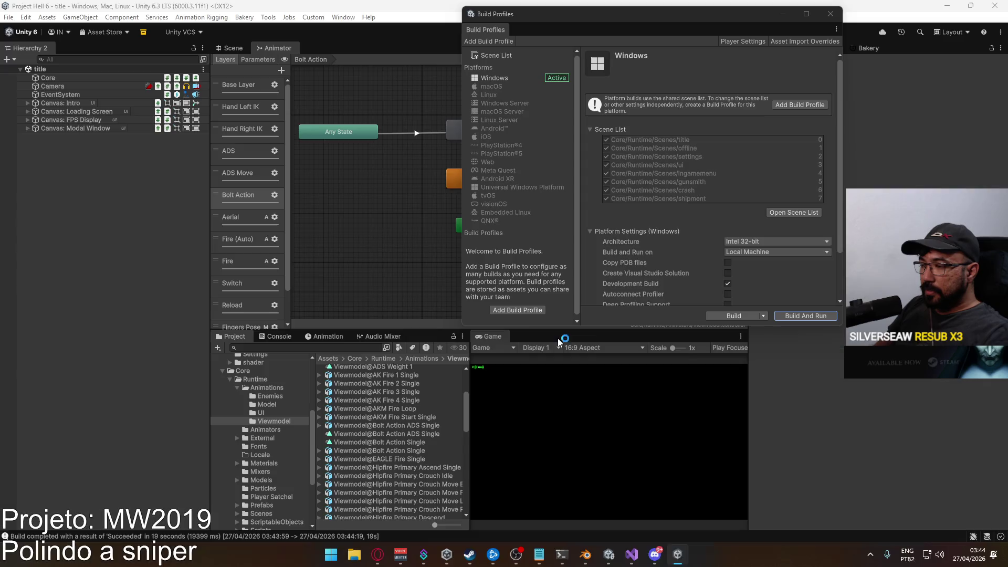
left_click(838, 10)
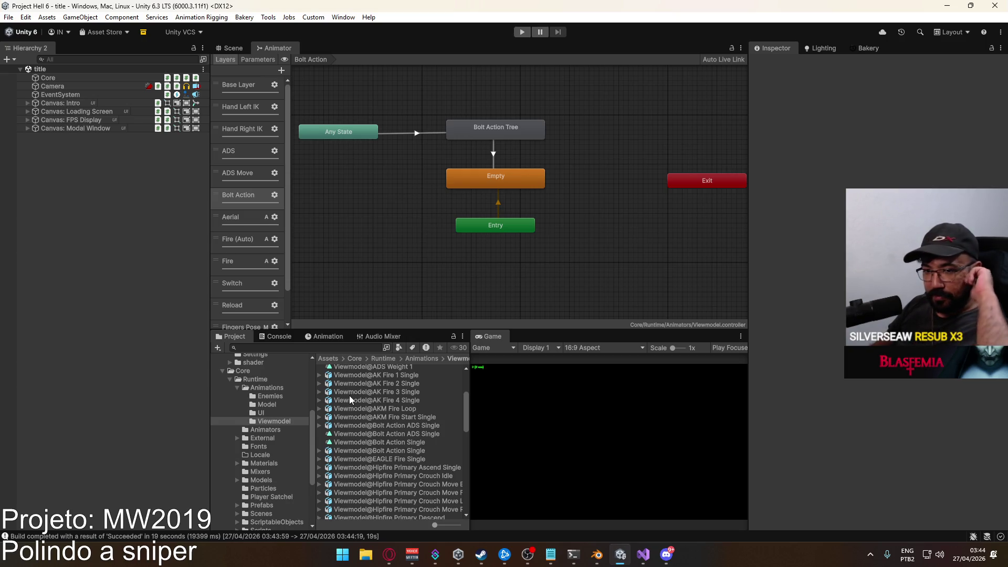
Switch to Visual Studio and back to Unity, then bring up the Start menu
left_click(644, 556)
left_click(643, 555)
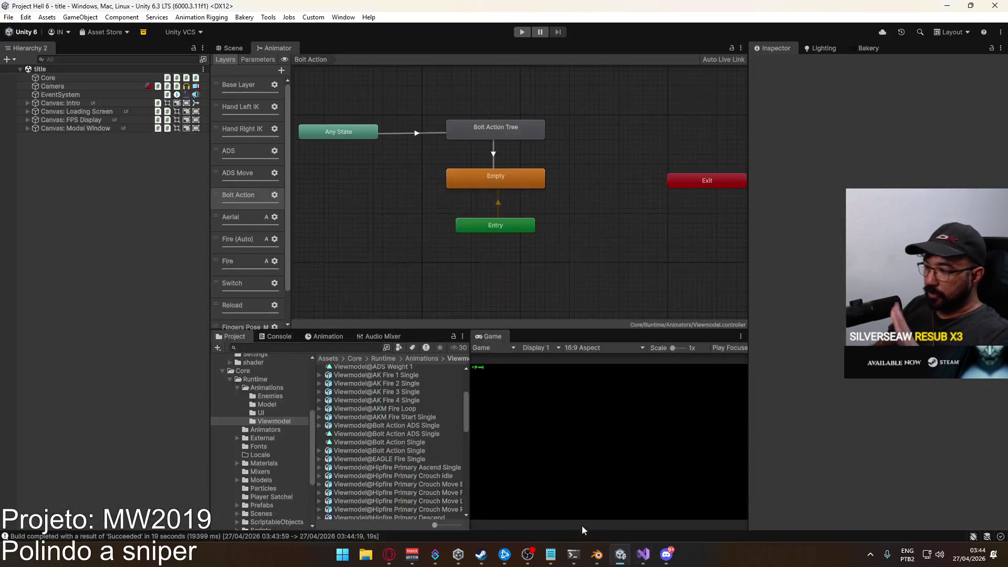
left_click(343, 555)
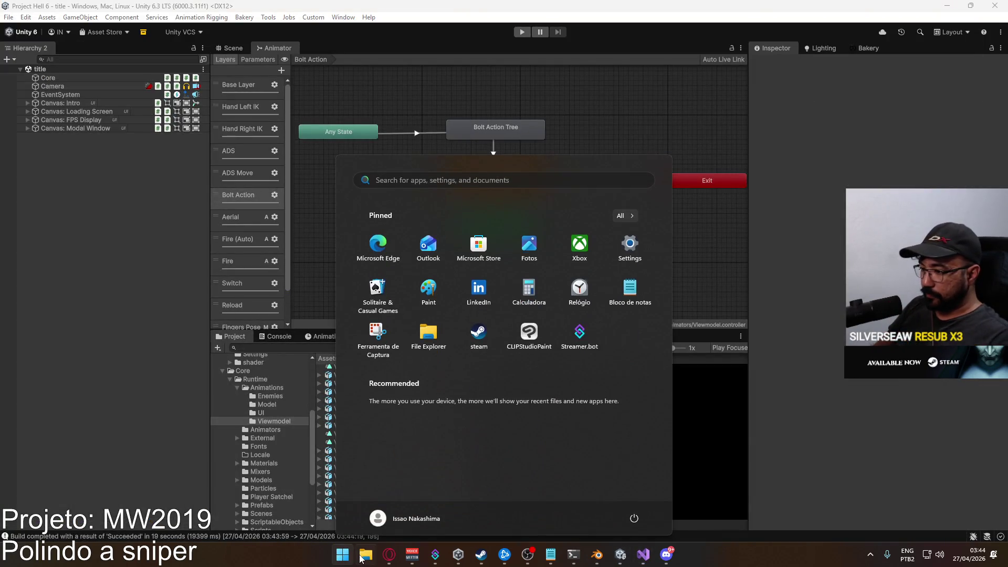
In File Explorer, permanently delete the old Project Hell.rar from F:\Builds
left_click(366, 555)
double_click(427, 287)
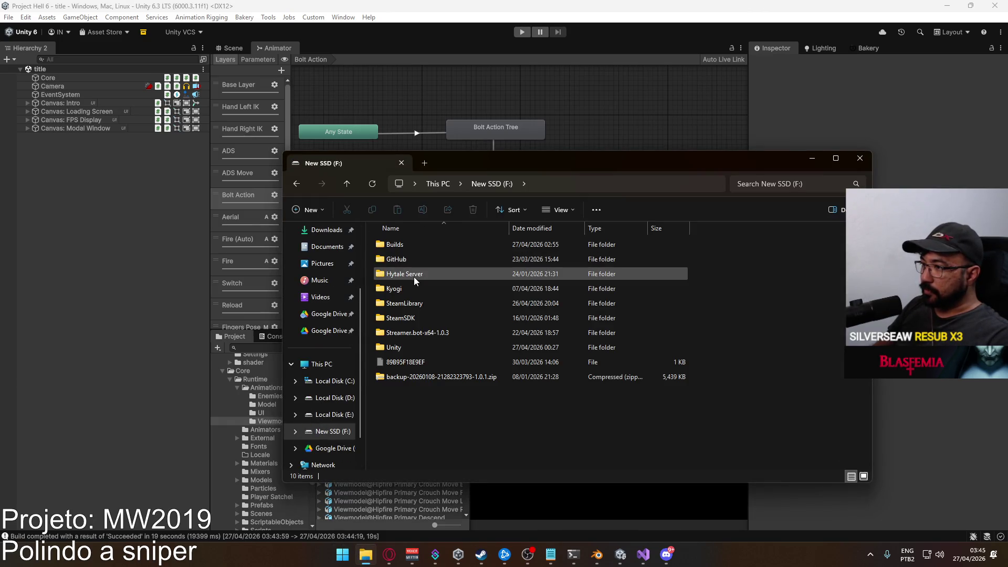
double_click(420, 245)
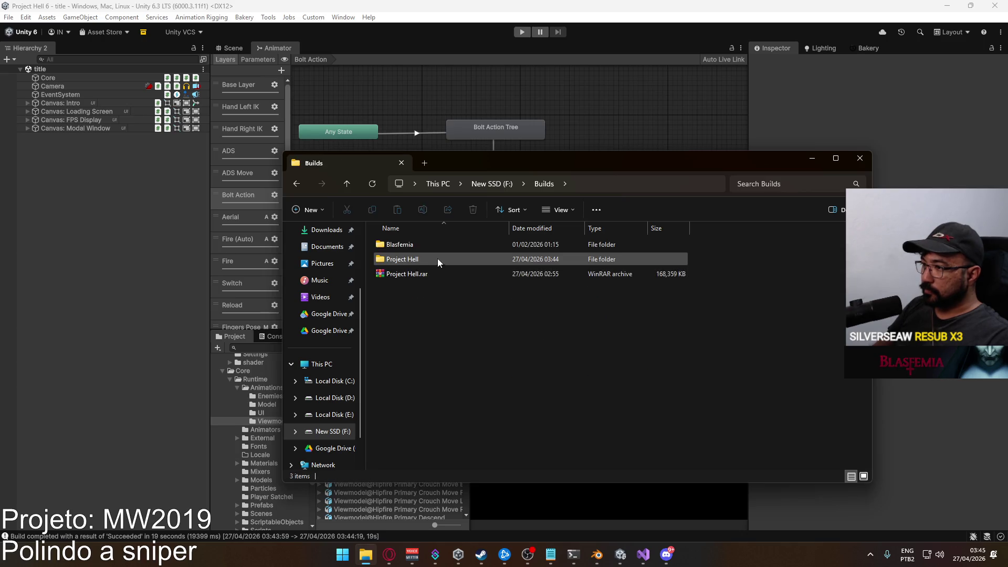
left_click(418, 276)
key("shift+Delete")
key("Return")
Compress the Project Hell folder into a new WinRAR archive
right_click(414, 264)
mouse_move(520, 460)
left_click(638, 482)
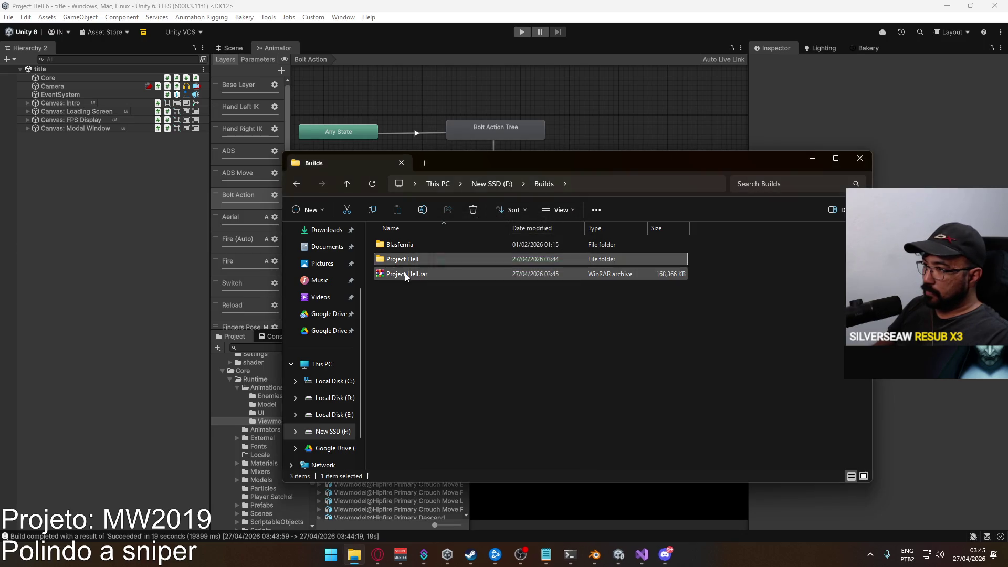
Move the new archive into D:\Google Drive, replacing the existing Project Hell.rar
left_click(331, 397)
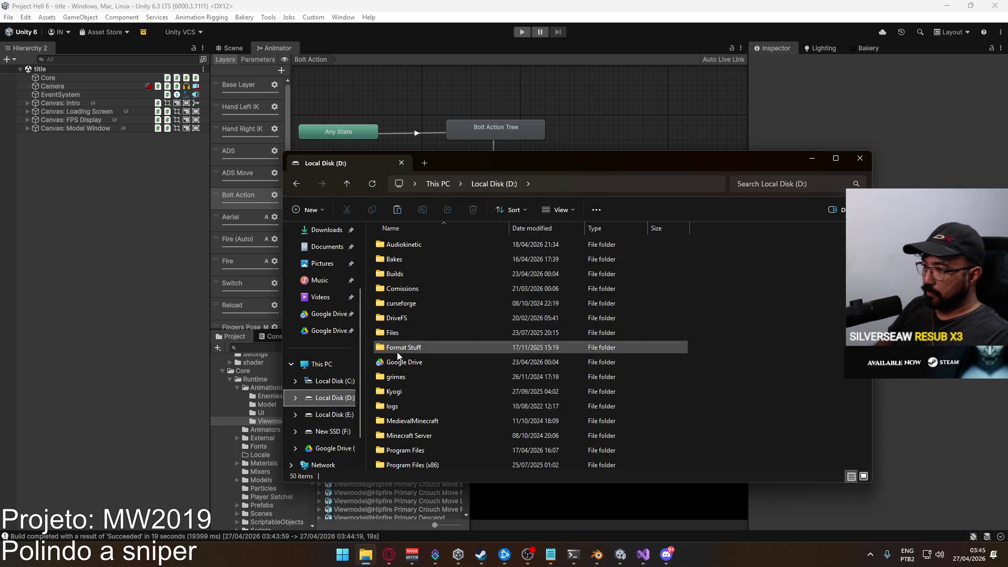
double_click(394, 348)
key("ctrl+v")
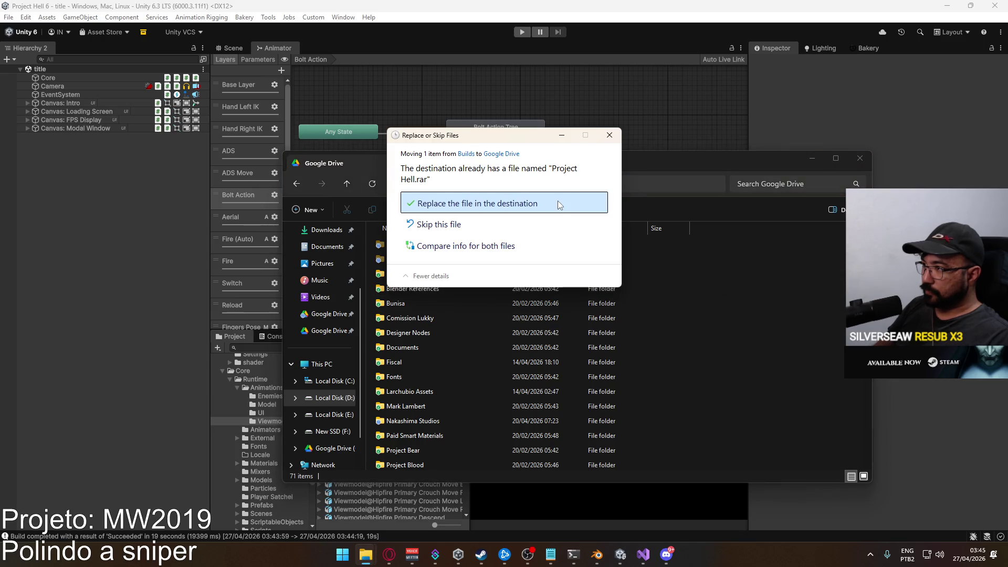
left_click(557, 201)
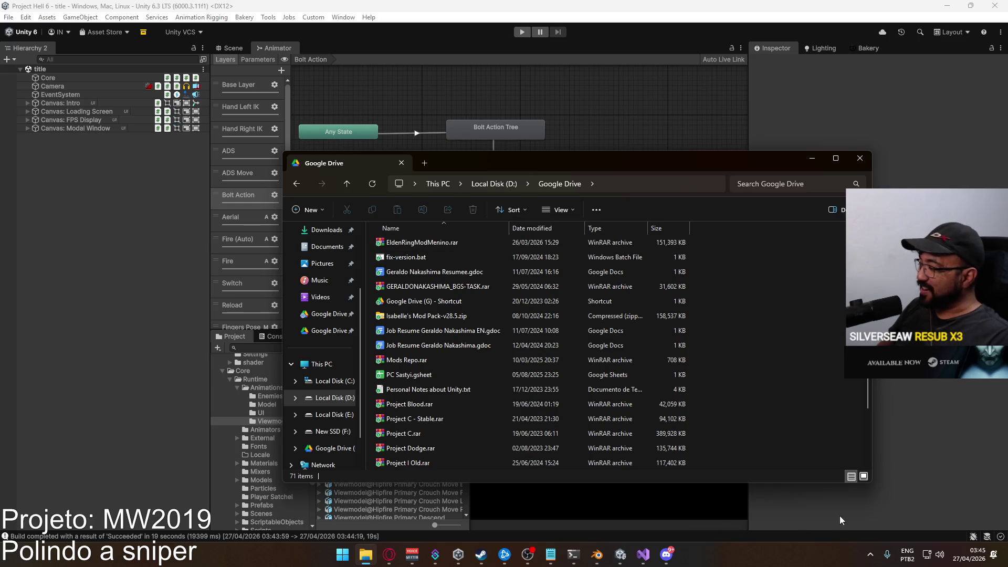
Check Google Drive's sync activity in the tray, then close the sync window and File Explorer
left_click(870, 554)
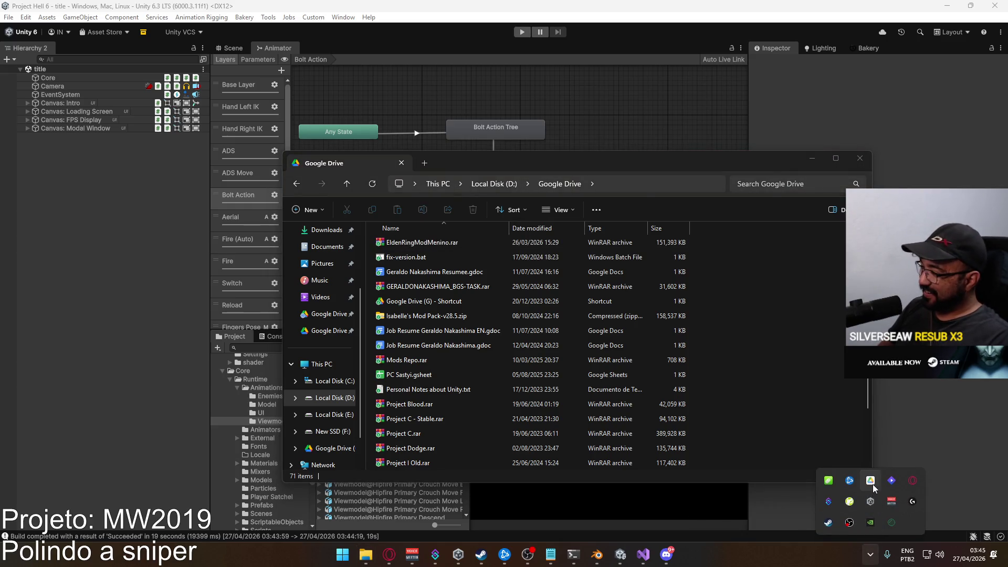
left_click(872, 482)
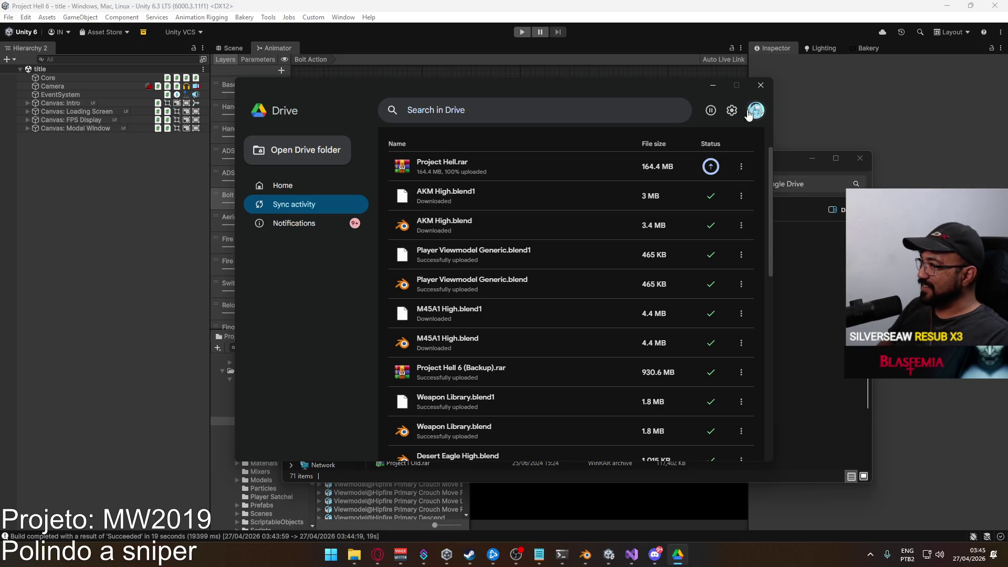
left_click(760, 87)
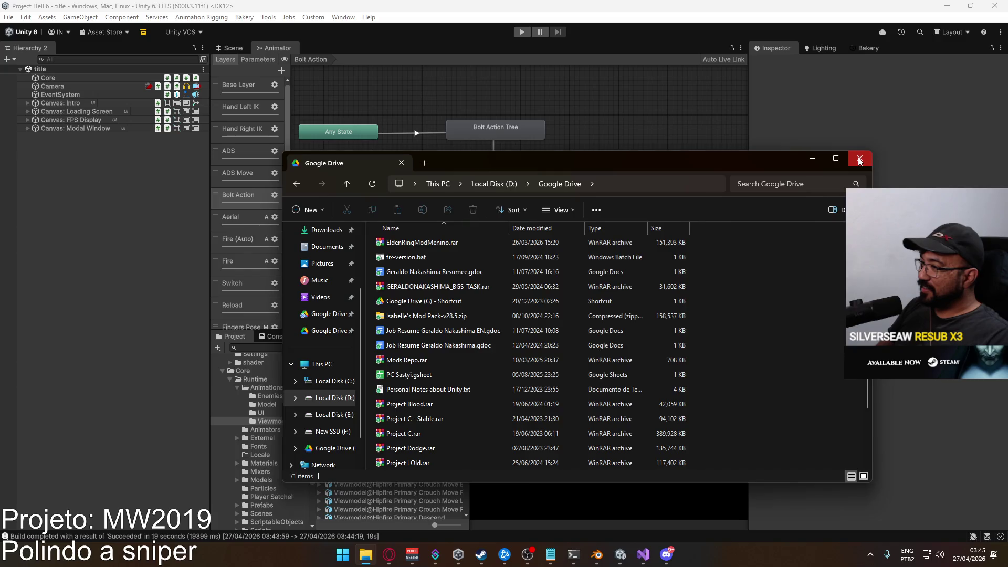
left_click(860, 159)
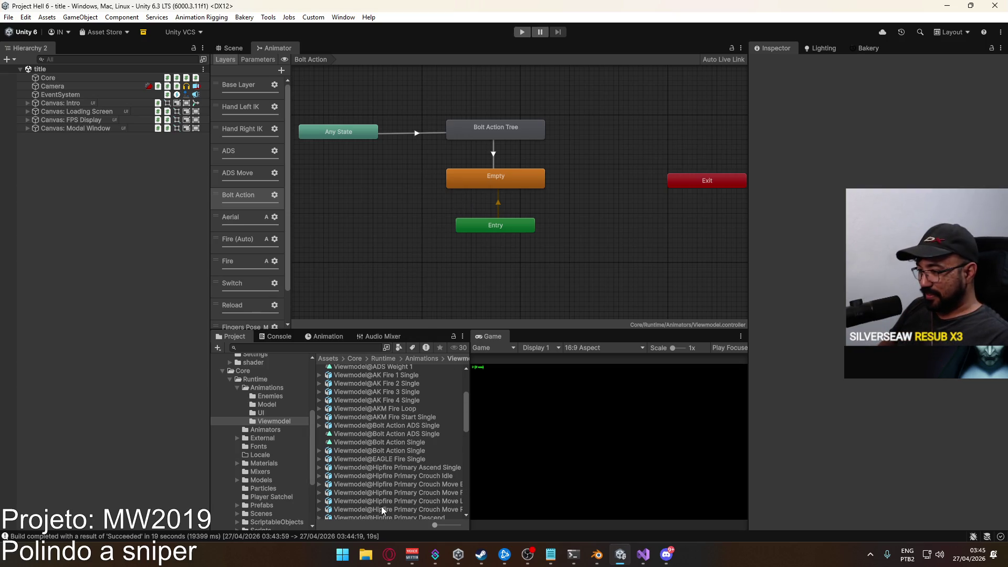
Open a new File Explorer window and check Google Drive's upload progress
key("super+e")
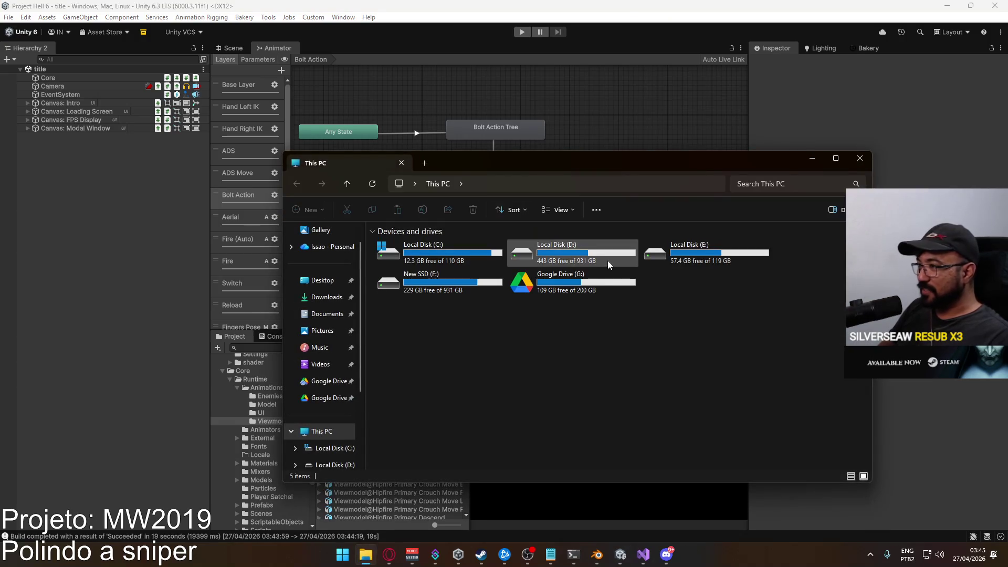
left_click(870, 554)
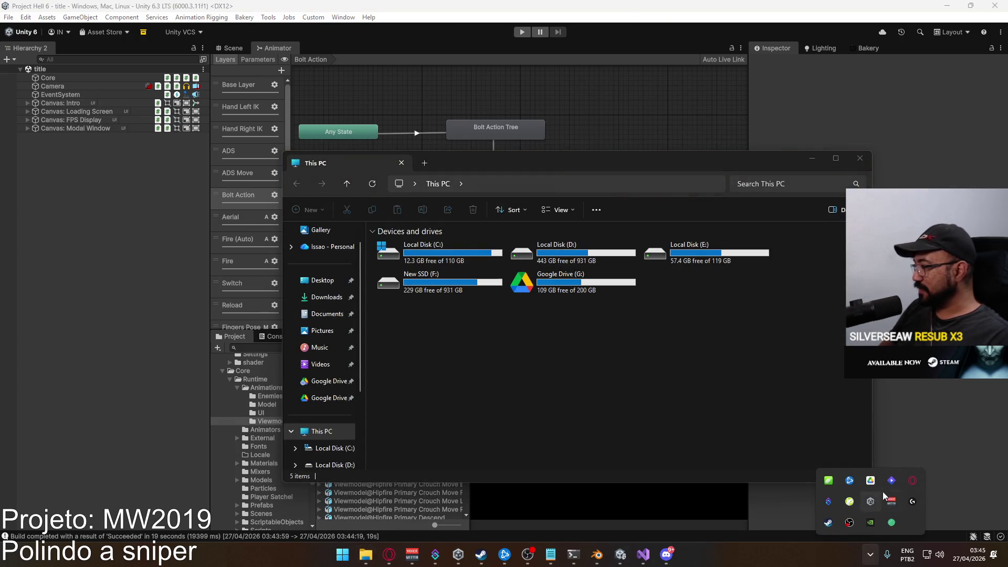
left_click(870, 480)
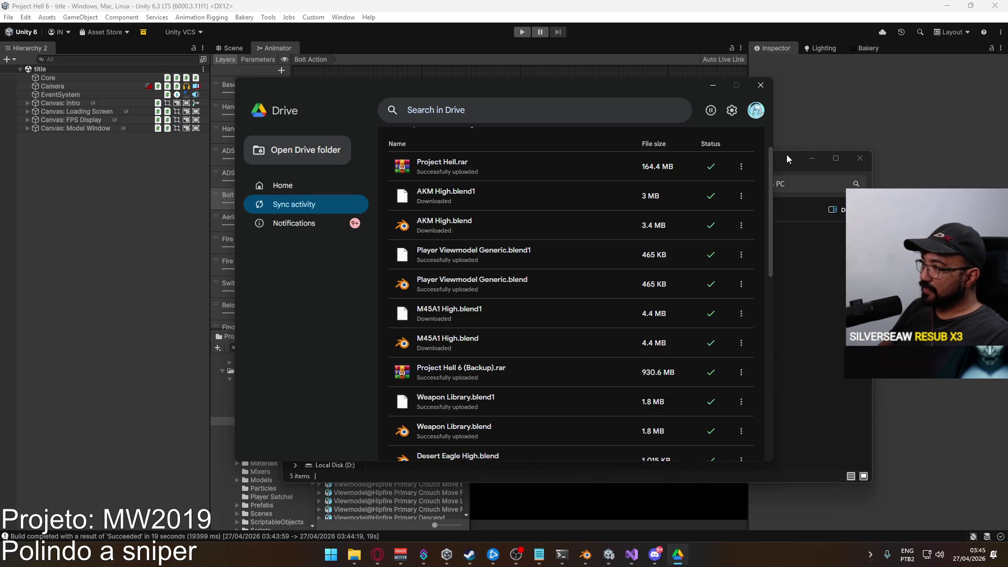
left_click(788, 304)
Launch Project Hell.exe from F:\Builds\Project Hell
double_click(413, 292)
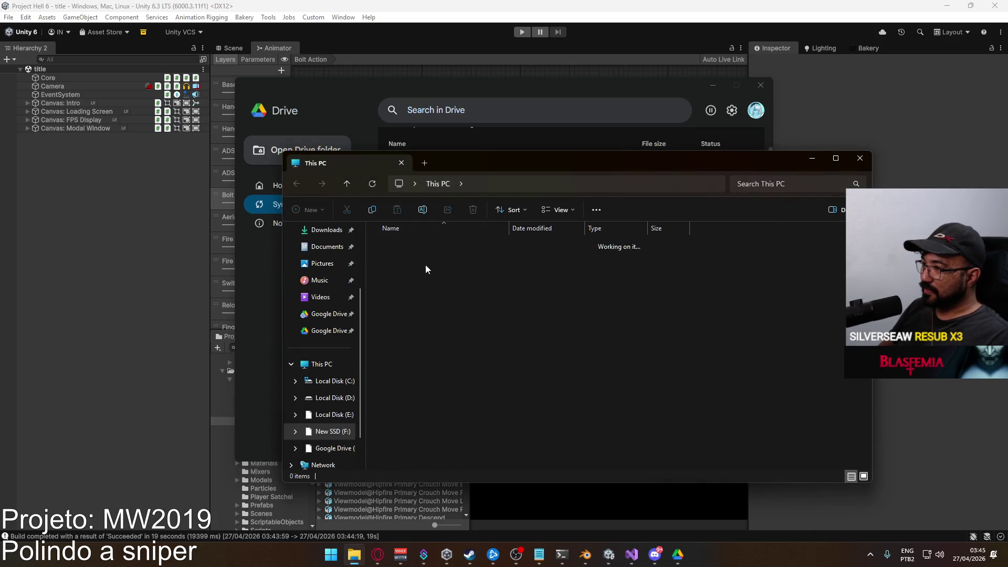
double_click(430, 247)
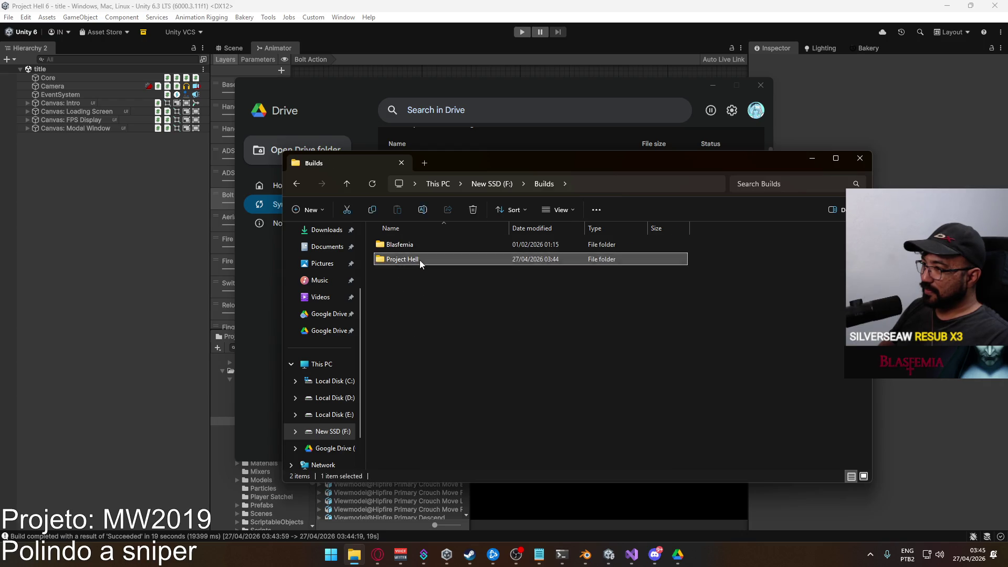
double_click(420, 259)
double_click(423, 303)
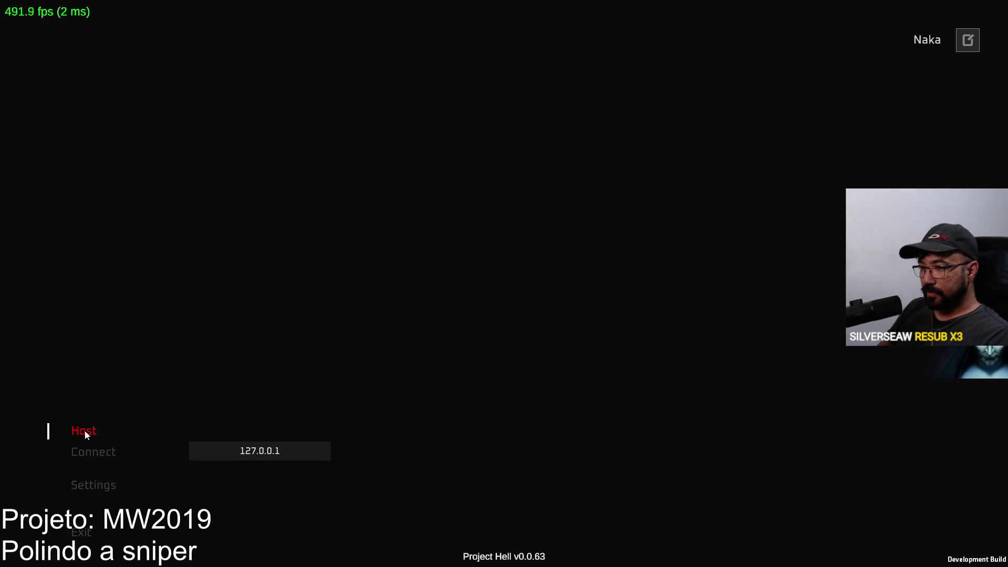
Host and create a match, then check the SPR sniper's Optic choices in the gunsmith
left_click(85, 434)
left_click(311, 539)
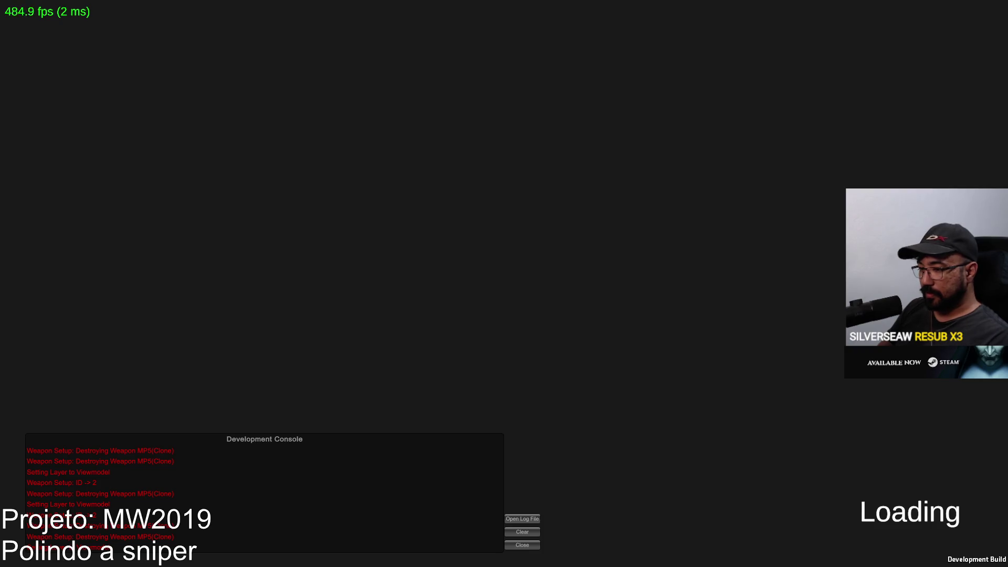
key("super")
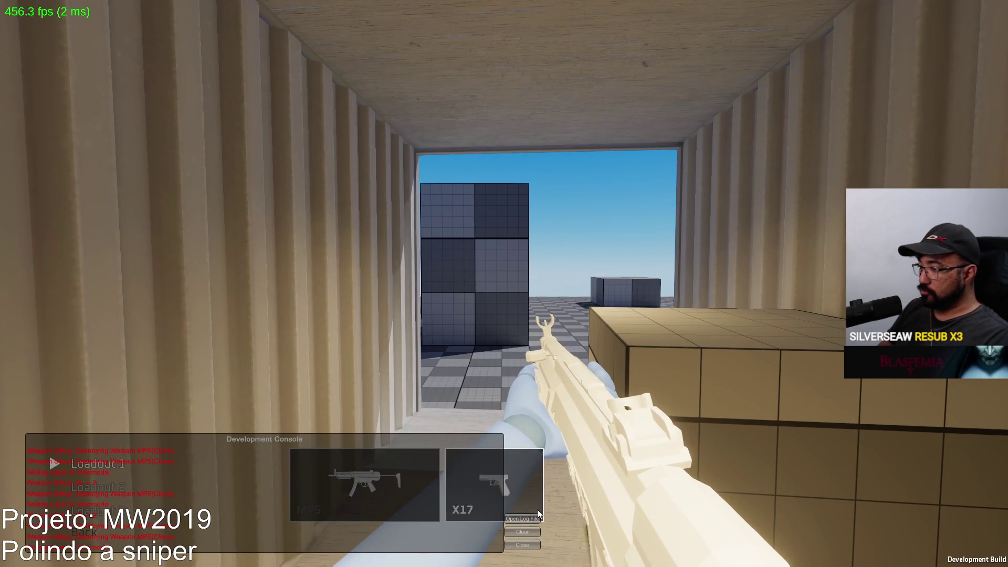
left_click(376, 451)
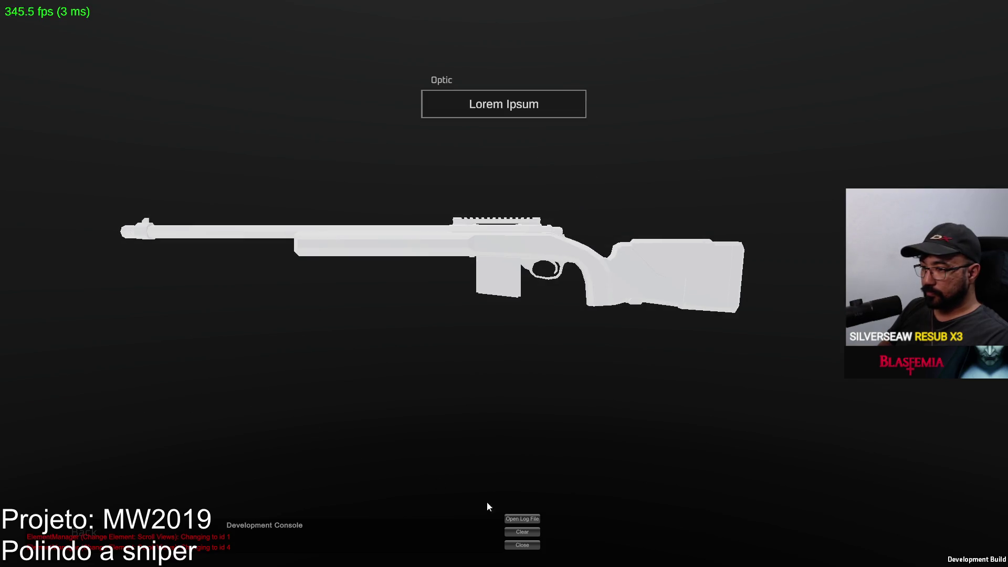
left_click(468, 101)
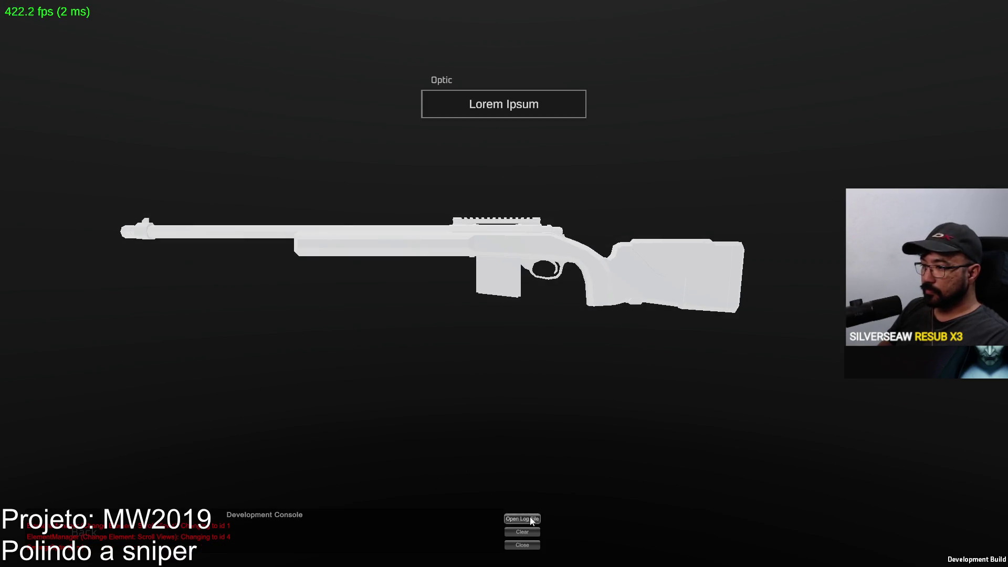
key("Escape")
Scope in with the SPR and fire two shots while moving into the container
right_click(504, 283)
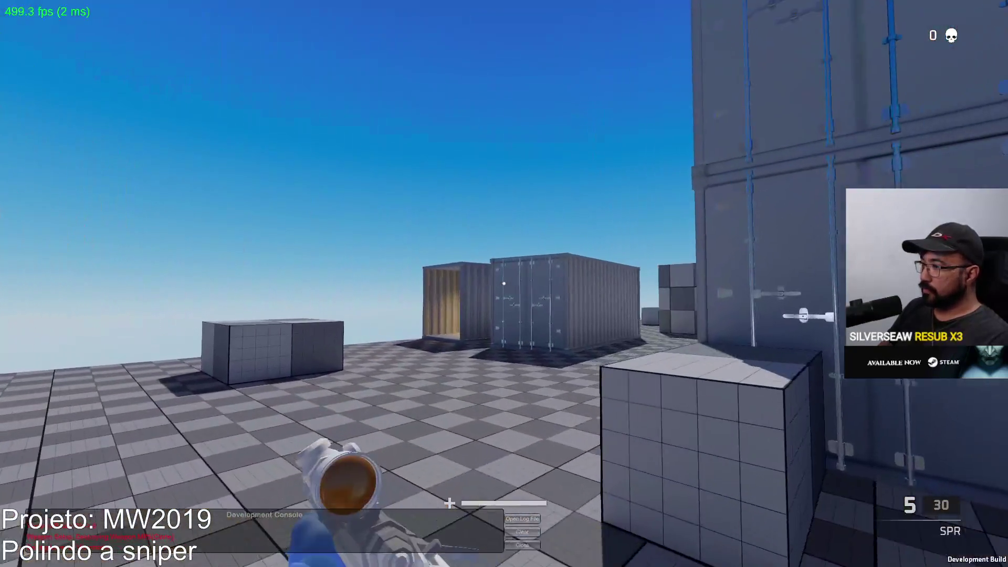
right_click(504, 283)
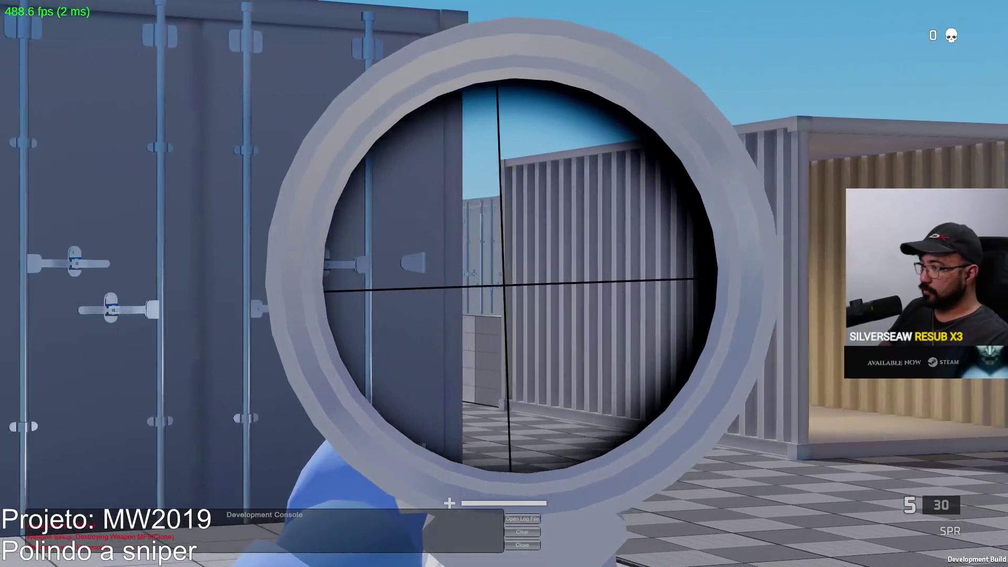
left_click(504, 283)
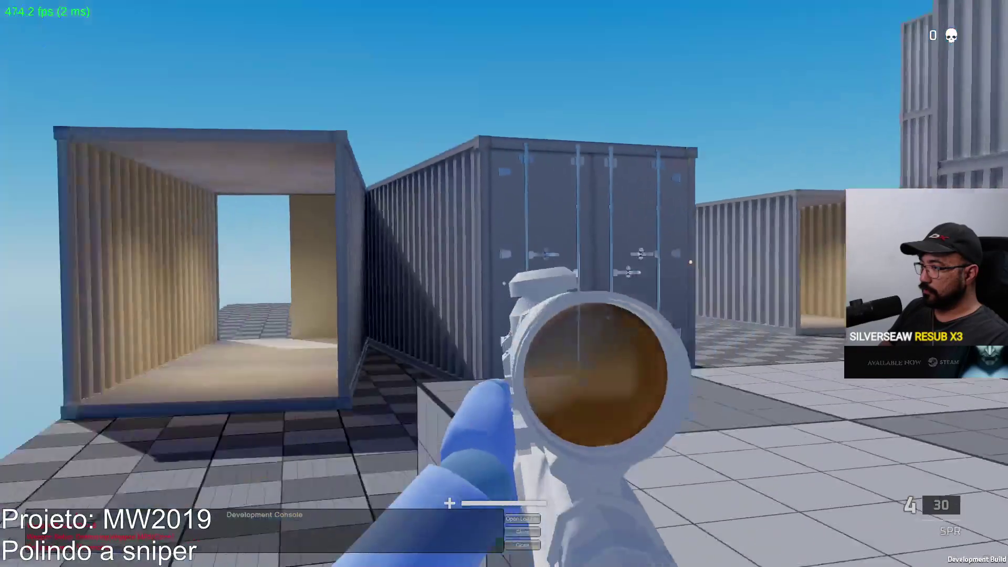
key("w")
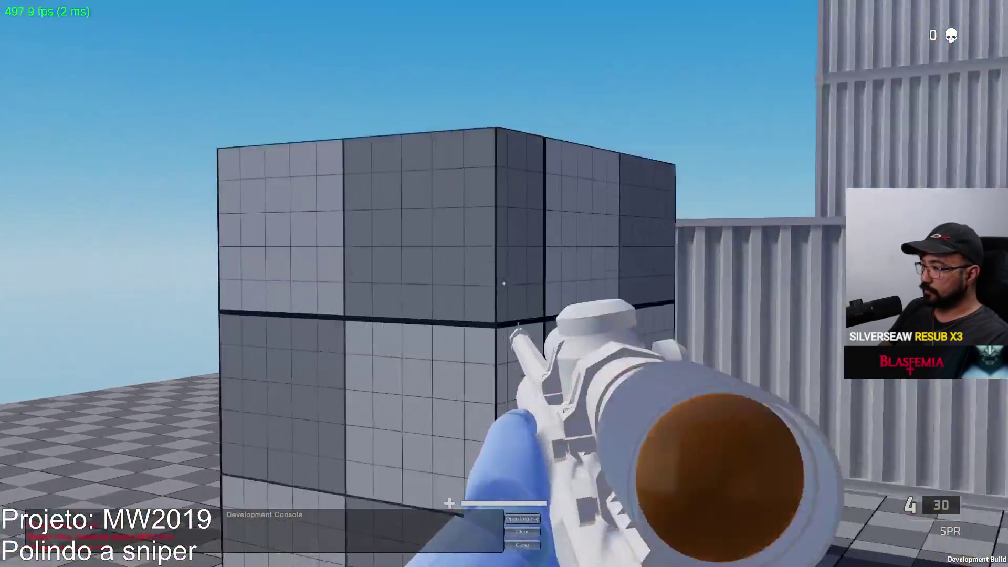
right_click(504, 283)
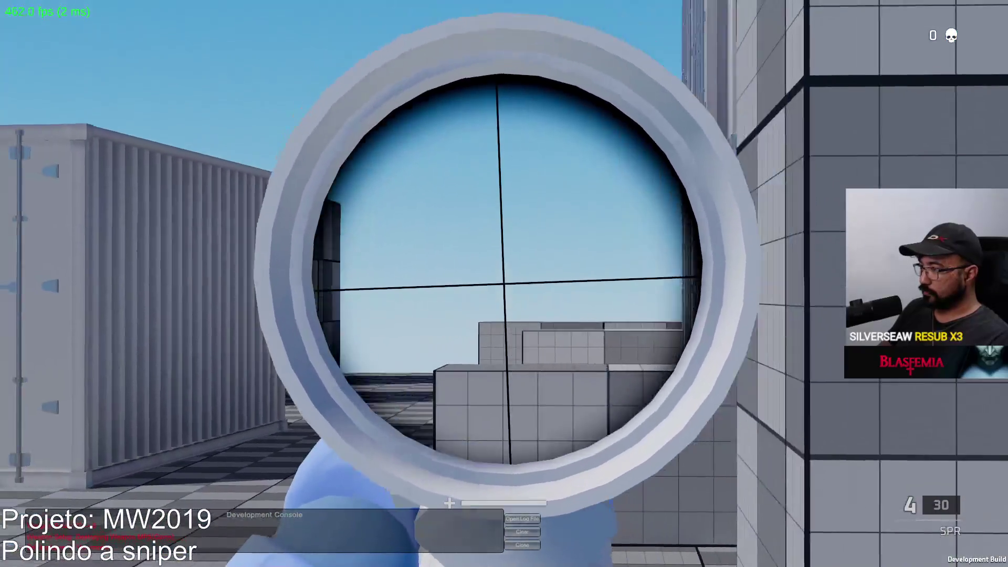
left_click(504, 283)
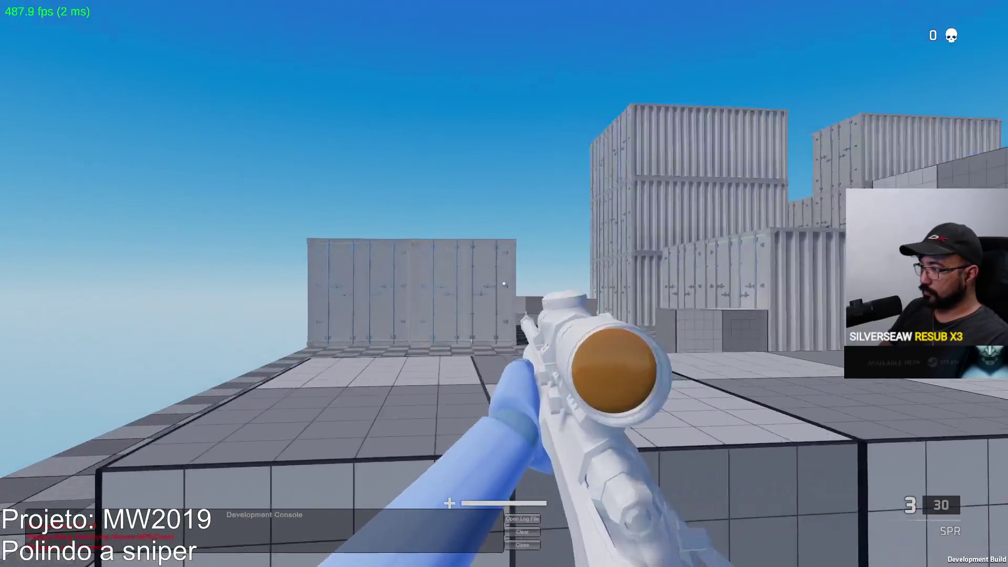
right_click(504, 283)
key("w")
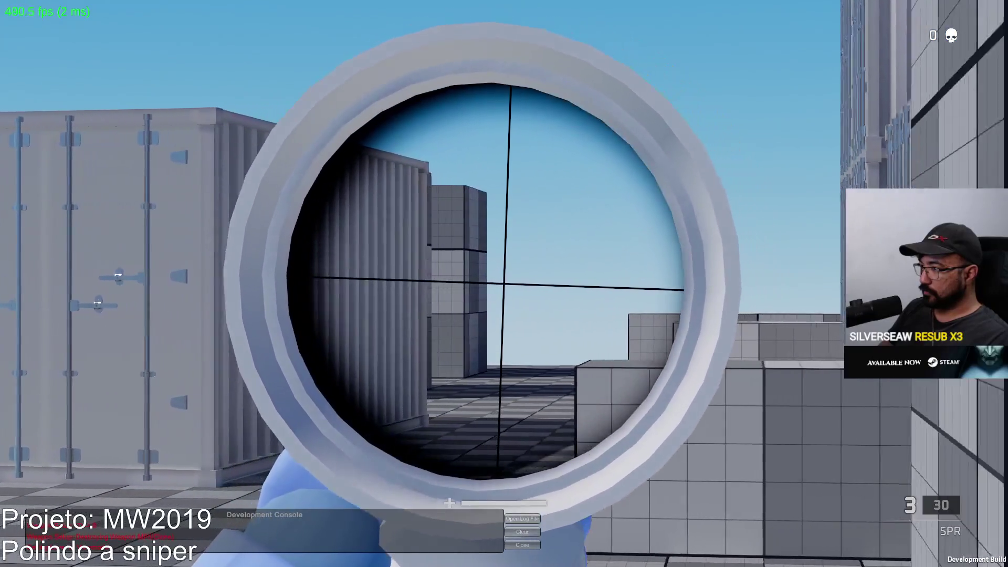
right_click(504, 284)
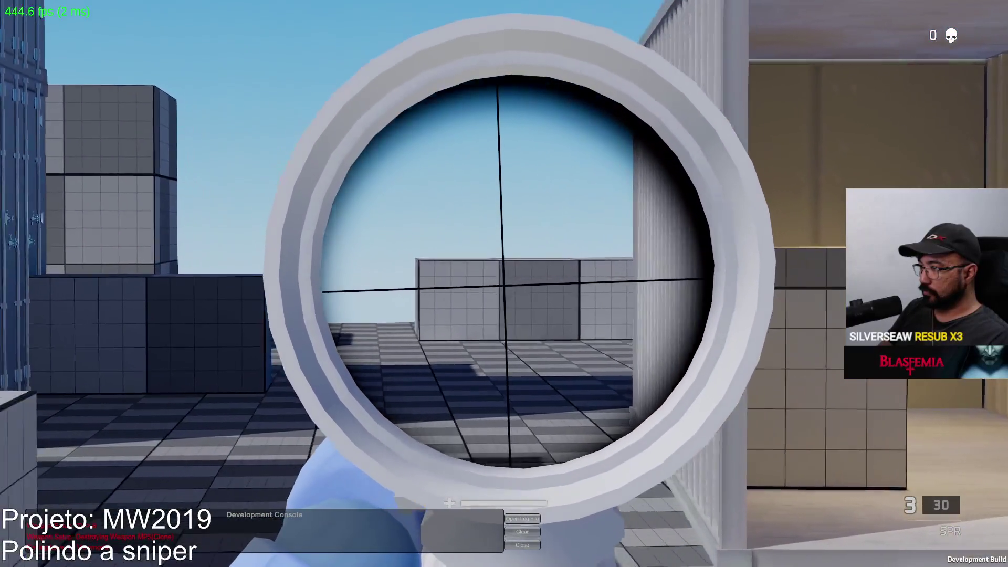
Advance to the container wall, scope in and shoot the pink mannequin, then reload
key("w")
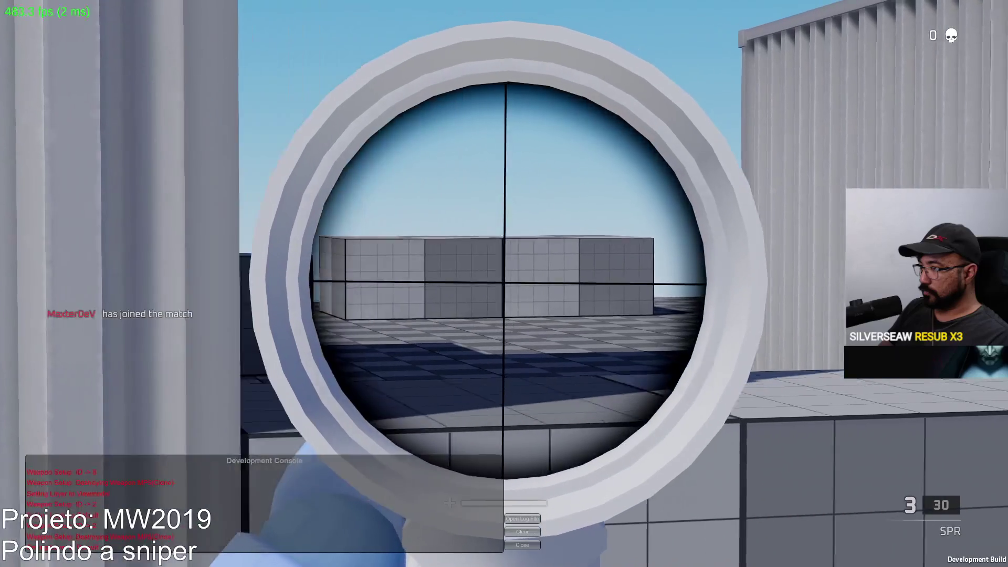
key("w")
key("Tab")
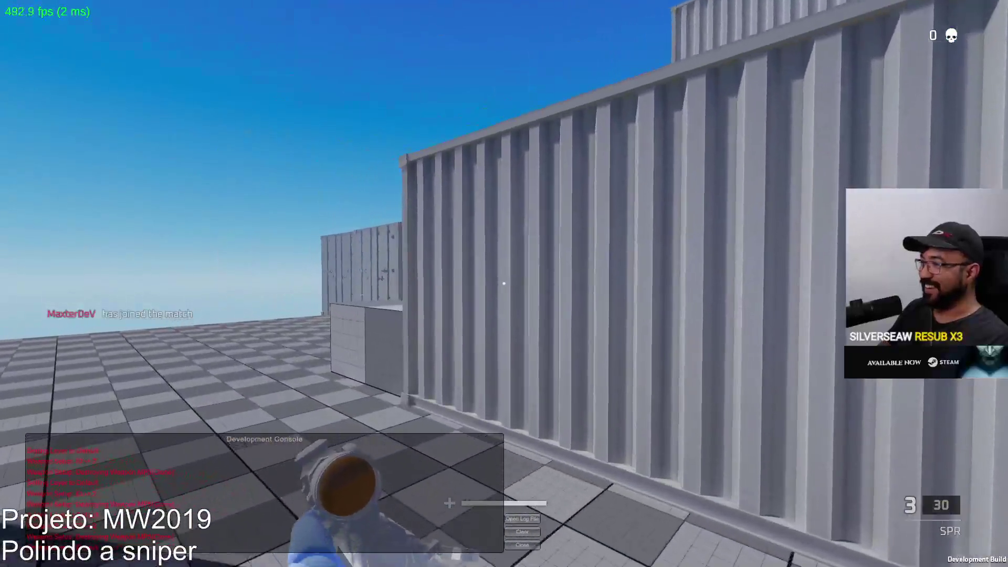
right_click(504, 283)
key("a")
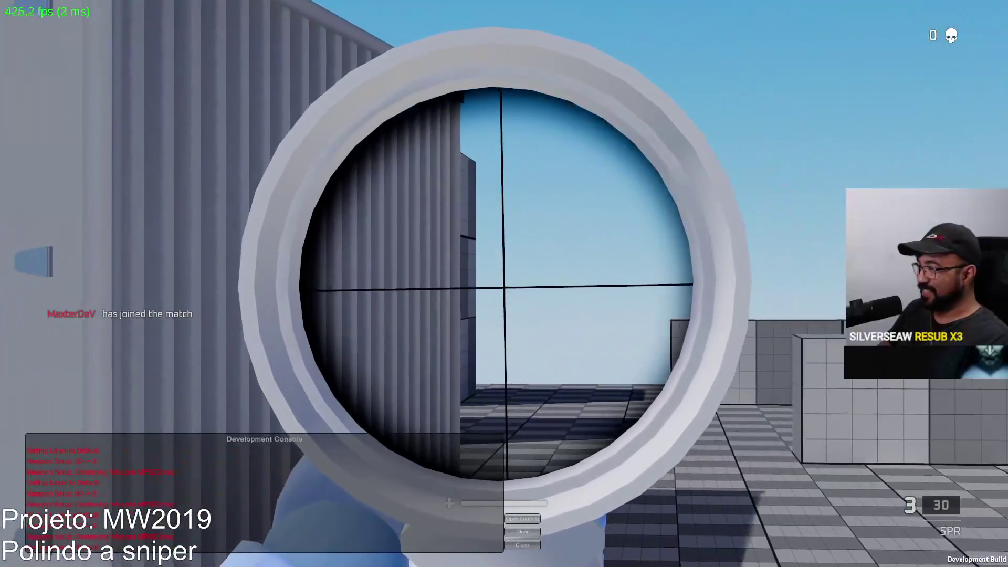
key("d")
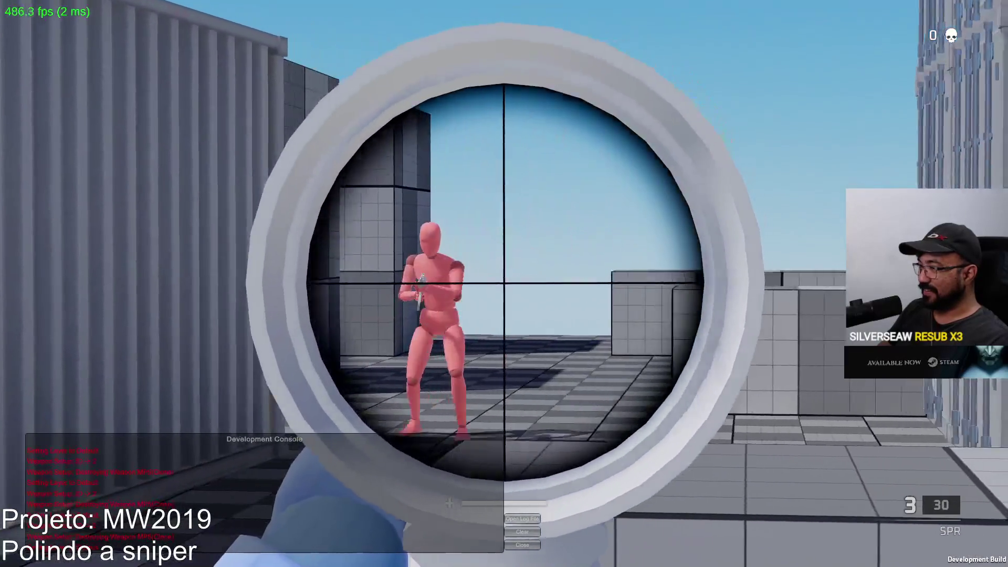
left_click(504, 284)
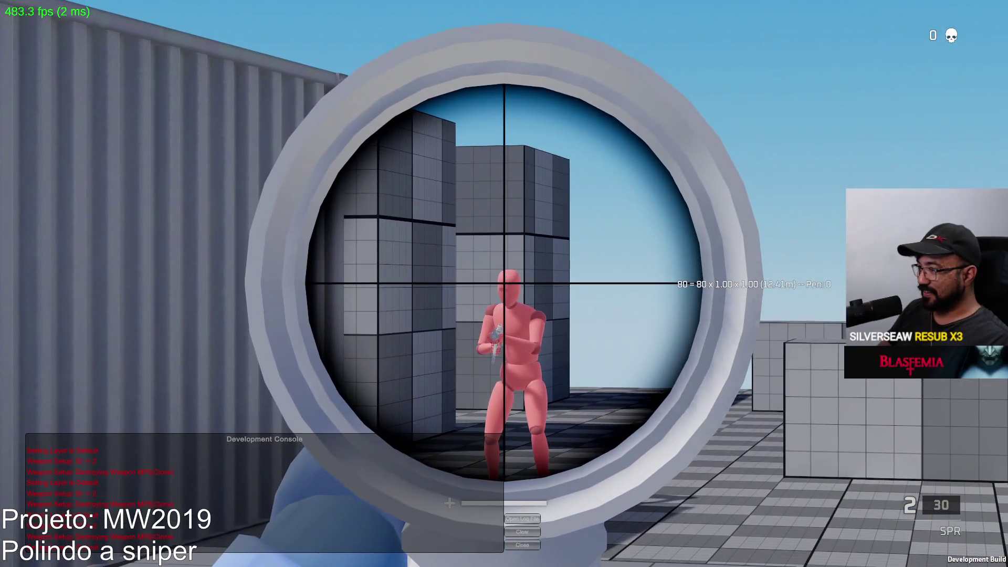
left_click(504, 284)
key("r")
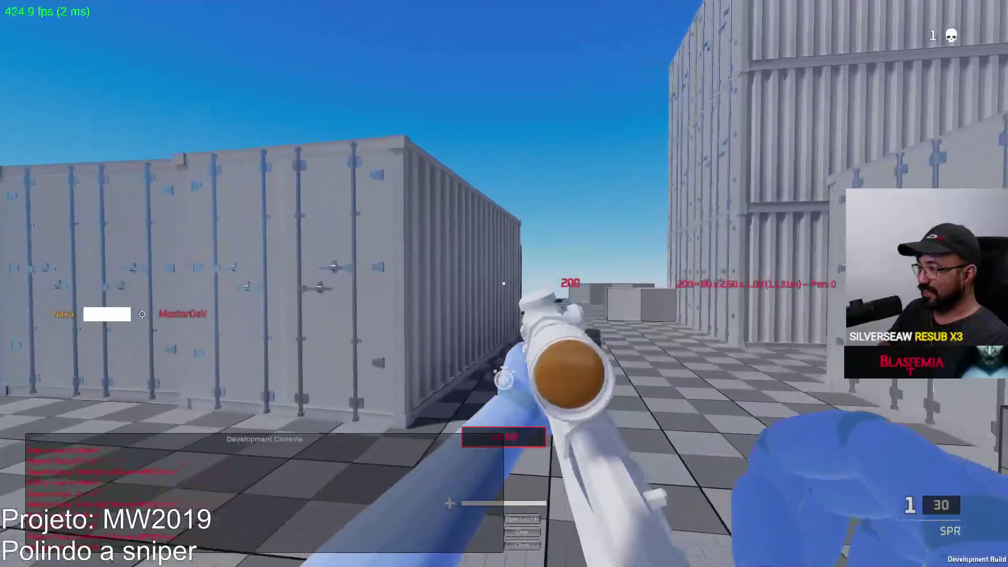
key("d")
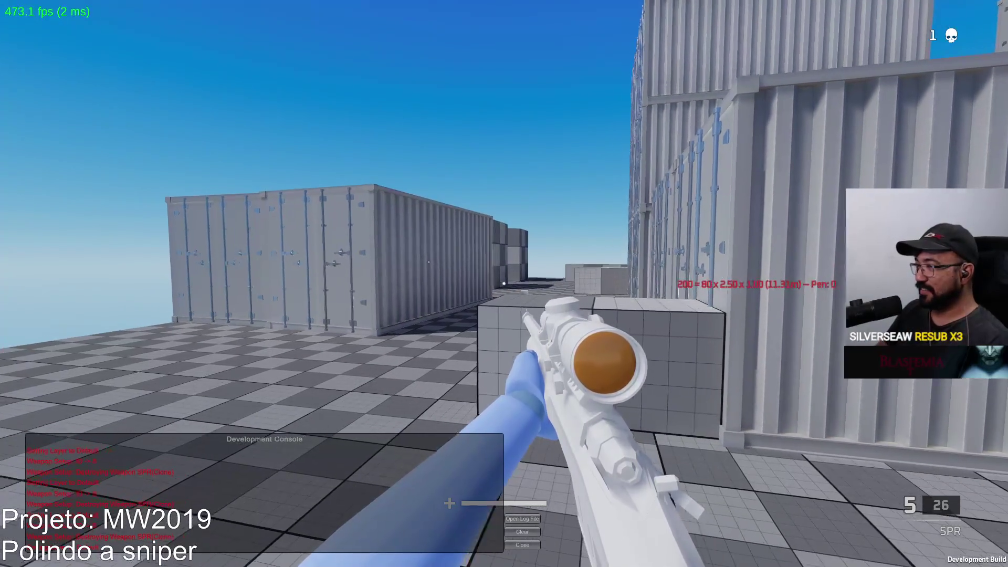
Scope in on the red mannequin, advance past the wall, and kill the dummy for the second kill
right_click(504, 284)
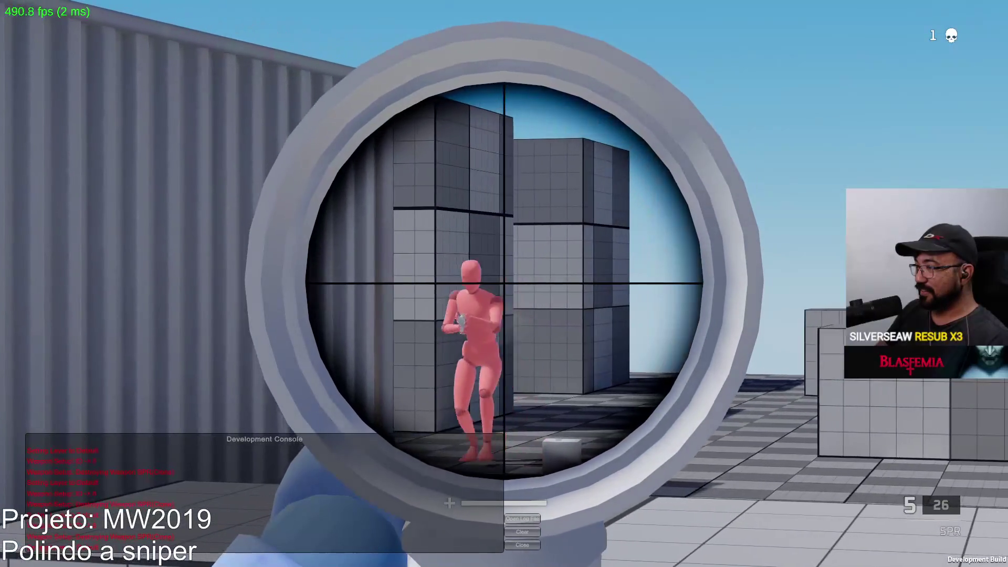
left_click(504, 284)
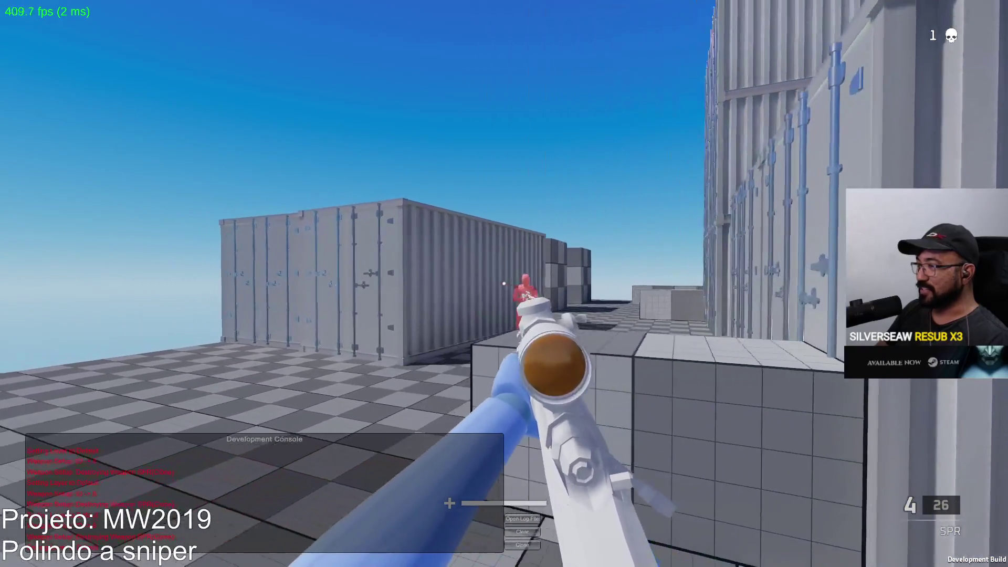
right_click(503, 283)
left_click(504, 283)
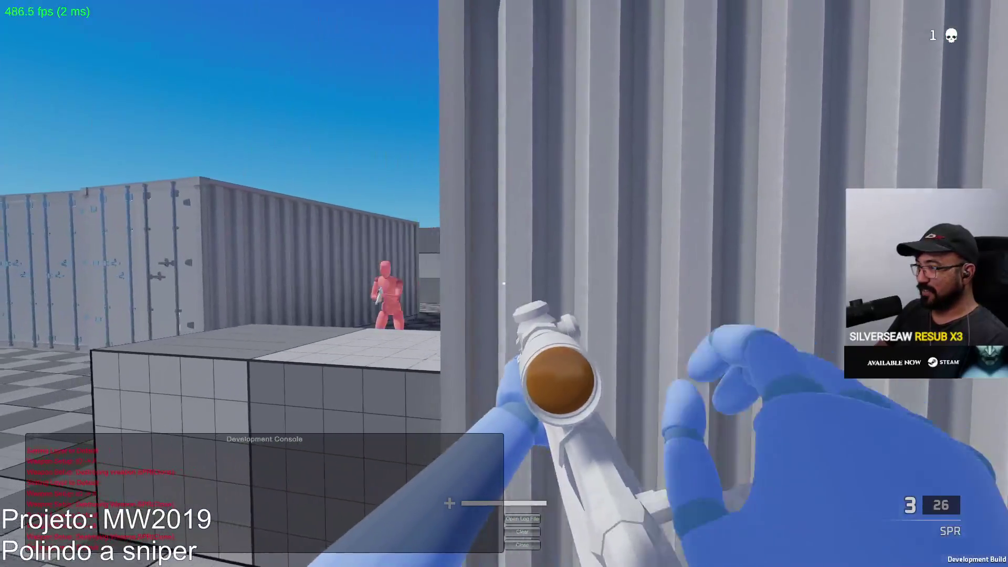
key("w")
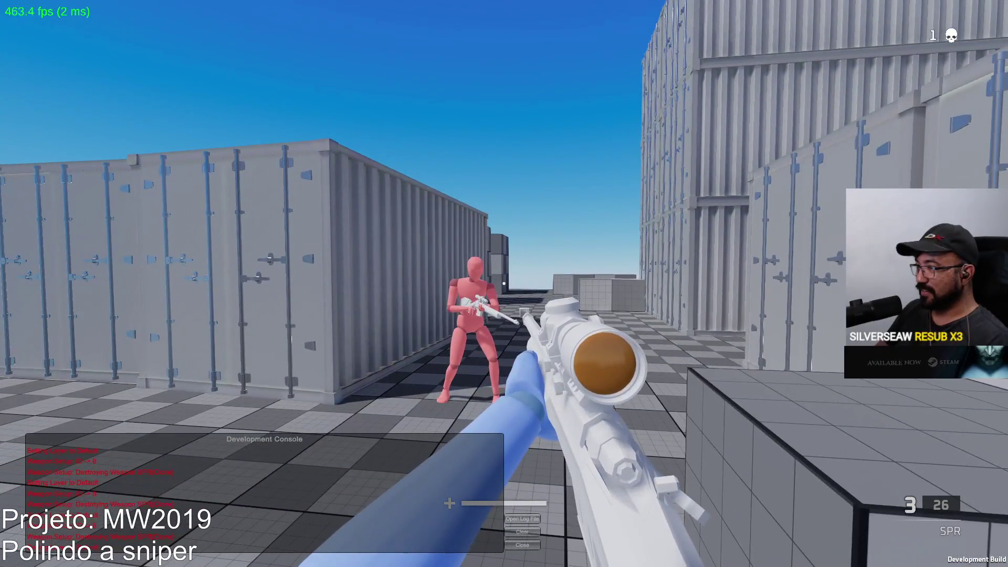
key("w")
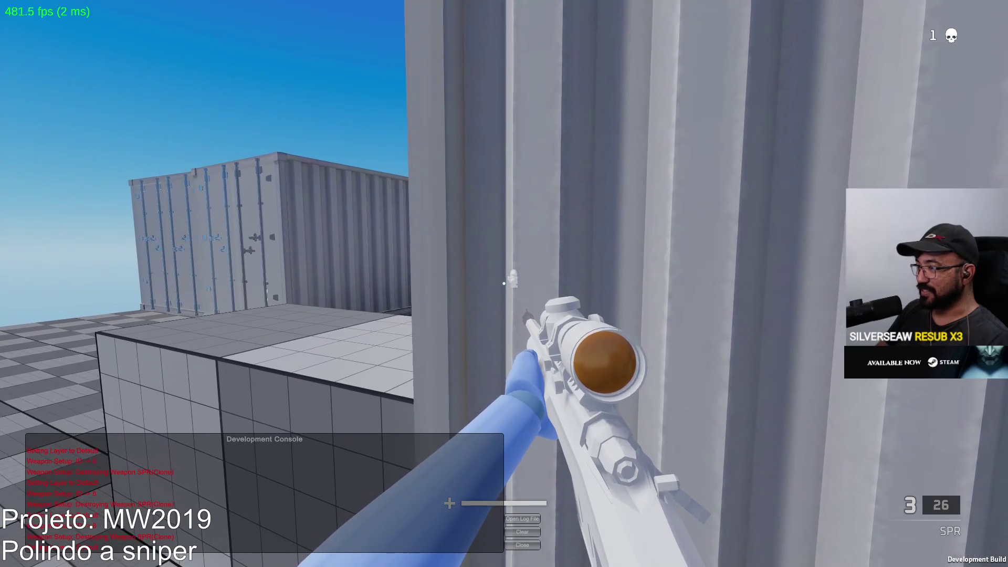
key("a")
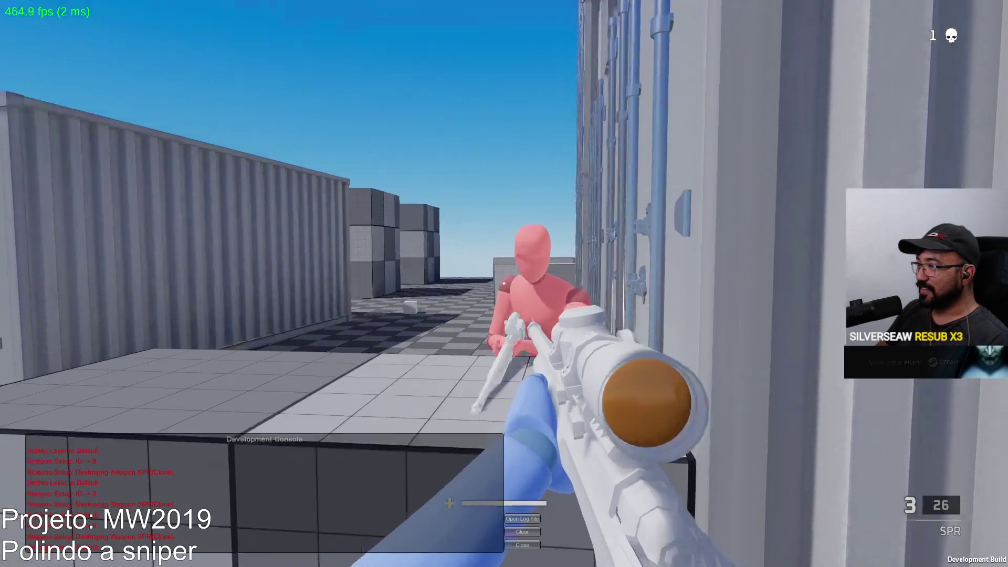
left_click(504, 284)
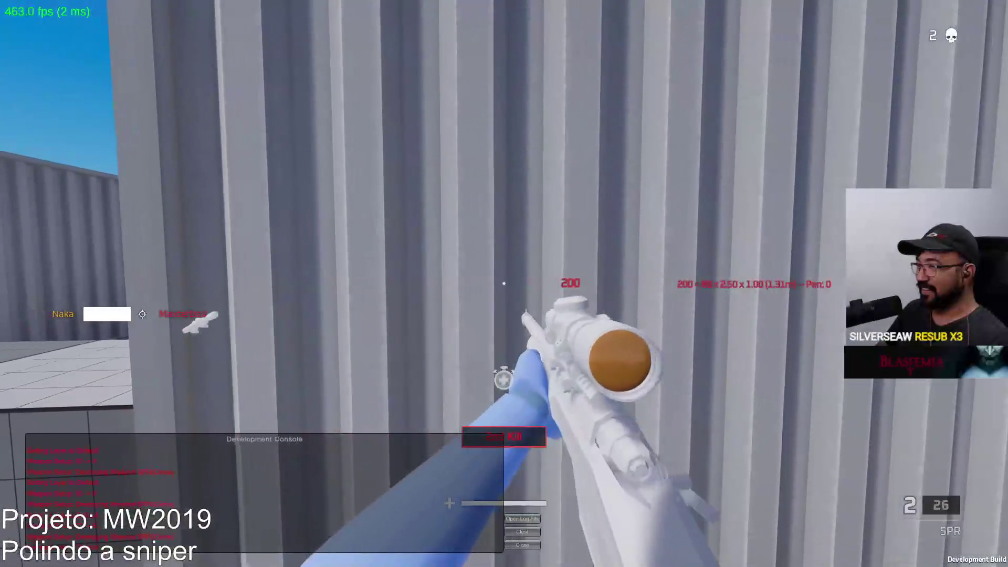
Quit the game with Alt+F4 and close the build folder window and Google Drive popup
key("alt+F4")
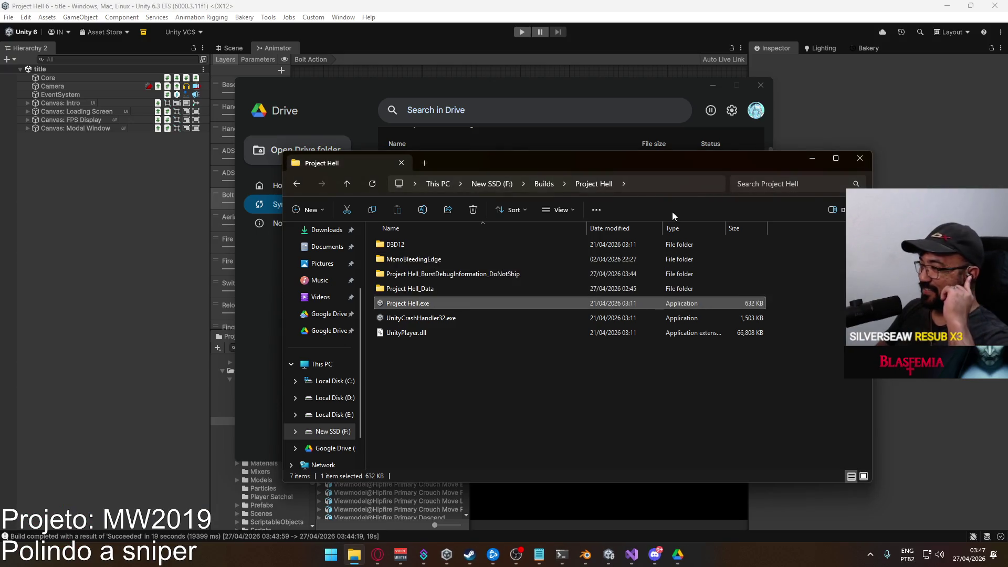
left_click(859, 158)
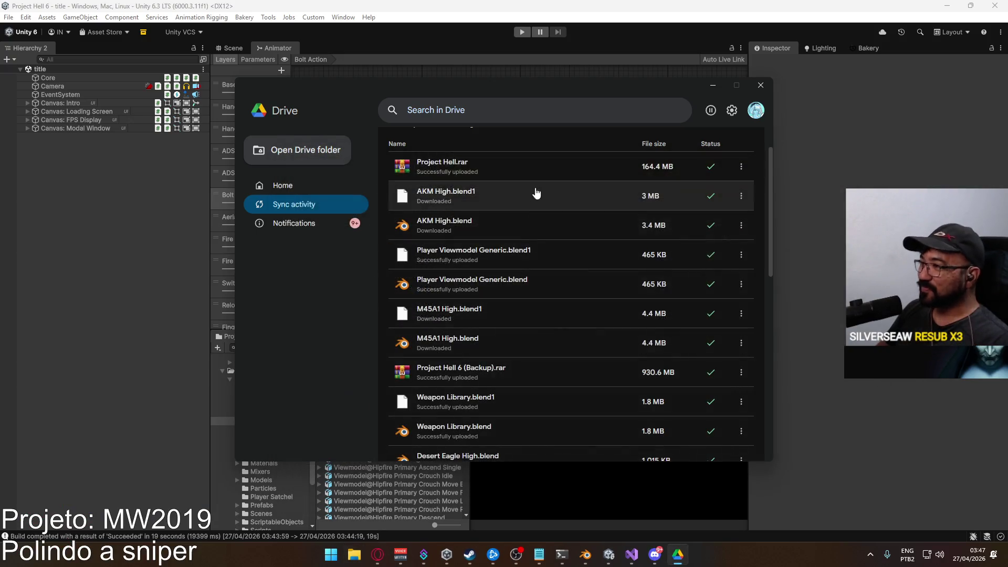
left_click(475, 195)
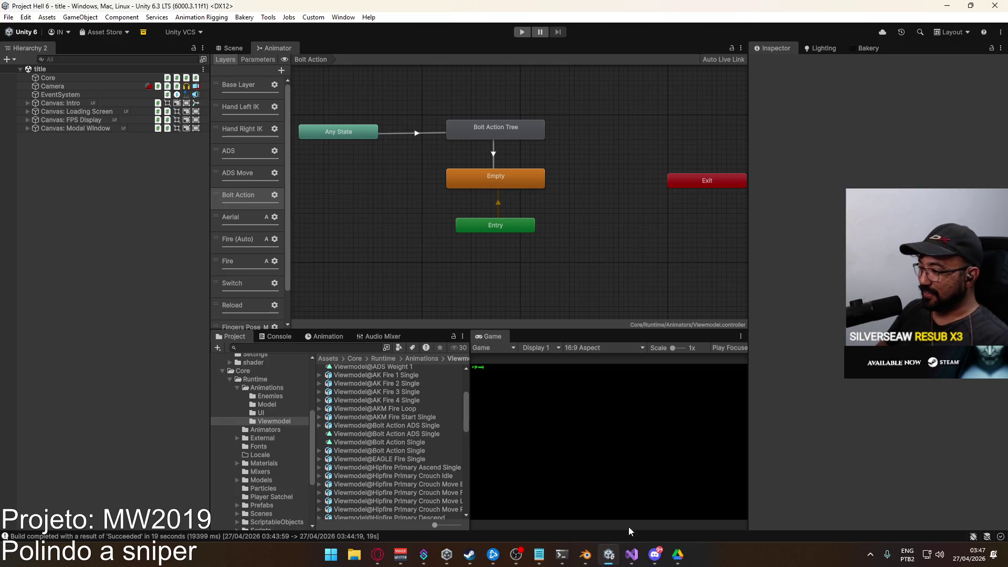
Bring Visual Studio forward and read through the ViewmodelWeapon.cs code
left_click(632, 554)
scroll(301, 307, "left", 3)
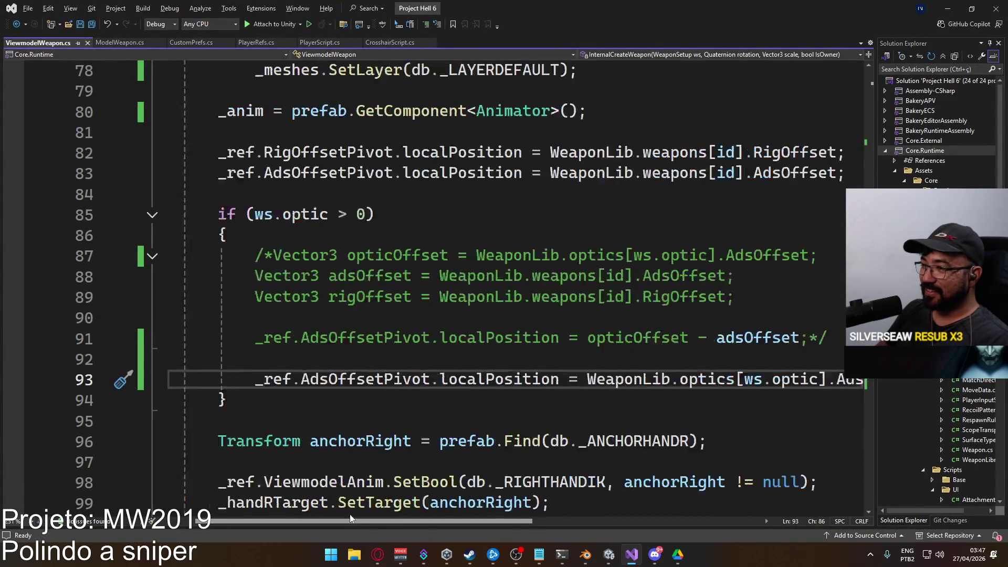
scroll(405, 133, "up", 4)
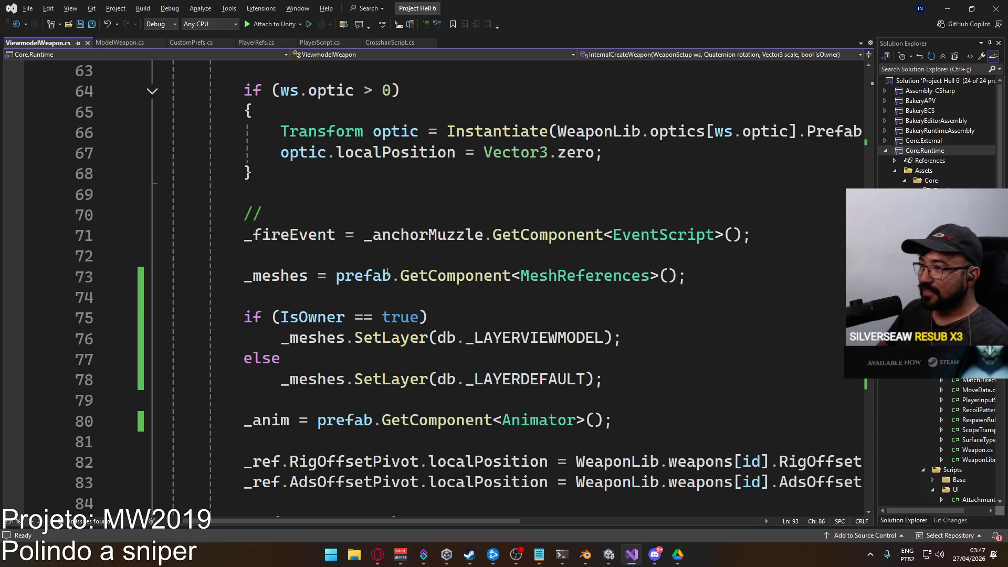
scroll(421, 286, "down", 3)
scroll(462, 265, "down", 1)
scroll(463, 266, "down", 4)
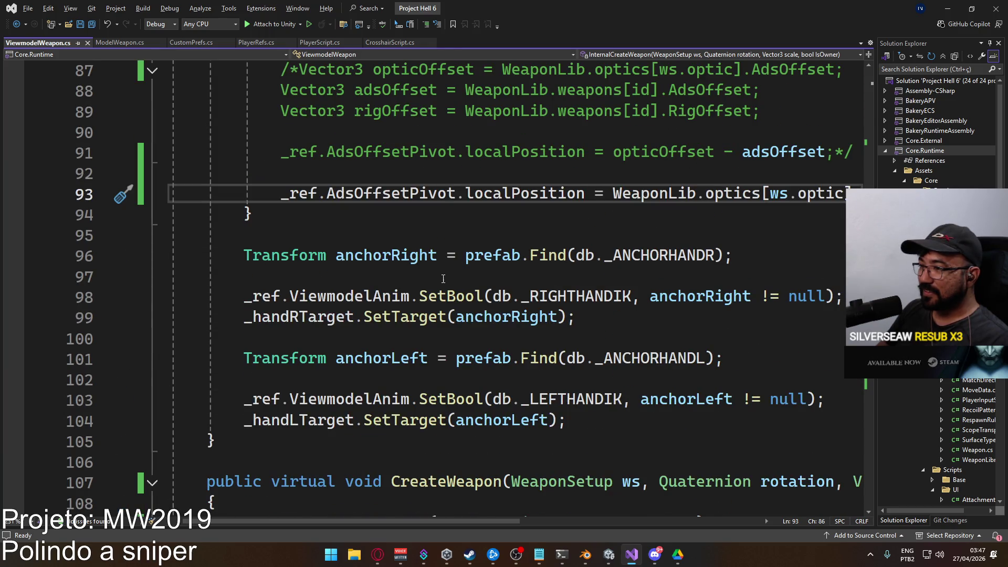
scroll(461, 265, "up", 2)
scroll(404, 309, "up", 4)
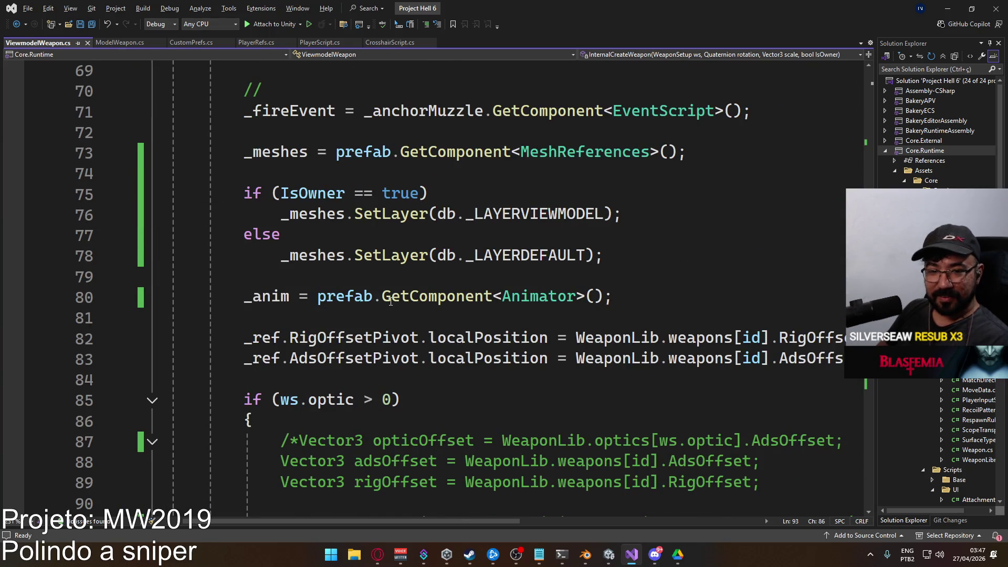
scroll(390, 301, "down", 1)
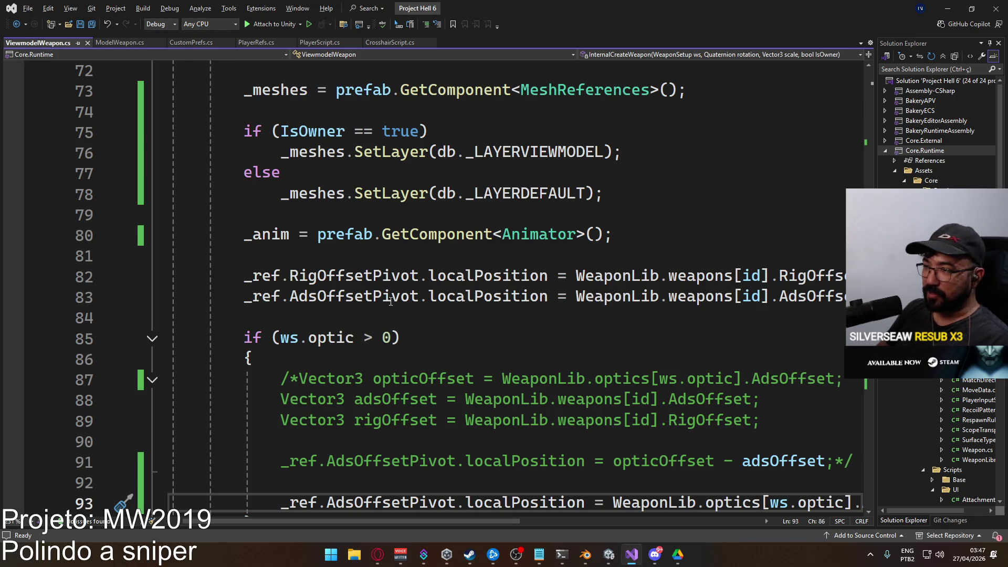
scroll(391, 301, "up", 1)
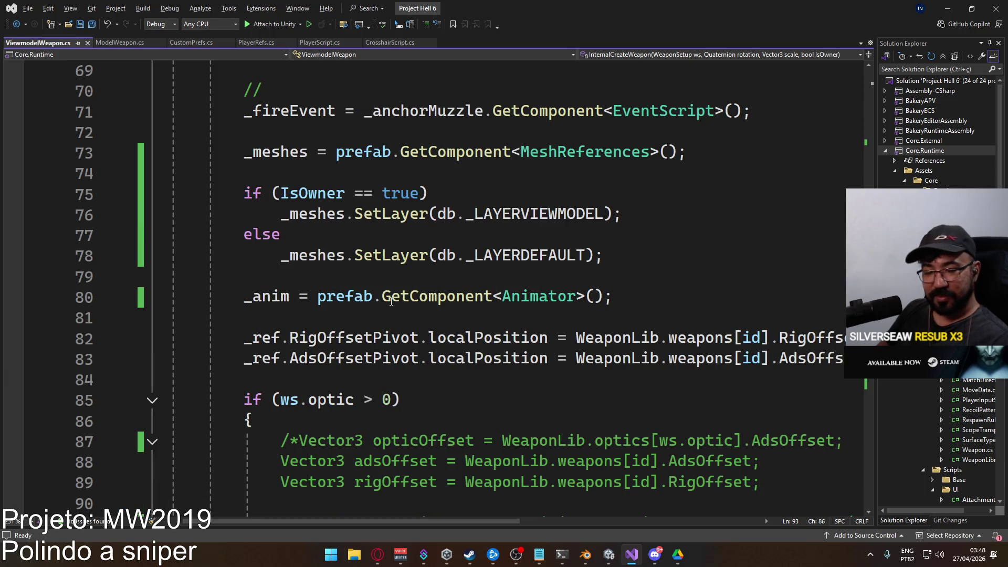
mouse_move(393, 302)
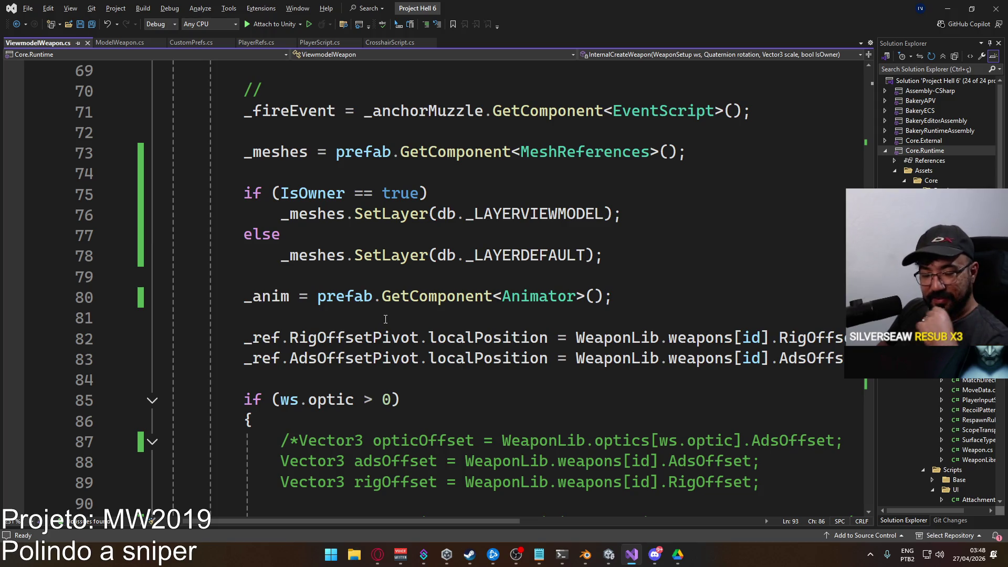
scroll(439, 328, "down", 4)
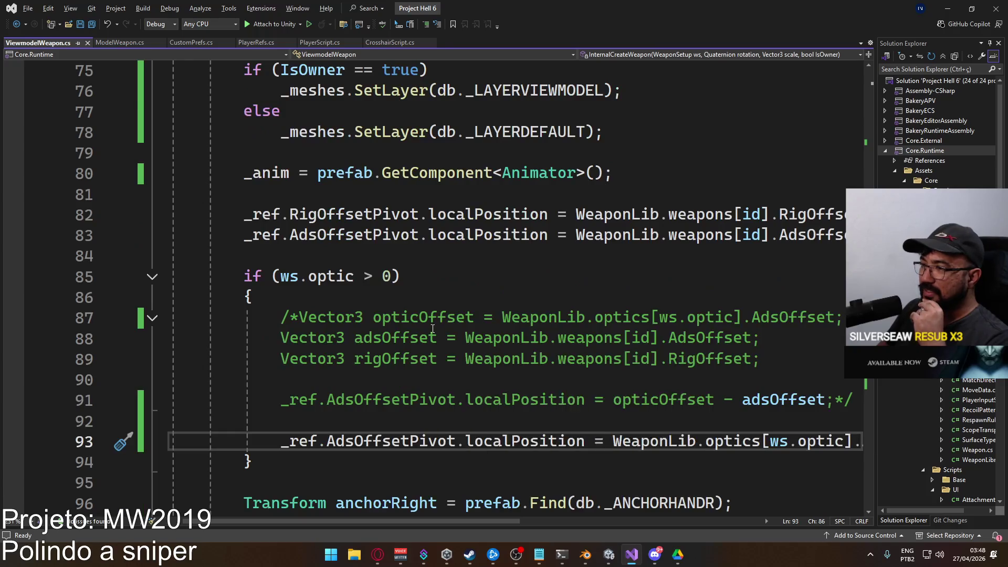
scroll(396, 317, "down", 3)
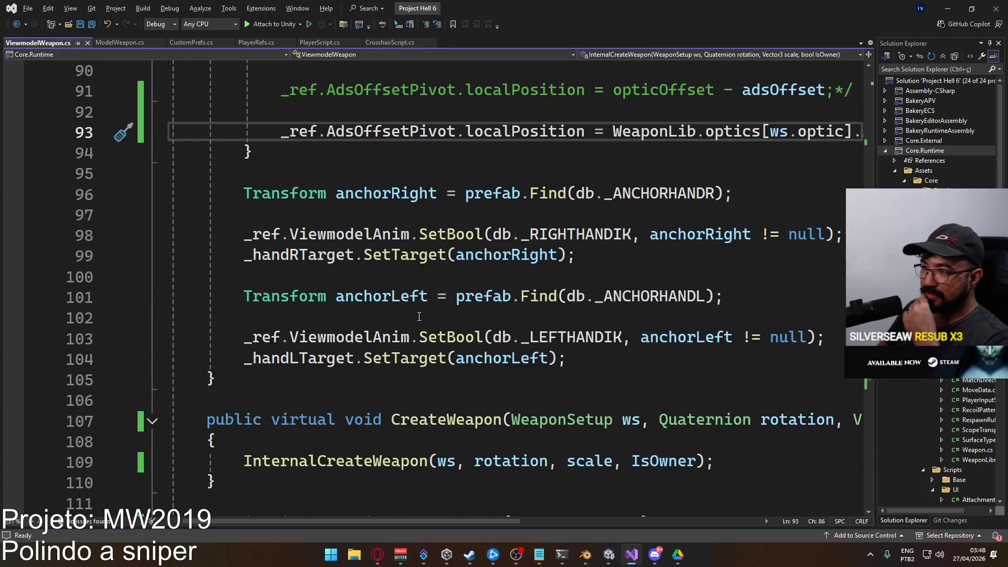
scroll(419, 317, "up", 3)
From ModelWeapon.cs, jump to the CreateWeapon definition and review it, then return to Unity
left_click(118, 45)
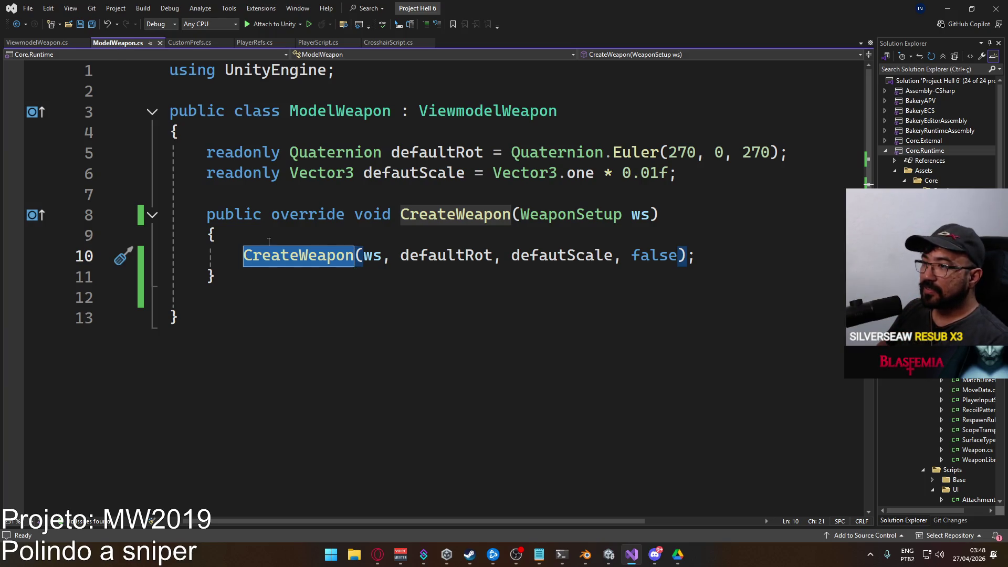
left_click(279, 253, "ctrl")
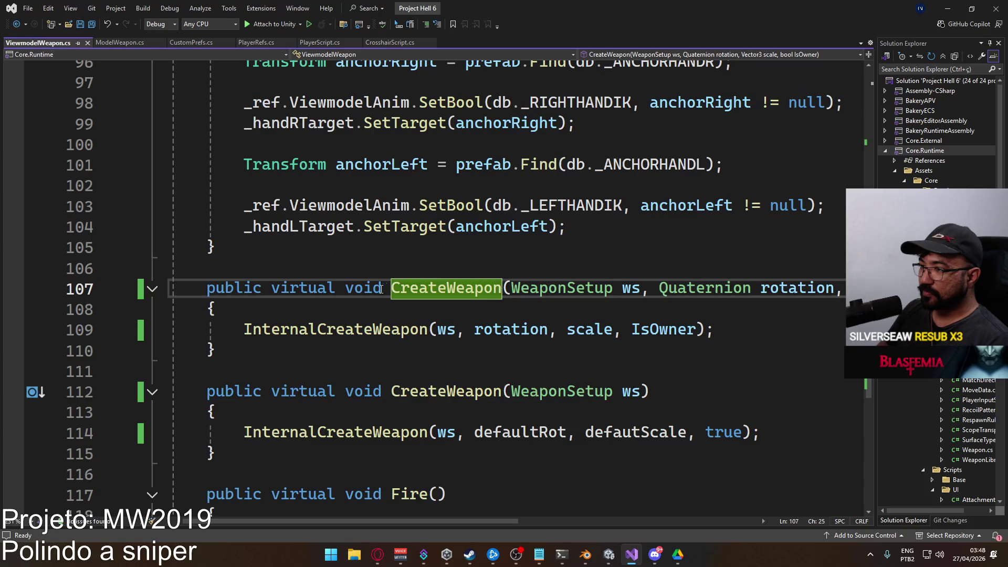
scroll(382, 288, "down", 1)
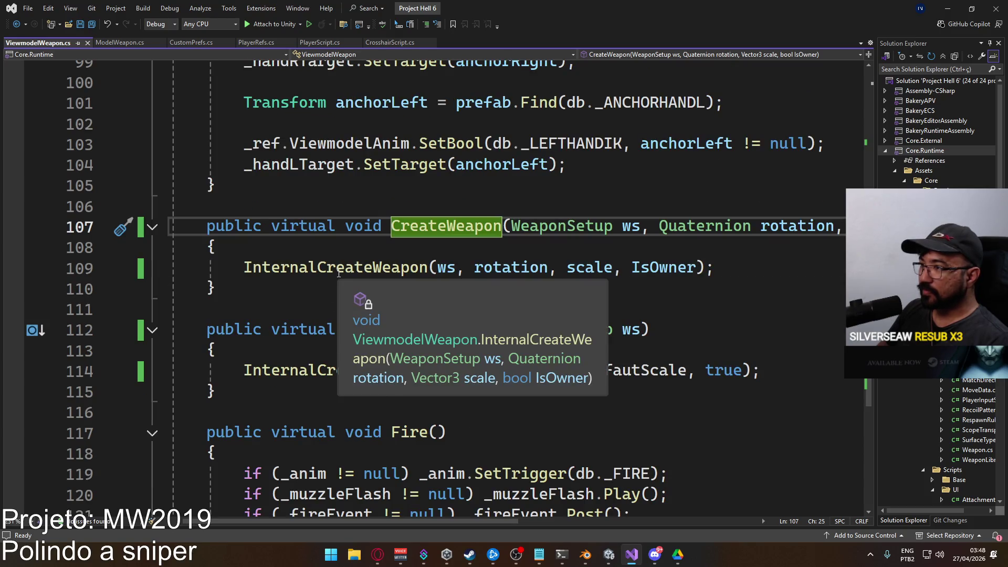
scroll(353, 351, "down", 3)
scroll(360, 339, "up", 8)
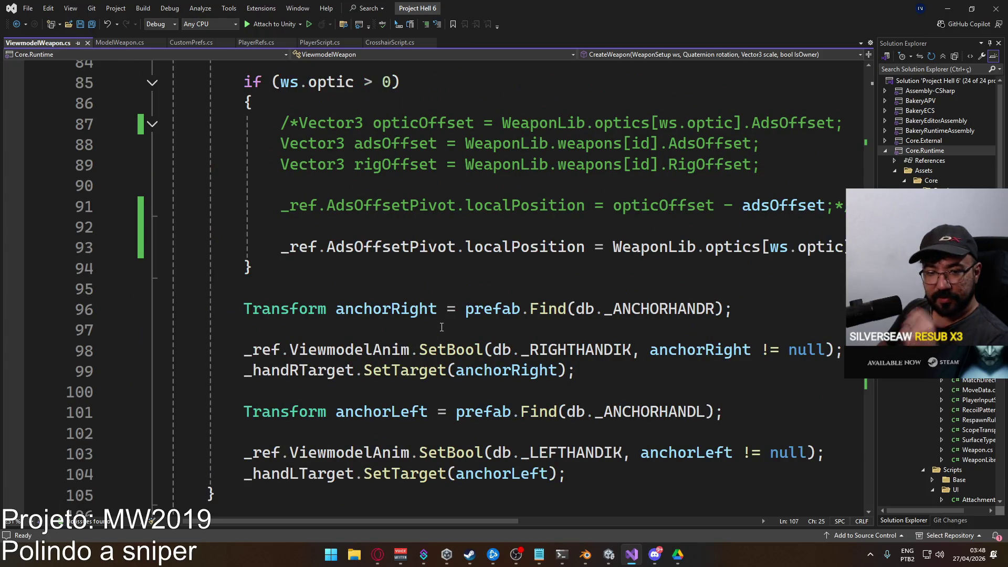
scroll(440, 325, "up", 4)
scroll(436, 321, "up", 1)
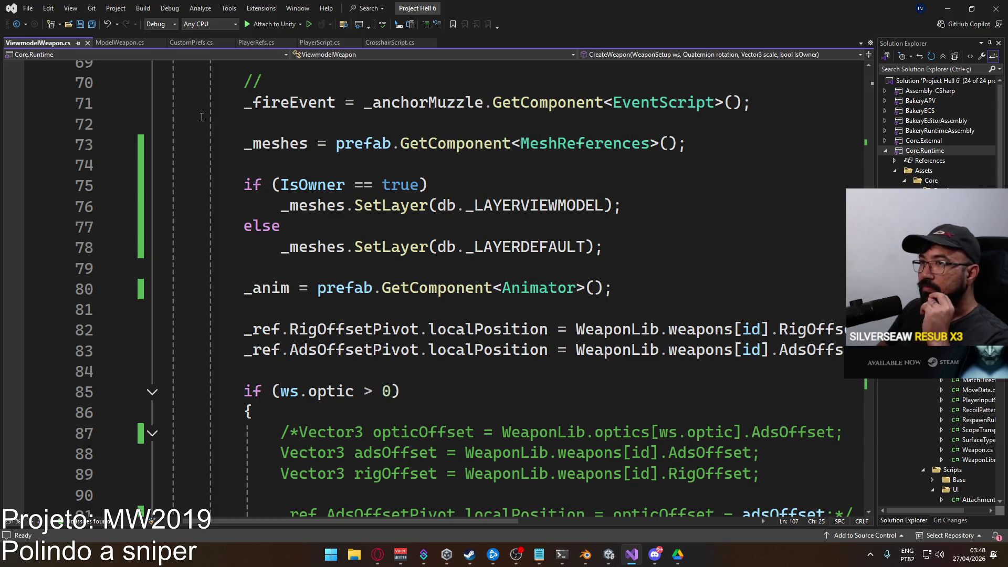
left_click(609, 554)
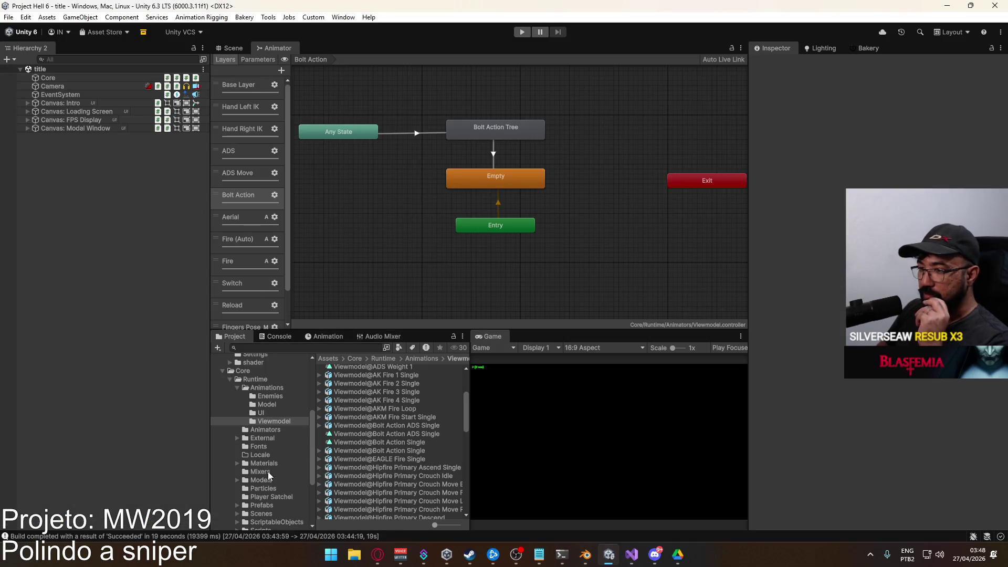
Open the Optic Sniper Scope prefab and add a Mesh References component
left_click(263, 505)
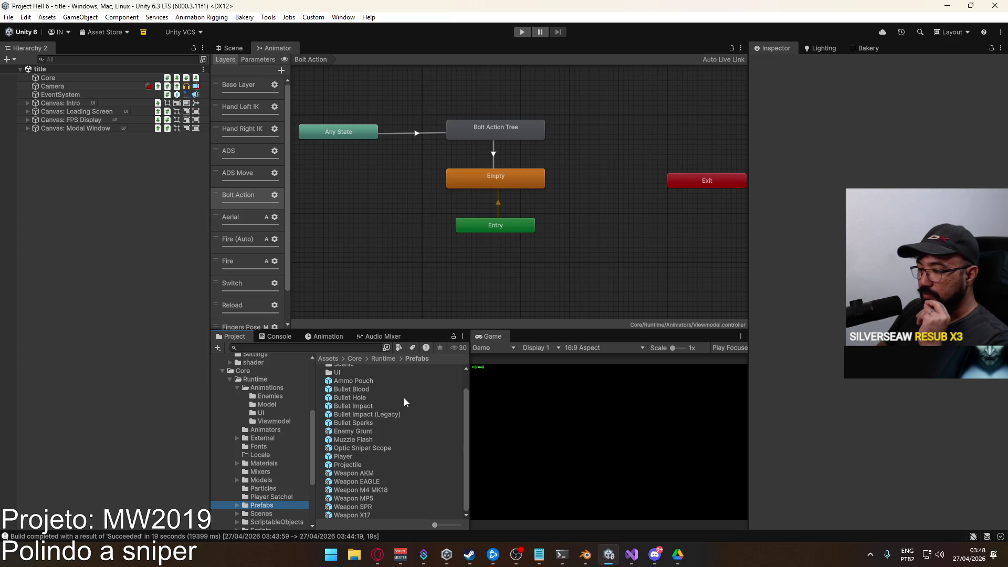
double_click(377, 448)
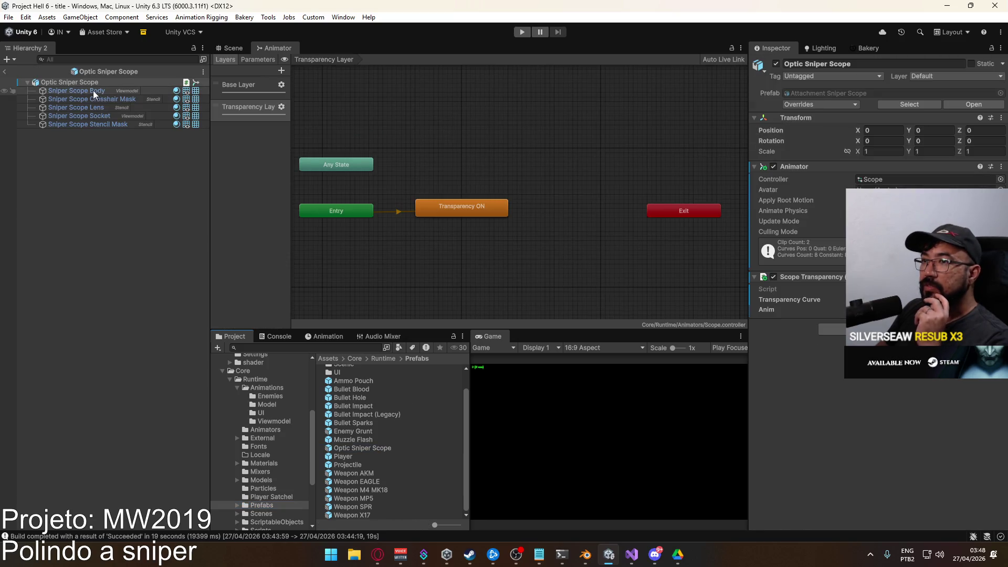
left_click(832, 329)
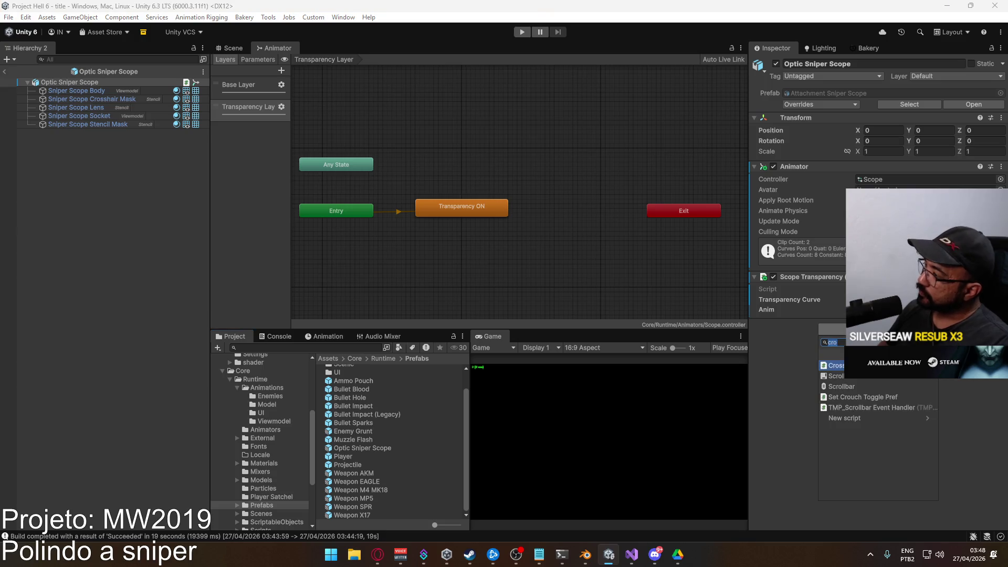
type("mesh")
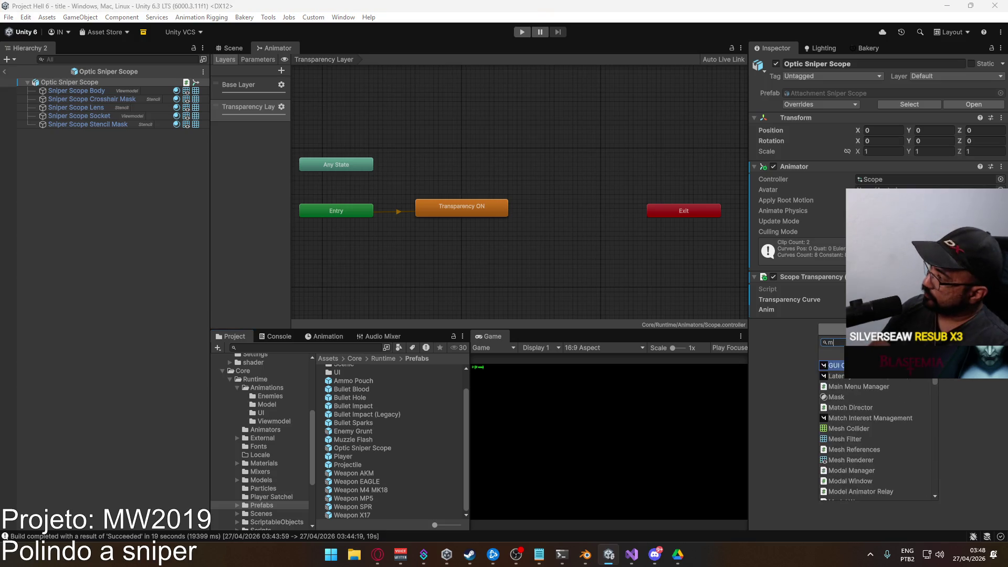
key("Down")
key("Down")
key("Return")
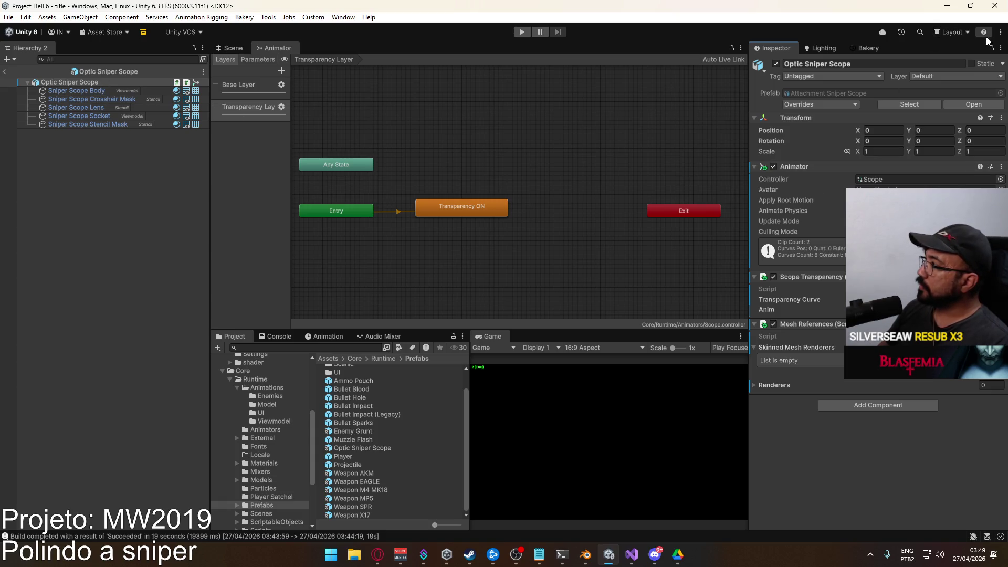
Drag the scope's five child objects into the Mesh References Renderers list
left_click(76, 90)
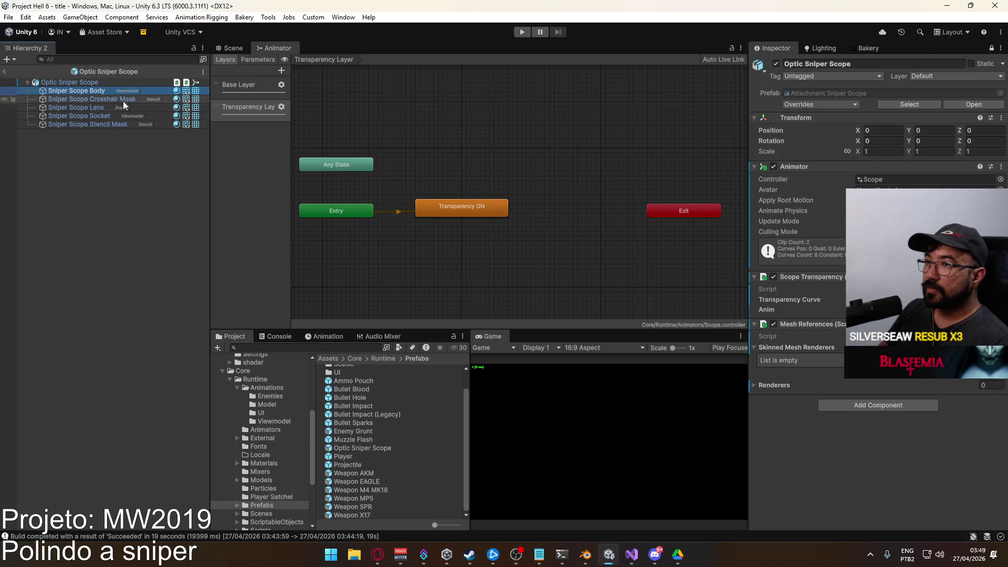
left_click(88, 124, "shift")
mouse_move(113, 96)
left_mouse_down()
mouse_move(298, 131)
mouse_move(805, 336)
mouse_move(803, 345)
mouse_move(837, 348)
mouse_move(313, 174)
left_mouse_up()
left_click(76, 90)
left_click(88, 124, "shift")
mouse_move(88, 124)
left_mouse_down()
mouse_move(806, 337)
mouse_move(785, 383)
mouse_move(773, 385)
left_mouse_up()
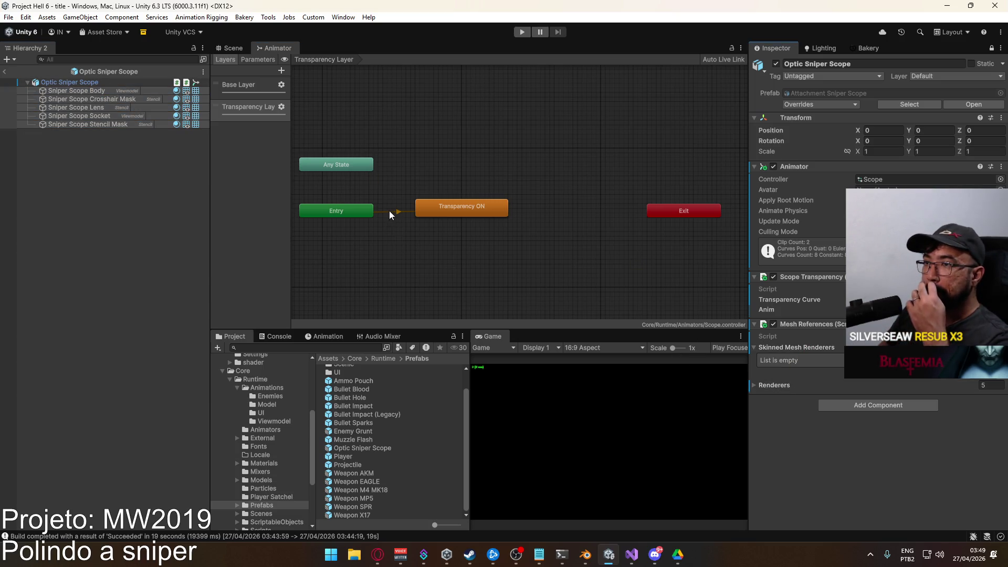
left_click(634, 554)
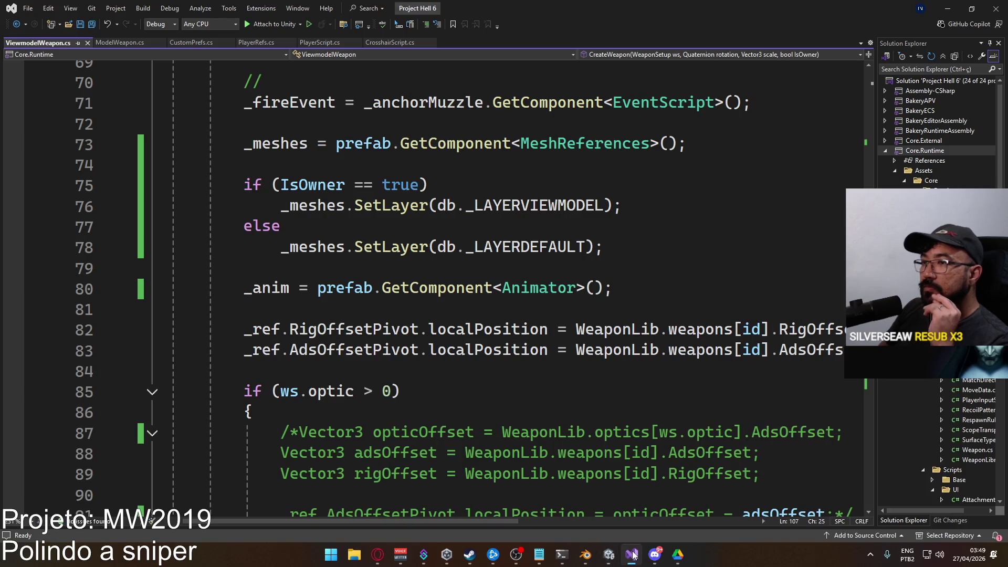
Review the optic check and the IsOwner layer check on line 75 of ViewmodelWeapon.cs
left_click(424, 401)
scroll(433, 309, "up", 1)
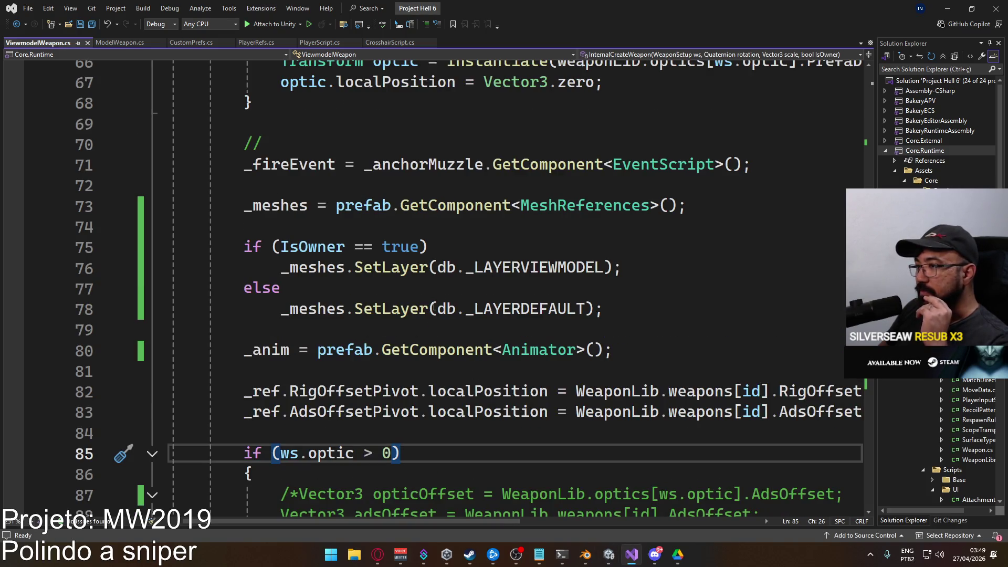
left_click(489, 254)
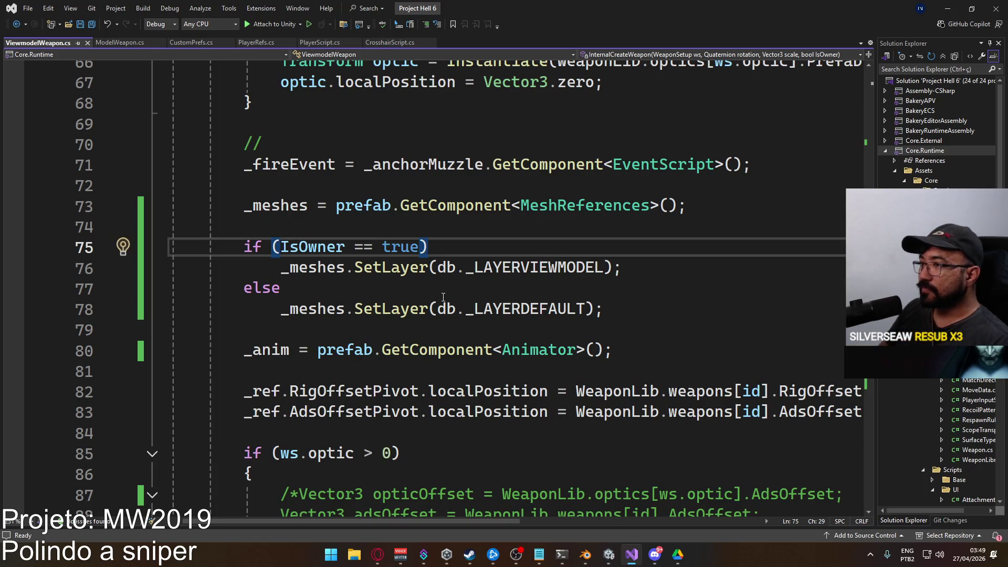
scroll(422, 297, "down", 5)
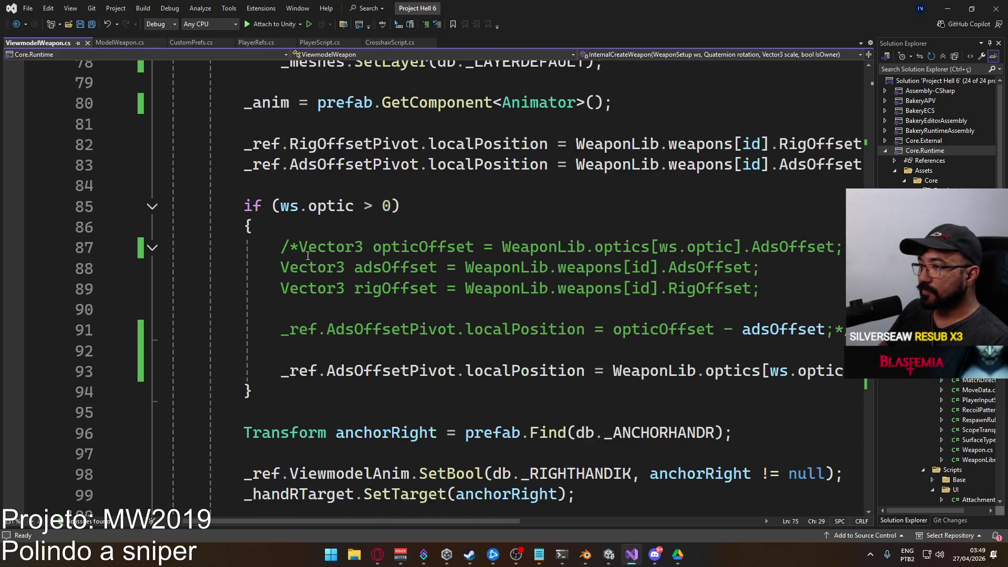
scroll(418, 329, "up", 4)
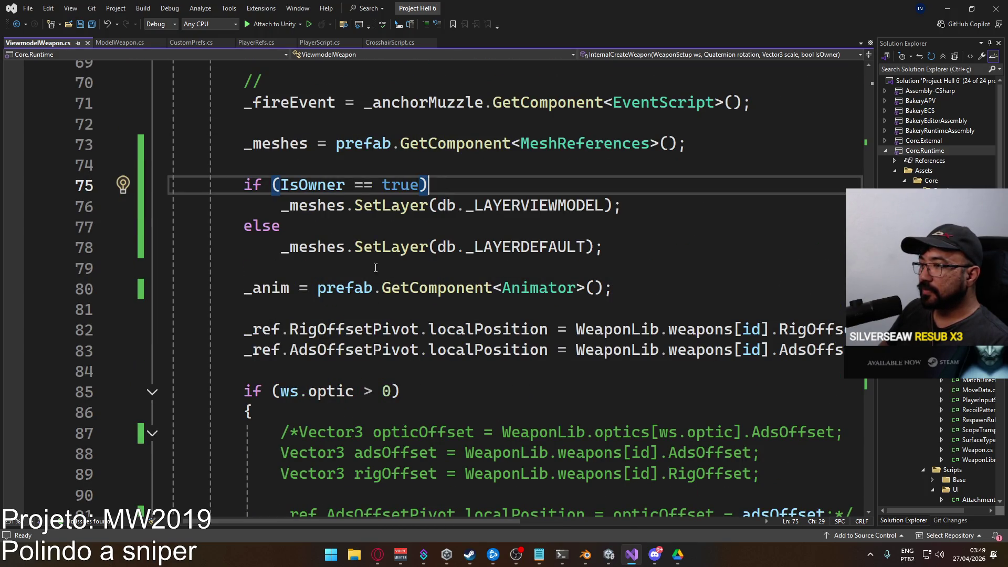
scroll(407, 279, "down", 2)
scroll(410, 280, "up", 5)
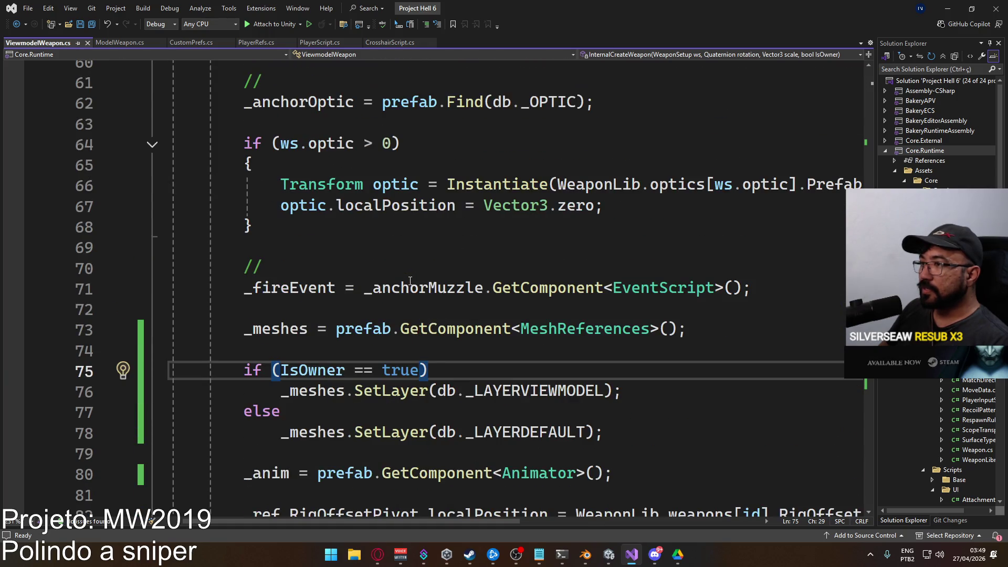
scroll(383, 227, "up", 1)
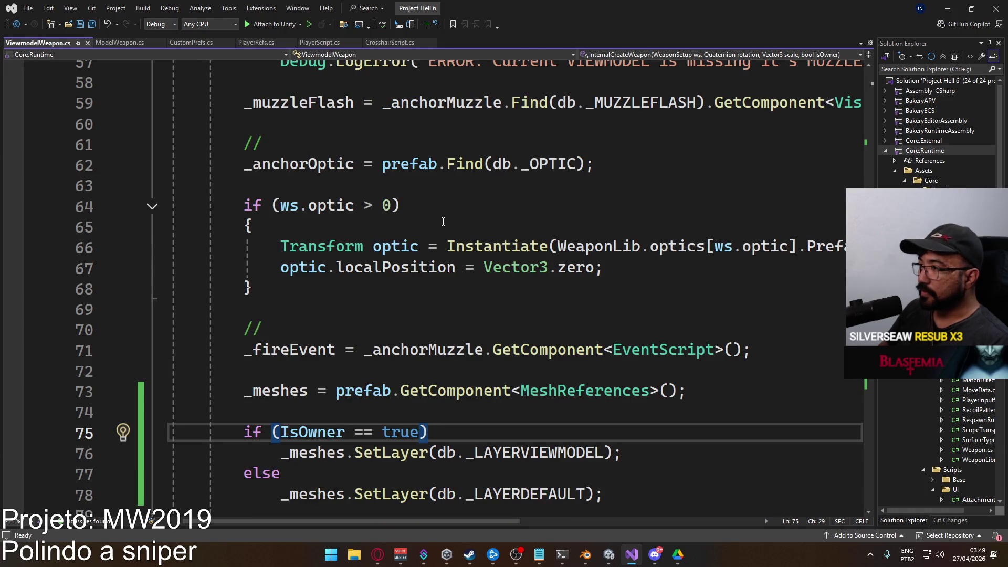
Add 'MeshReferences opticMeshes = optic.GetComponent<MeshReferences>()' below the optic position line and save
left_click(622, 269)
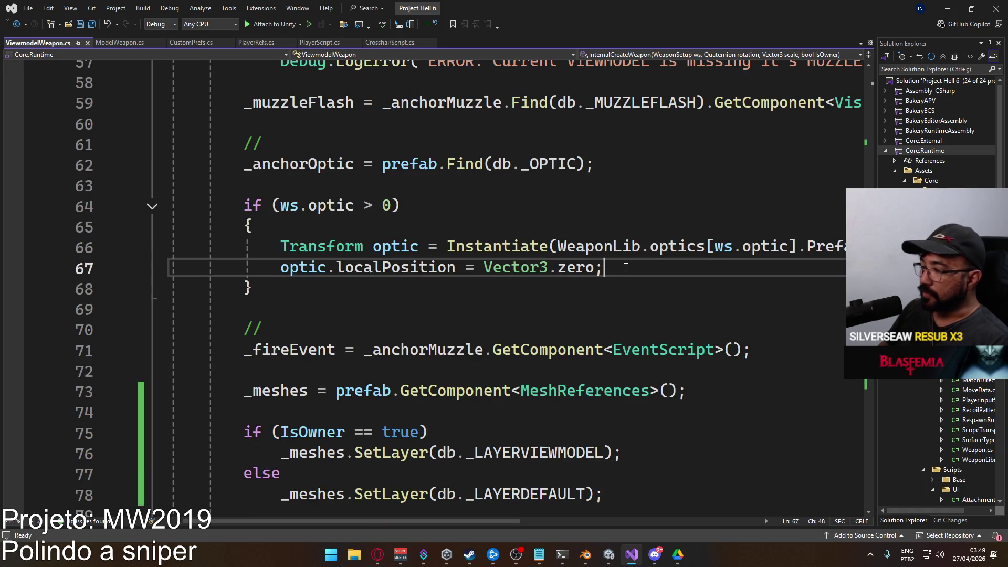
key("Return")
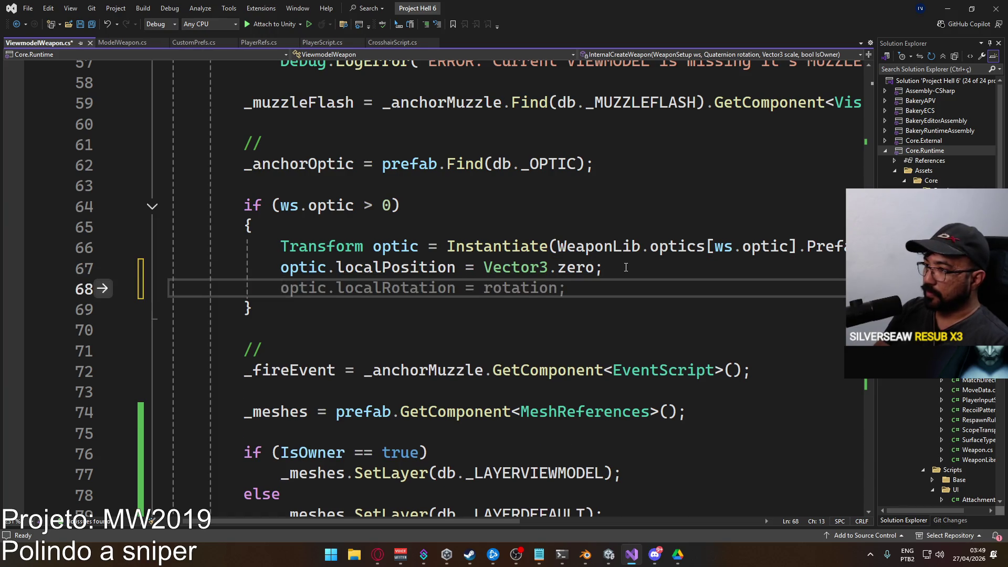
key("Return")
type("op")
key("BackSpace")
key("BackSpace")
type("M")
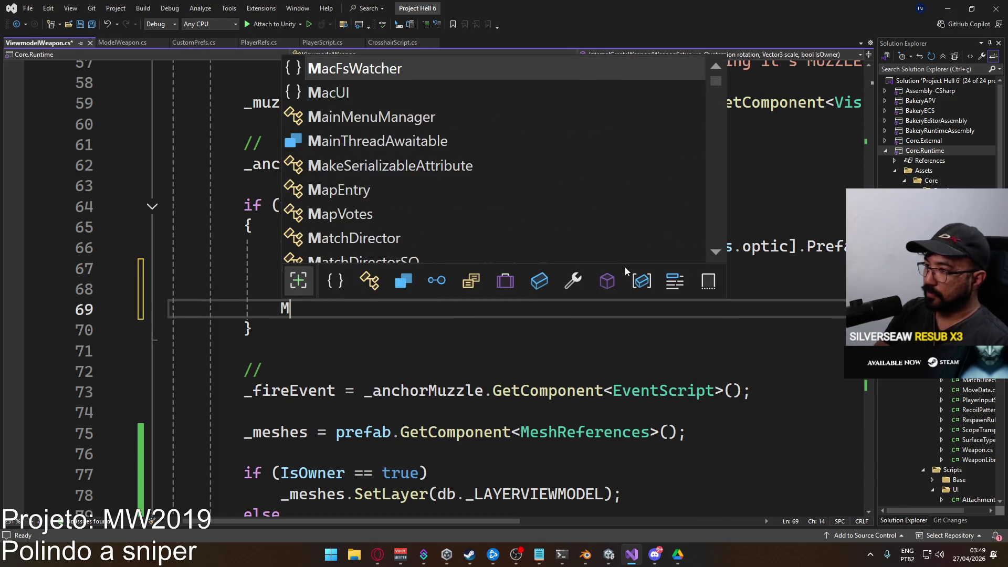
type("eshReferences opt")
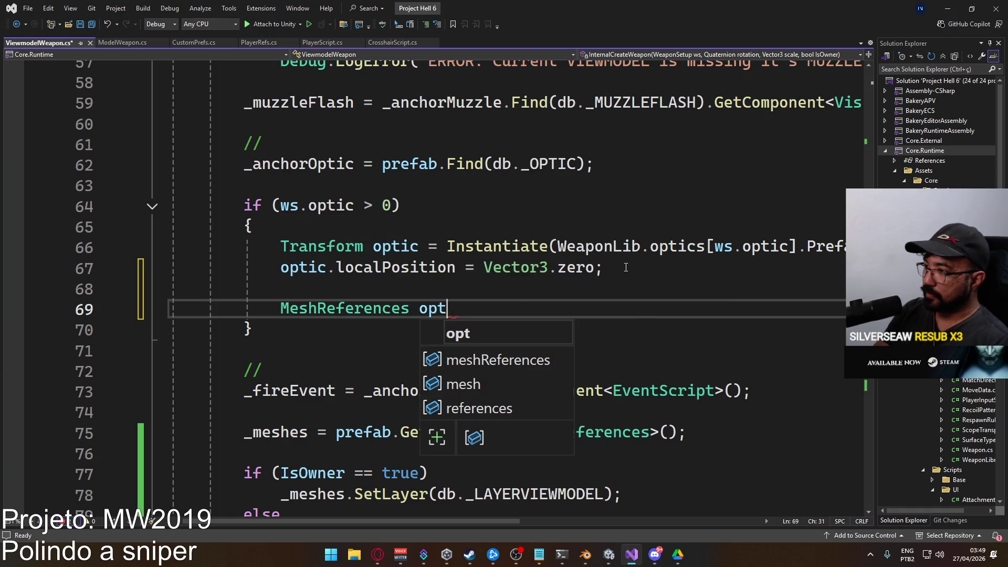
type("icMeshes = ")
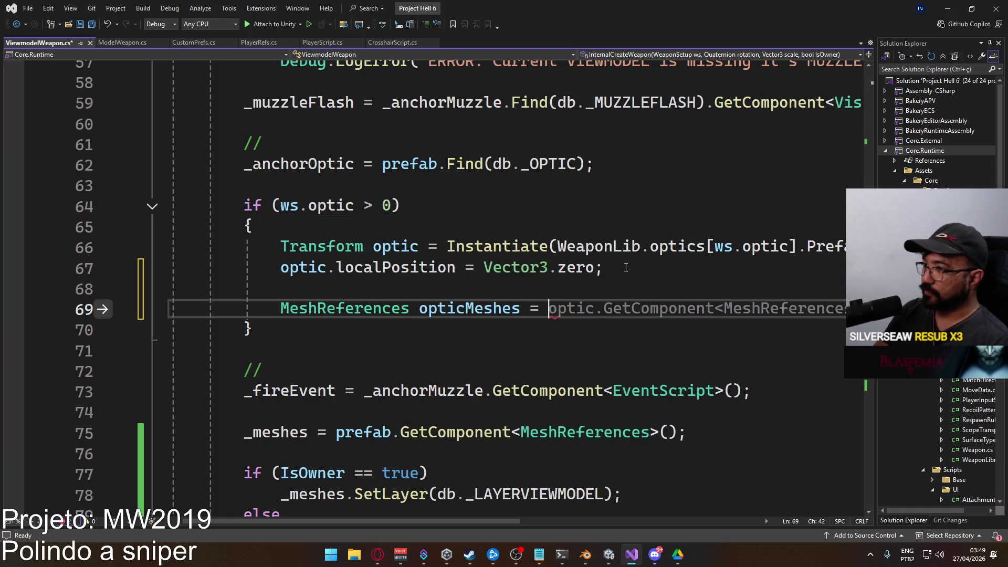
type("optic.")
key("Tab")
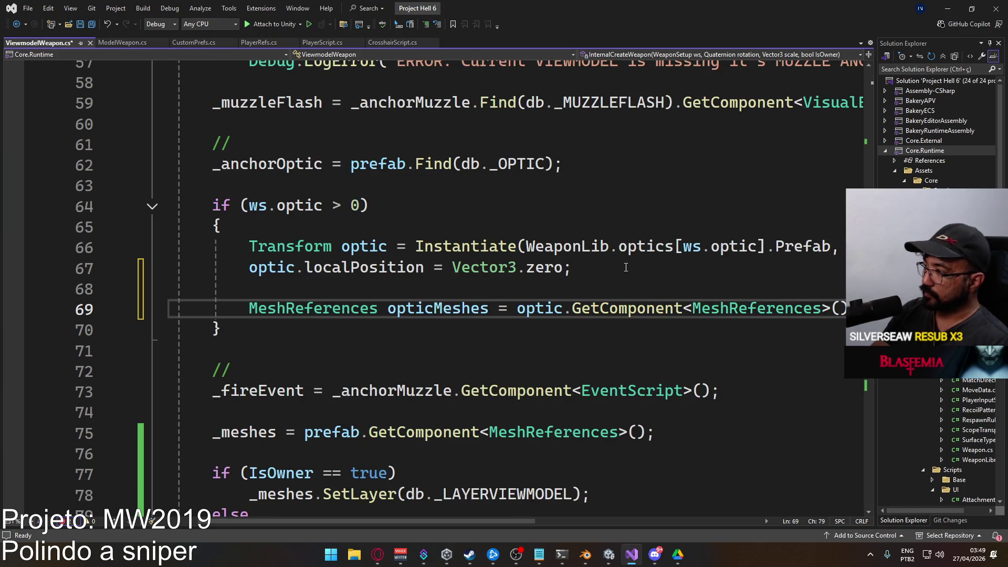
key("Up")
key("BackSpace")
key("ctrl+s")
Add an 'if (IsOwner == false)' condition below the MeshReferences line
key("Down")
key("End")
key("Return")
key("Return")
type("if ")
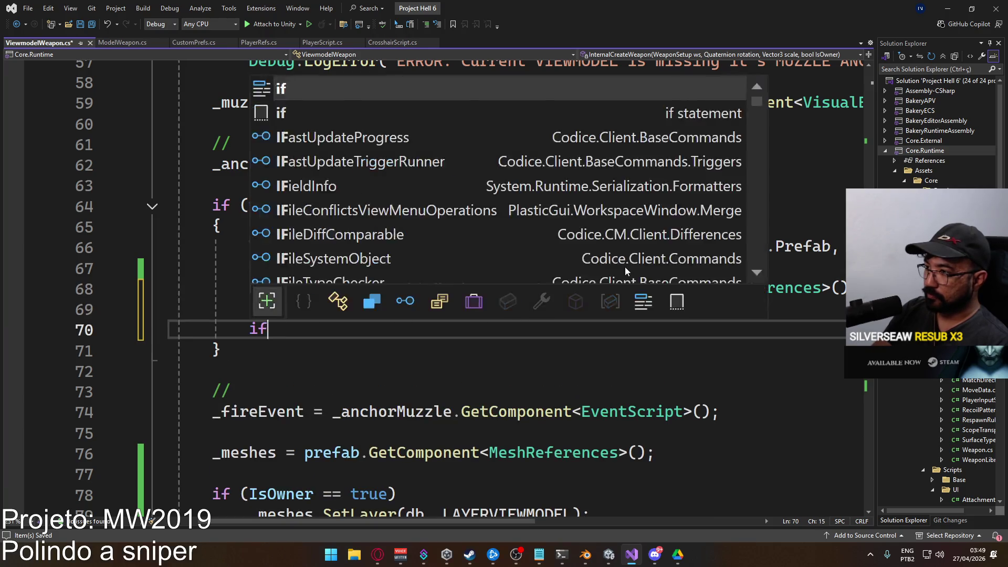
type("(")
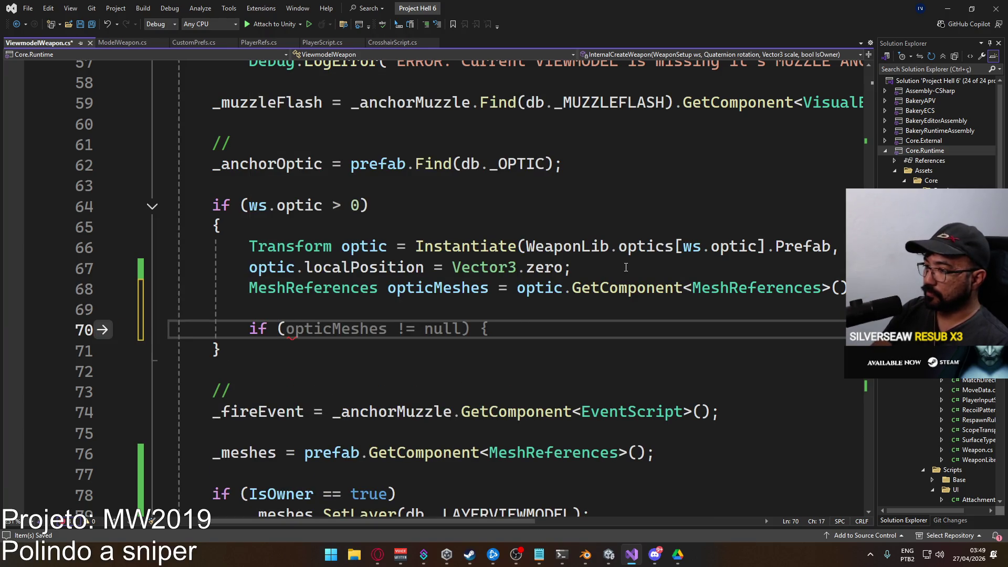
type("isow")
key("Tab")
type("== false)")
key("Return")
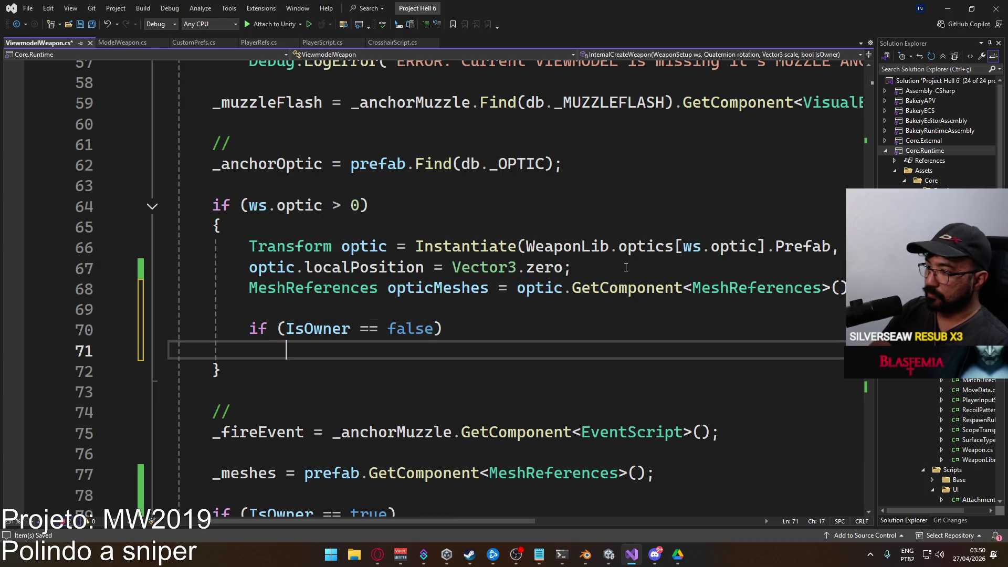
Inside the condition, call opticMeshes.SetLayer(db._LAYERDEFAULT) and save the script
scroll(626, 267, "down", 3)
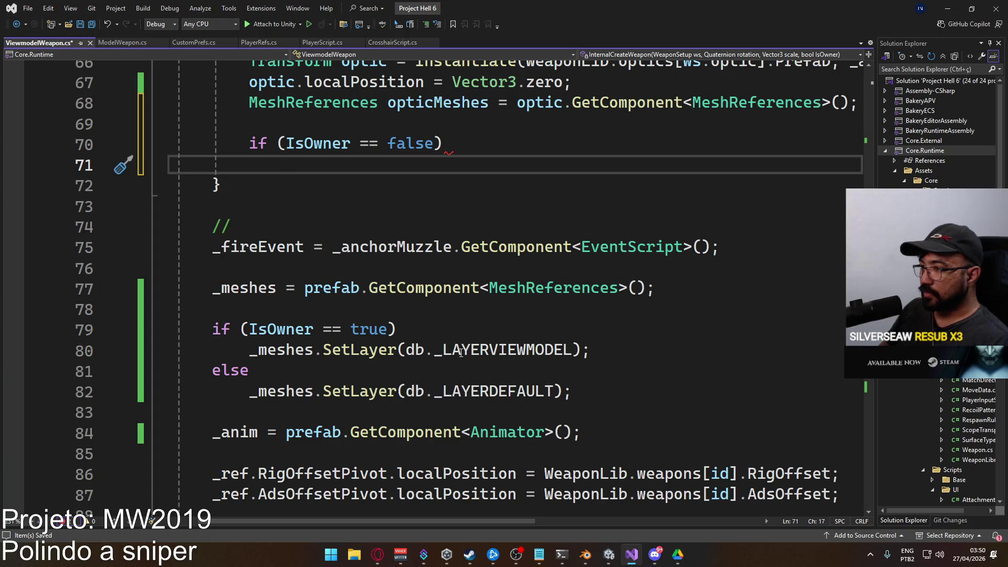
left_click_drag(591, 350, 258, 354)
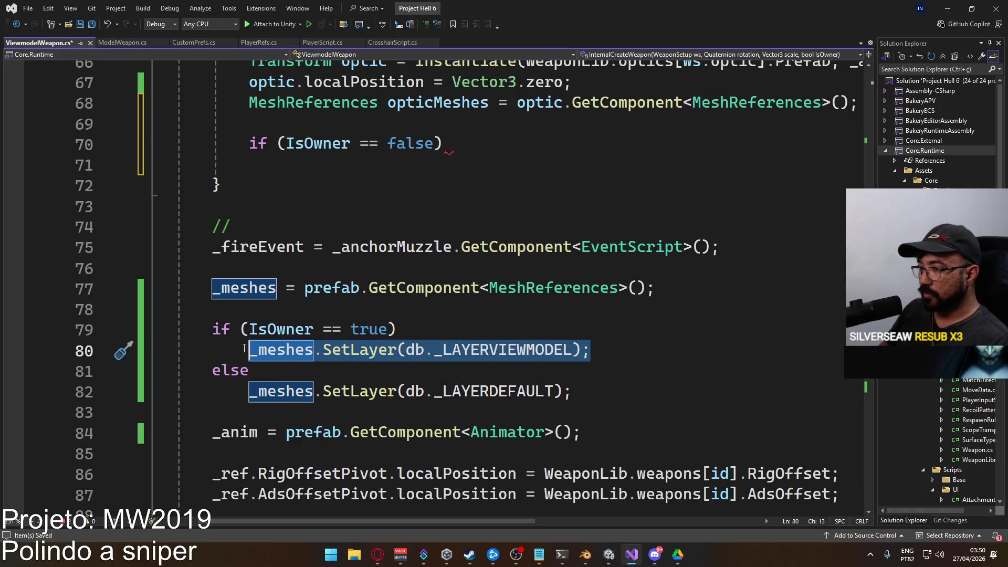
scroll(245, 348, "up", 4)
scroll(483, 328, "down", 3)
left_click(482, 329)
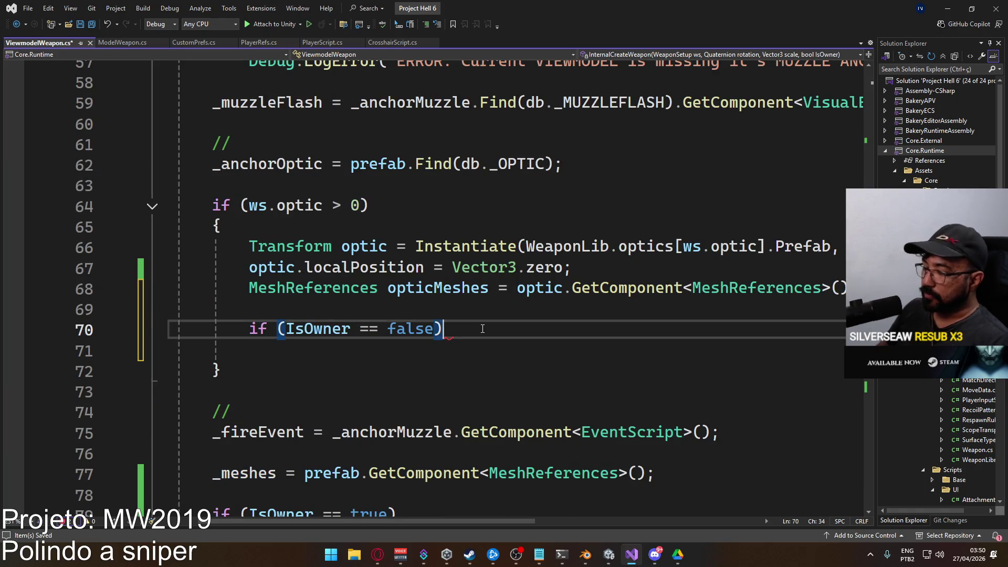
key("Return")
type("opticm")
key("Tab")
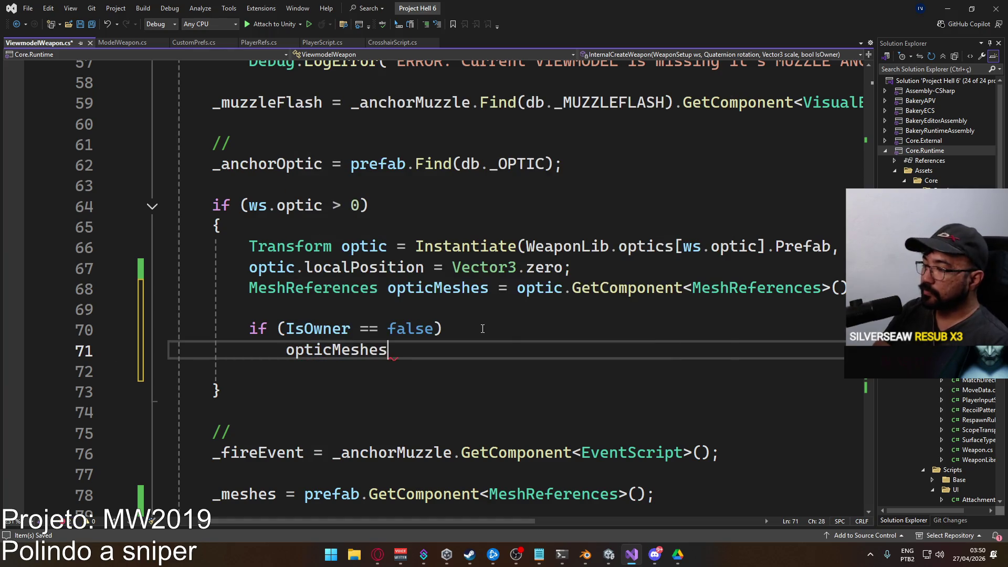
type(".setl")
key("Tab")
type("(")
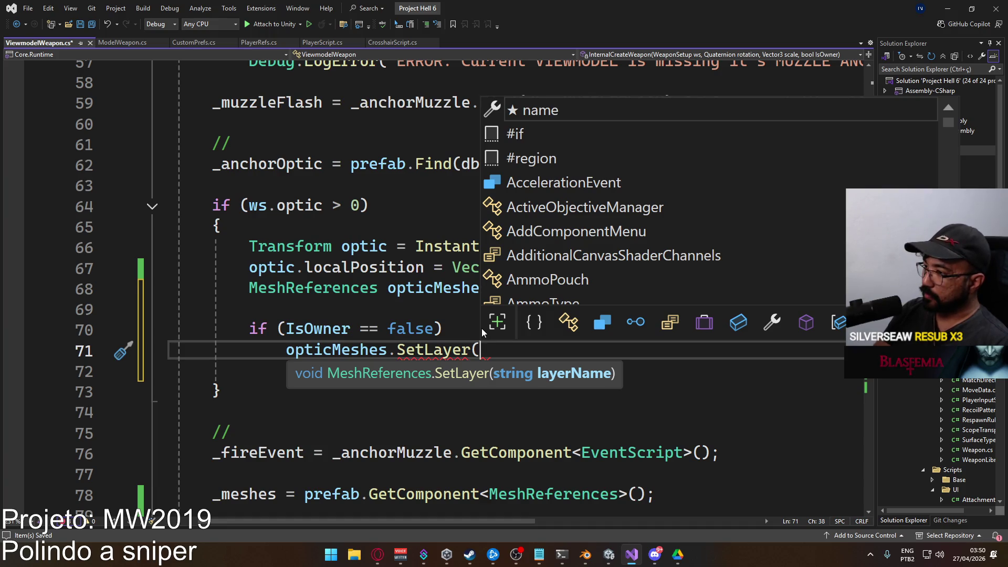
type("db.layer")
key("Tab")
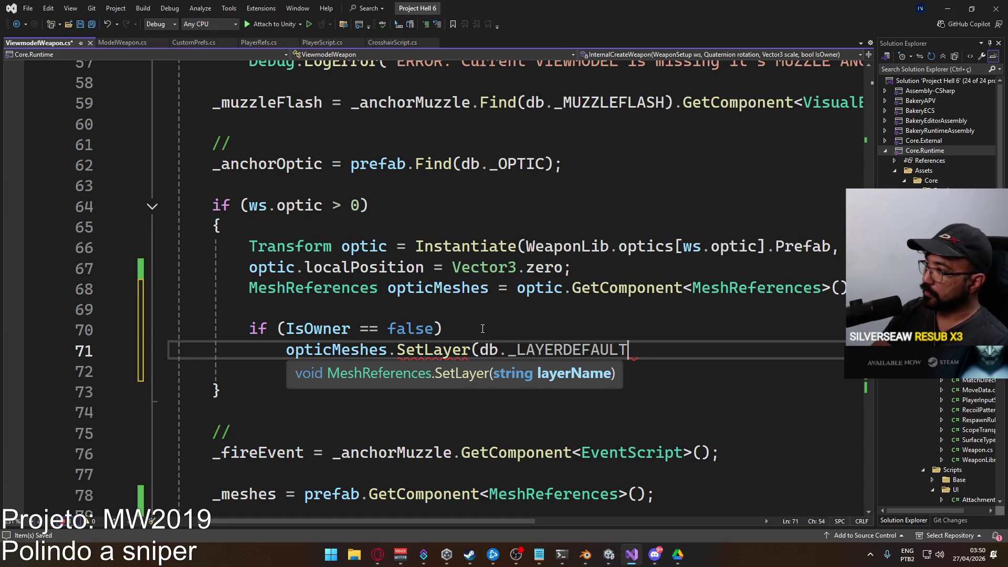
type(");")
key("ctrl+s")
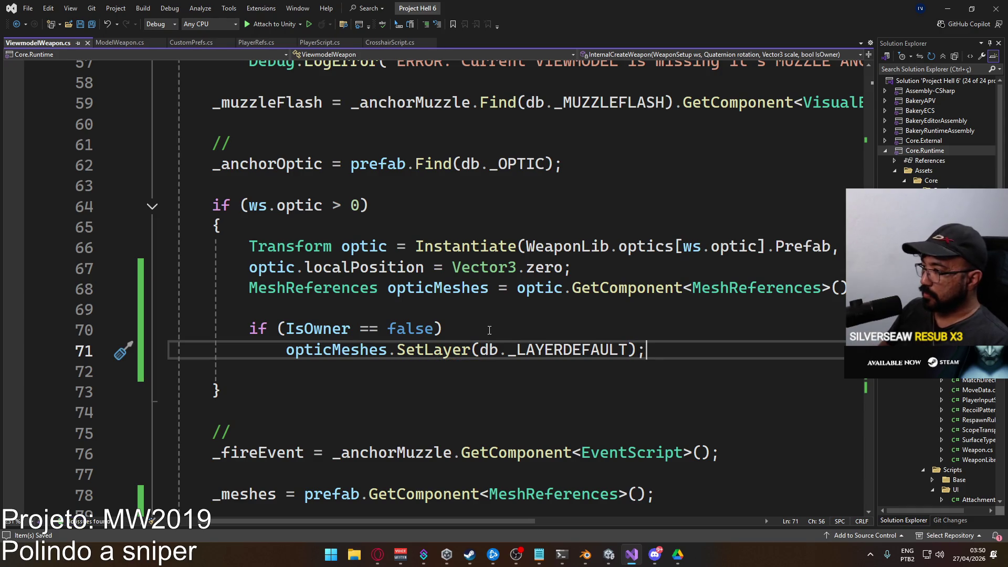
left_click(608, 553)
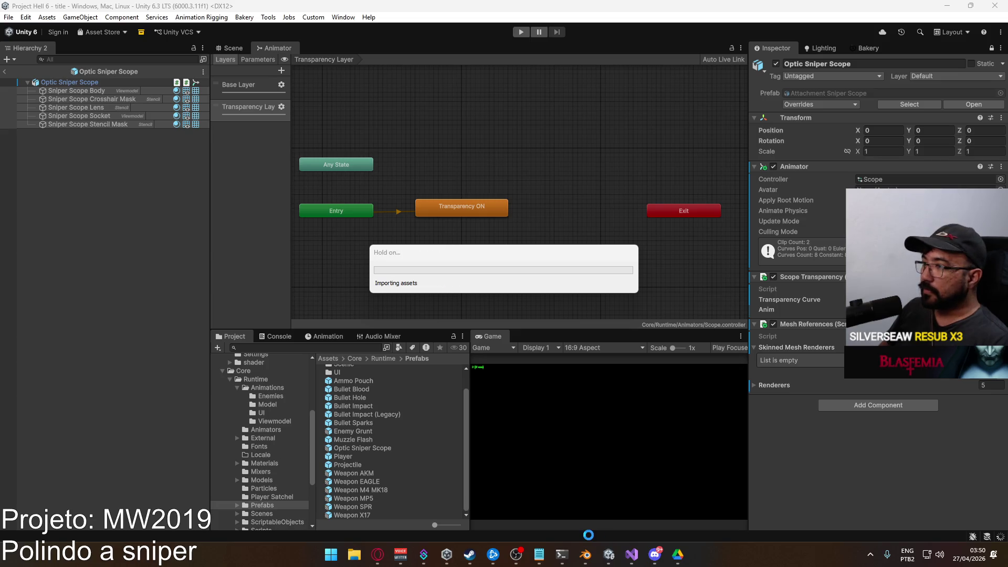
Exit the Optic Sniper Scope prefab to the title scene and show the Scene view
left_click(4, 73)
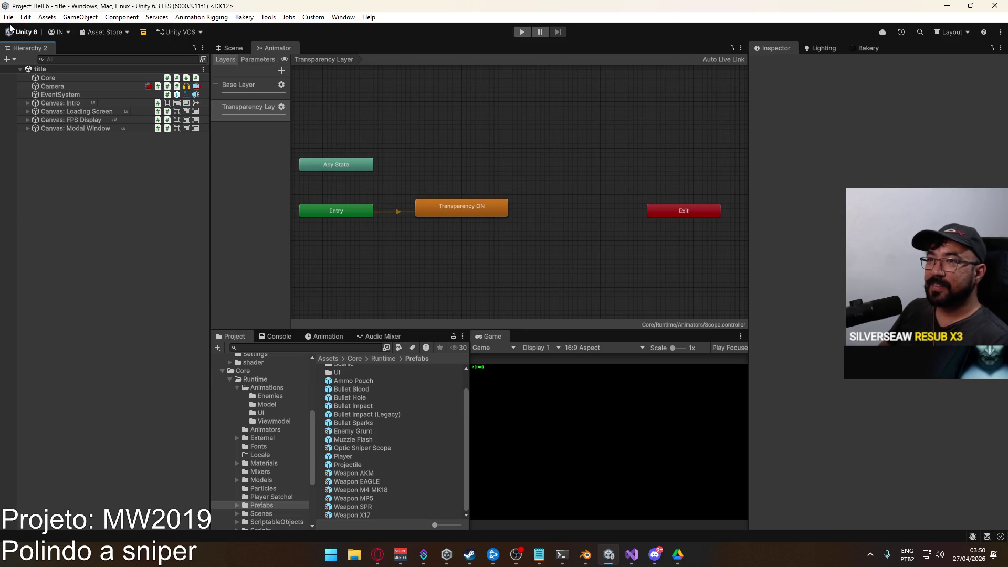
left_click(231, 48)
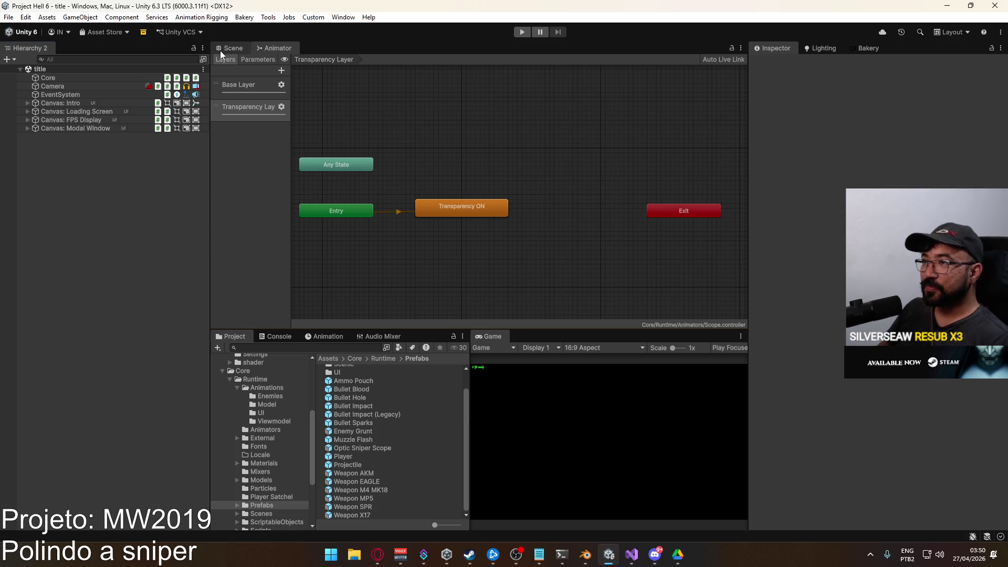
Start a development player build with File > Build And Run
left_click(7, 17)
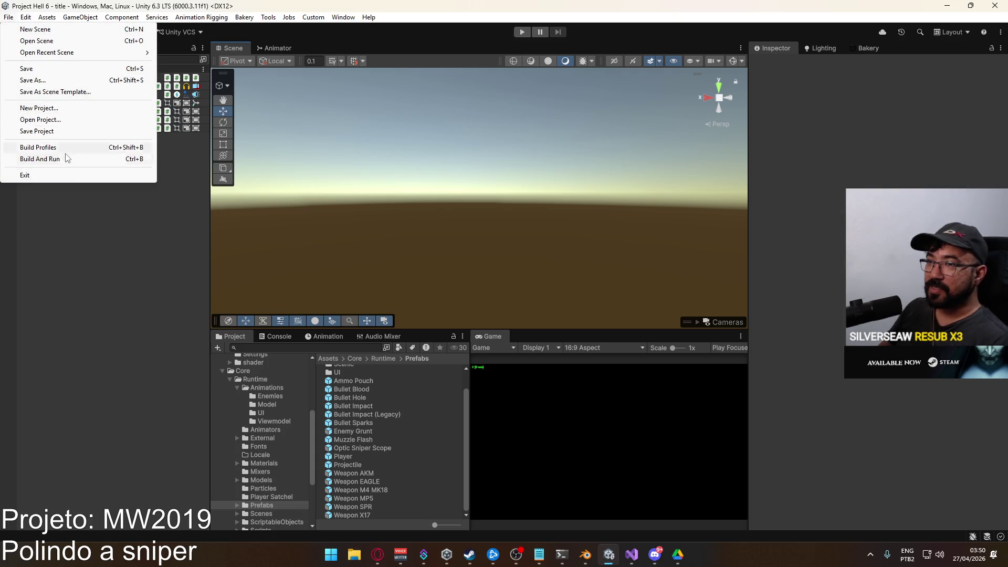
left_click(84, 157)
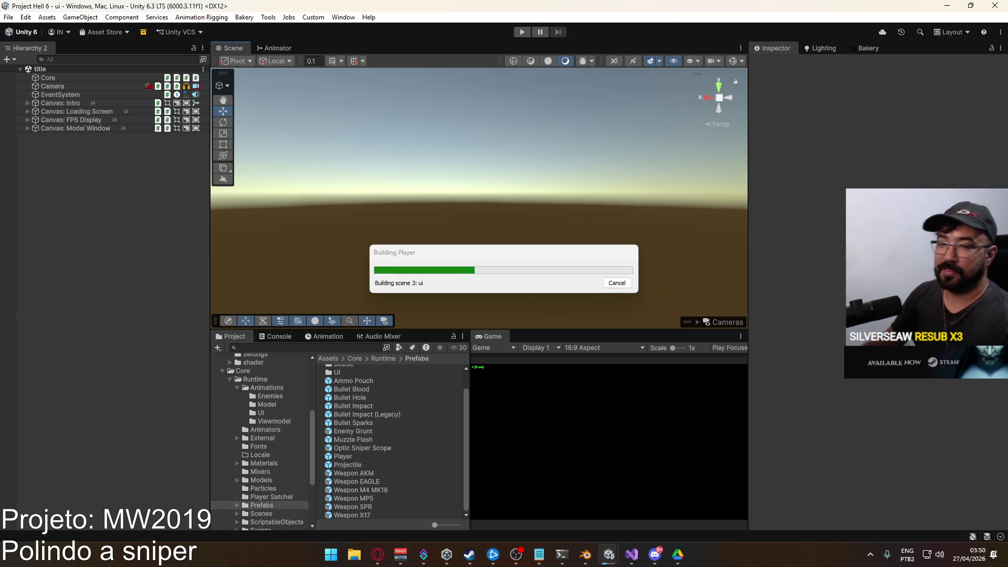
key("alt+Tab")
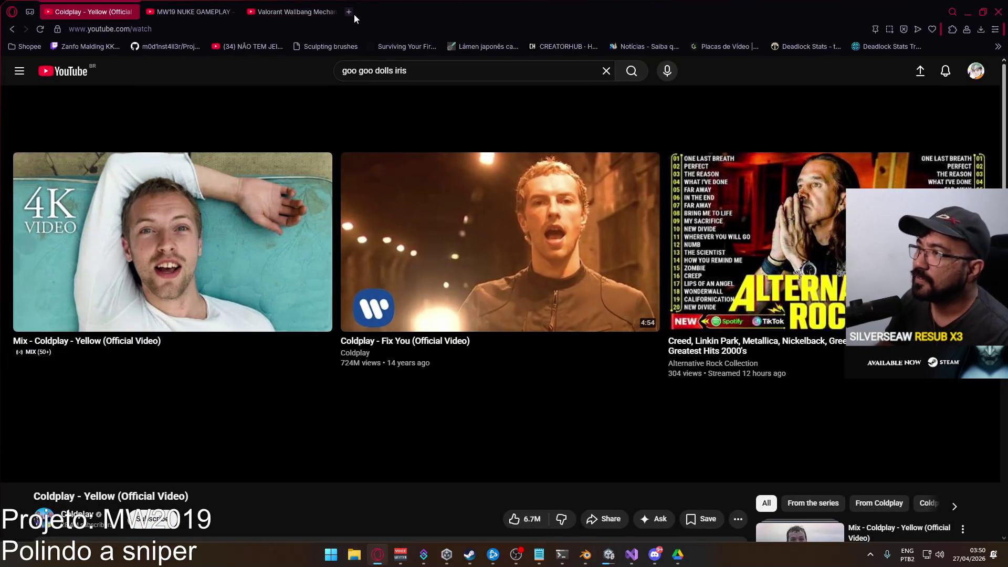
Search Google for 'iddqd' in a new Opera tab, close that tab and minimize the browser
double_click(354, 13)
double_click(447, 175)
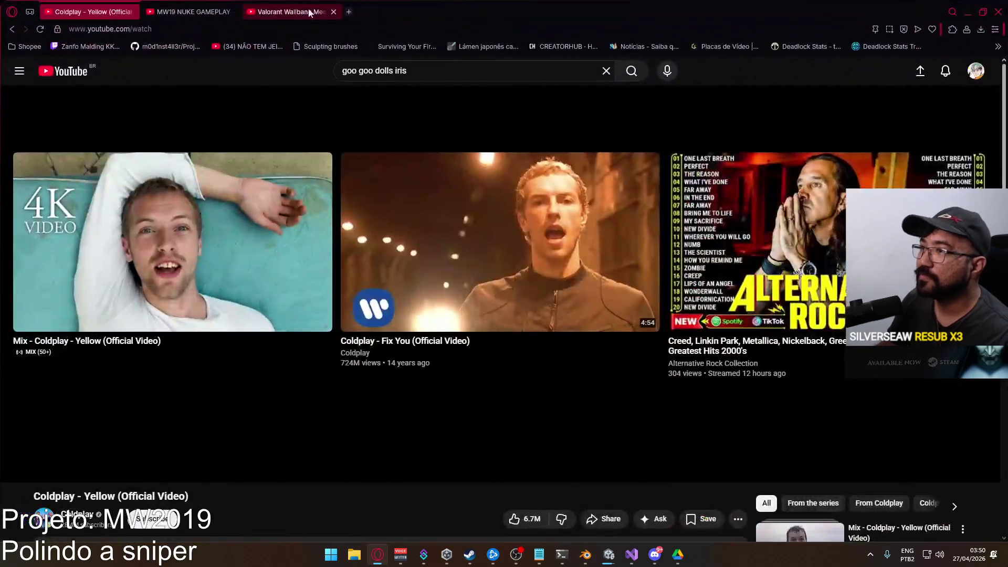
left_click(355, 14)
type("iddq")
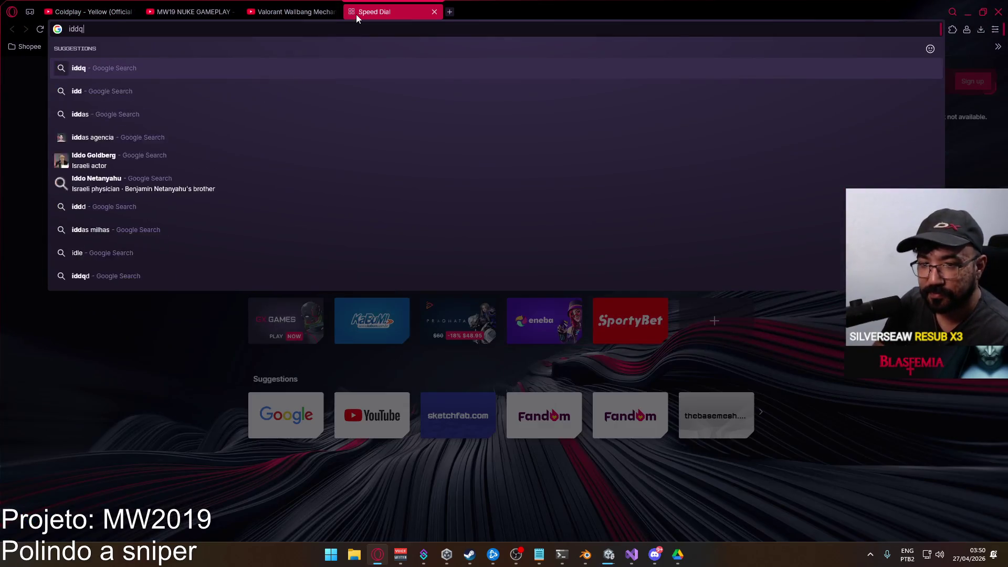
type("d")
key("Return")
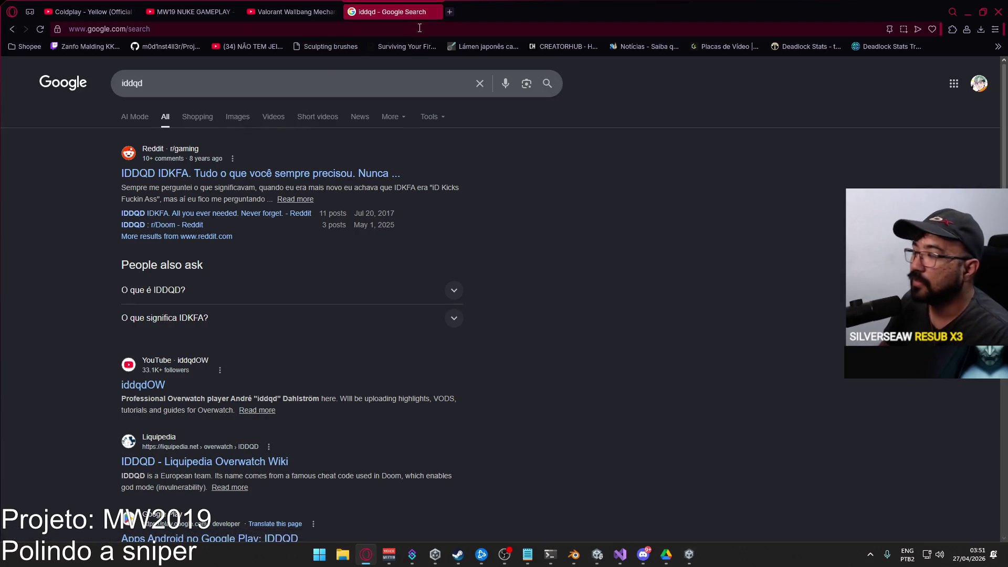
left_click(434, 12)
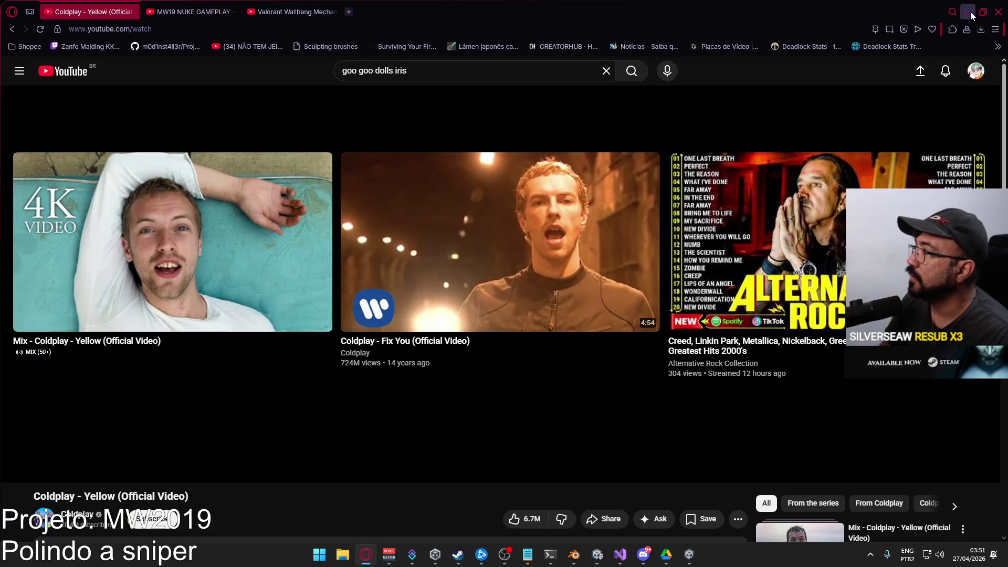
left_click(969, 11)
key("super")
Bring the Unity editor forward, enter Play mode and connect to 127.0.0.1
left_click(315, 412)
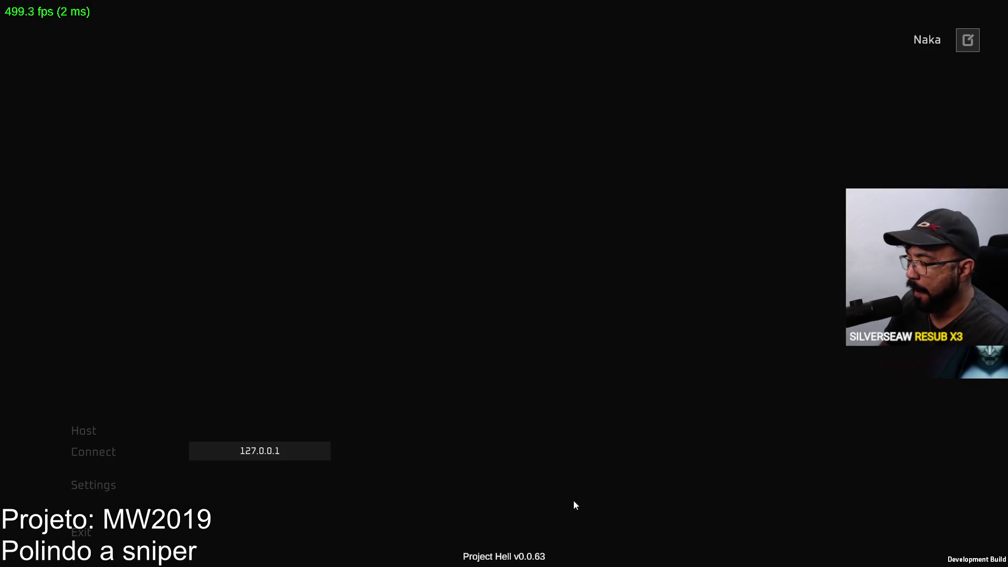
key("super")
left_click(571, 70)
left_click(523, 33)
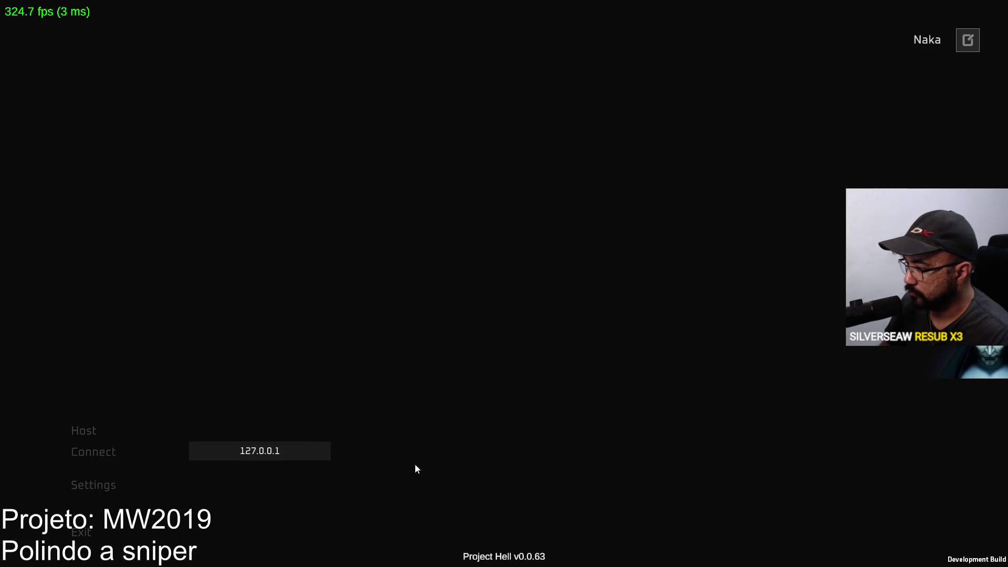
left_click(102, 451)
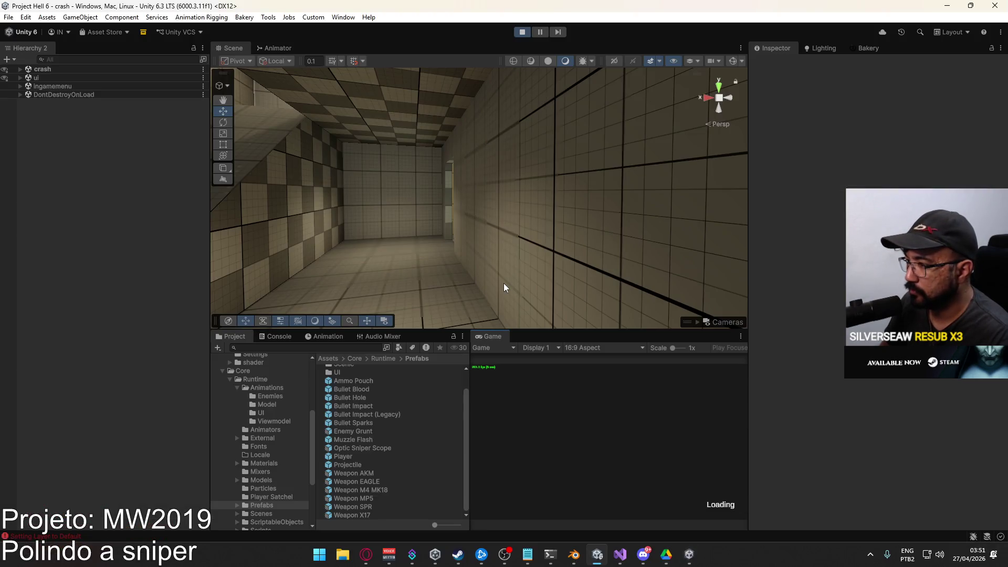
Equip the SPR sniper rifle as primary weapon in the loadout and walk outdoors
key("alt+Tab")
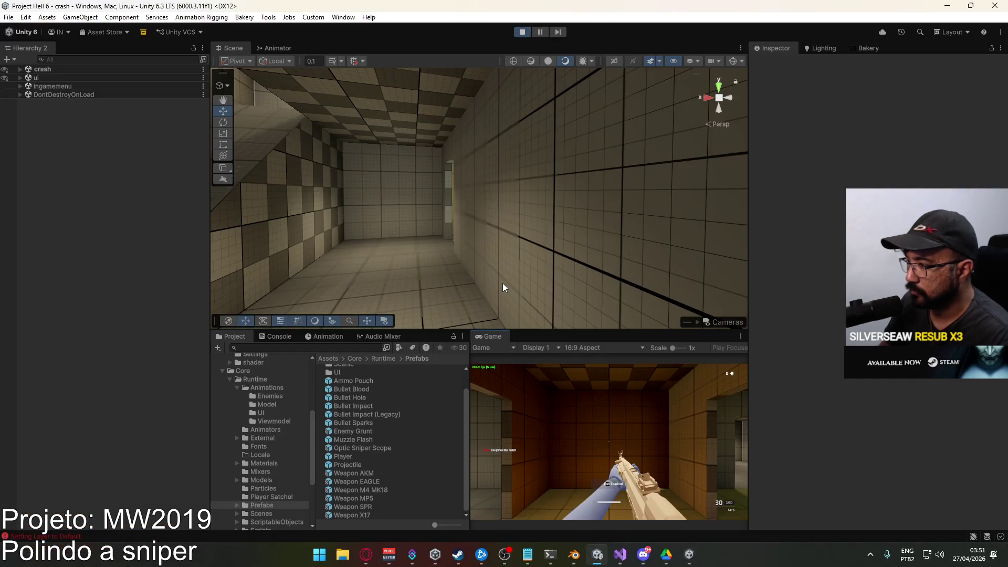
key("b")
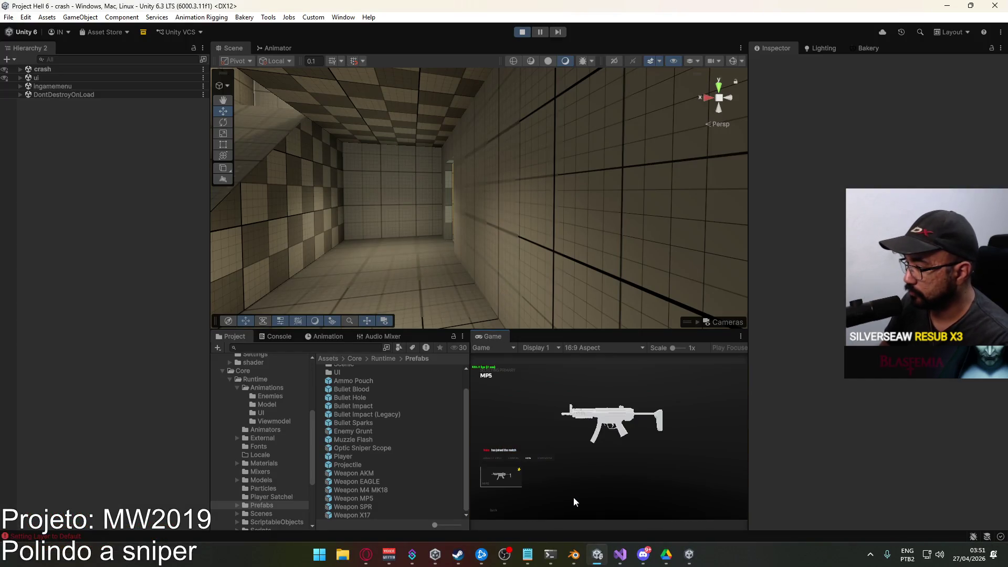
left_click(496, 486)
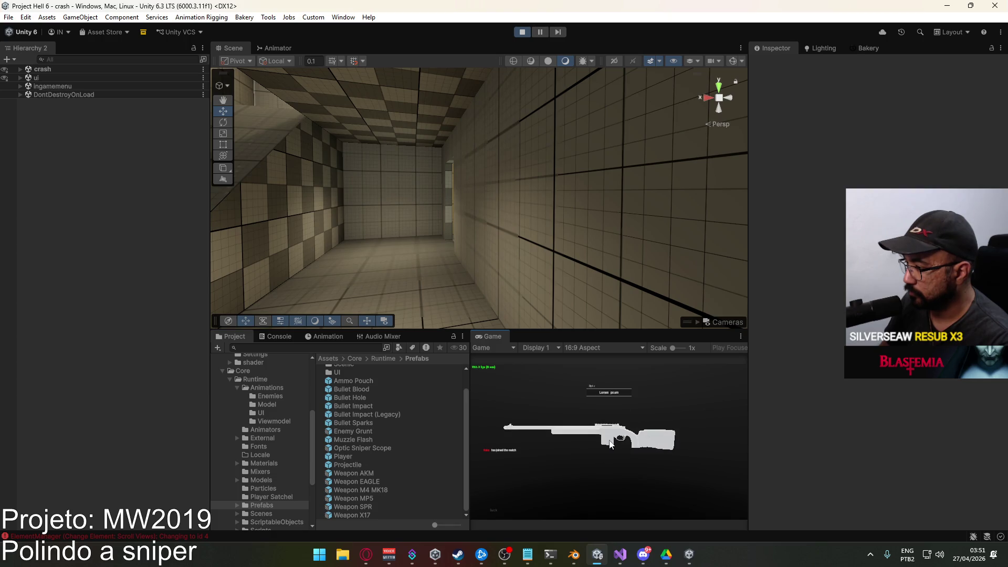
key("b")
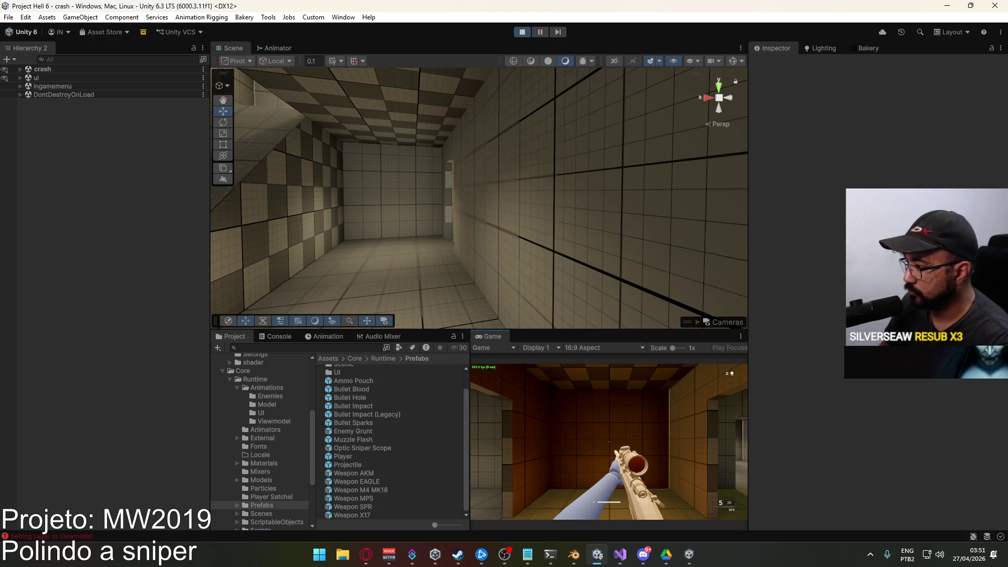
key("w")
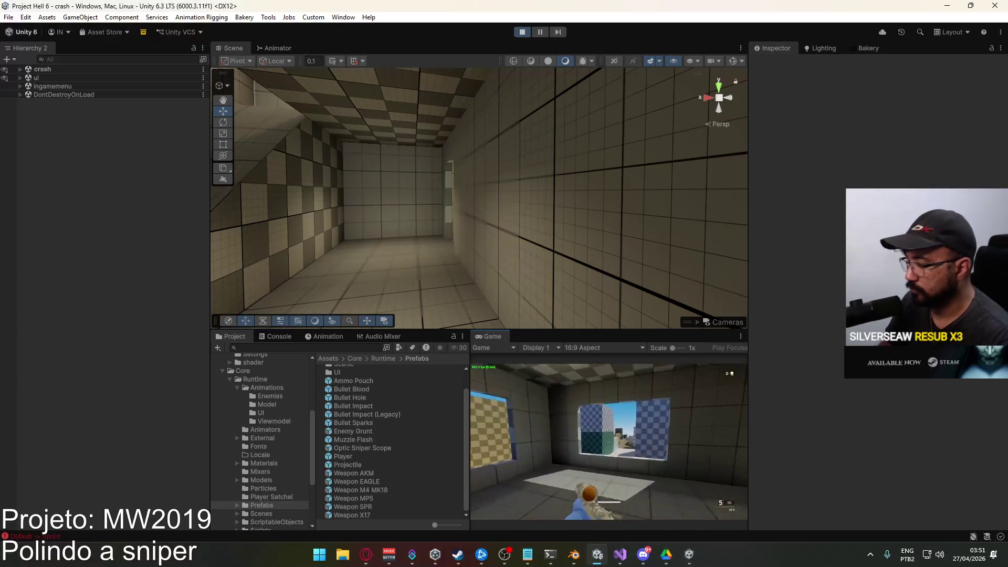
key("w")
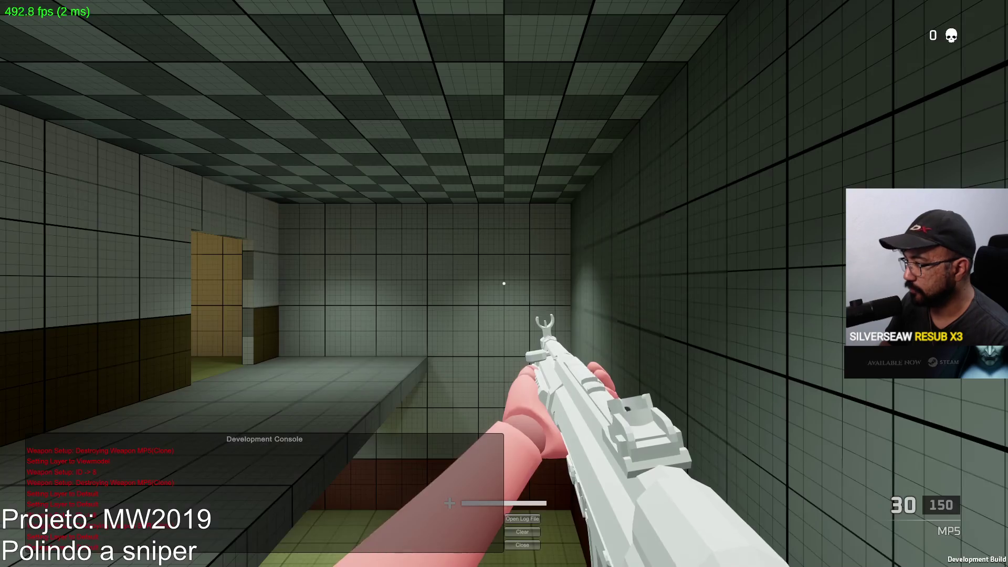
Walk through the doorway and down the checkered corridors toward the green block
key("w")
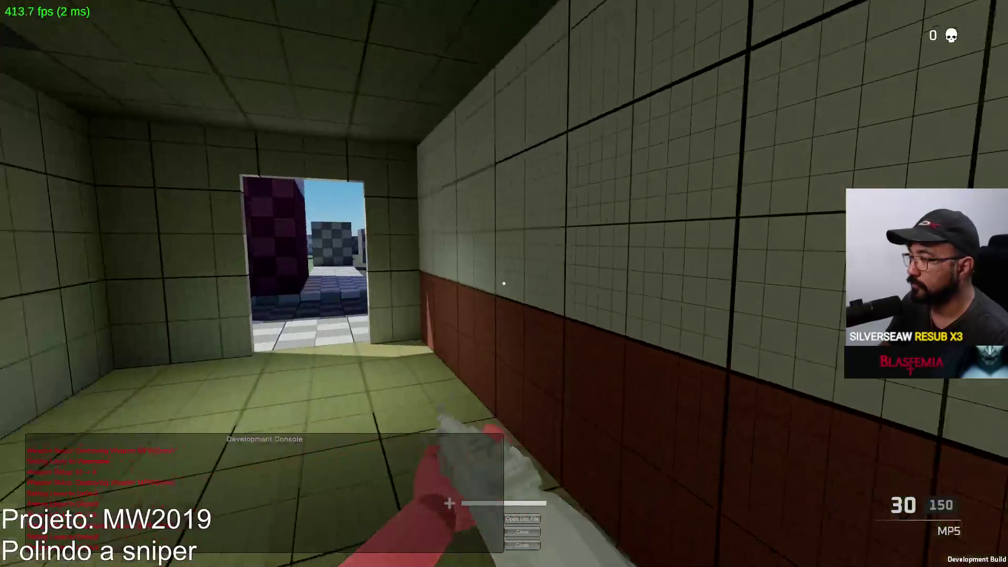
key("w")
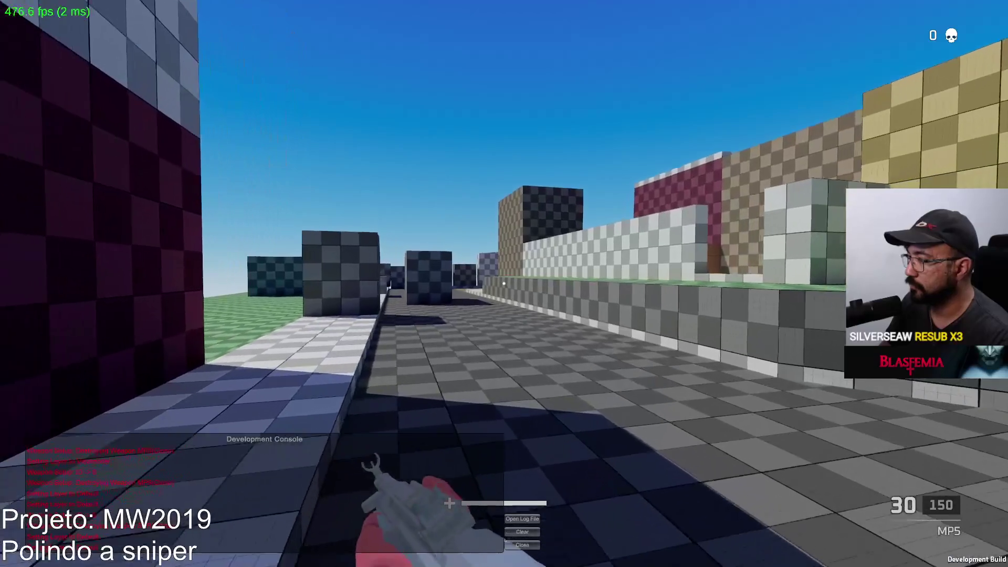
key("w")
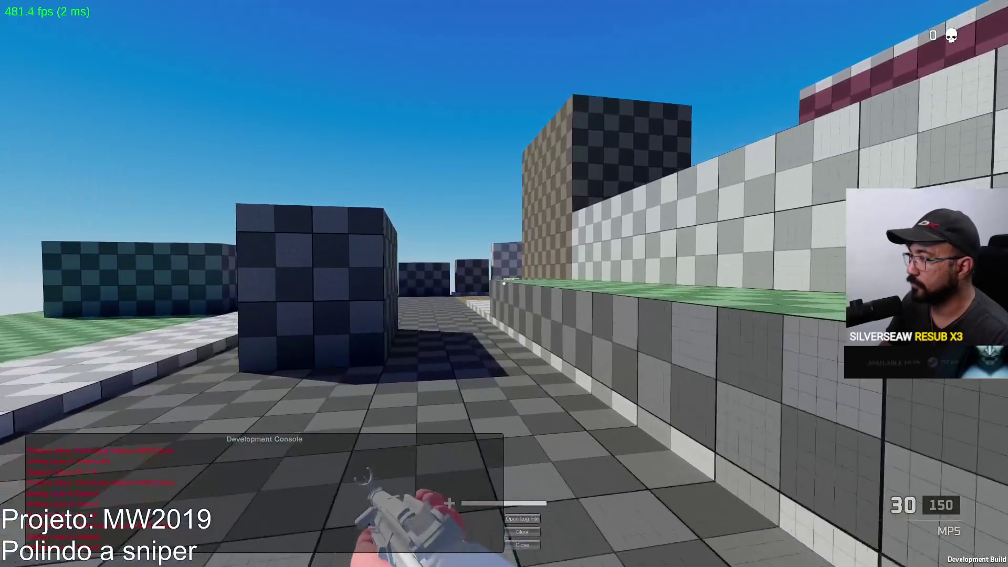
key("w")
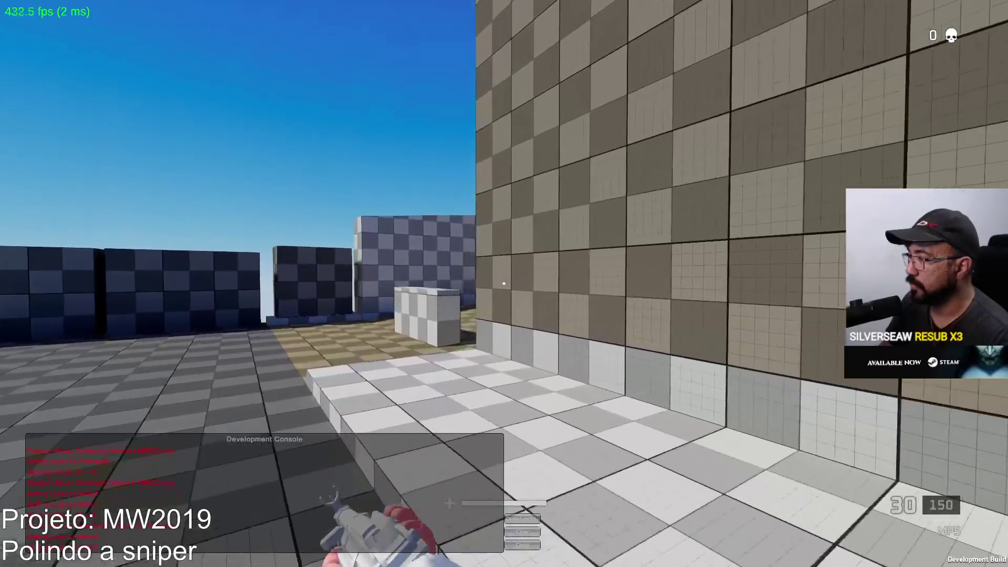
key("w")
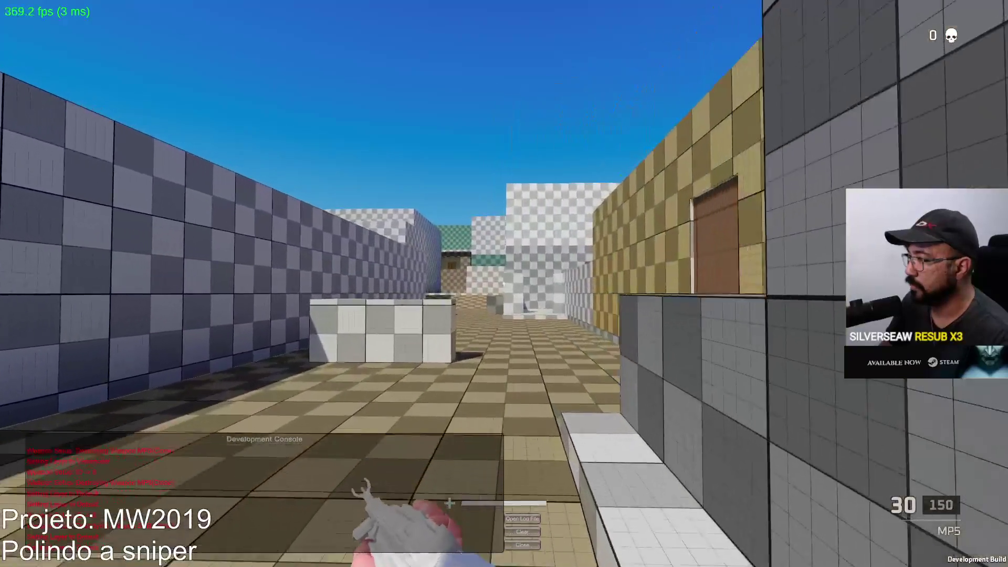
key("w")
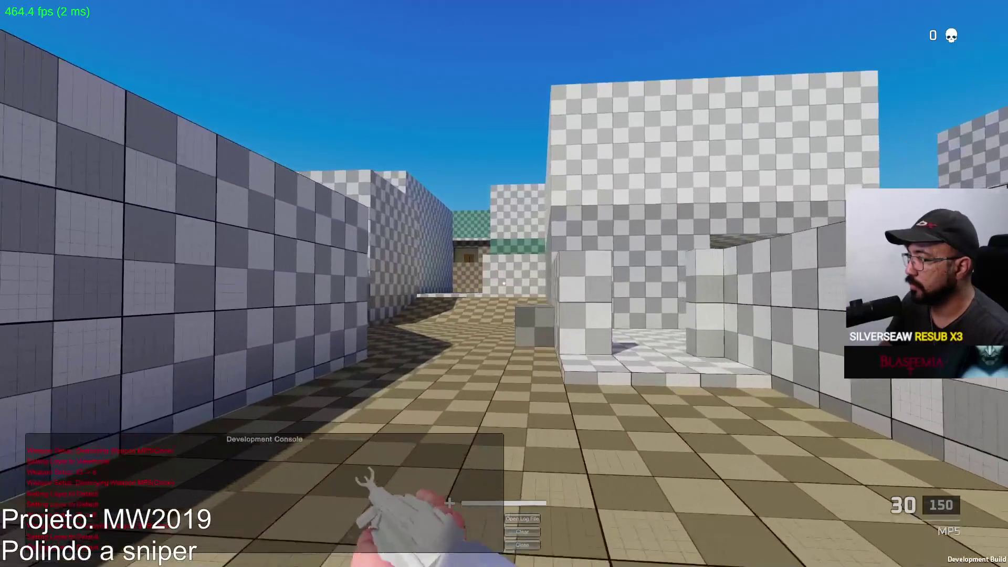
key("w")
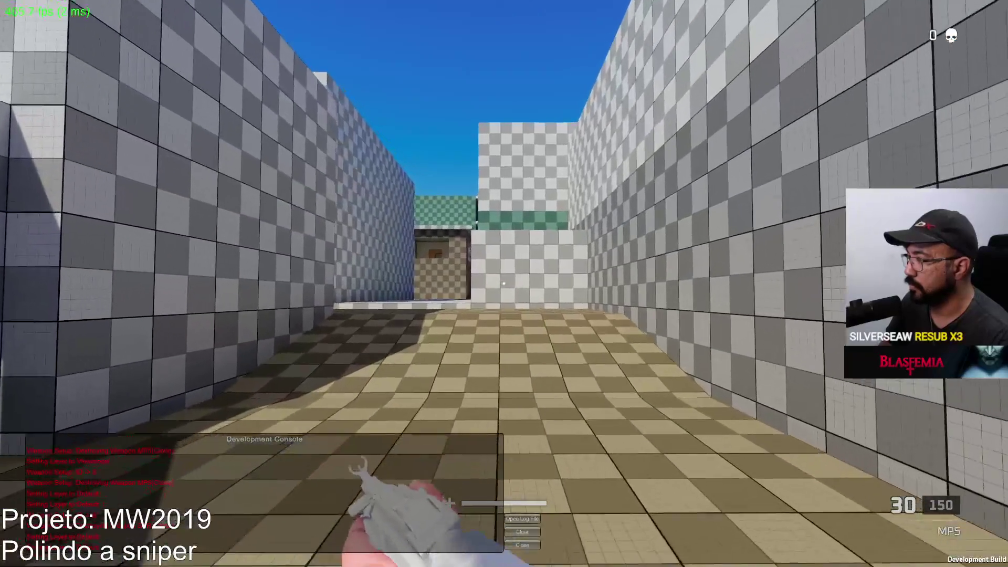
key("w")
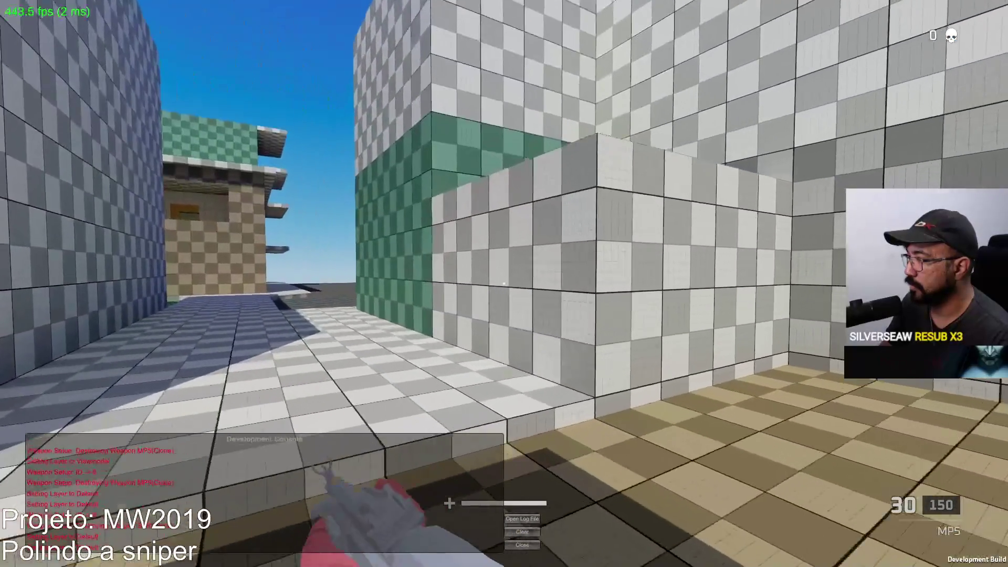
key("w")
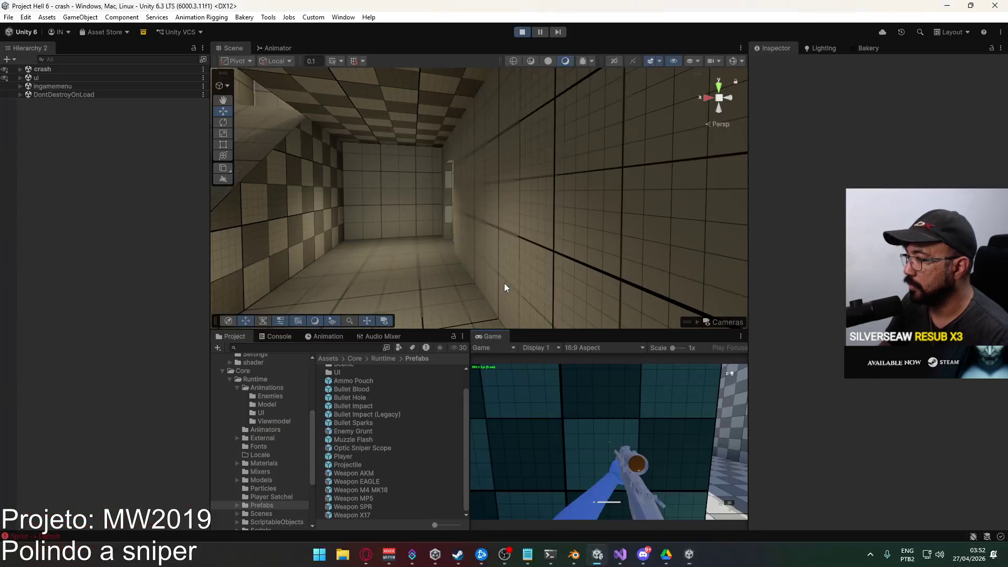
Round the corner and shoot the blue sniper bot with the MP5, bringing kills to 1
right_click(504, 283)
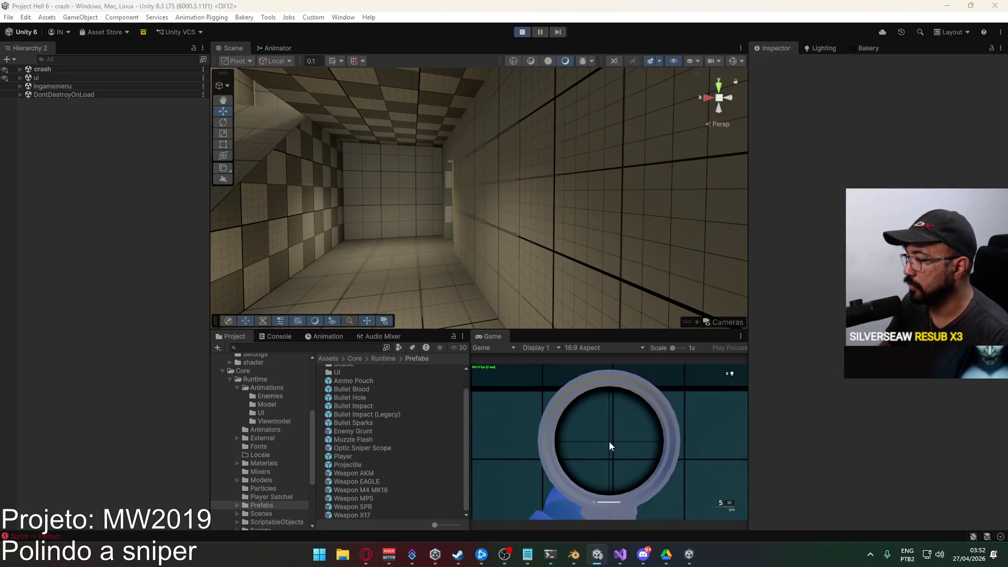
key("a")
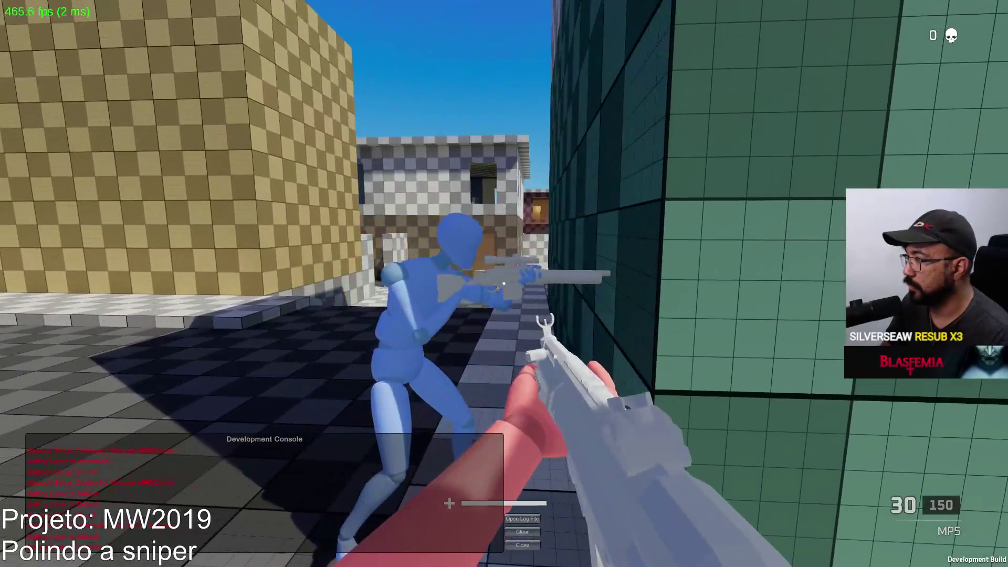
key("s")
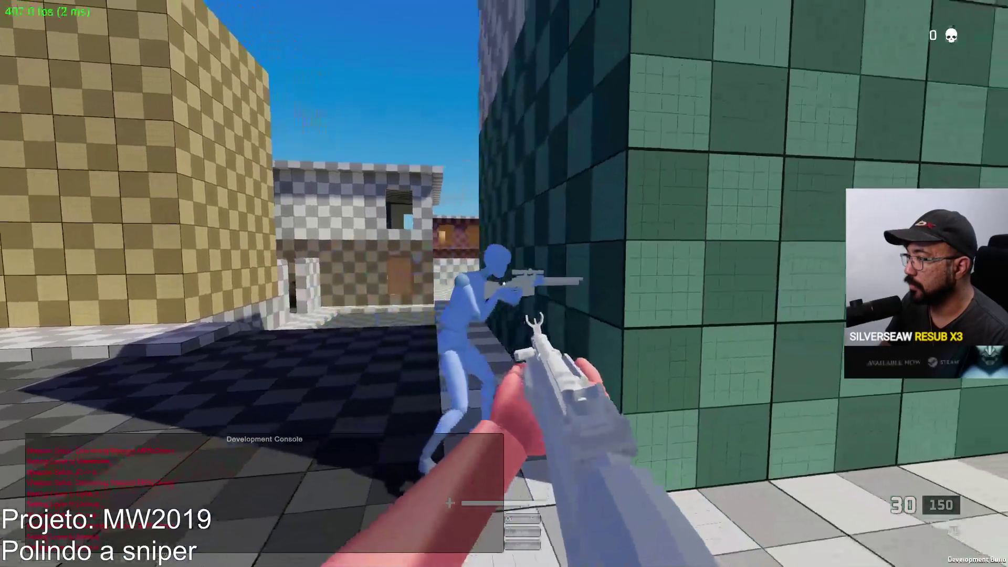
left_click(504, 284)
key("a")
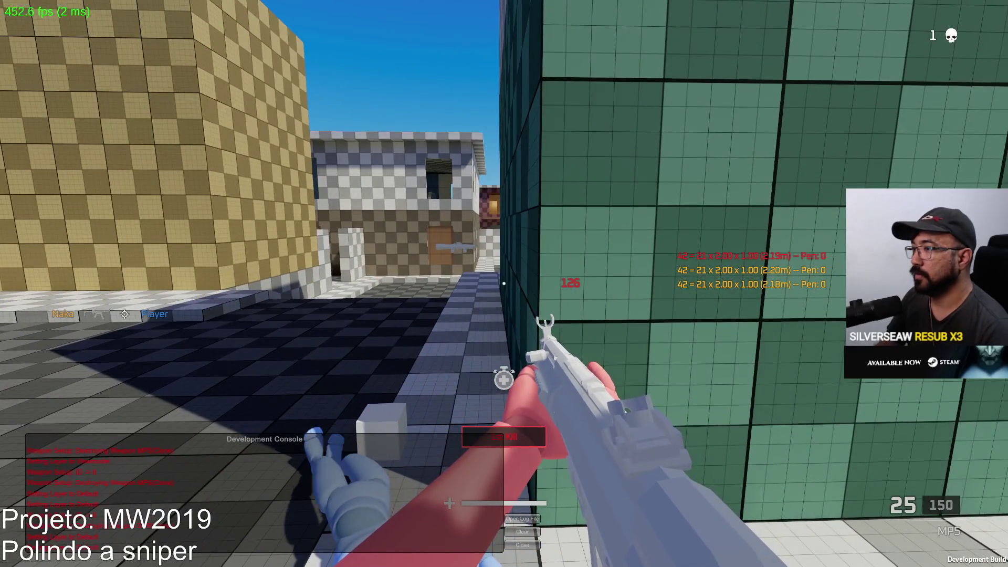
key("w")
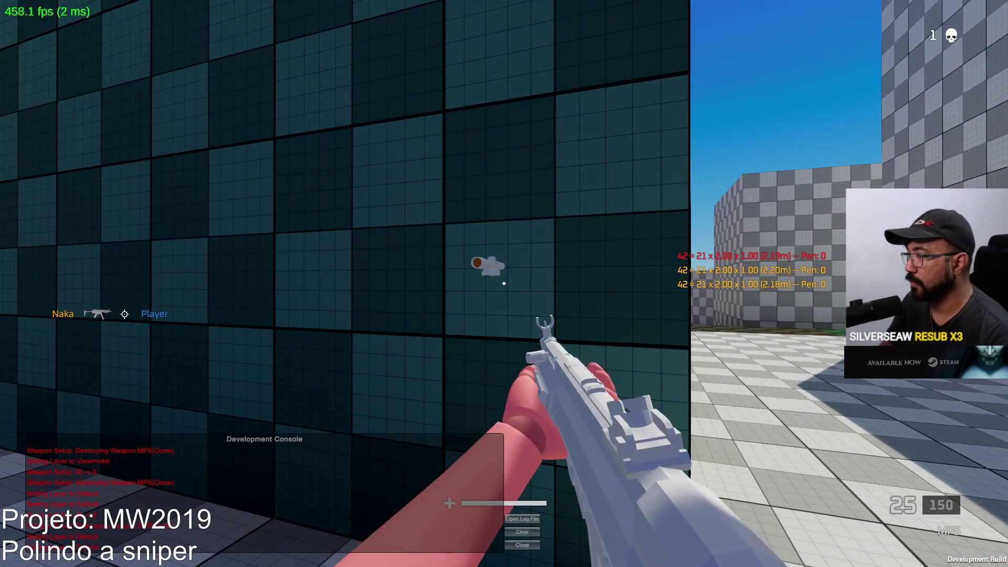
key("s")
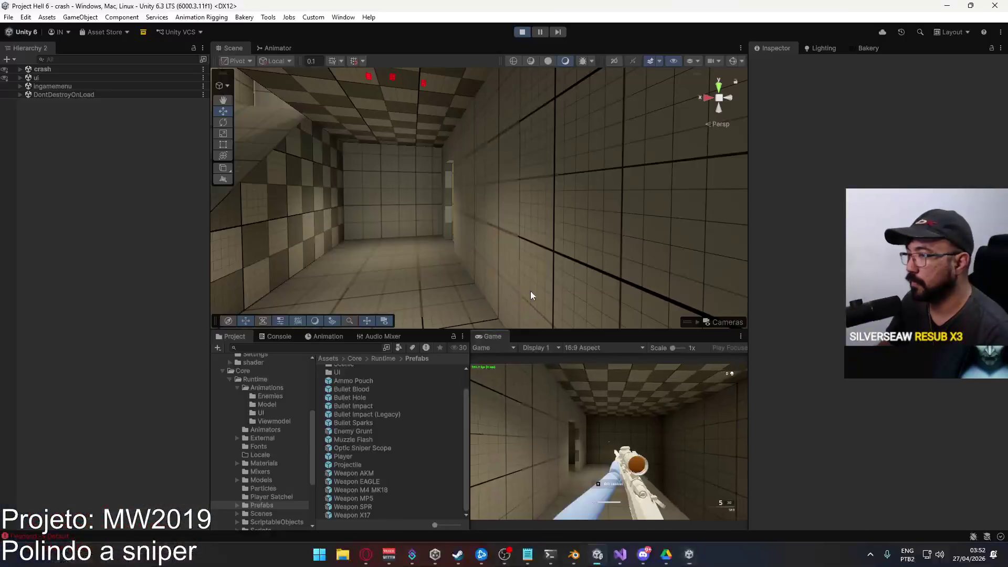
Walk out to the blue bot and shoot it down with the MP5
left_click(680, 383)
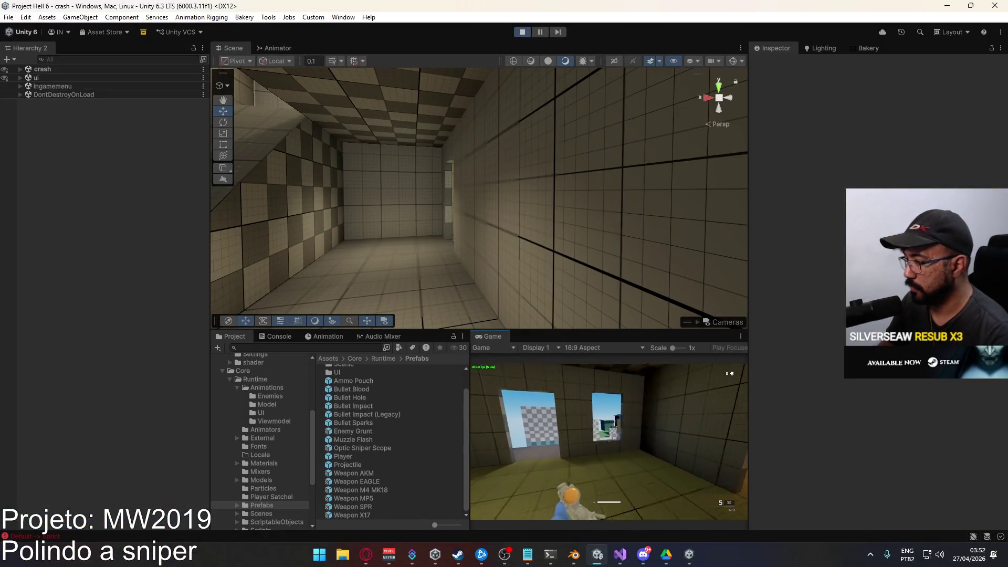
key("w")
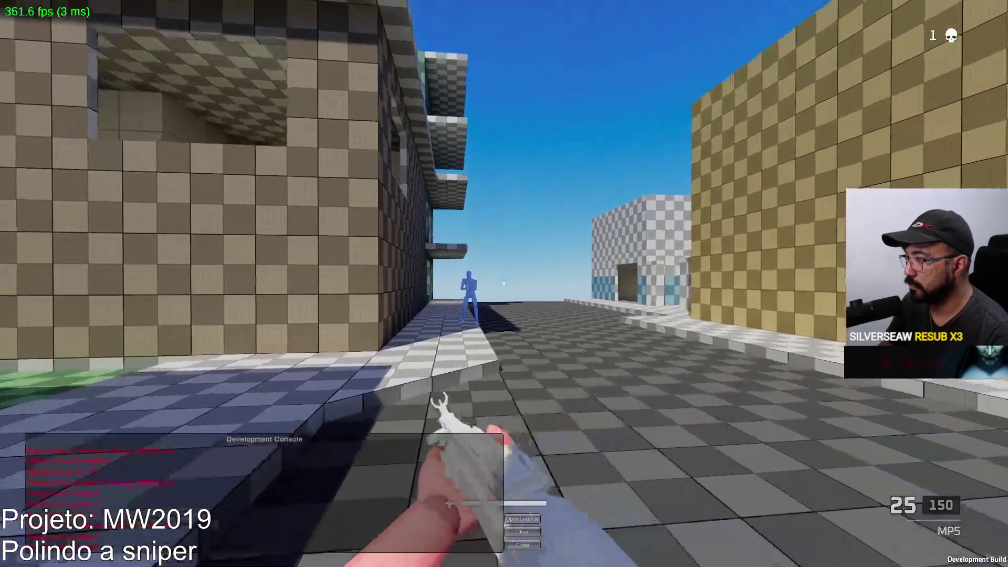
key("w")
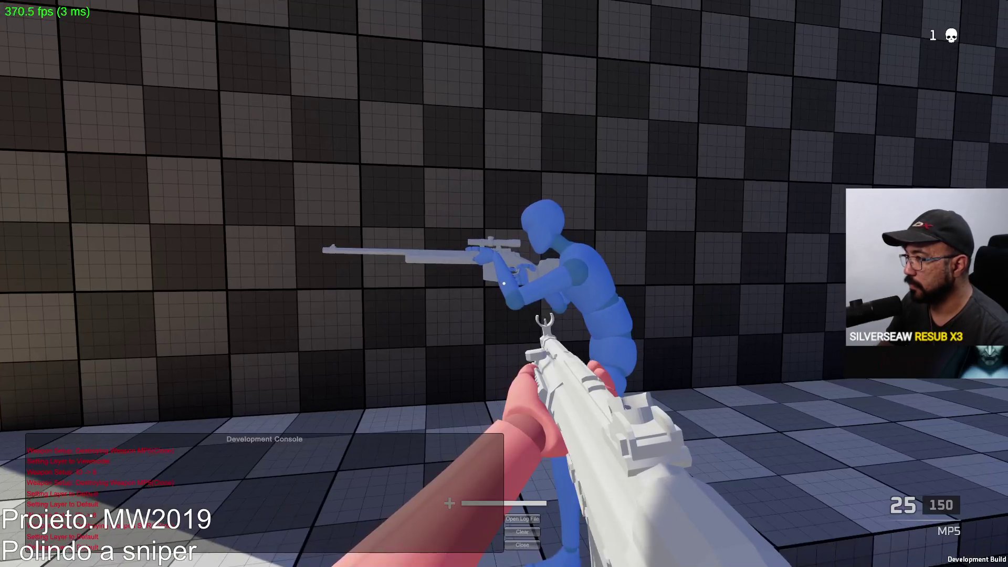
key("w")
left_click(504, 283)
left_click(504, 283)
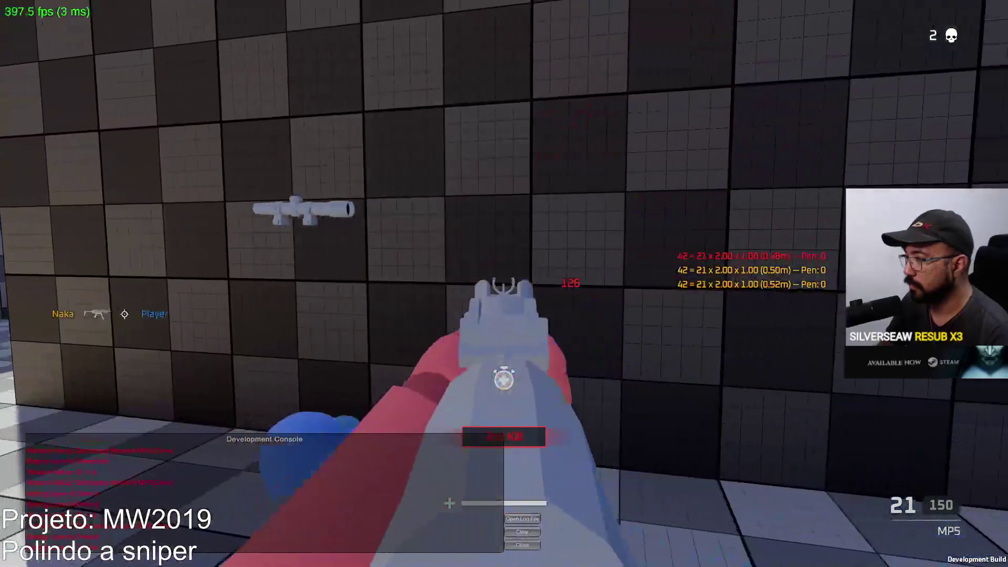
Walk on toward the buildings, then back across the courtyard toward the raised walkway
key("w")
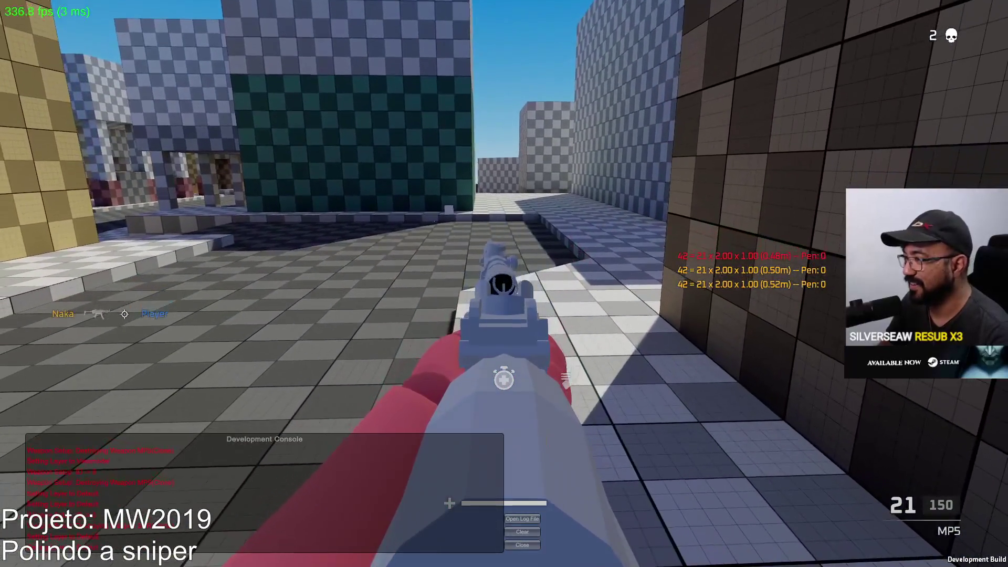
key("w")
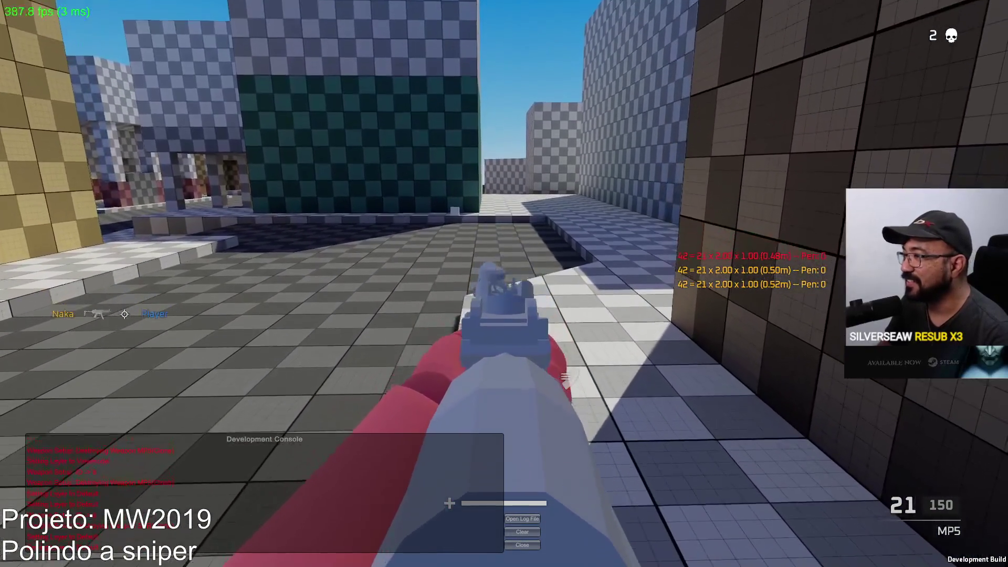
key("w")
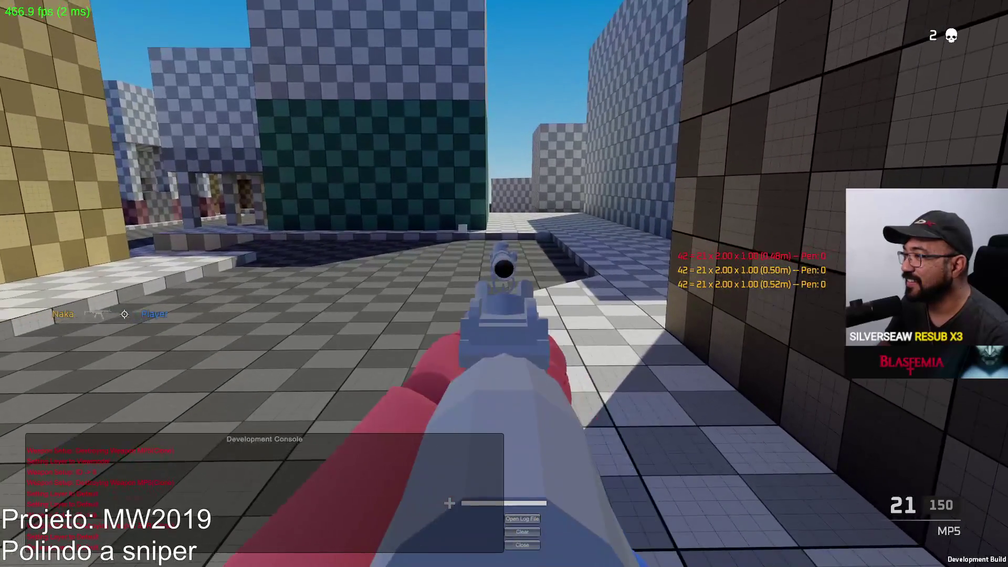
key("w")
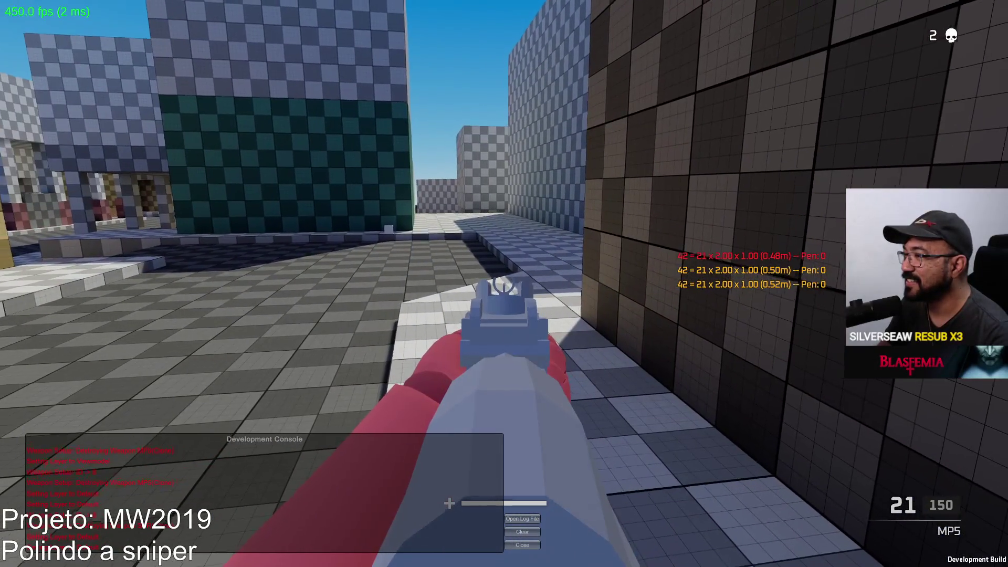
key("w")
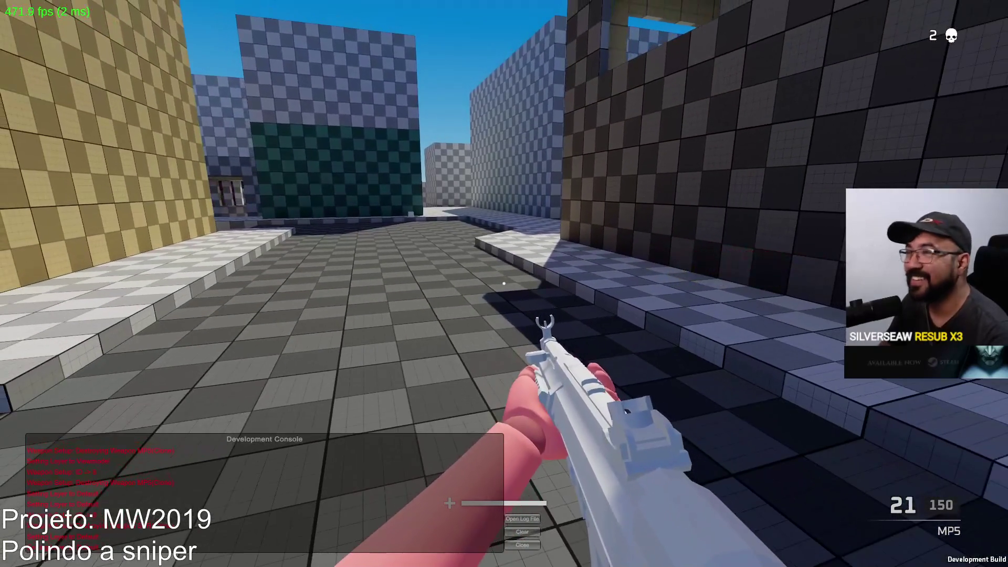
key("w")
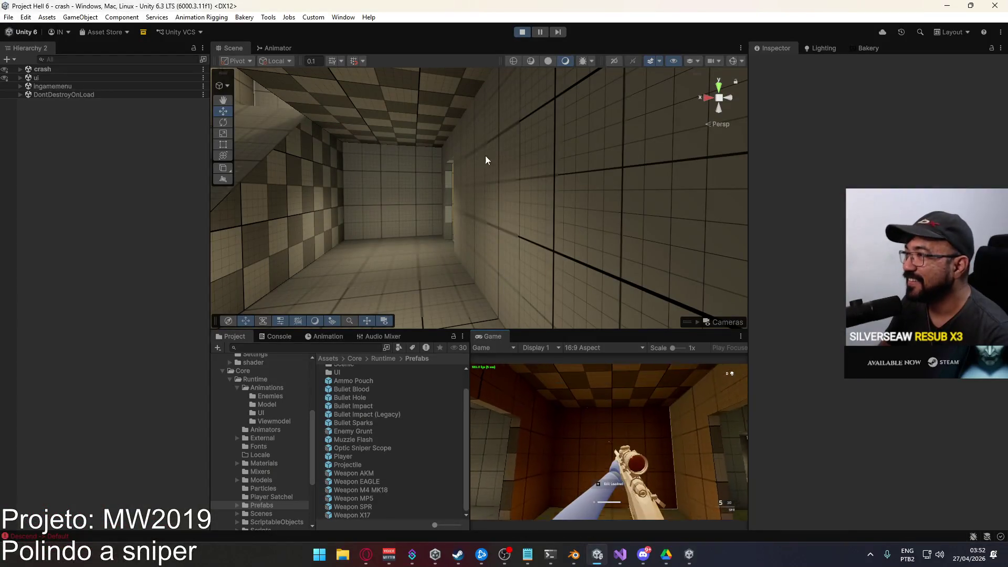
Stop Play mode and close the running game window
key("ctrl+p")
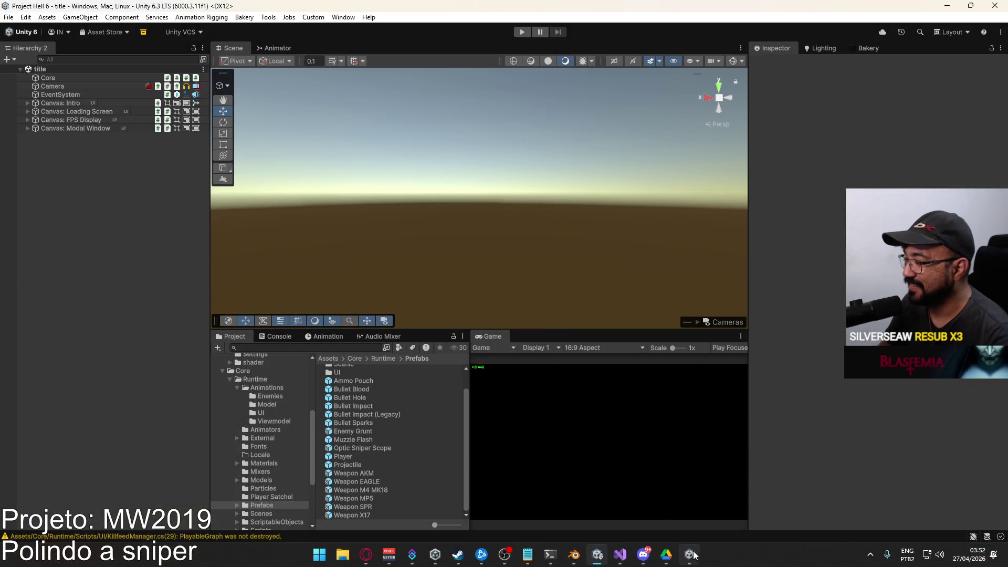
right_click(692, 555)
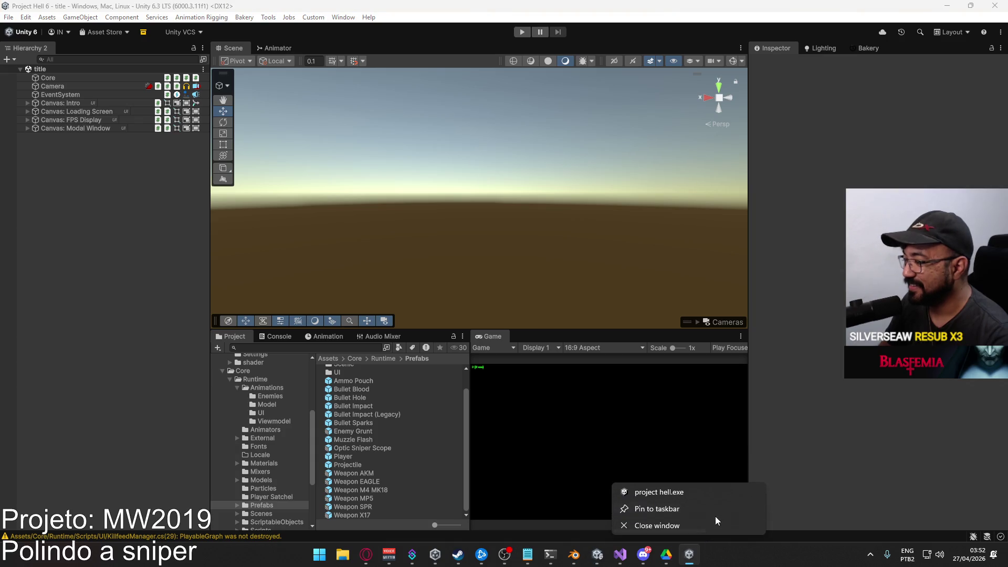
left_click(711, 522)
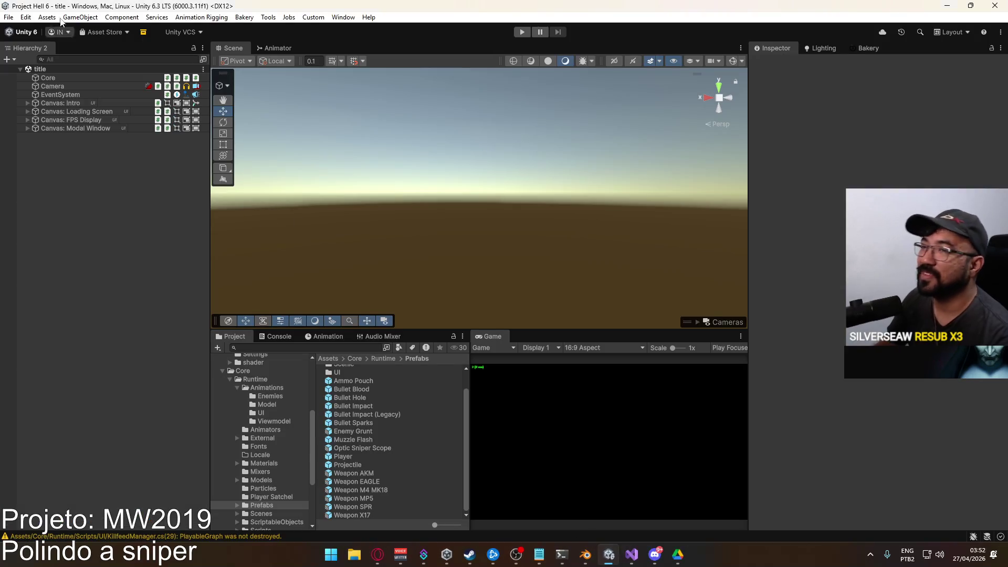
Set the player Version to 0.0.64 in Player Settings, then Build And Run
left_click(9, 17)
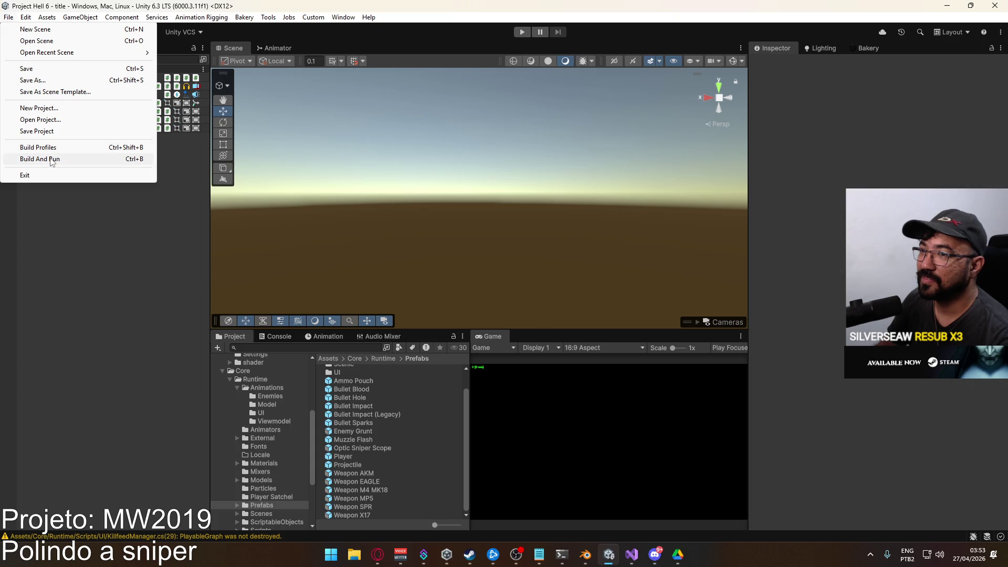
left_click(39, 148)
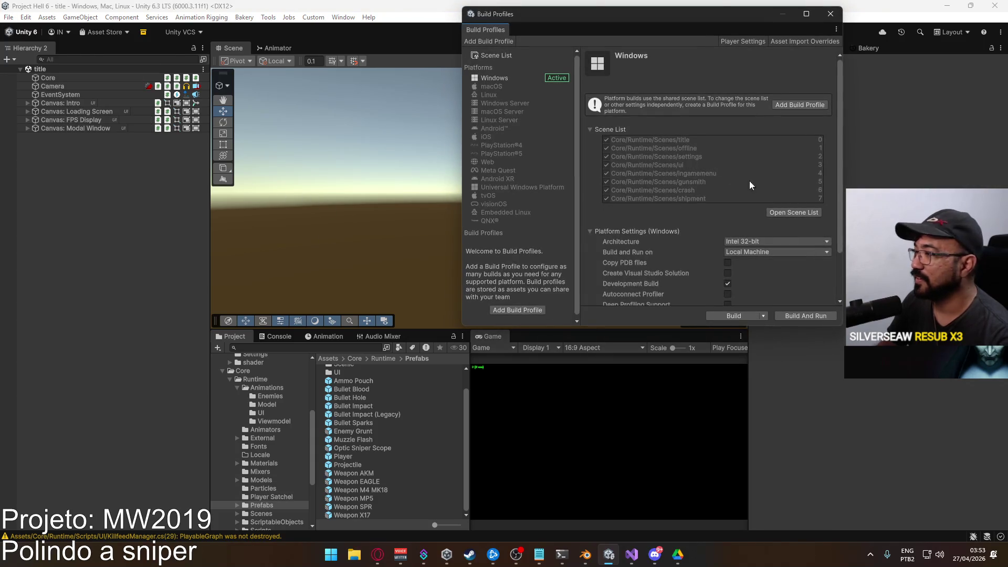
left_click(749, 41)
type("64")
left_click(659, 108)
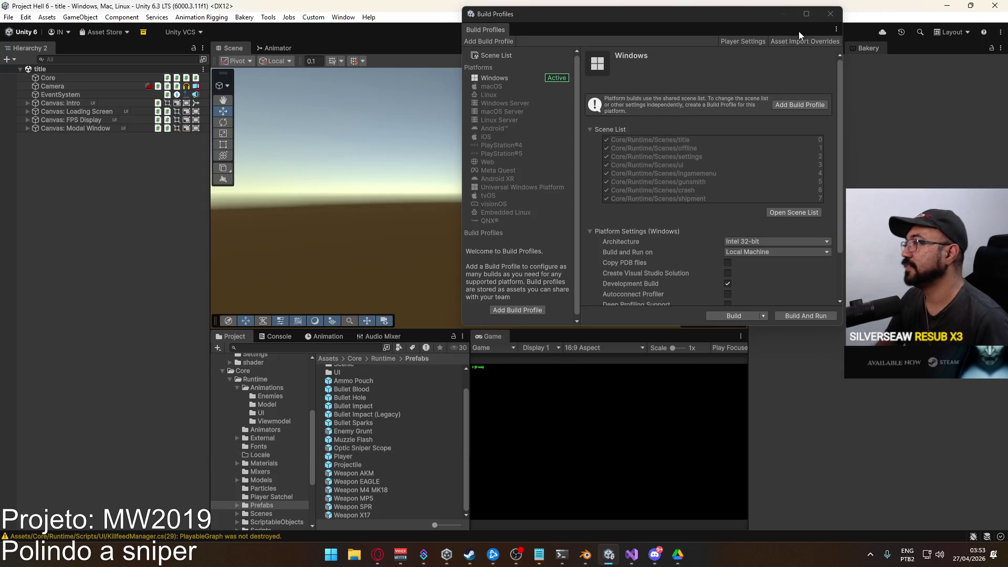
left_click(831, 15)
left_click(7, 17)
left_click(84, 157)
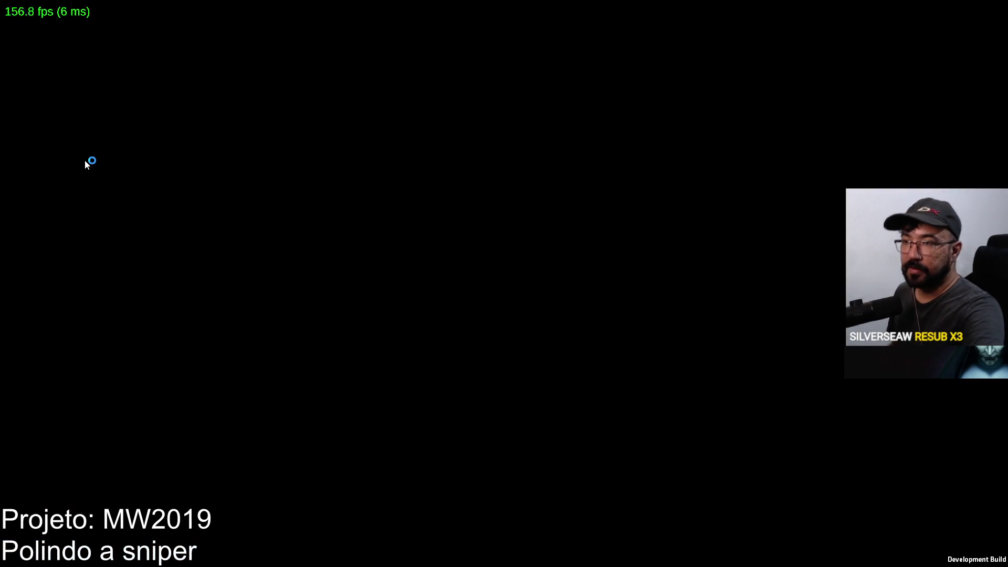
Leave the finished build's player and open the New SSD (F:) drive in File Explorer
key("alt+Tab")
left_click(8, 17)
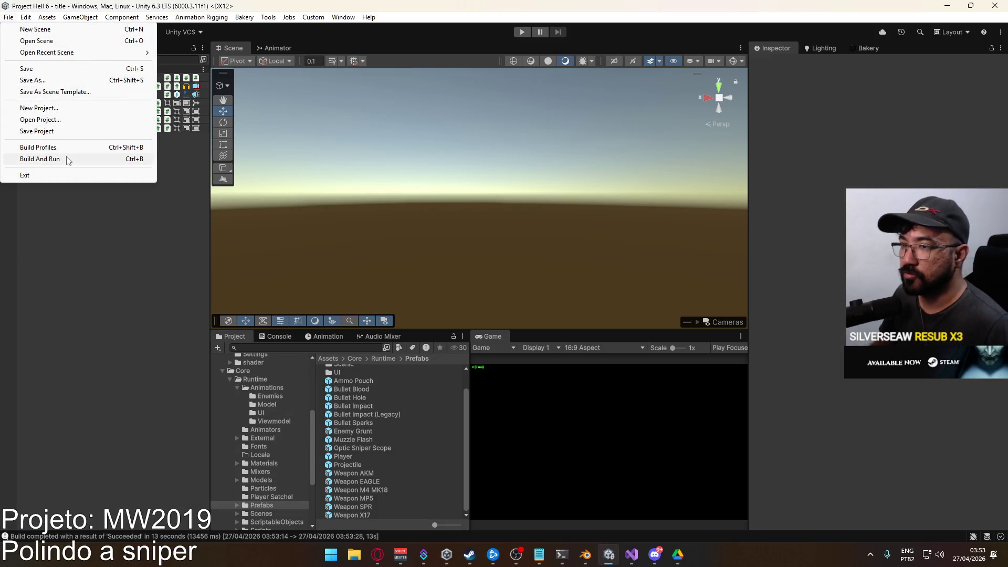
left_click(354, 554)
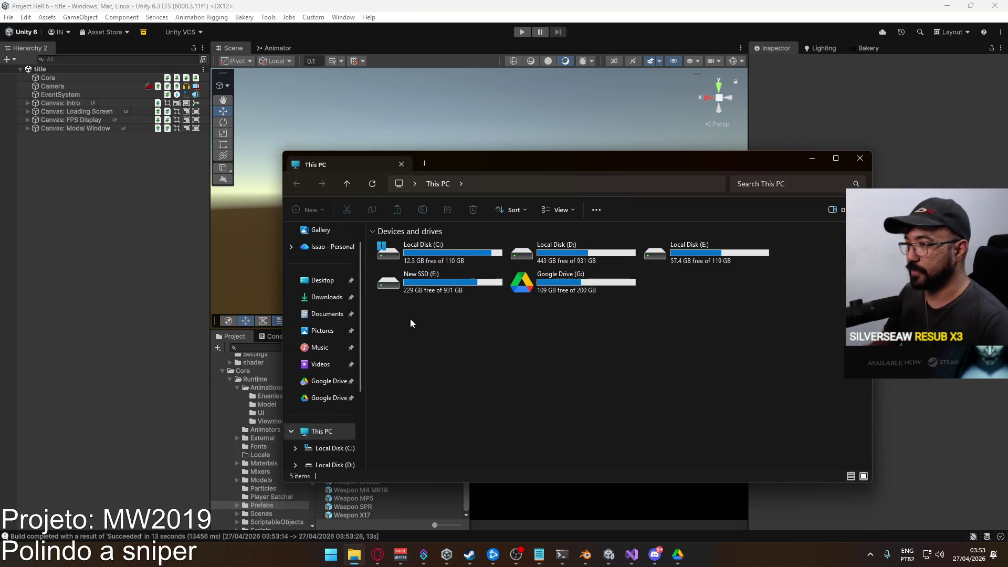
left_click(441, 290)
double_click(441, 289)
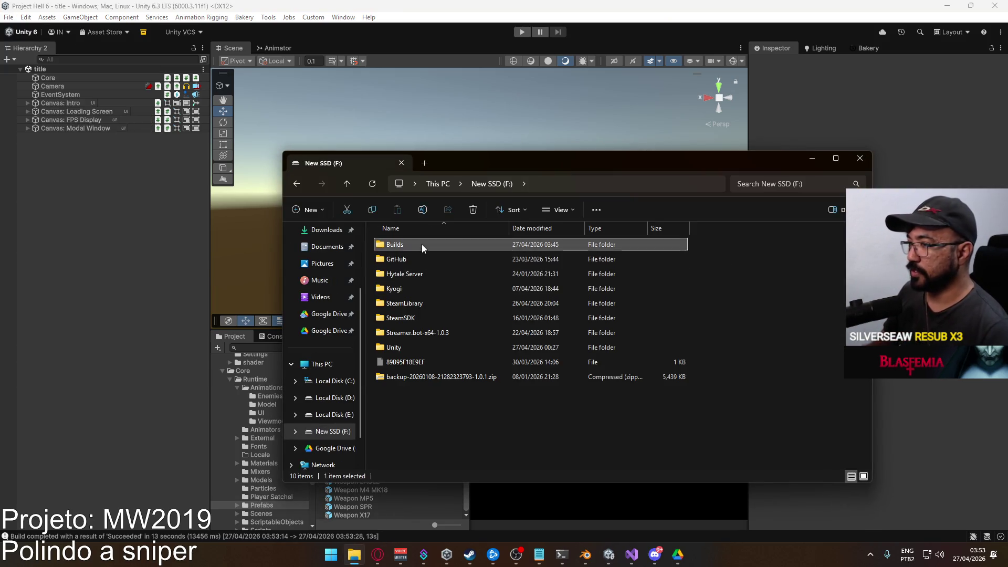
Compress the Project Hell build folder in Builds into Project Hell.rar and select the archive
double_click(421, 244)
right_click(441, 262)
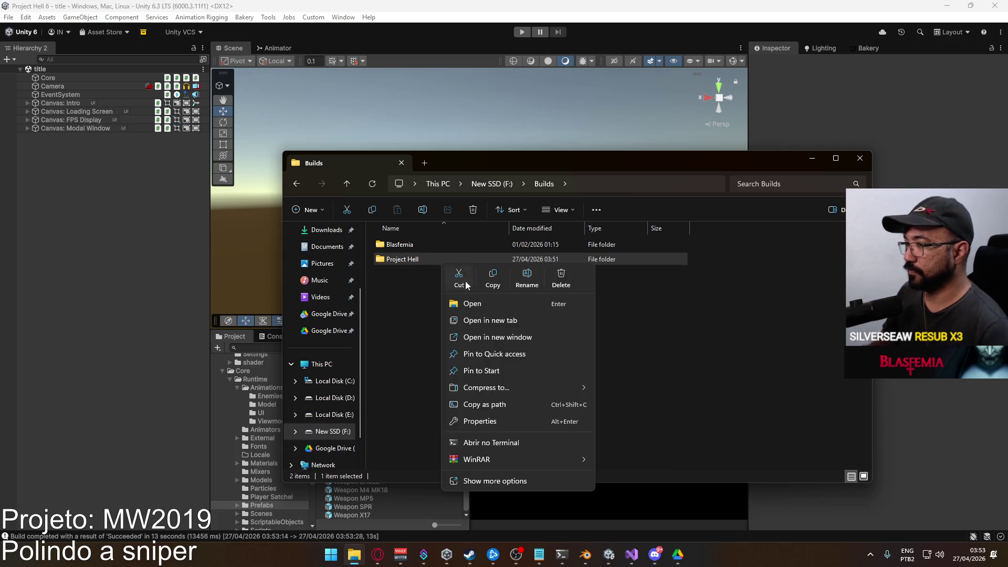
mouse_move(528, 458)
left_click(655, 478)
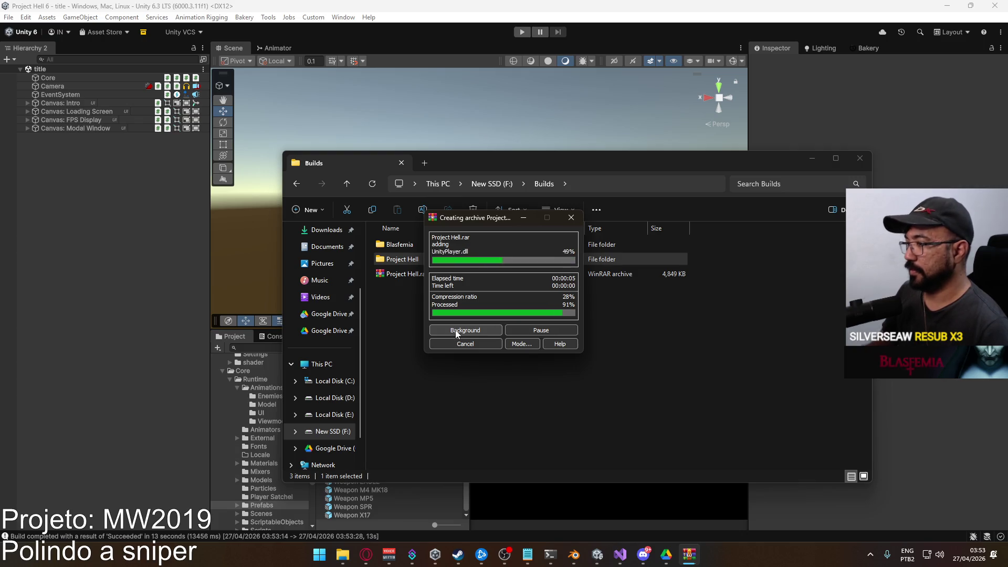
left_click(415, 277)
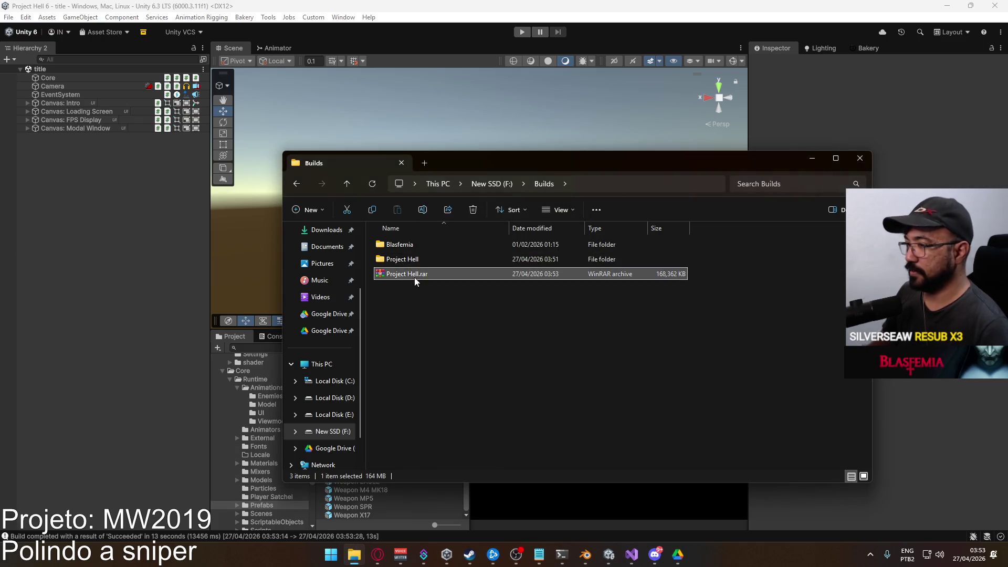
Browse D:\Google Drive's Project Hell folder, checking its Models and Backup subfolders
left_click(337, 400)
double_click(423, 348)
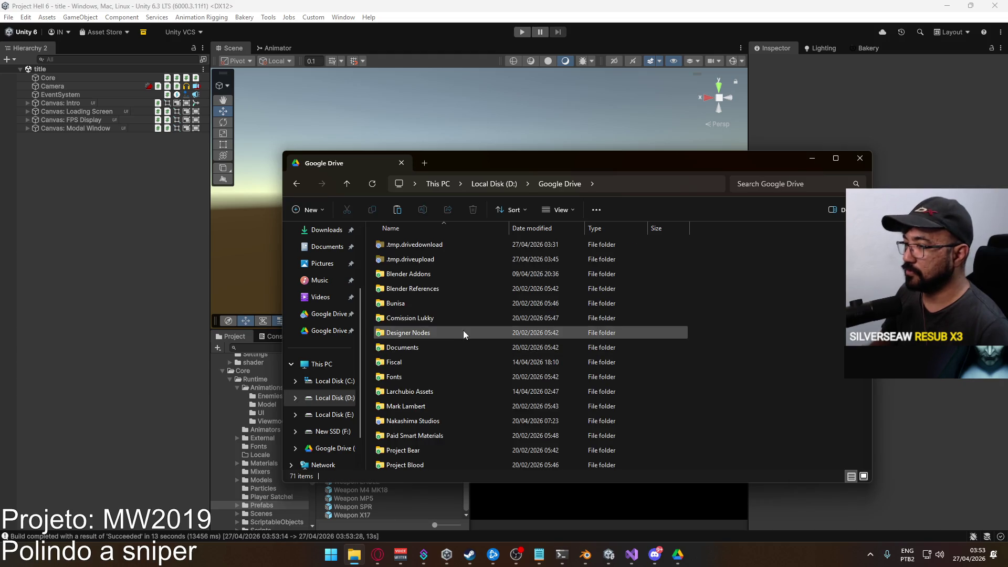
scroll(497, 296, "down", 4)
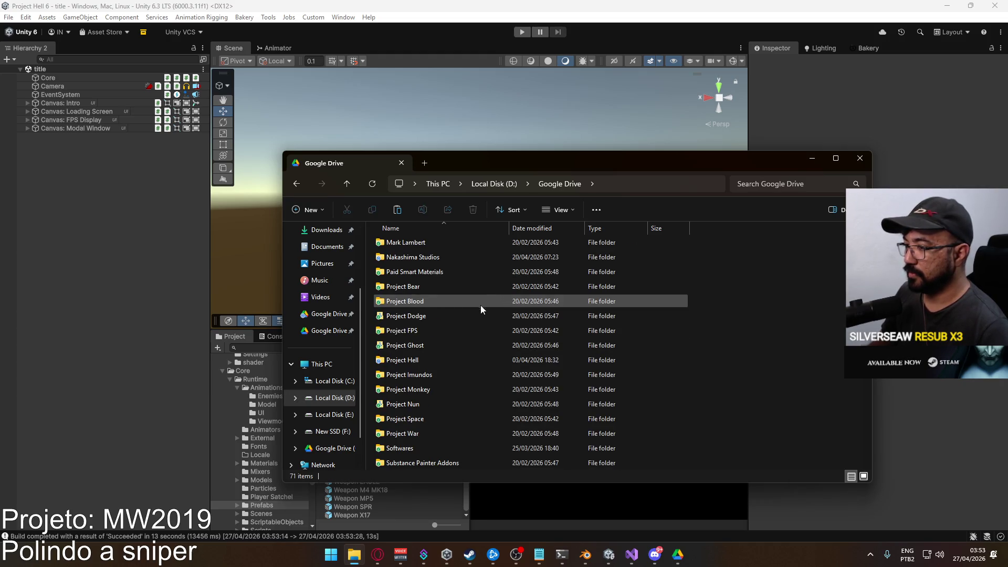
double_click(430, 360)
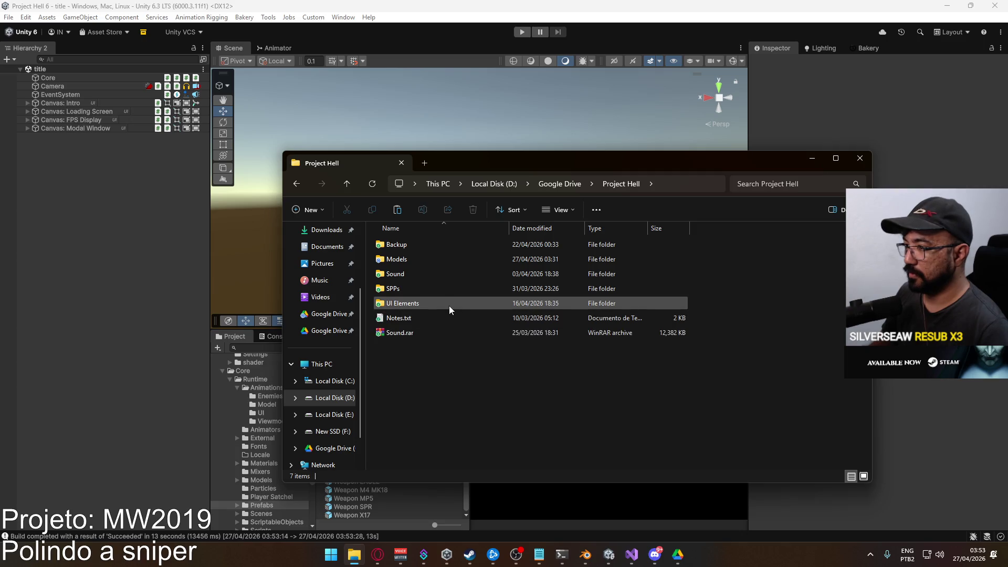
double_click(443, 260)
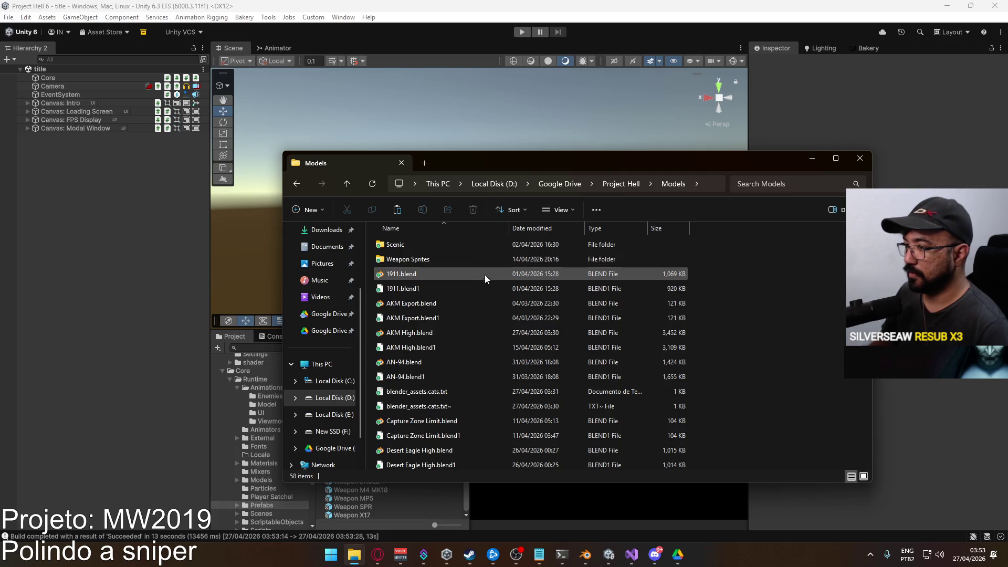
left_click(622, 184)
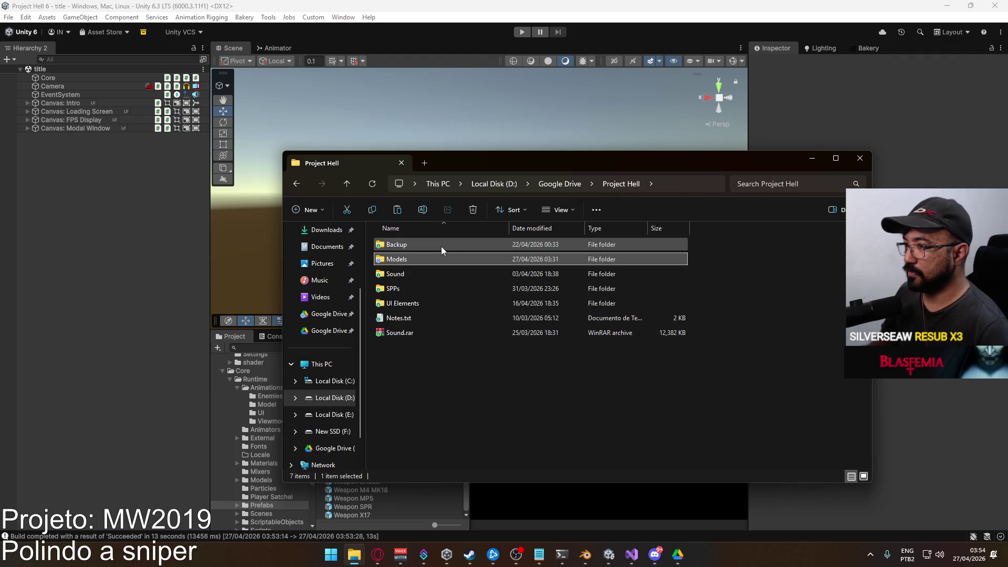
double_click(443, 243)
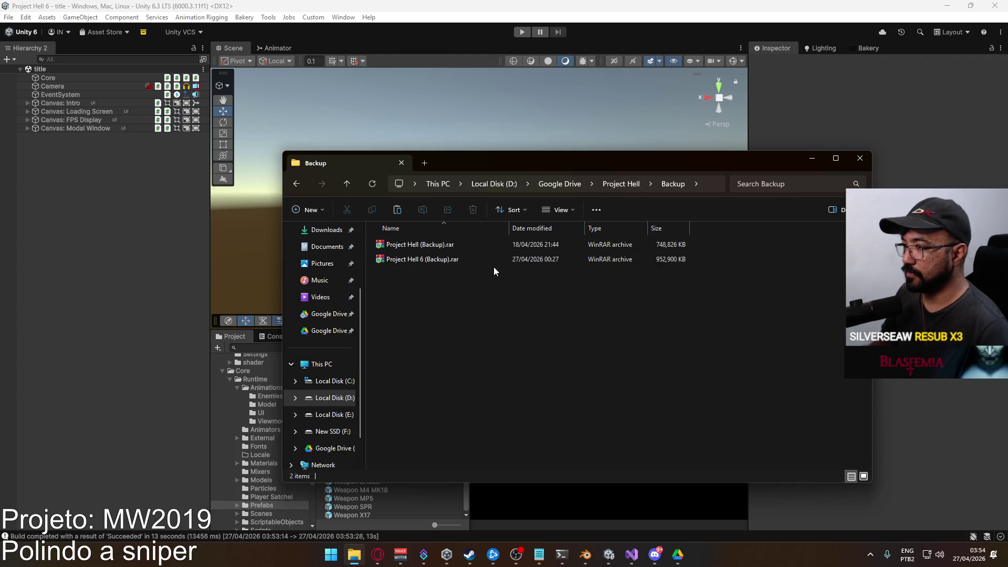
left_click(621, 184)
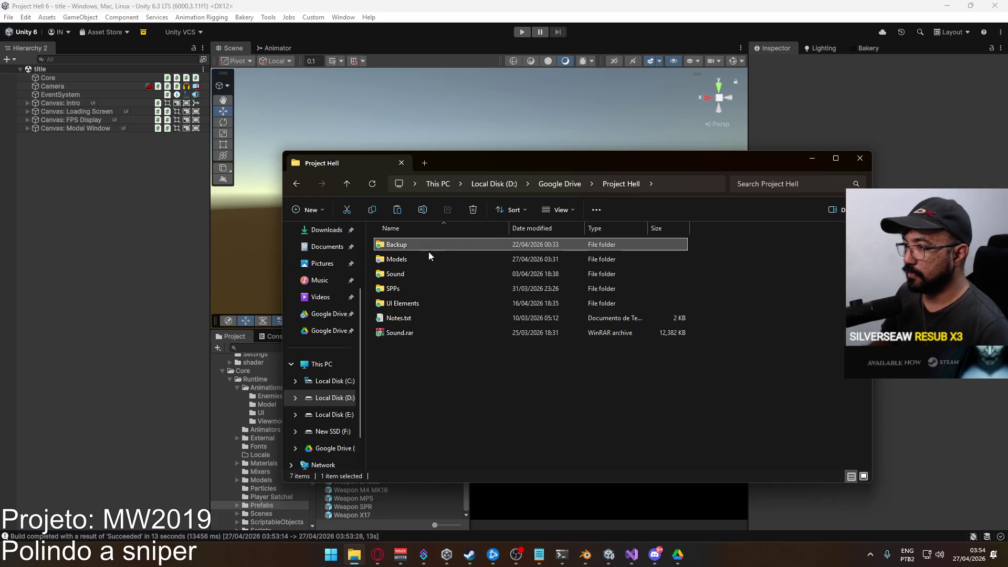
double_click(417, 260)
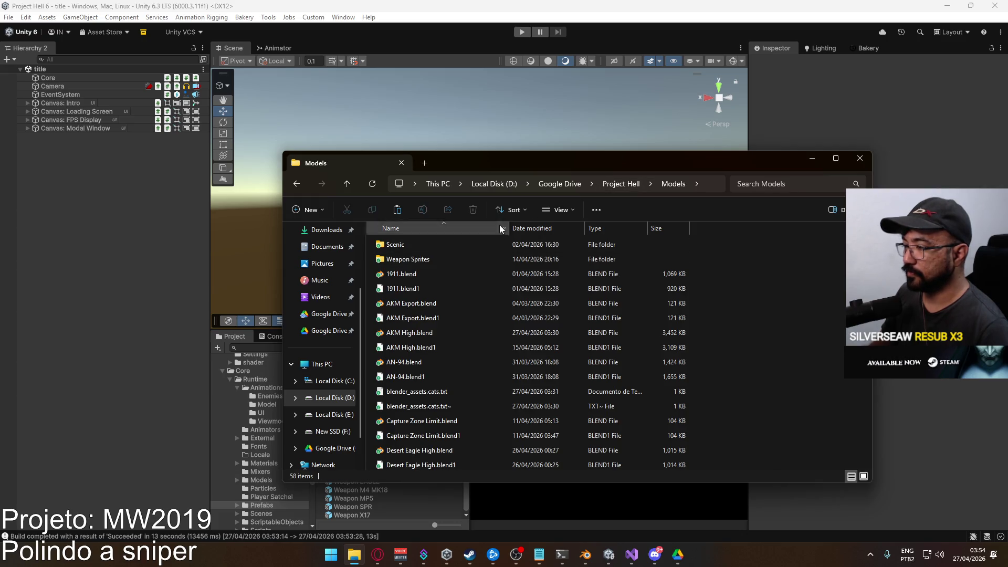
left_click(611, 184)
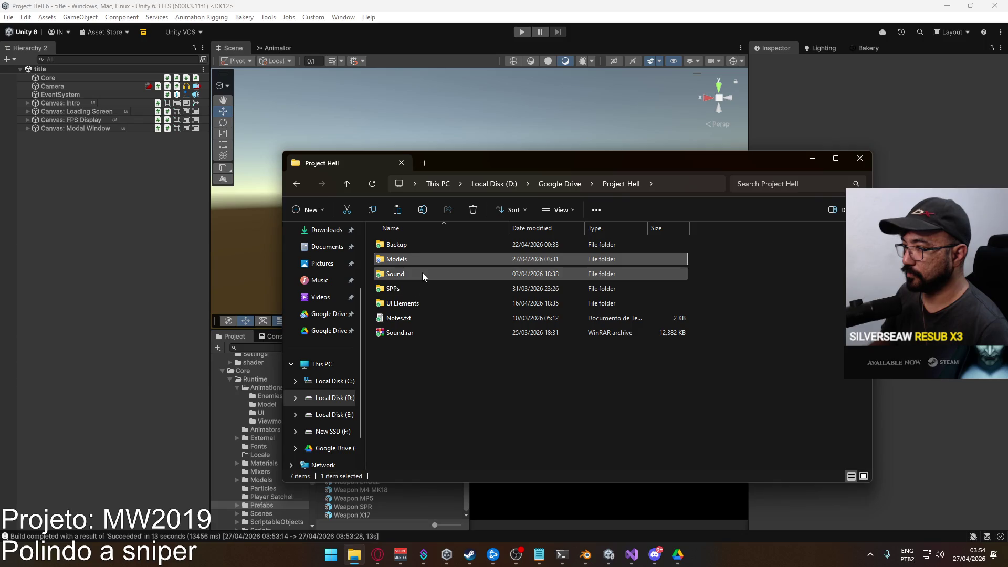
left_click(560, 183)
Paste Project Hell.rar into D:\Google Drive, replacing the existing copy
scroll(432, 335, "down", 3)
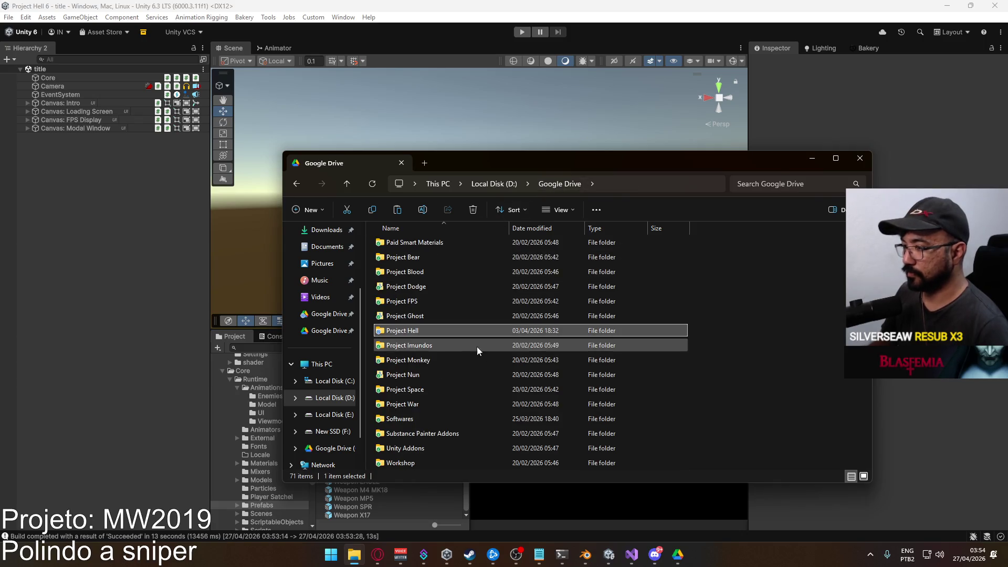
left_click(494, 184)
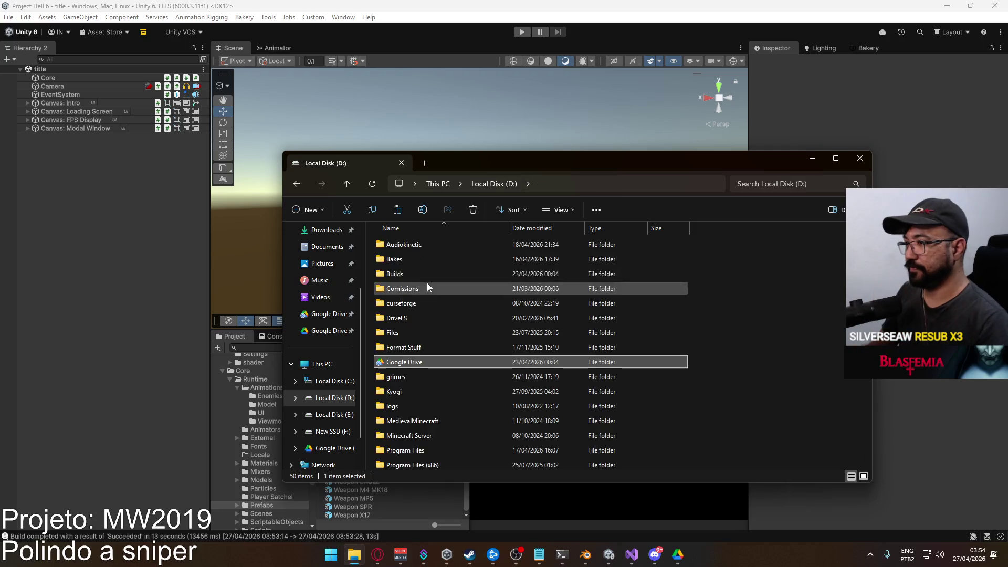
key("alt+Left")
key("ctrl+v")
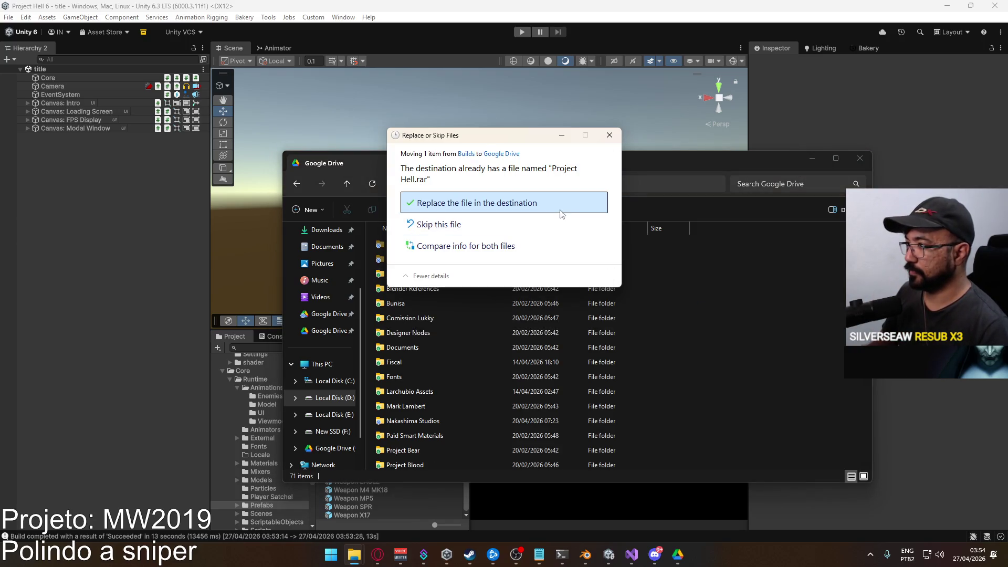
left_click(562, 207)
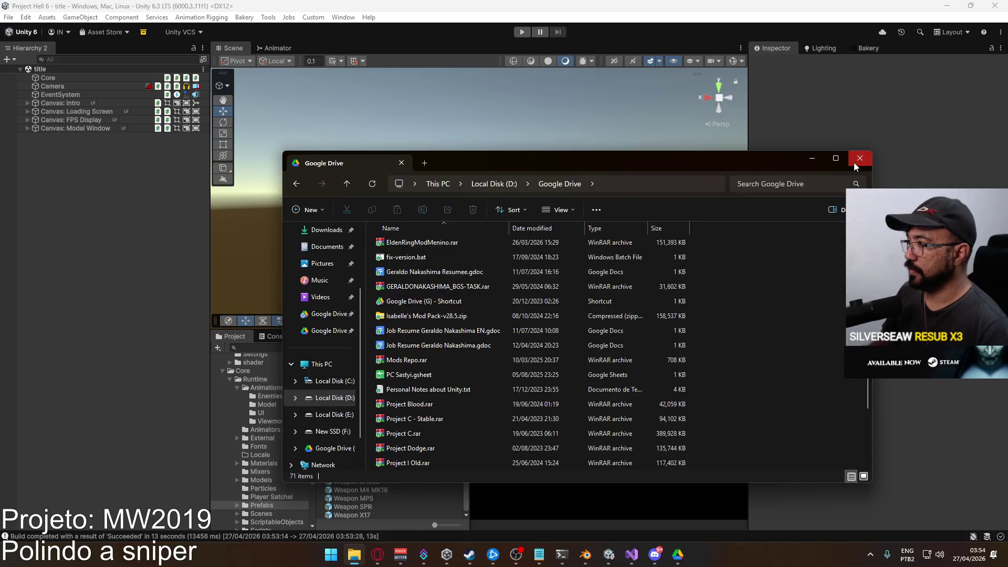
Close Explorer and bring up Google Drive's sync activity from the system tray
left_click(853, 162)
left_click(870, 554)
left_click(865, 485)
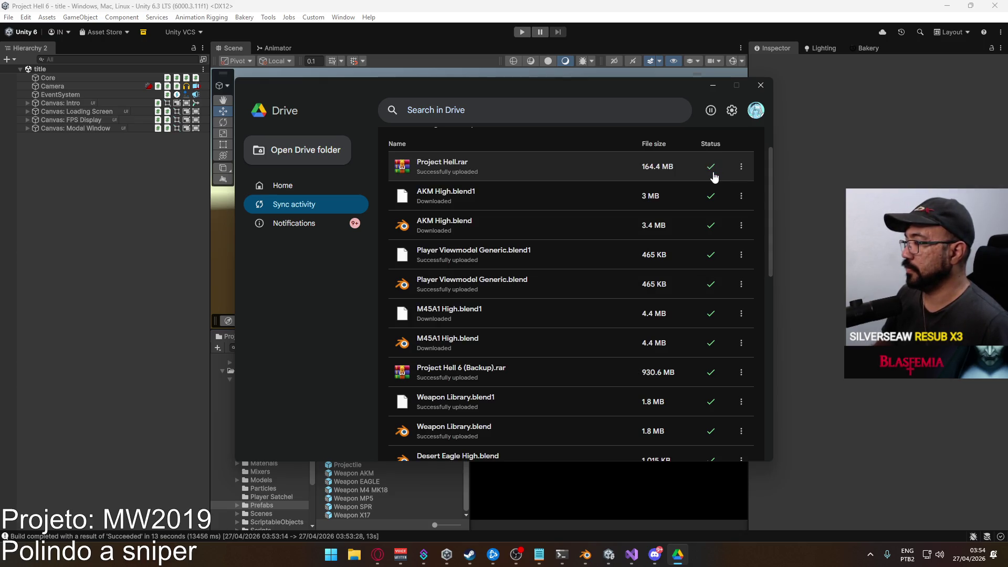
Close the Google Drive window once the upload finishes and open File Explorer at This PC
left_click(761, 86)
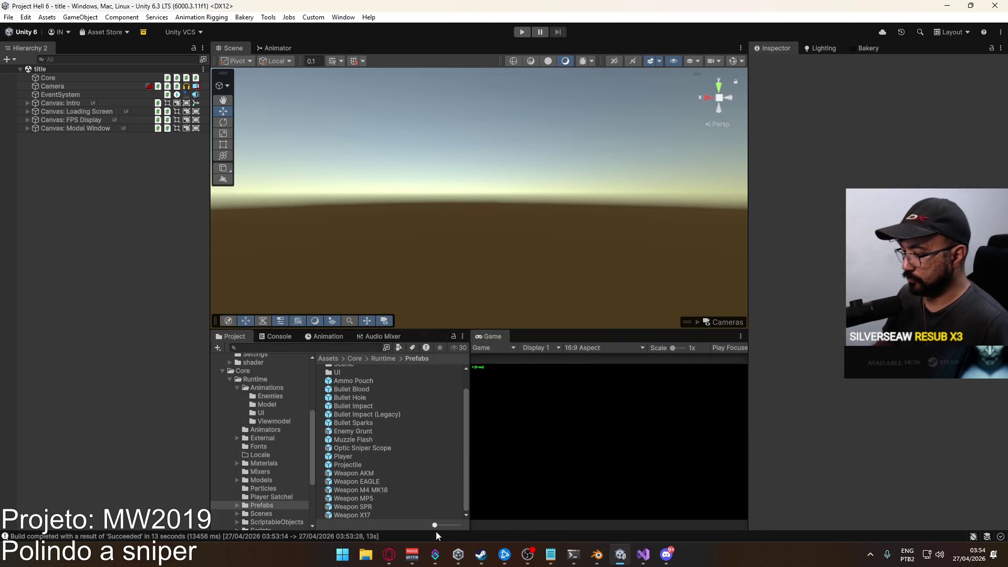
left_click(366, 556)
Navigate to New SSD (F:) > Builds > Project Hell
double_click(393, 283)
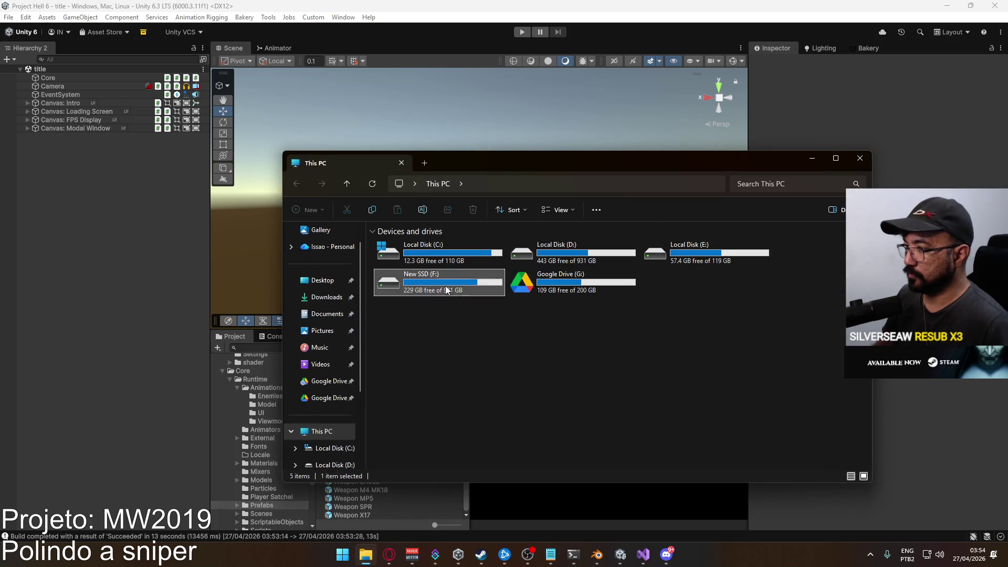
double_click(428, 248)
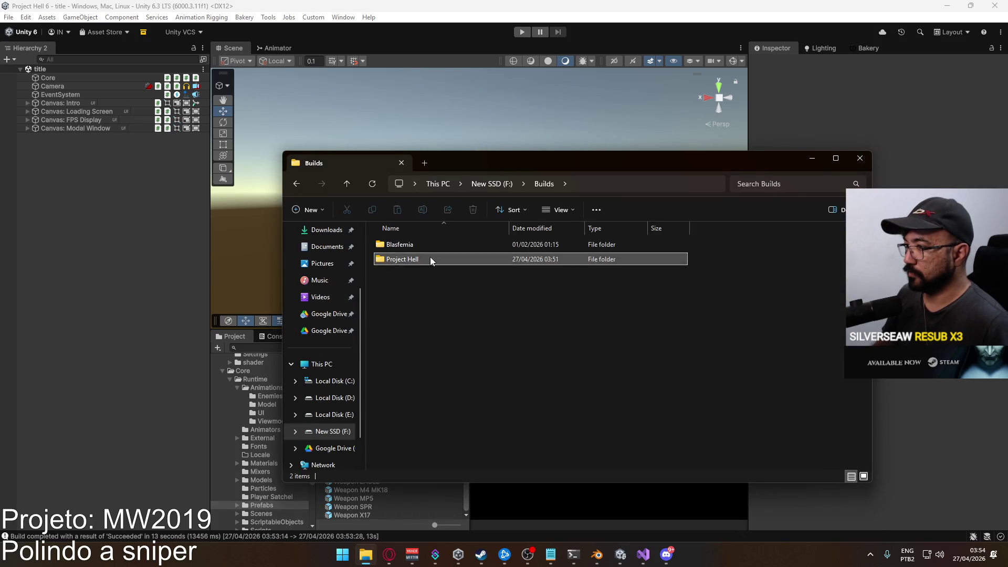
double_click(430, 257)
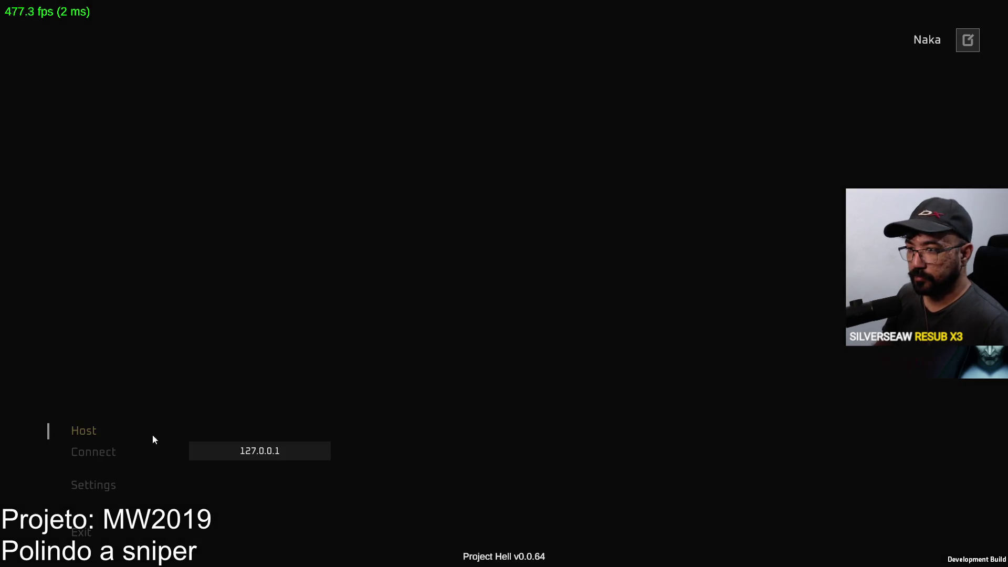
Host a match with the SPR marksman rifle as primary, then scope in
left_click(304, 533)
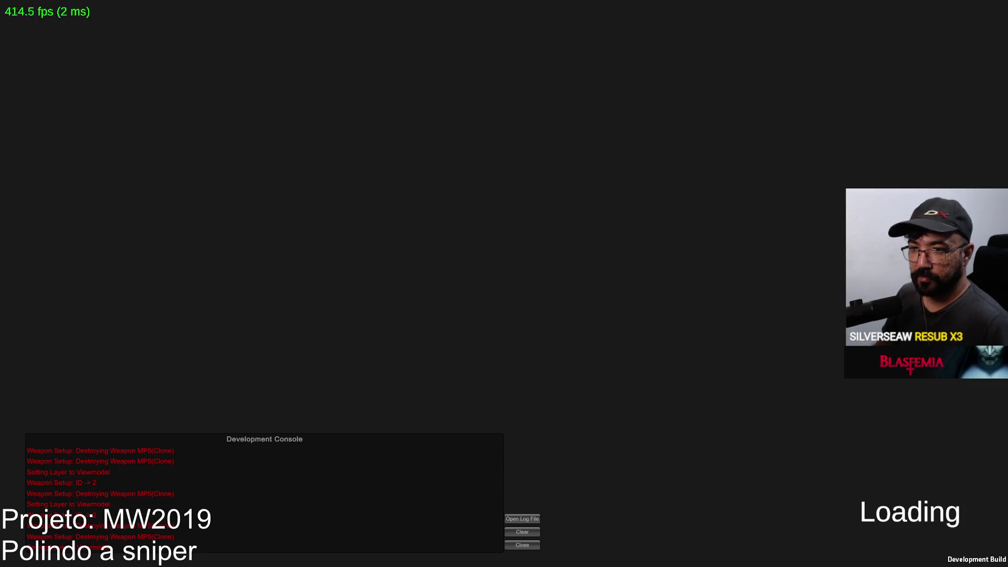
key("super")
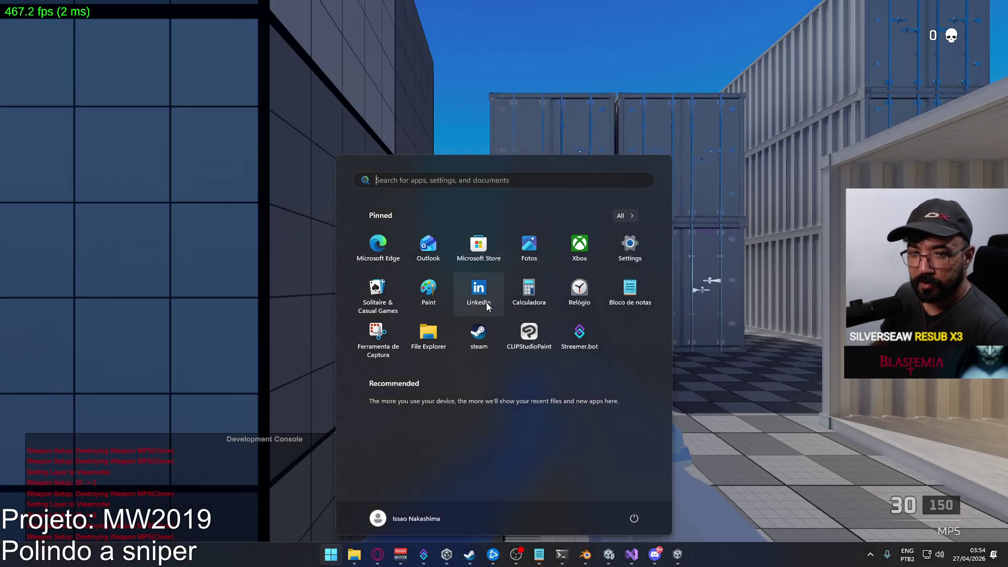
key("super")
key("super")
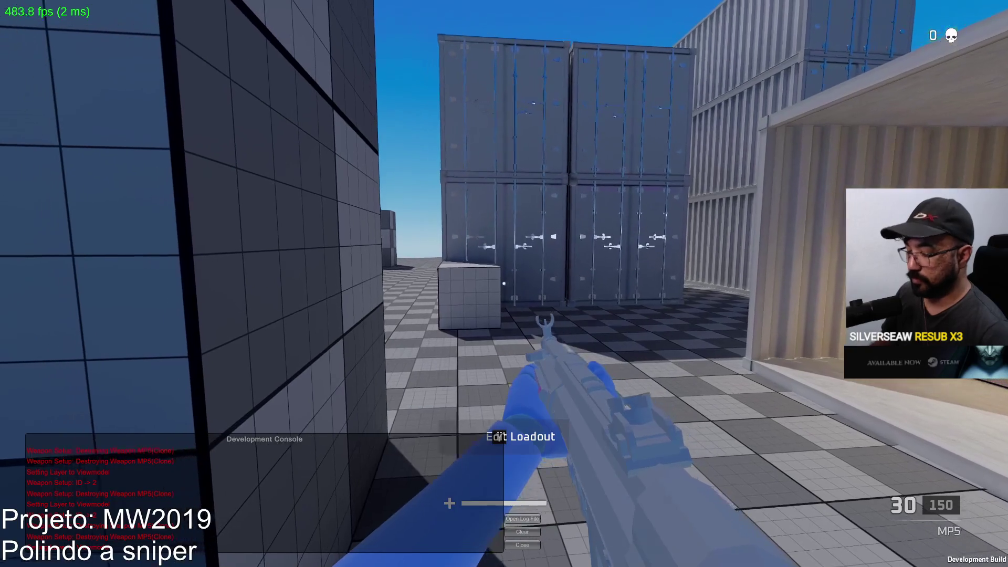
left_click(368, 499)
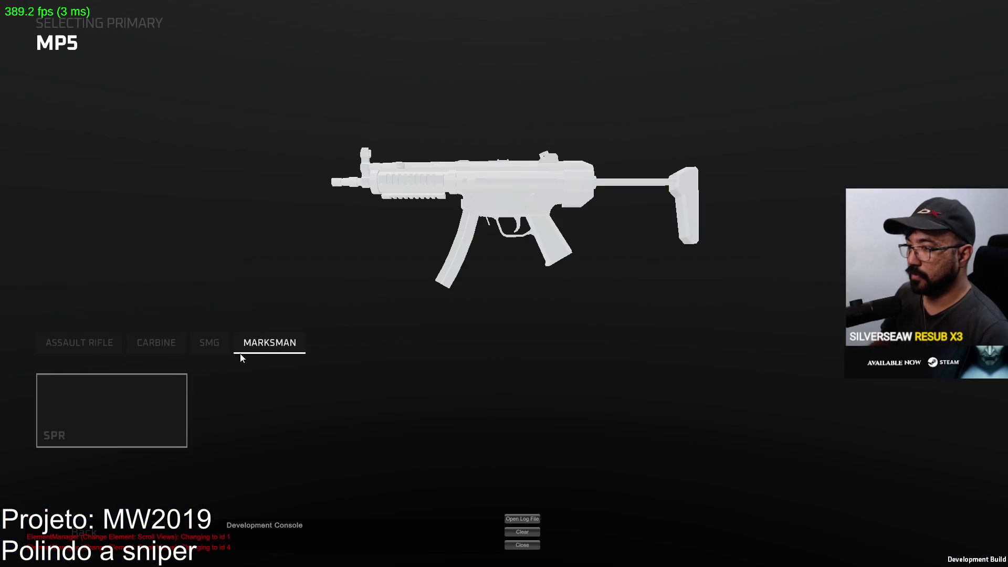
left_click(111, 410)
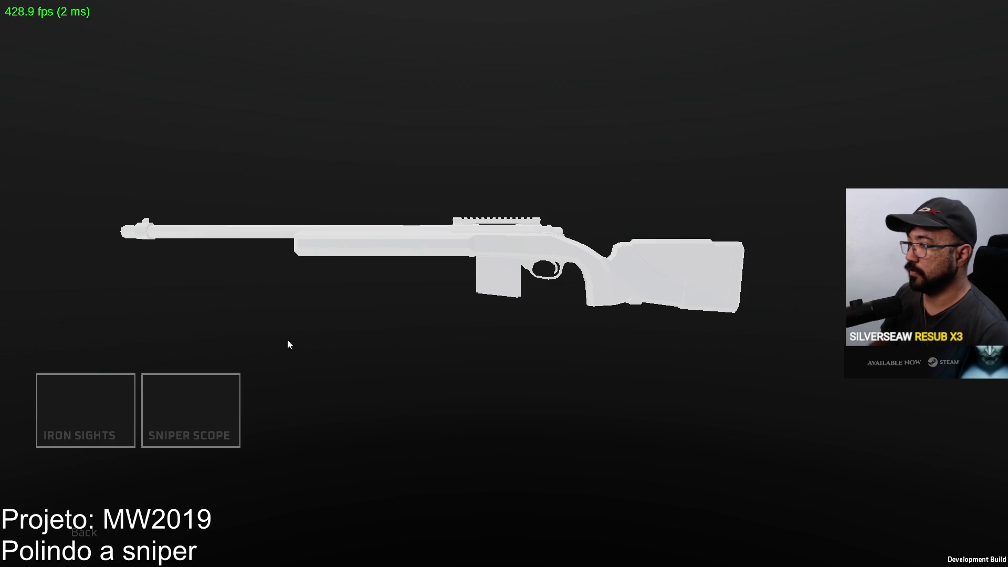
key("Escape")
right_click(504, 284)
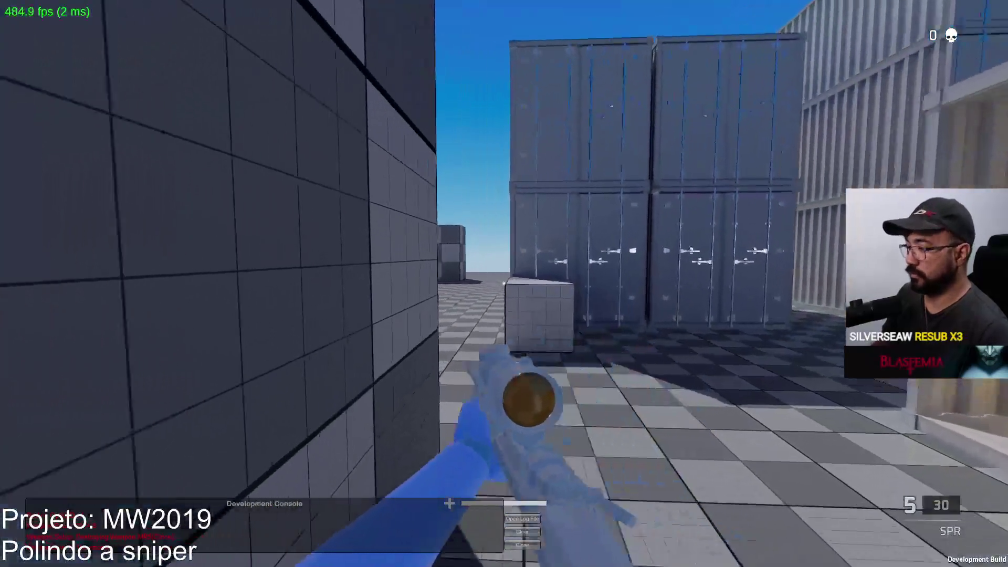
Strafe around the container and fire three scoped SPR shots at the blocks and wall
key("w")
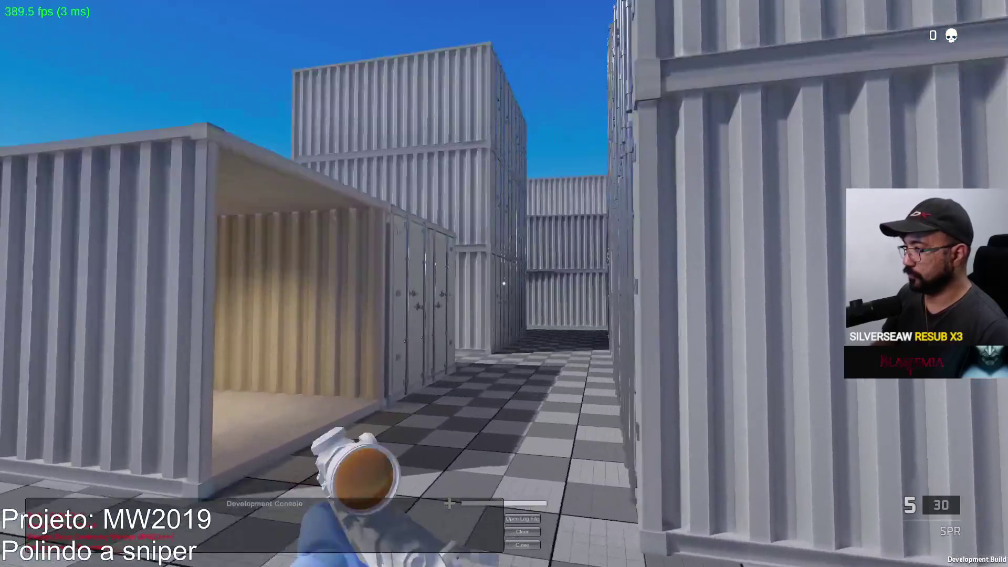
right_click(504, 283)
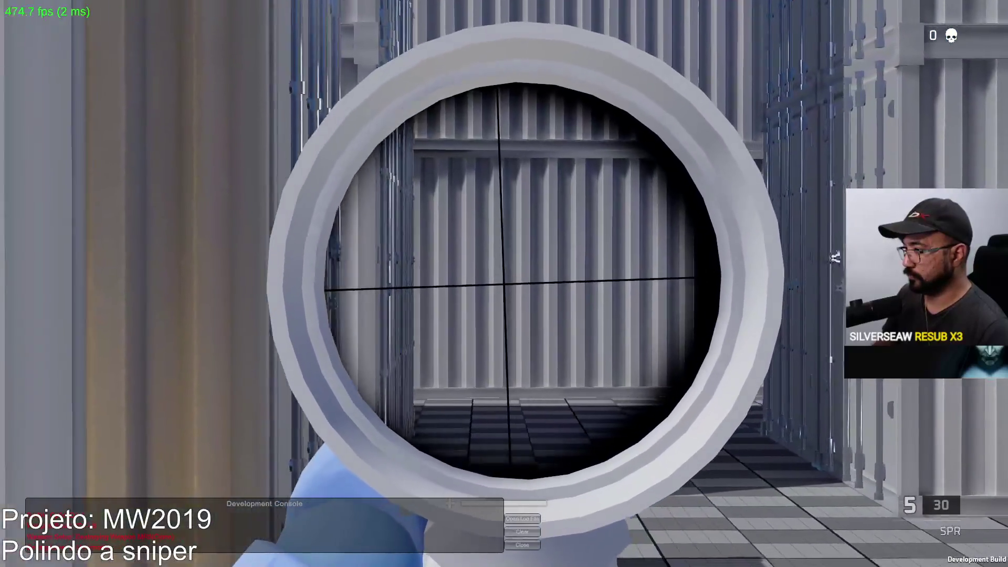
key("a")
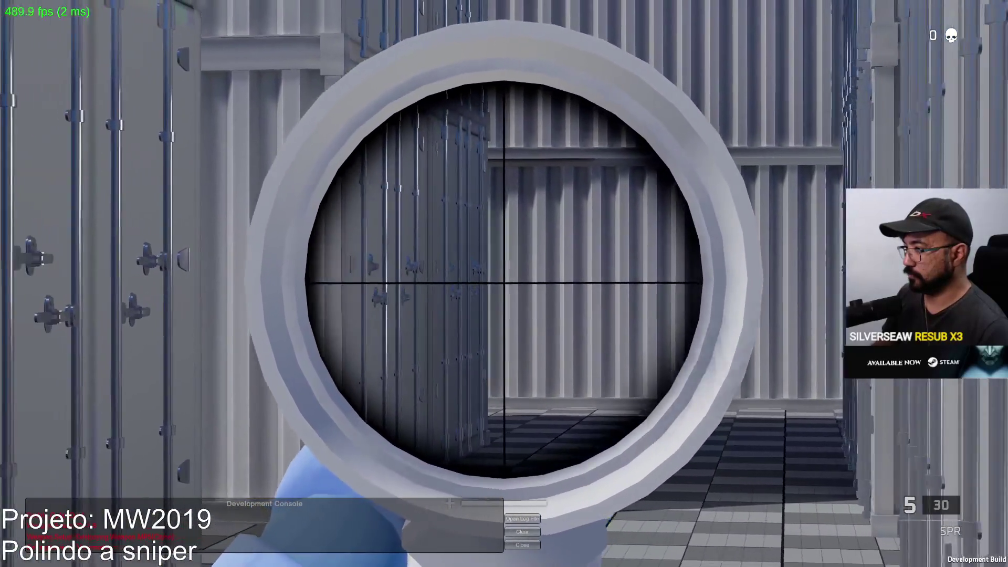
key("w")
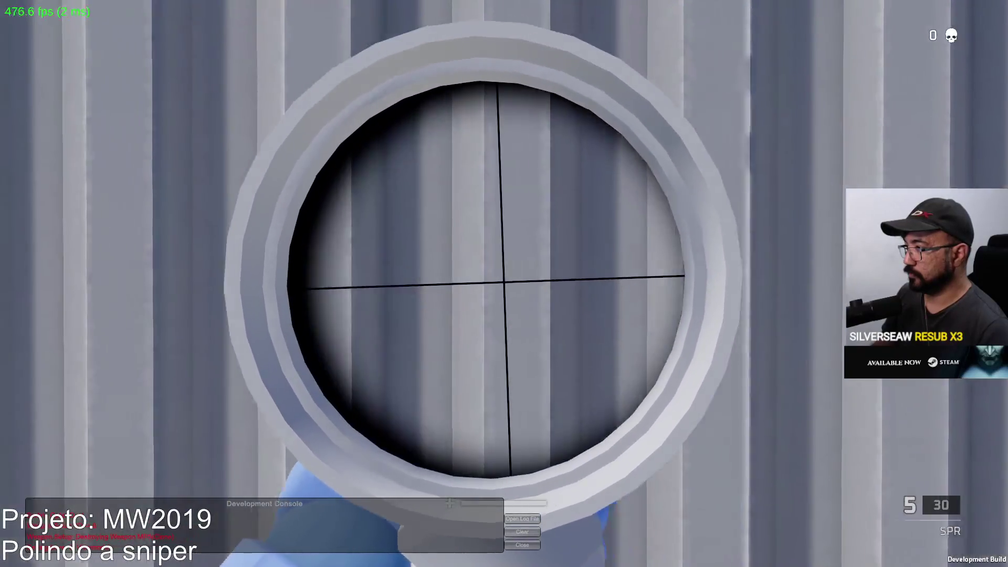
key("d")
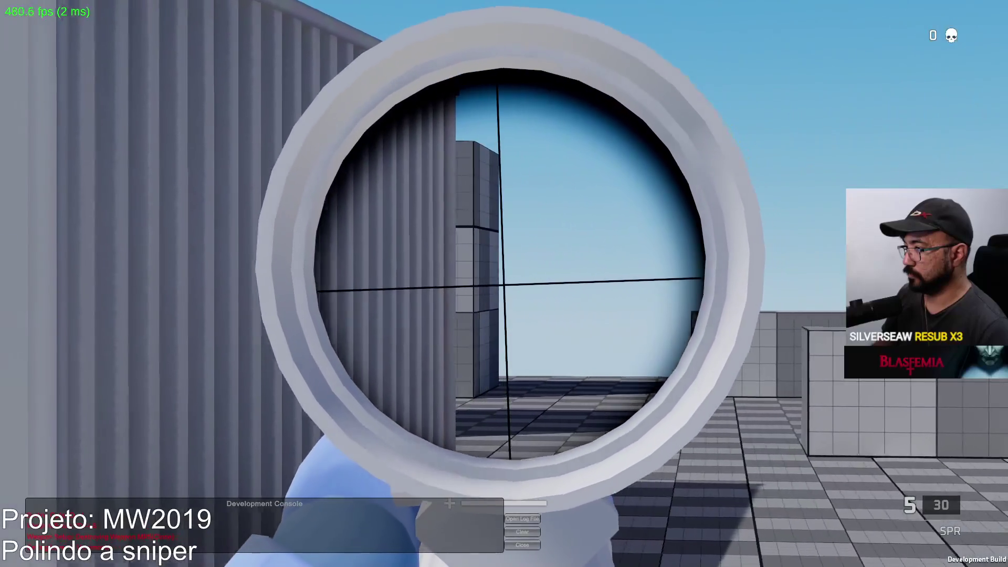
left_click(504, 283)
key("a")
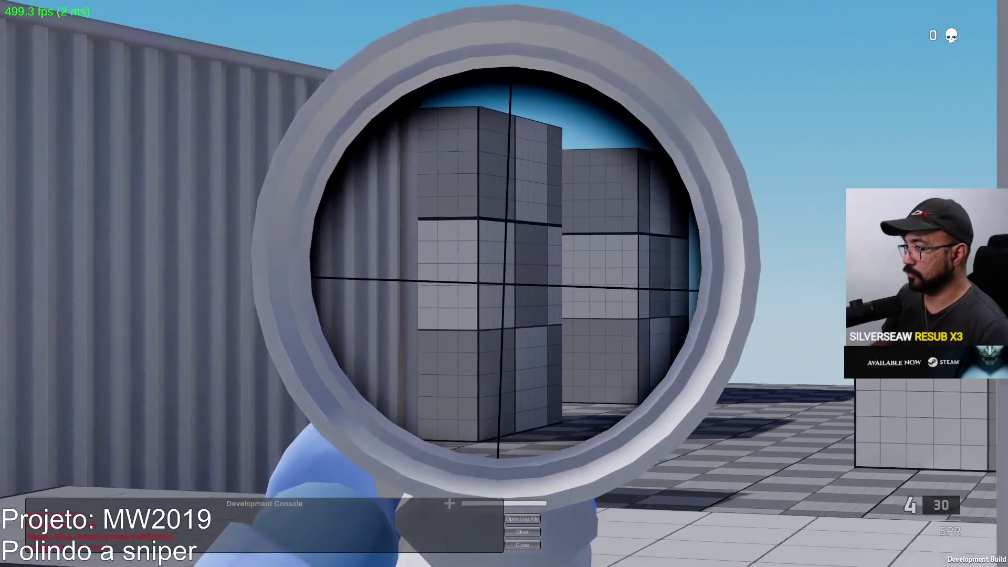
left_click(504, 284)
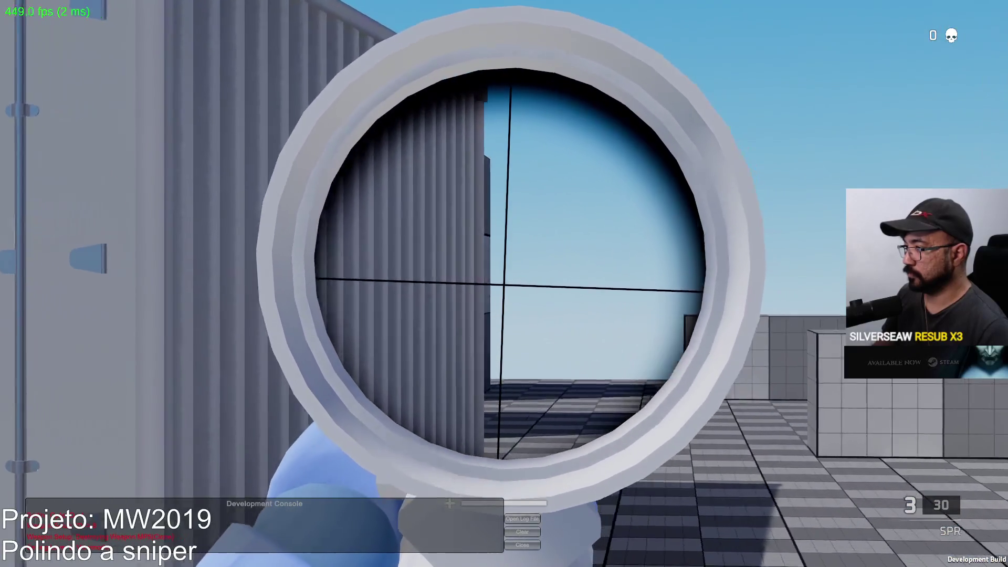
key("d")
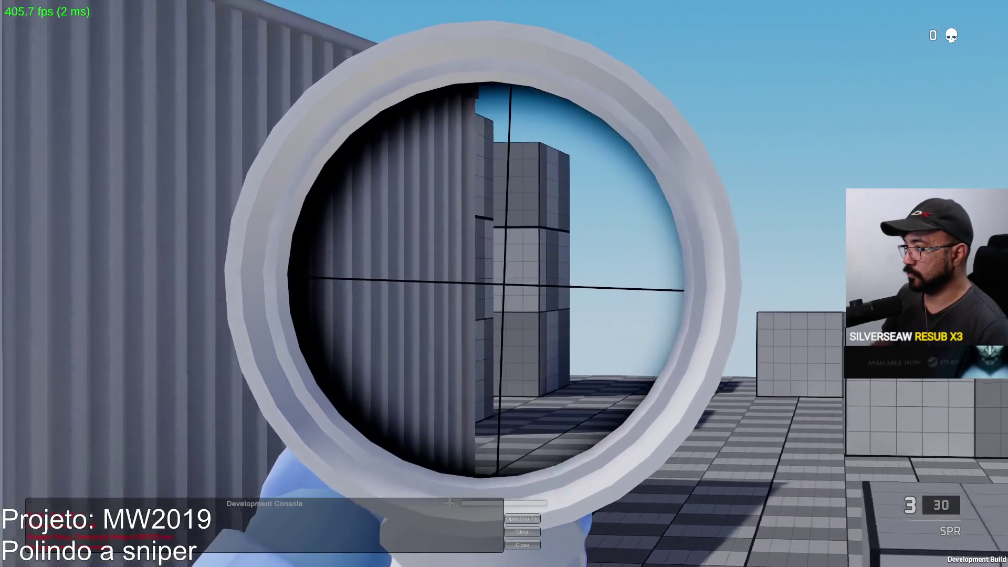
key("a")
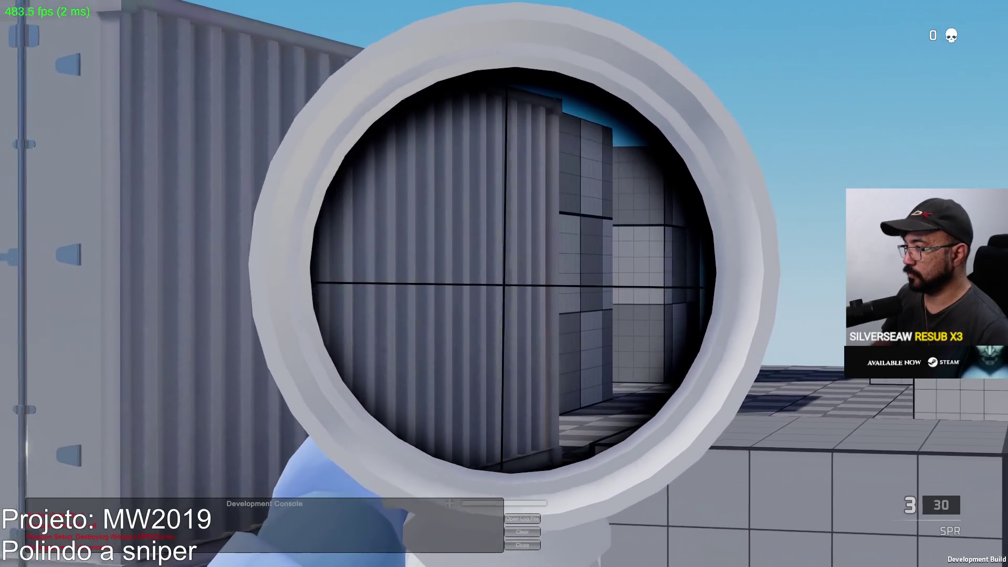
key("a")
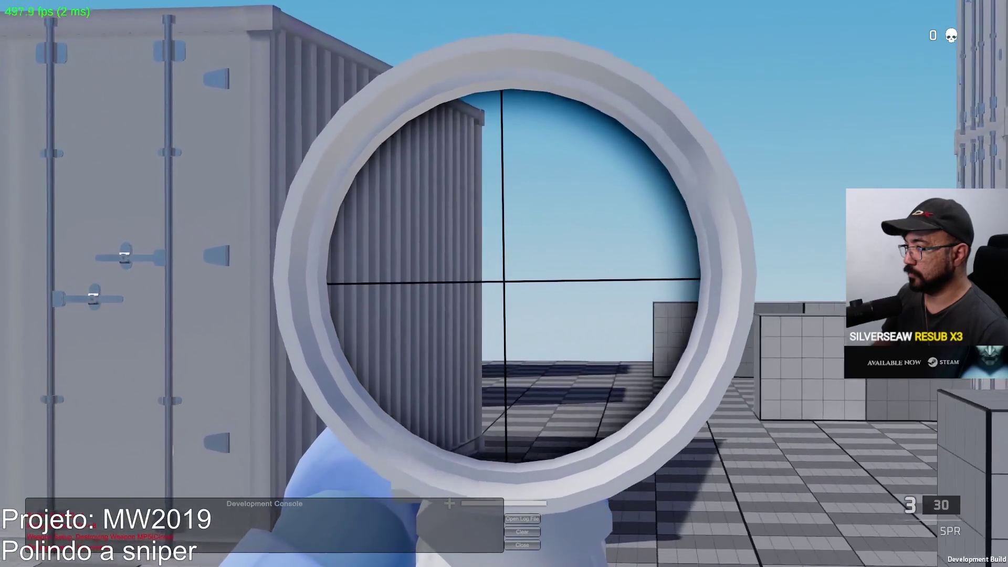
key("a")
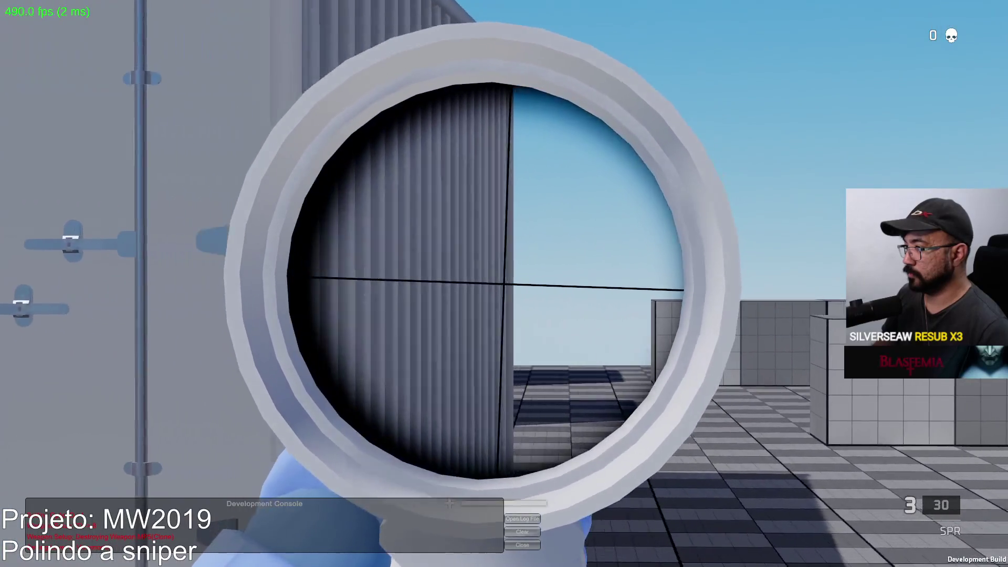
key("d")
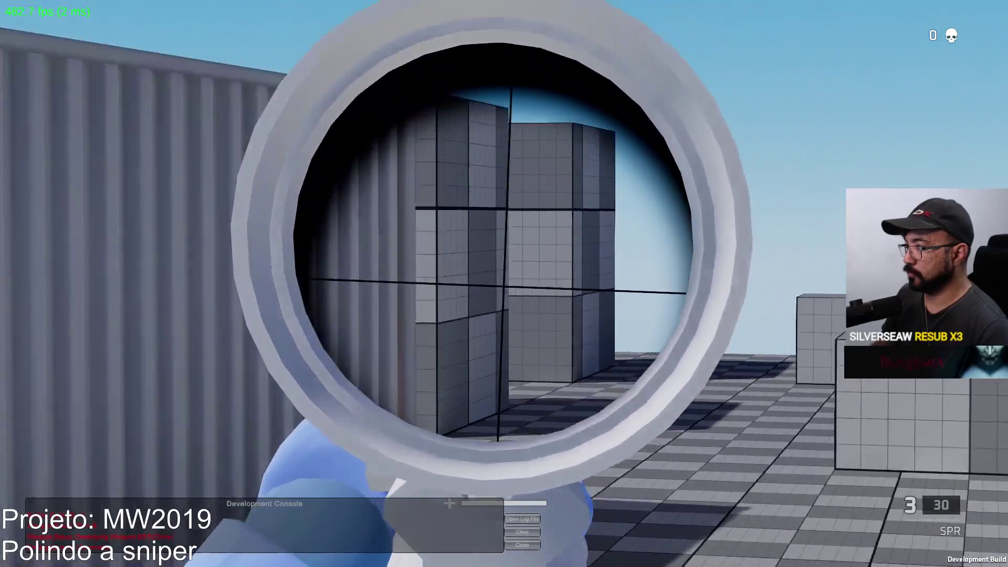
left_click(504, 284)
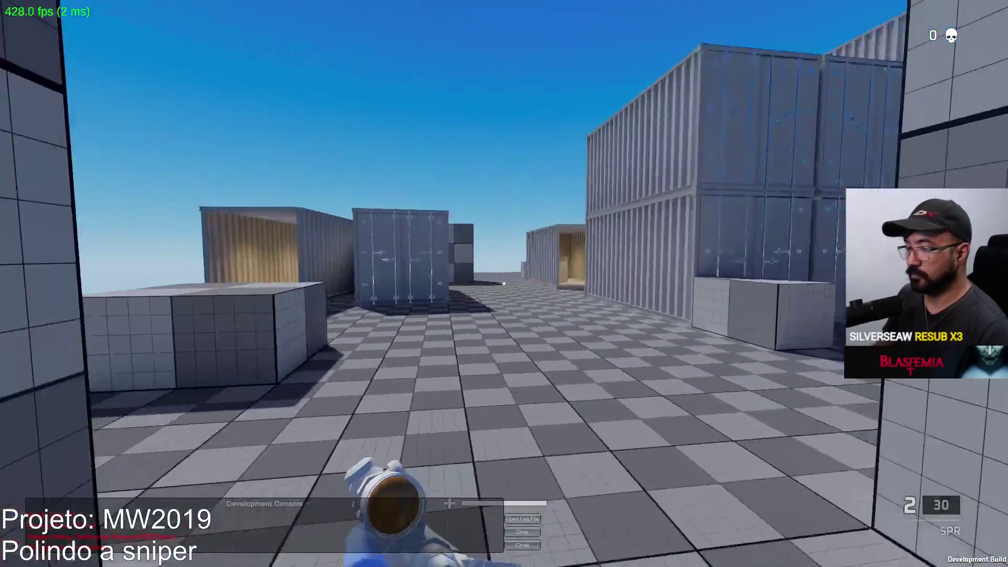
Reload the SPR, switch to the X17 pistol, and fire five shots at the container wall
key("r")
key("w")
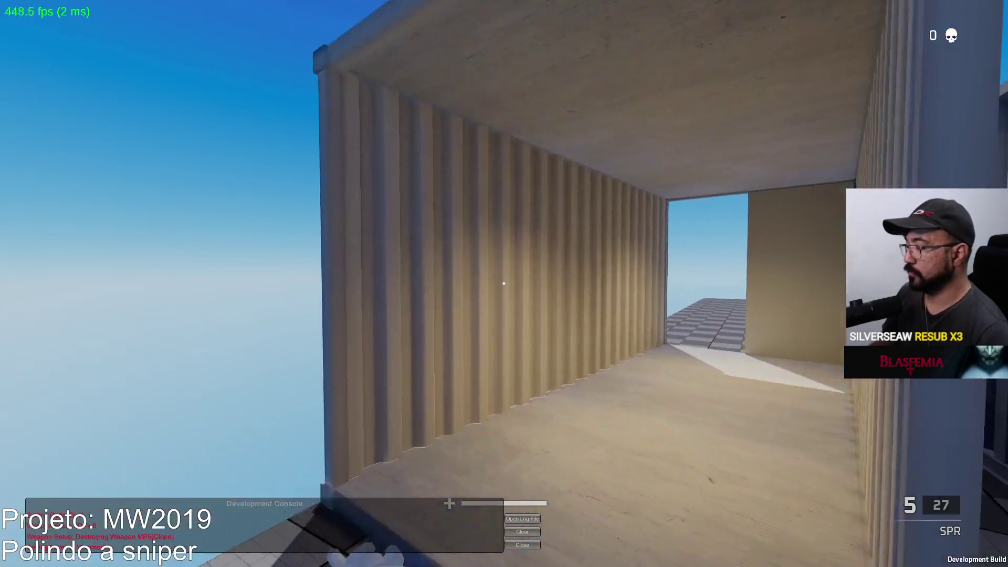
key("2")
key("w")
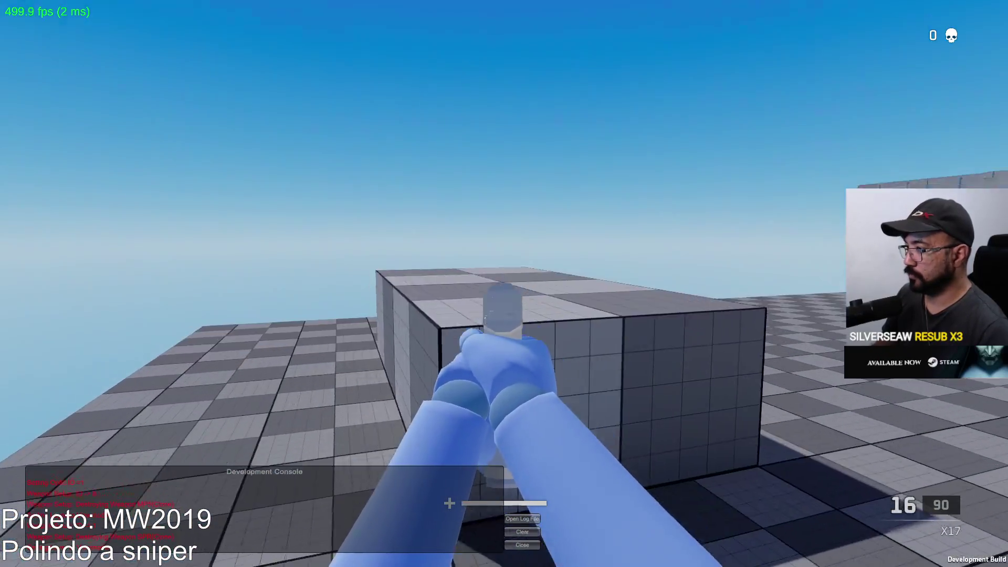
left_click(504, 284)
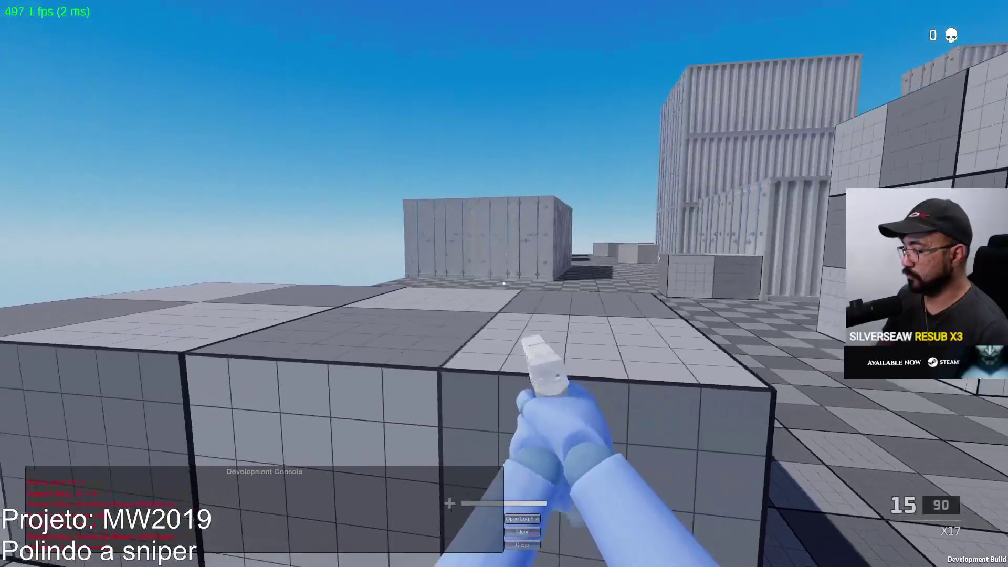
left_click(504, 283)
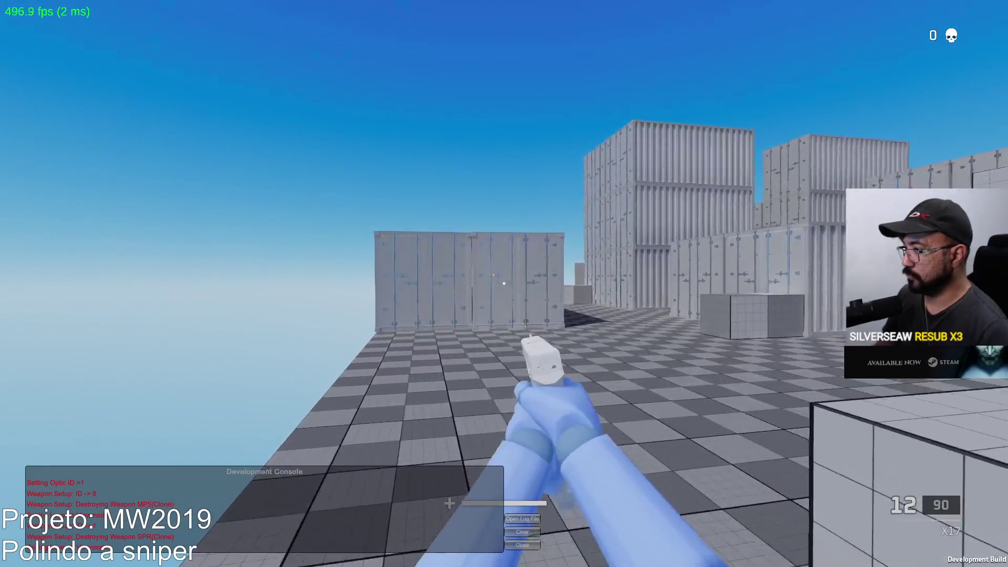
left_click(504, 283)
left_click(504, 283)
left_click(504, 284)
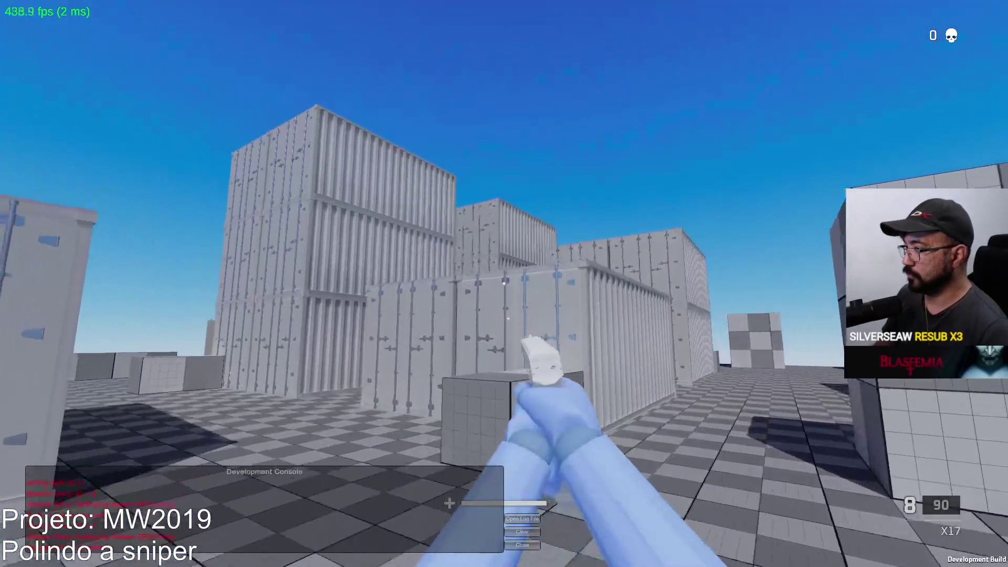
Fire X17 pistol bursts at the containers, reloading three times between magazines
key("w")
key("r")
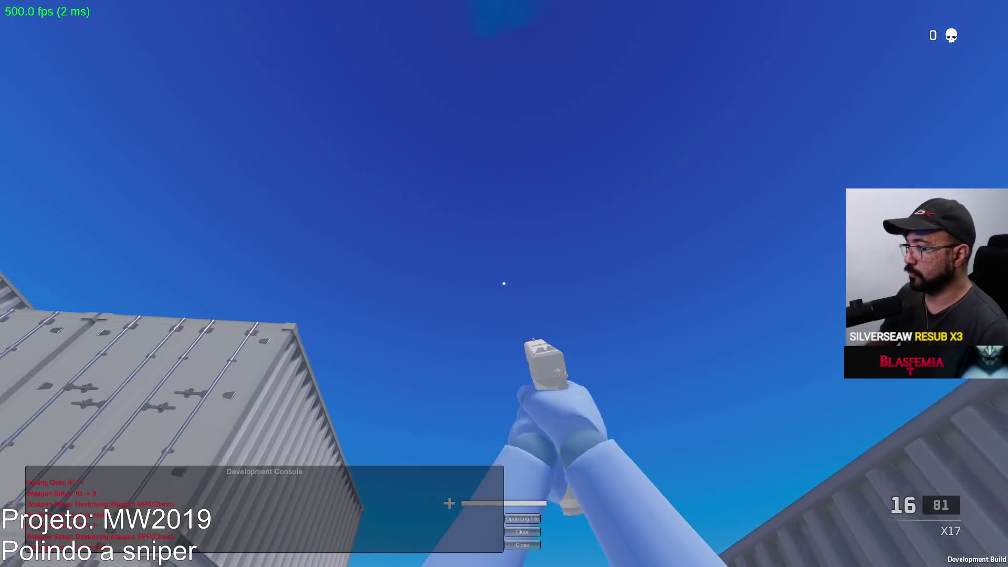
left_click(504, 284)
left_click(504, 284)
left_click(504, 283)
left_click(504, 284)
left_click(504, 283)
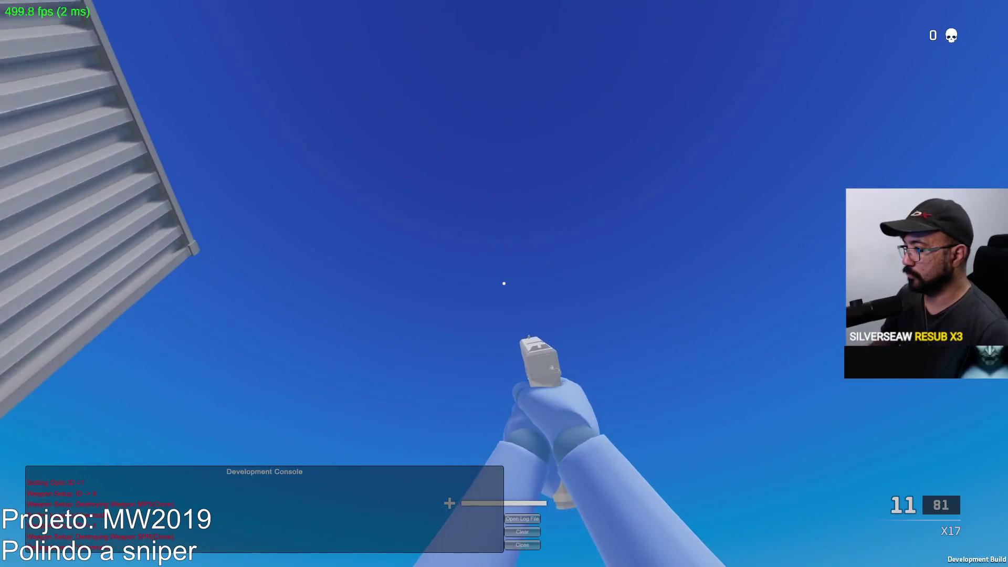
left_click(504, 283)
left_click(504, 284)
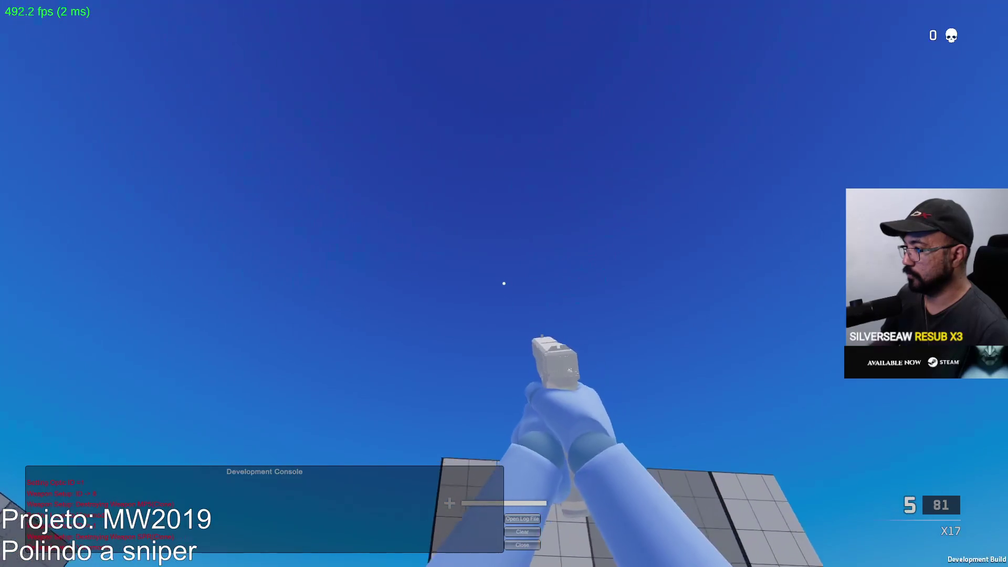
key("r")
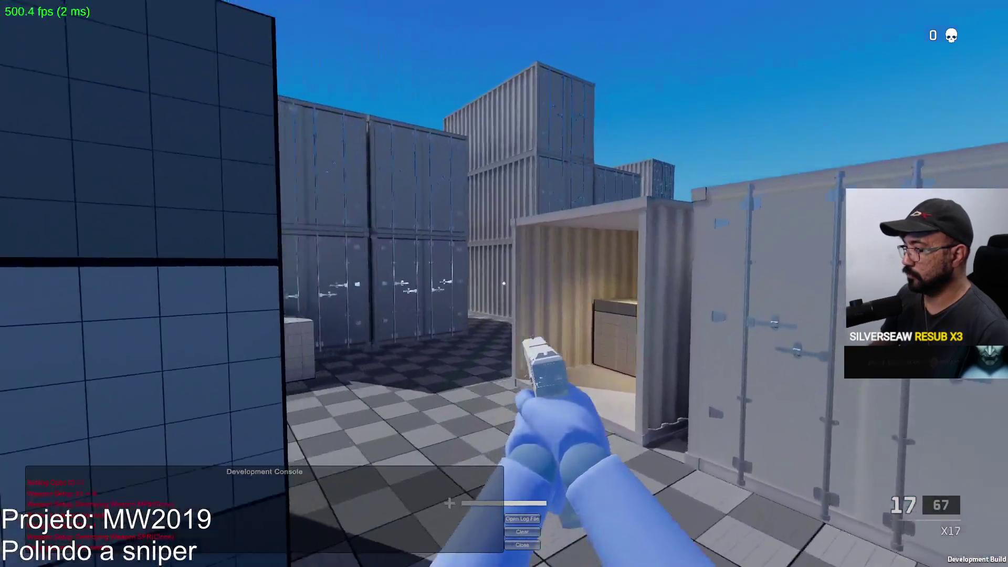
left_click(505, 284)
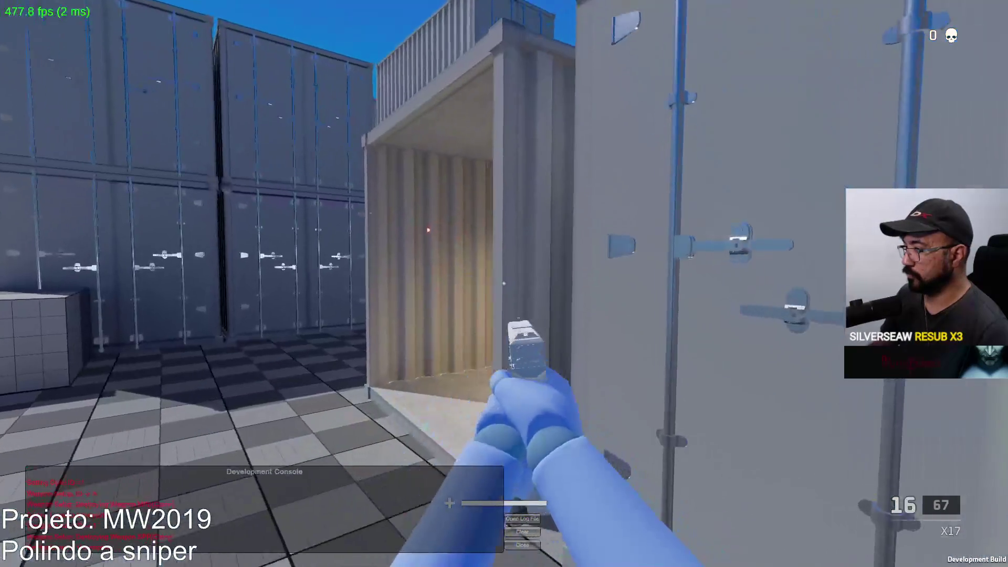
left_click(504, 284)
left_click(504, 284)
left_click(504, 284)
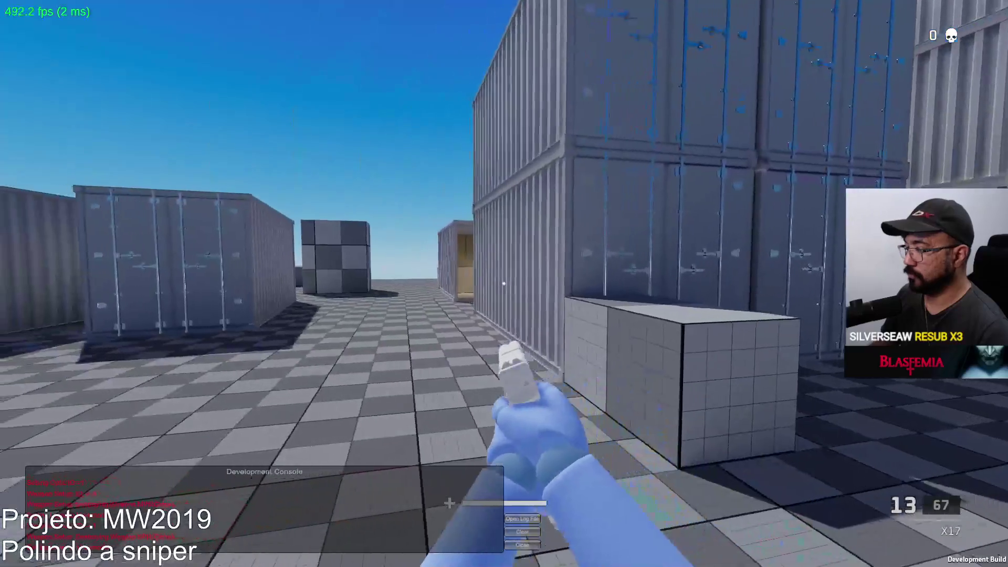
key("r")
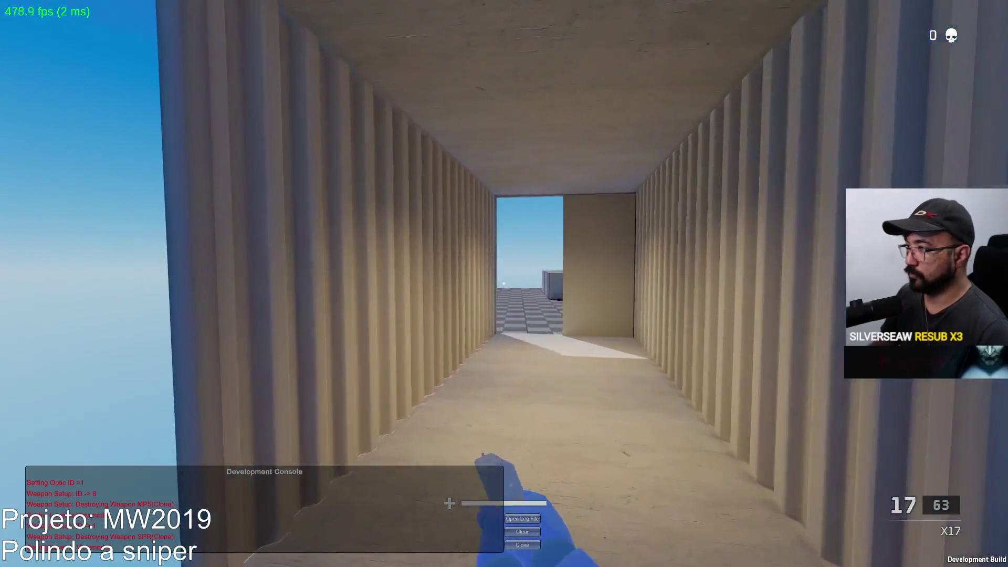
key("w")
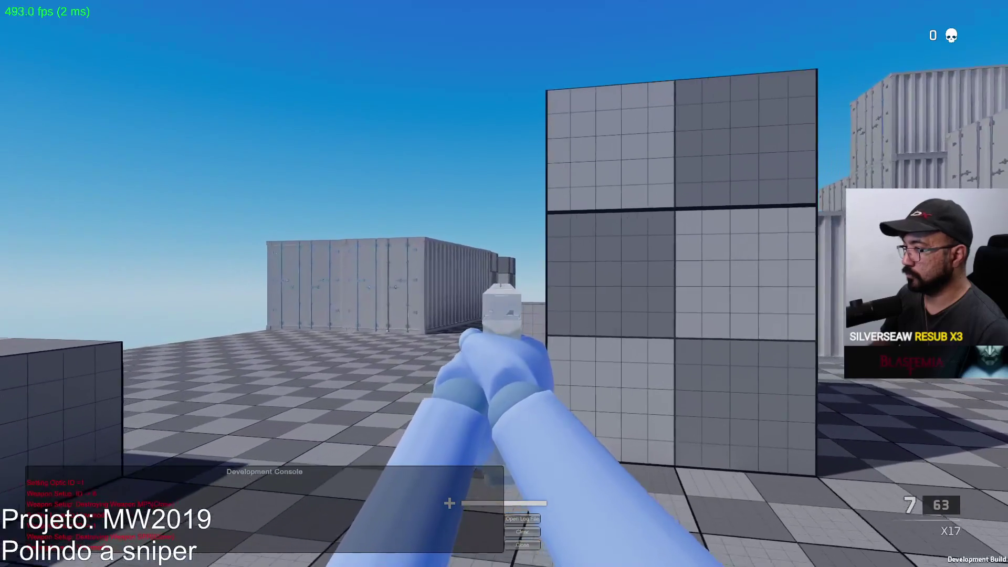
Keep firing the X17 down the container corridor, reloading three more times
left_click(504, 283)
left_click(504, 284)
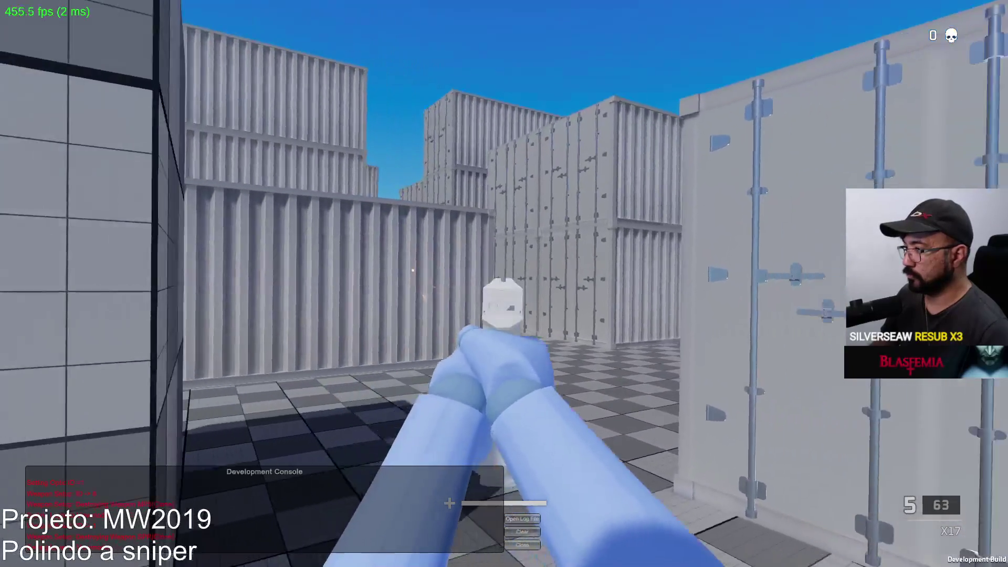
left_click(504, 284)
left_click(504, 284)
left_click(504, 284)
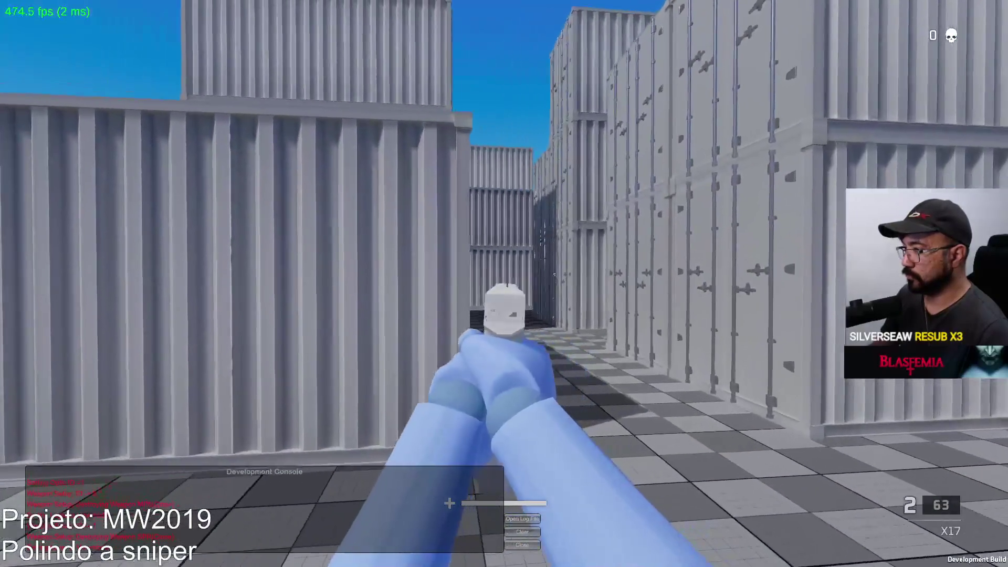
left_click(504, 283)
left_click(504, 284)
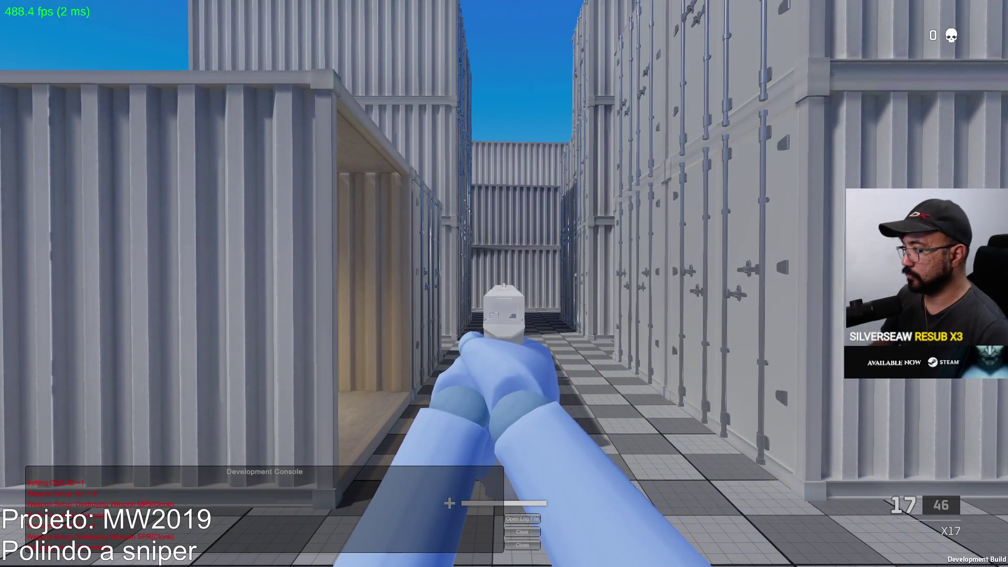
left_click(504, 283)
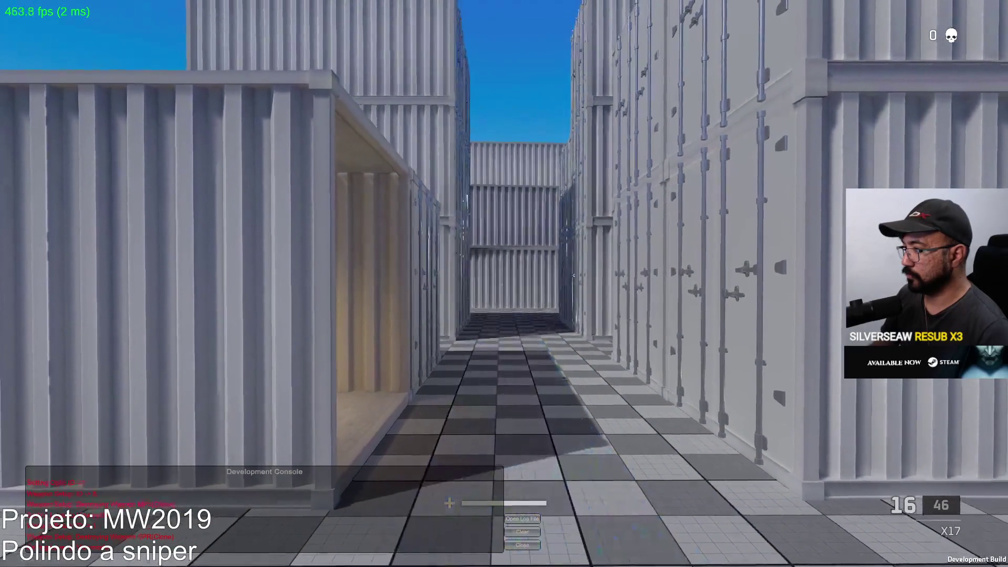
left_click(504, 283)
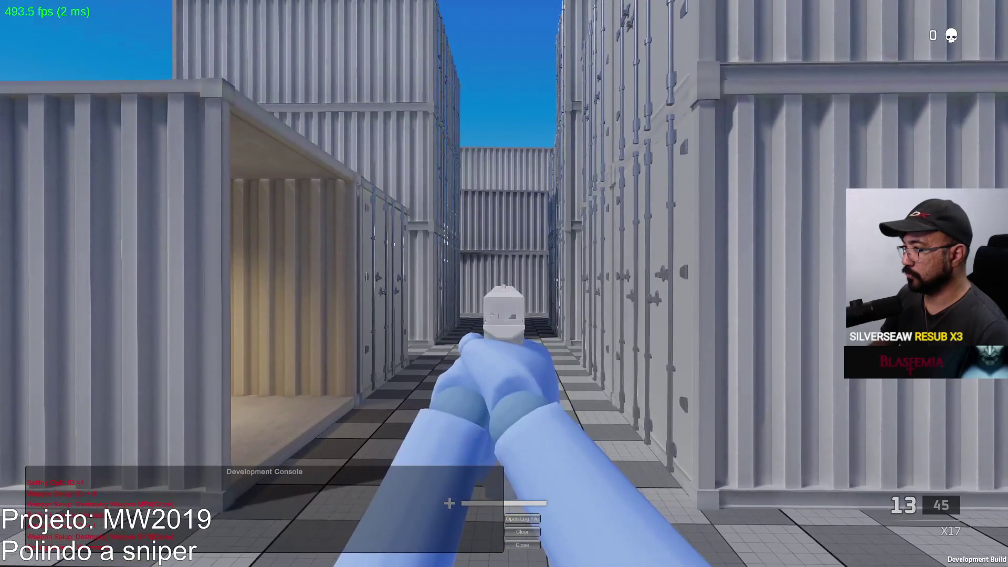
left_click(504, 284)
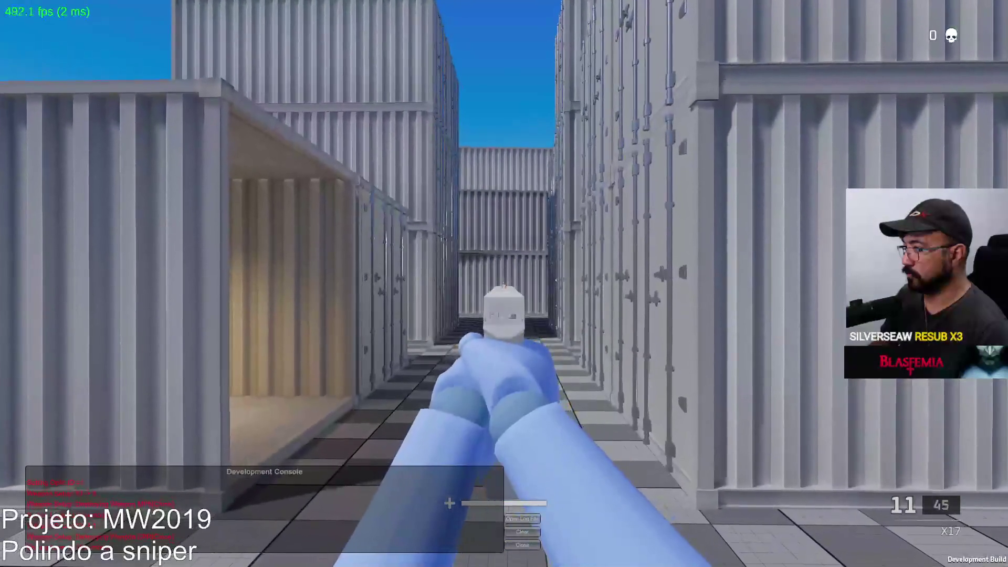
left_click(504, 284)
key("r")
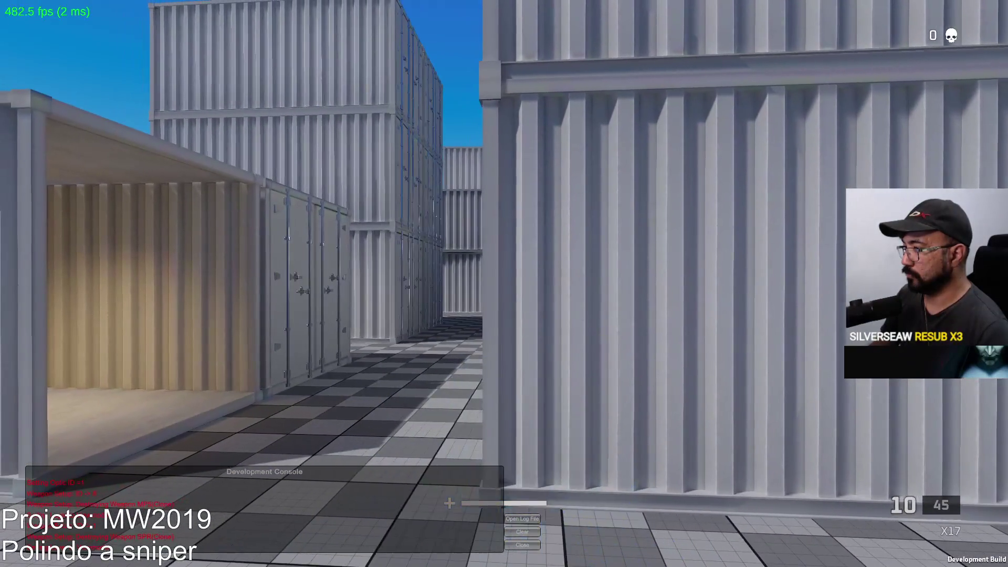
left_click(504, 284)
left_click(505, 283)
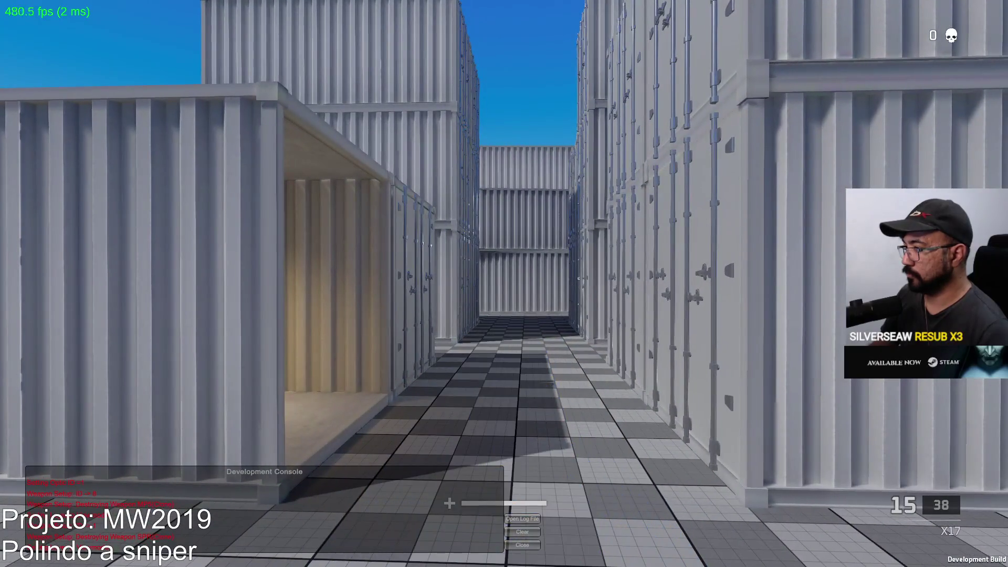
left_click(504, 283)
key("r")
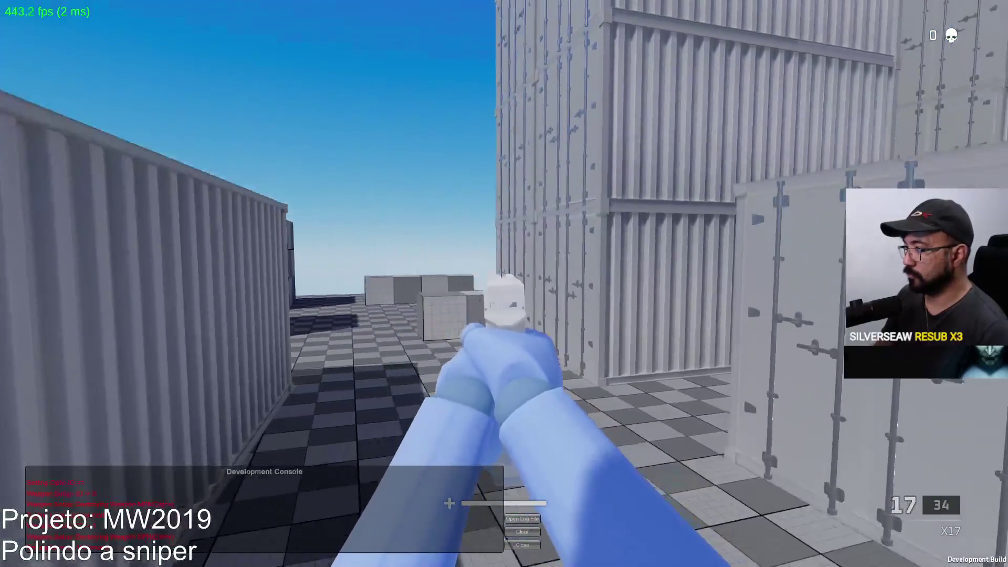
left_click(504, 284)
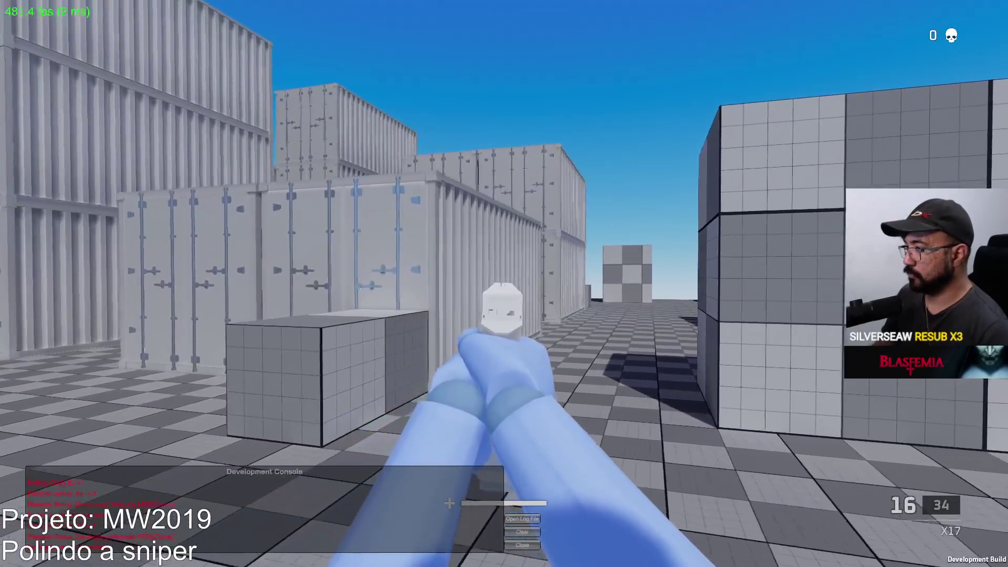
left_click(504, 284)
left_click(505, 284)
left_click(504, 283)
left_click(504, 283)
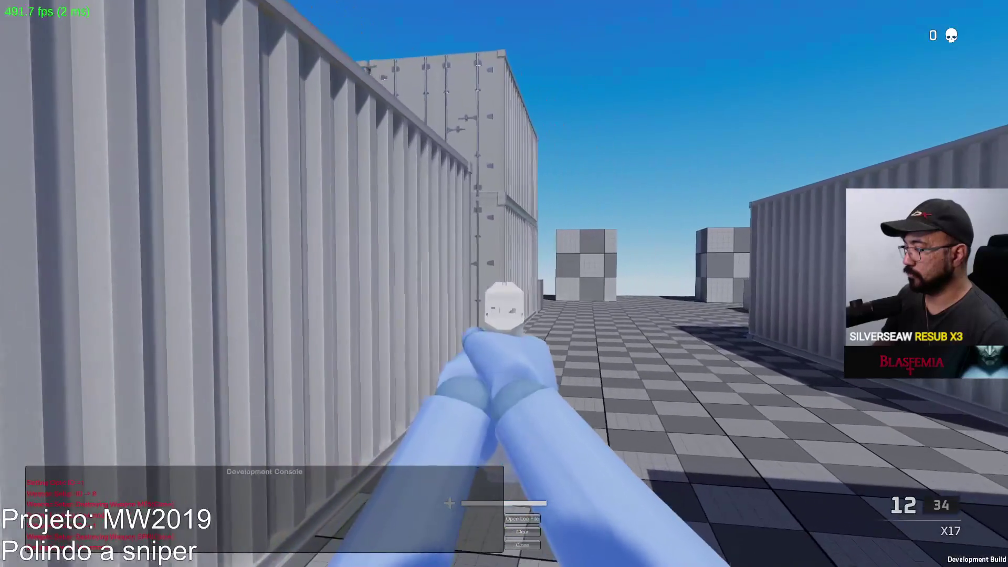
left_click(504, 284)
left_click(504, 283)
left_click(504, 284)
left_click(504, 284)
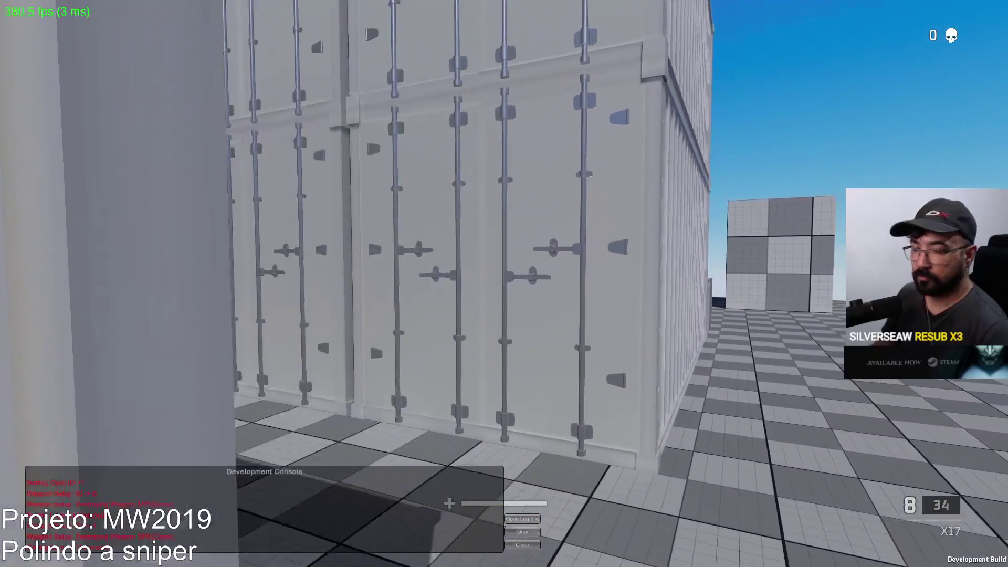
key("r")
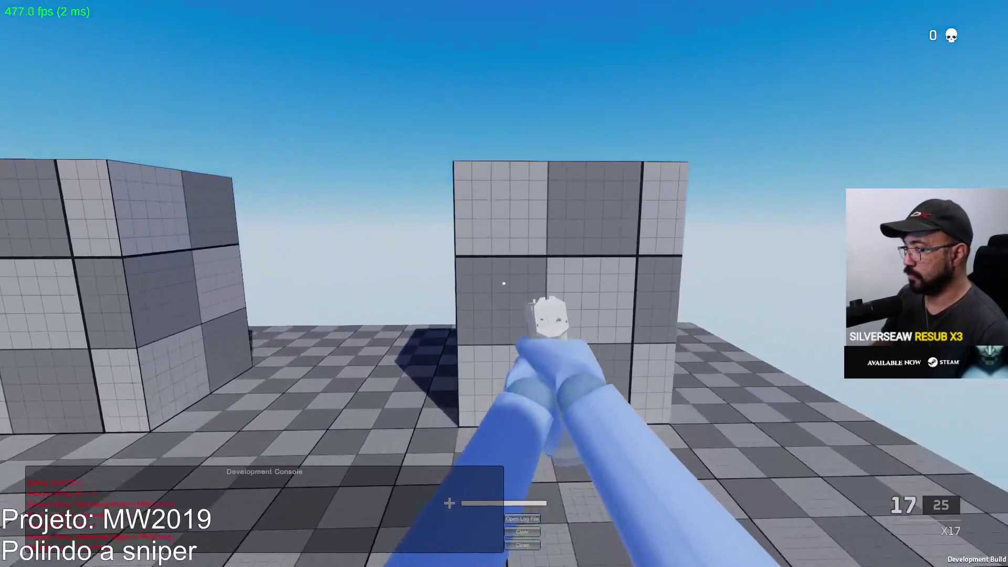
Fire three final pistol shots, check the scoreboard, reload, and switch back to the scoped SPR
left_click(504, 284)
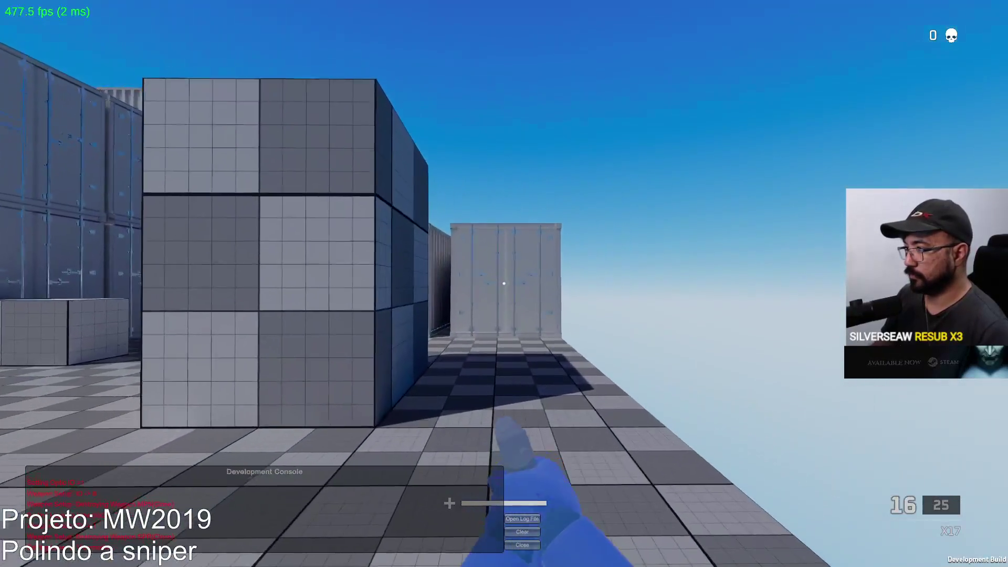
left_click(504, 284)
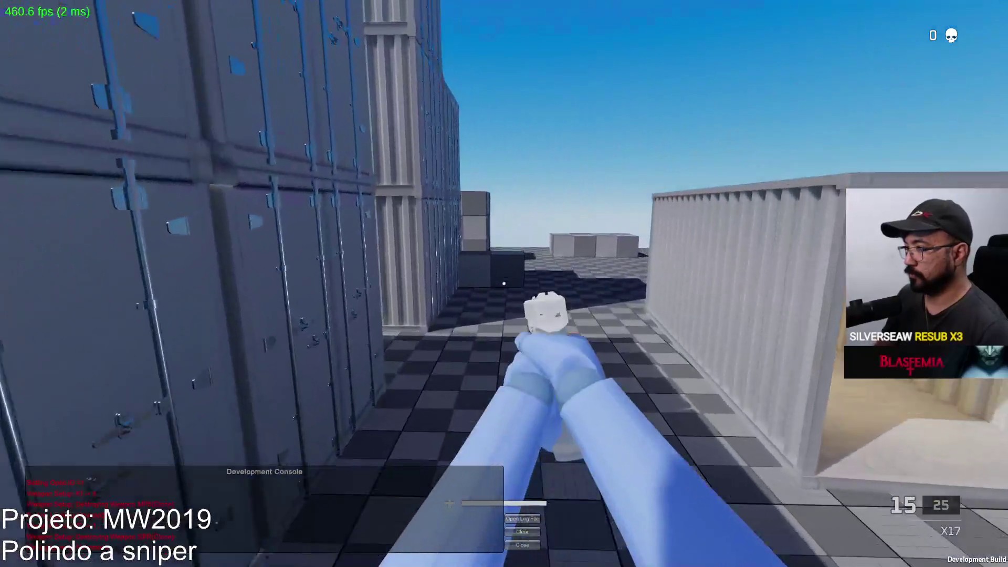
left_click(504, 283)
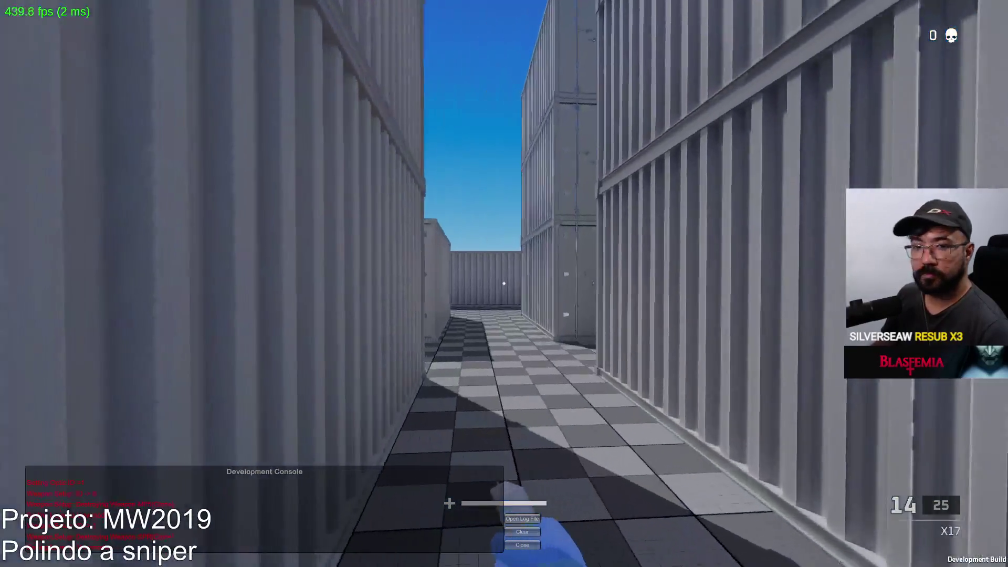
key("Tab")
key("w")
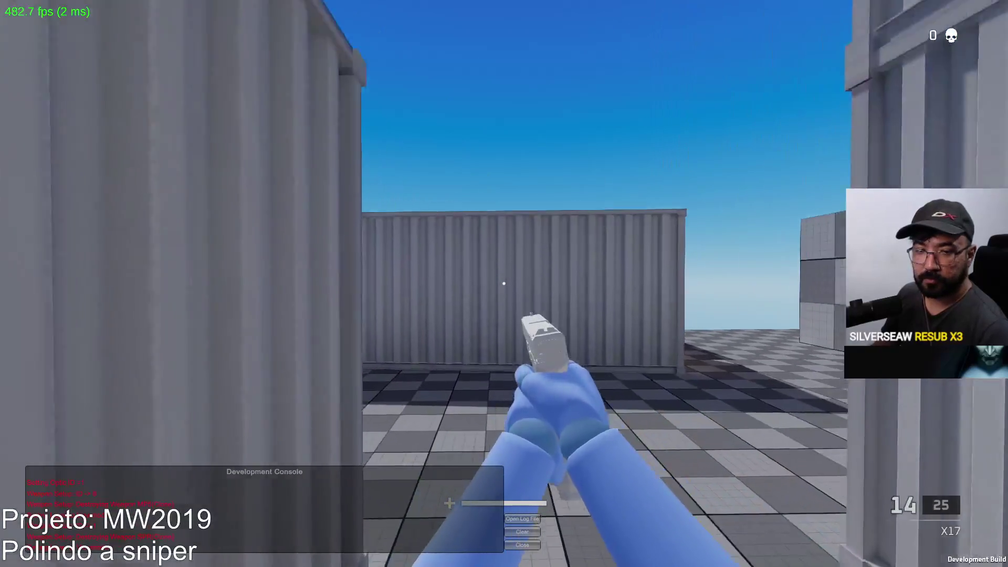
key("r")
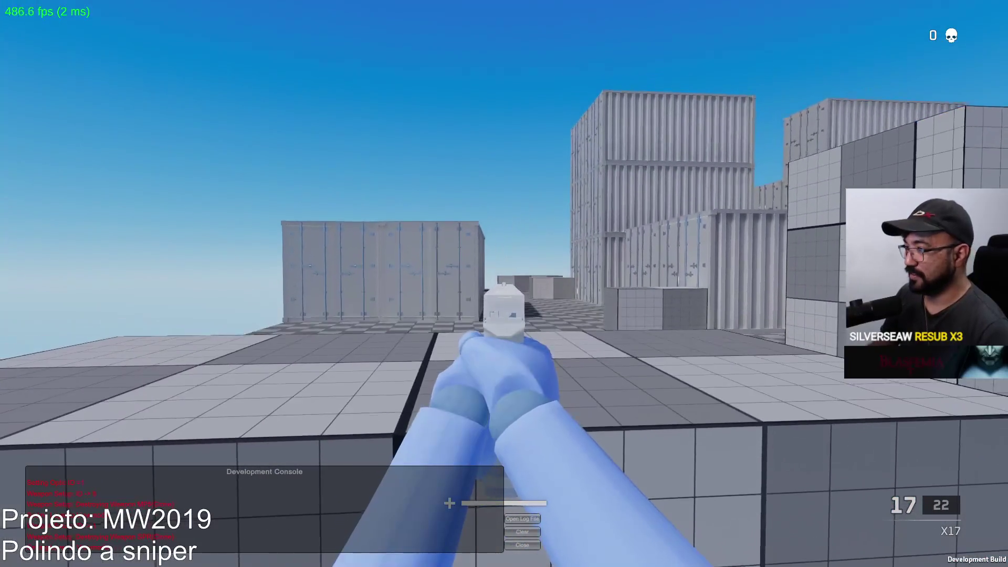
key("1")
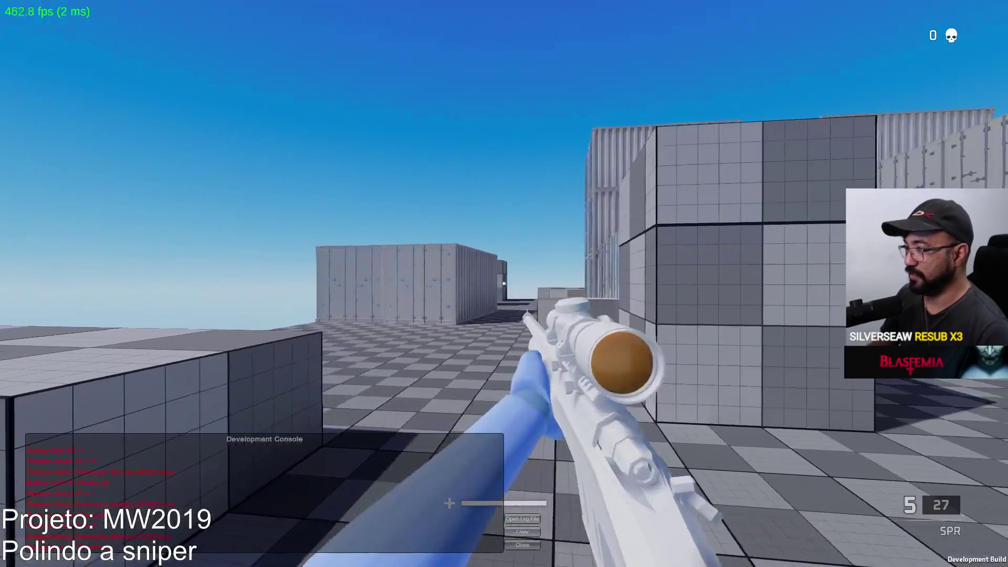
right_click(504, 284)
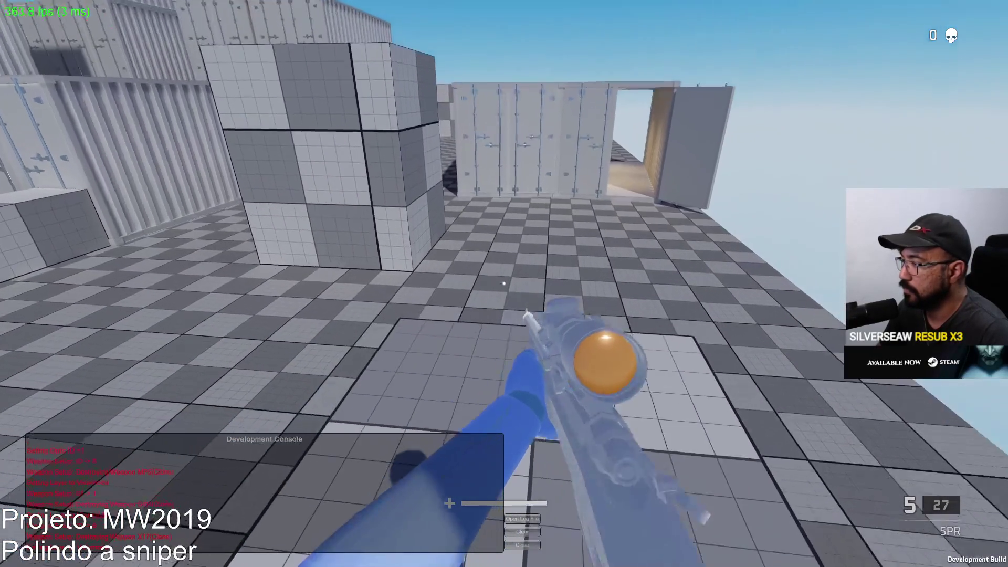
Walk through the open container twice, then return and scope the SPR at a grey block inside
key("w")
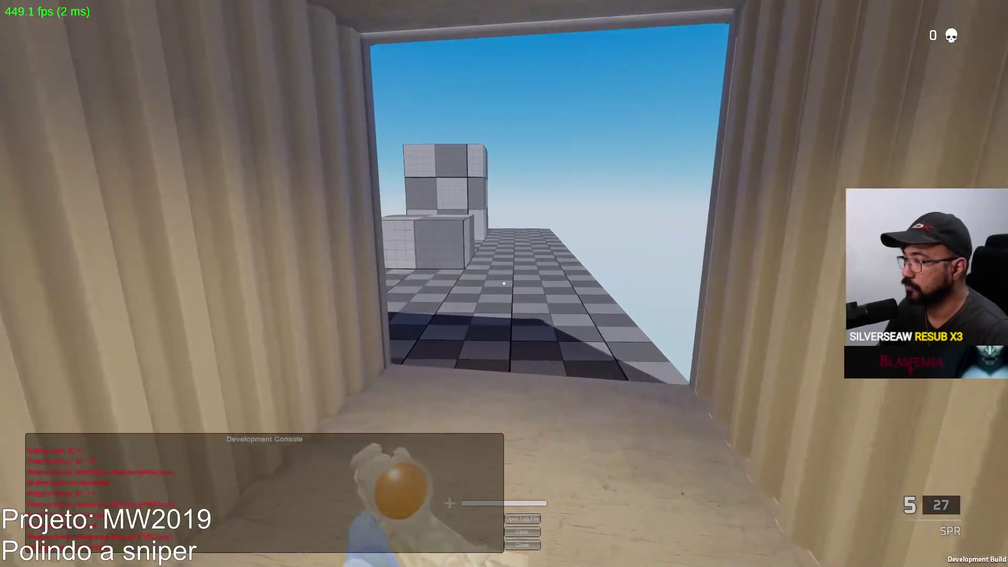
key("w")
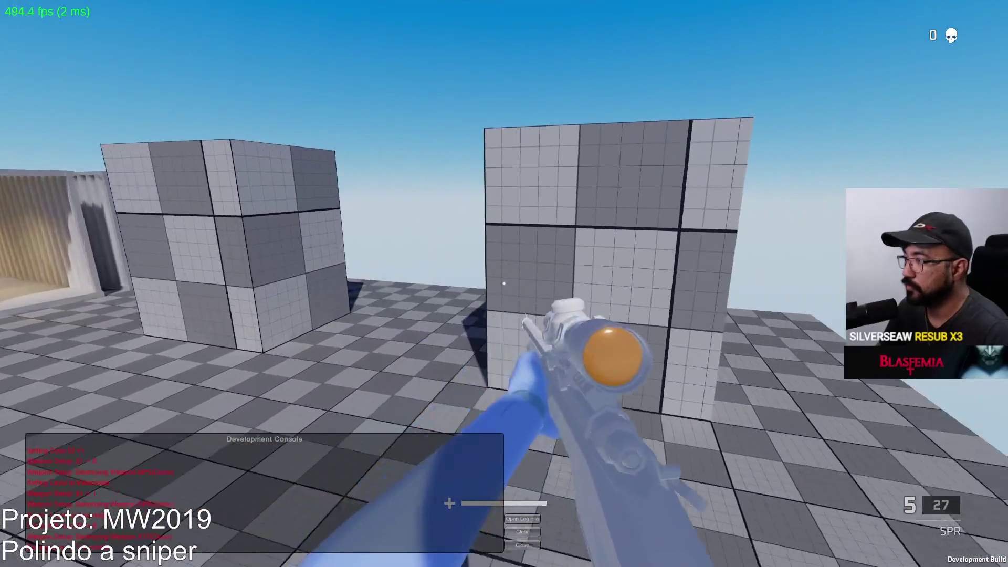
key("w")
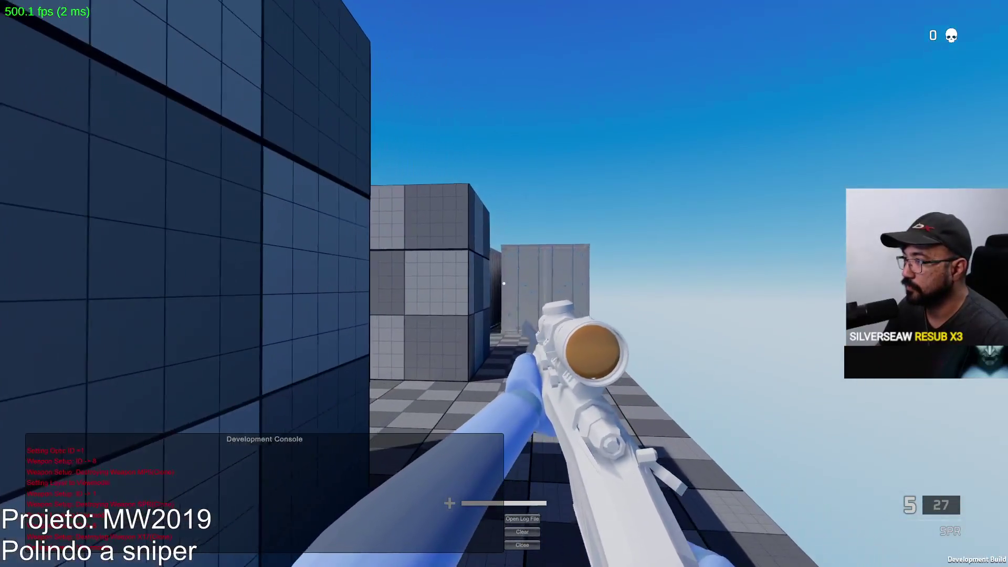
key("w")
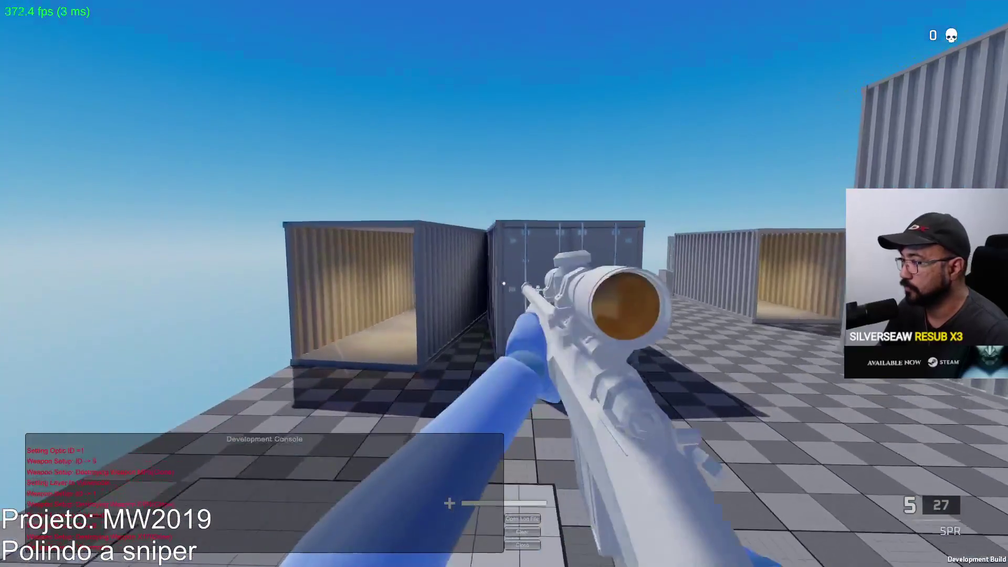
key("w")
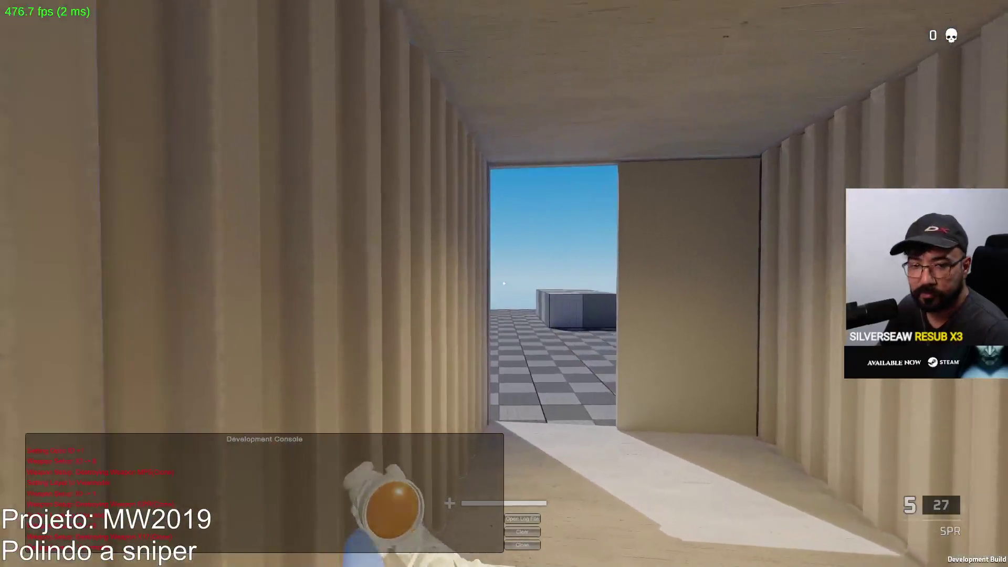
key("w")
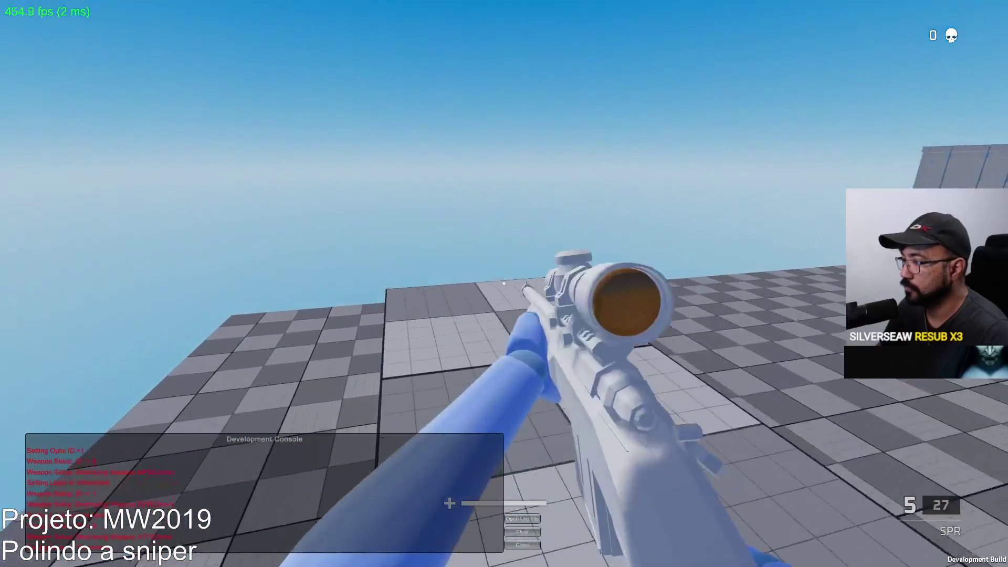
key("w")
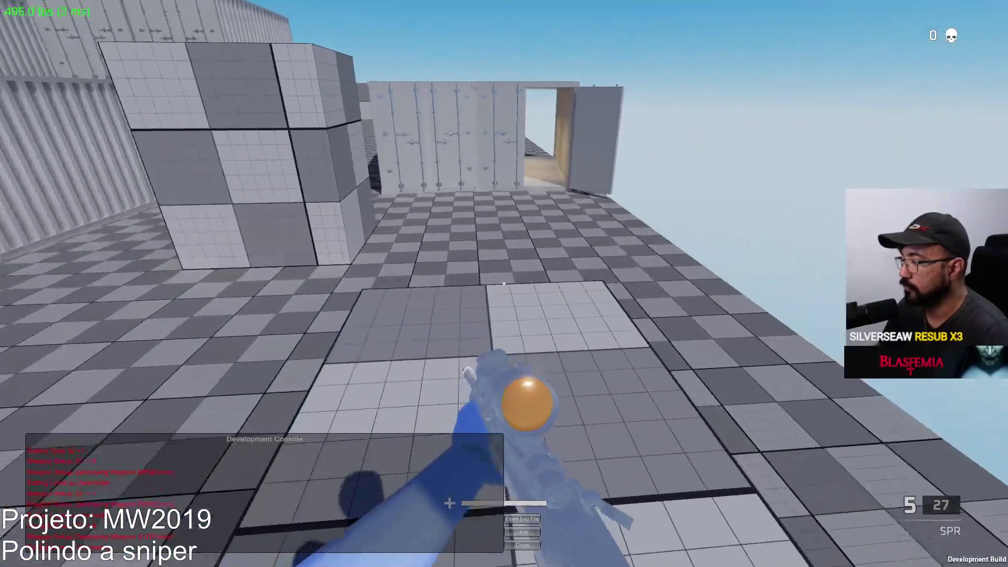
key("w")
key("w")
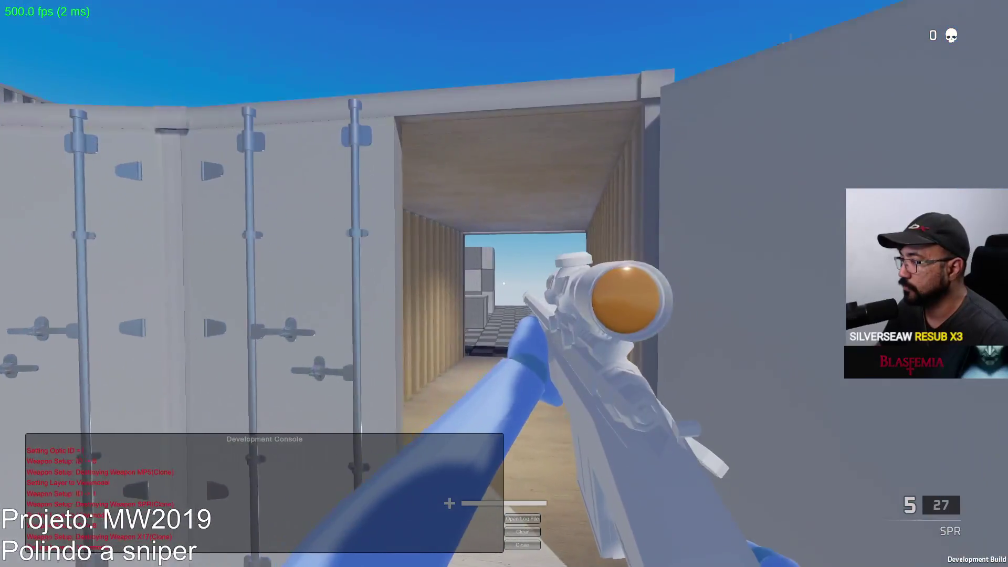
key("w")
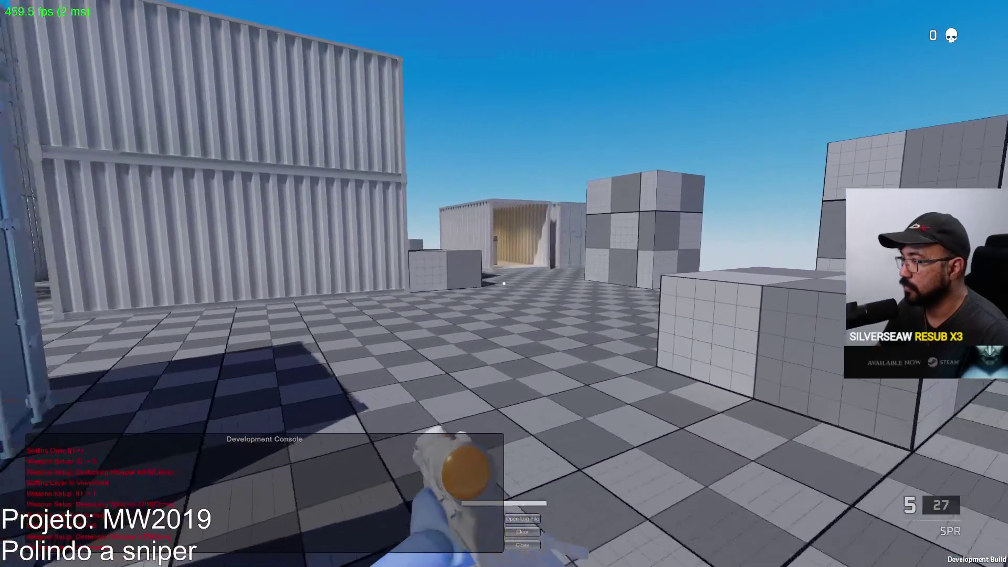
key("w")
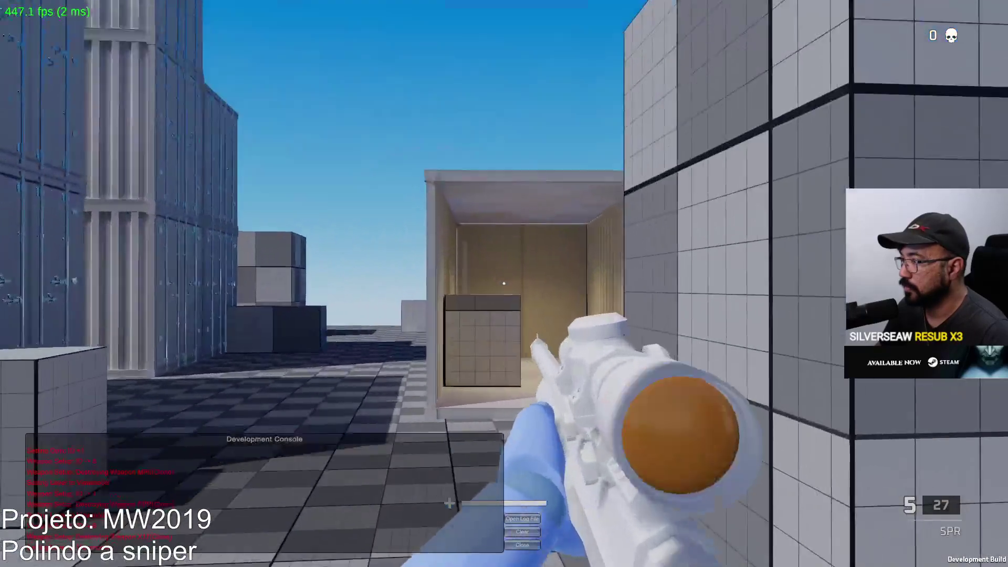
right_click(504, 284)
key("w")
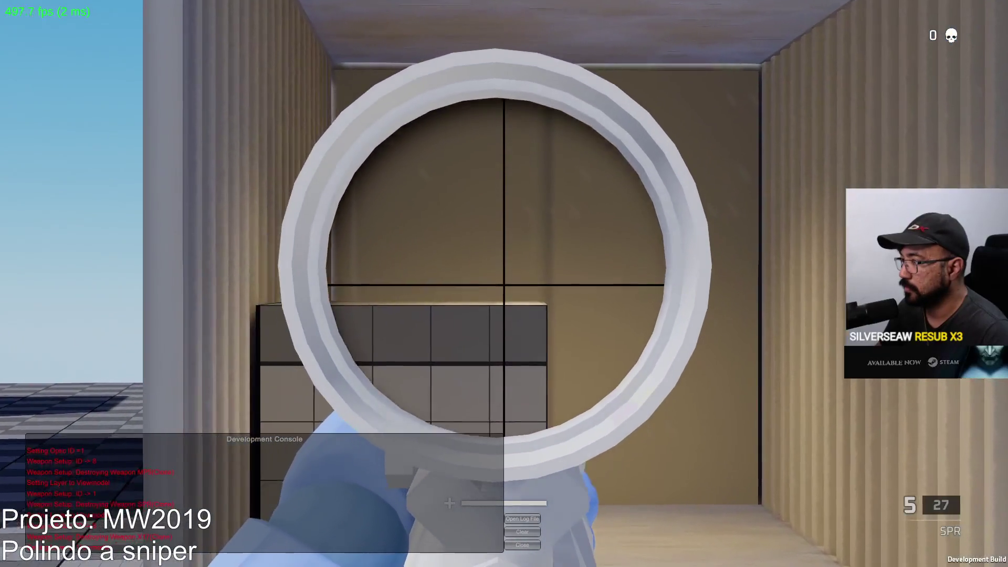
Back out of the container, toggle the SPR scope, and fire three shots to empty the magazine
key("s")
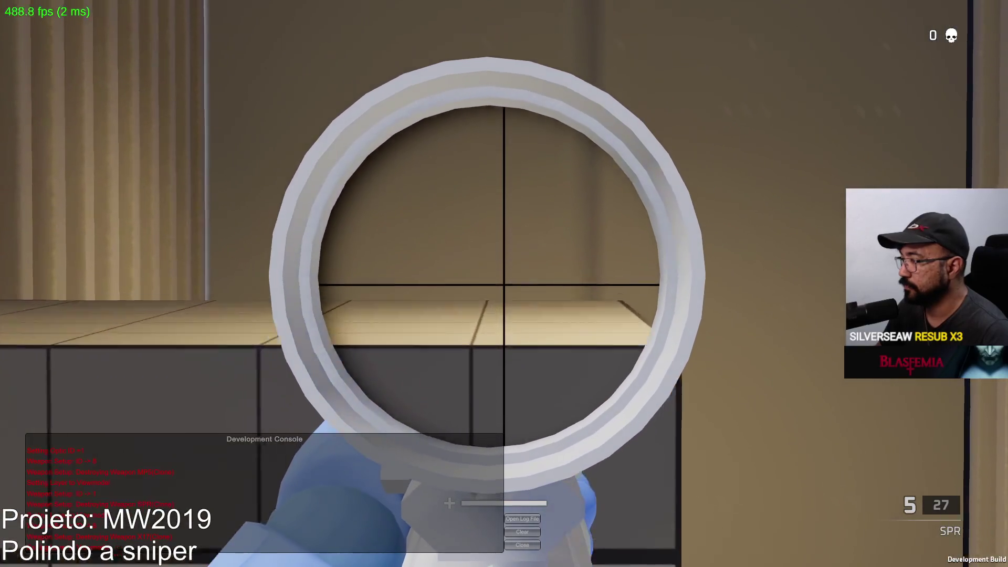
key("w")
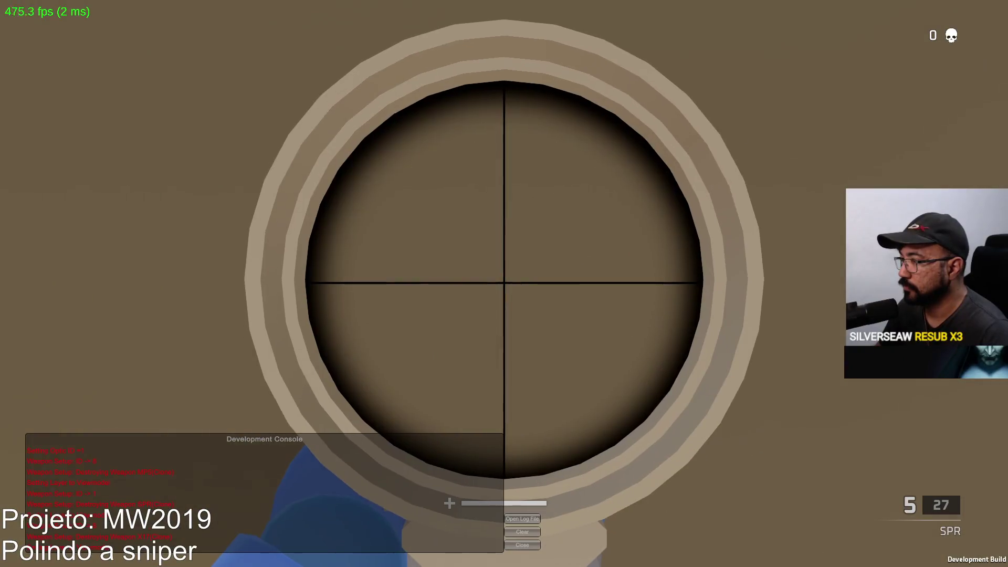
right_click(504, 283)
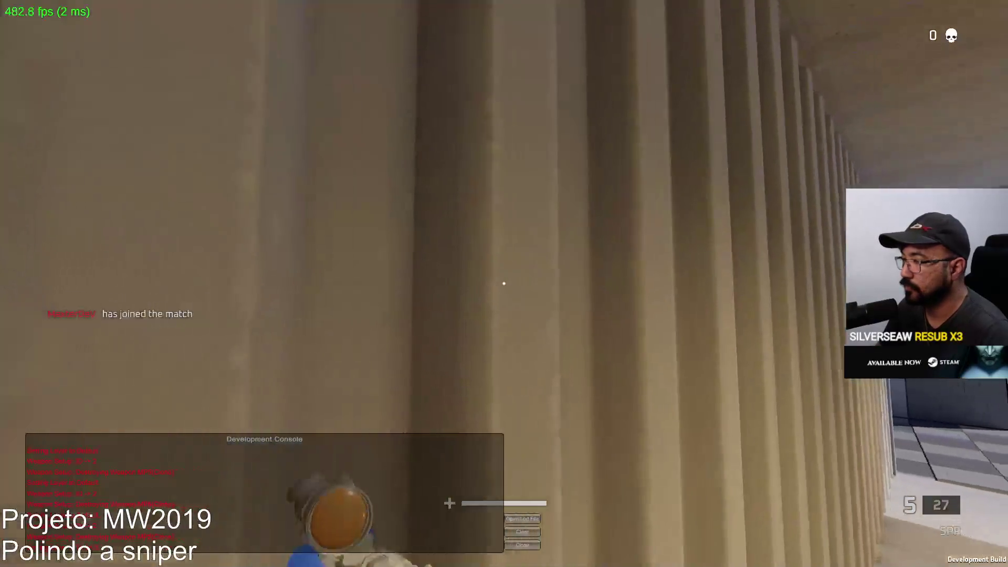
key("w")
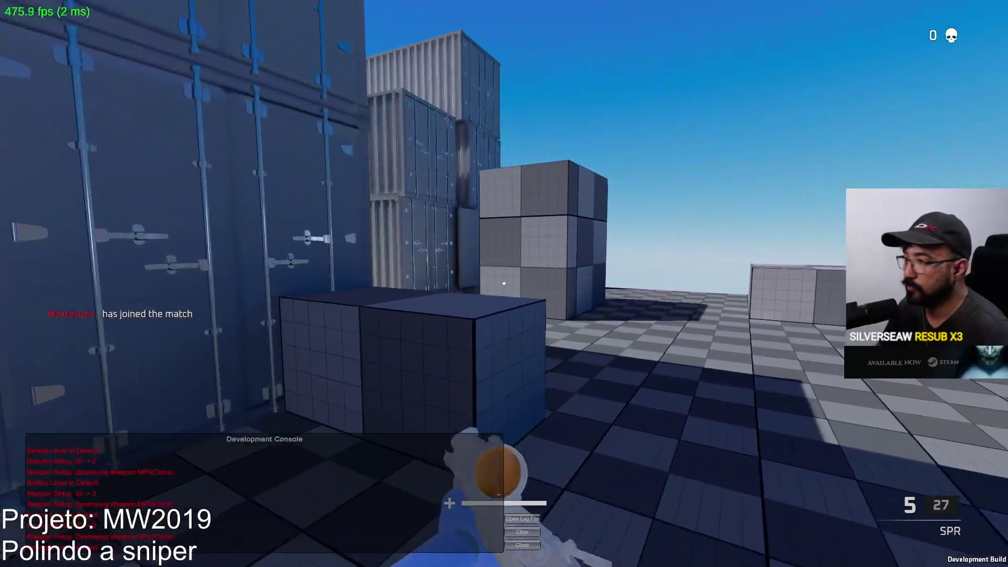
right_click(504, 284)
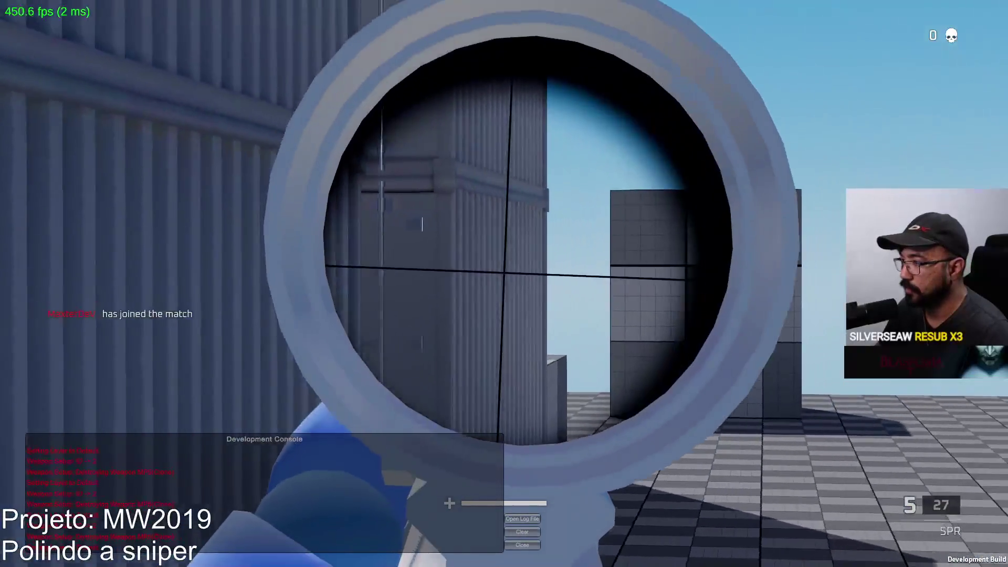
right_click(504, 284)
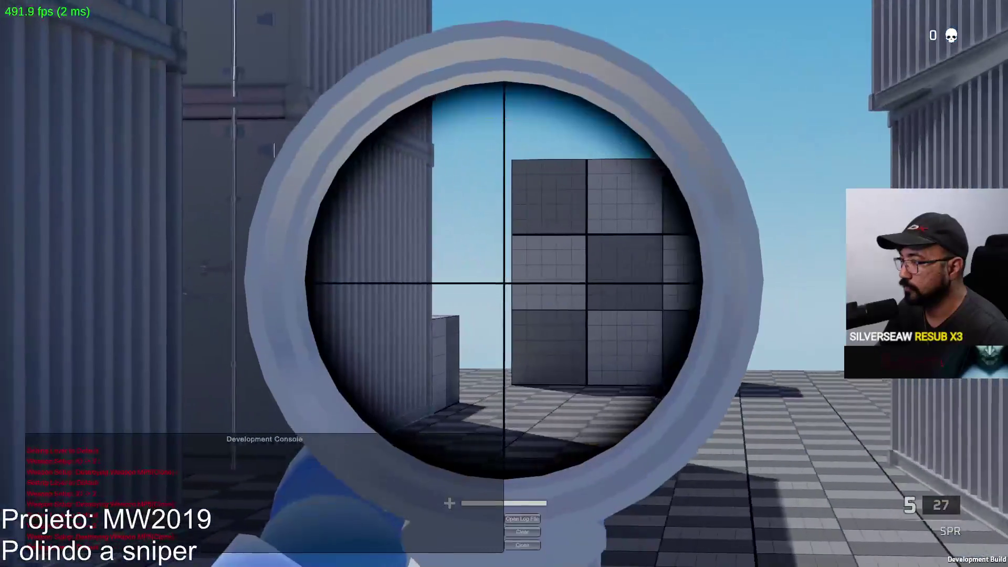
right_click(504, 284)
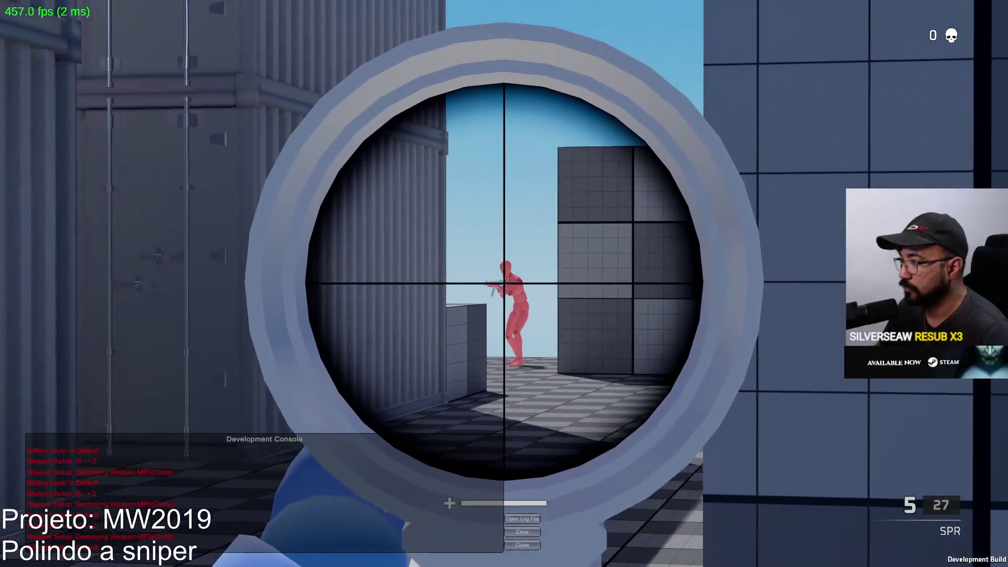
left_click(504, 284)
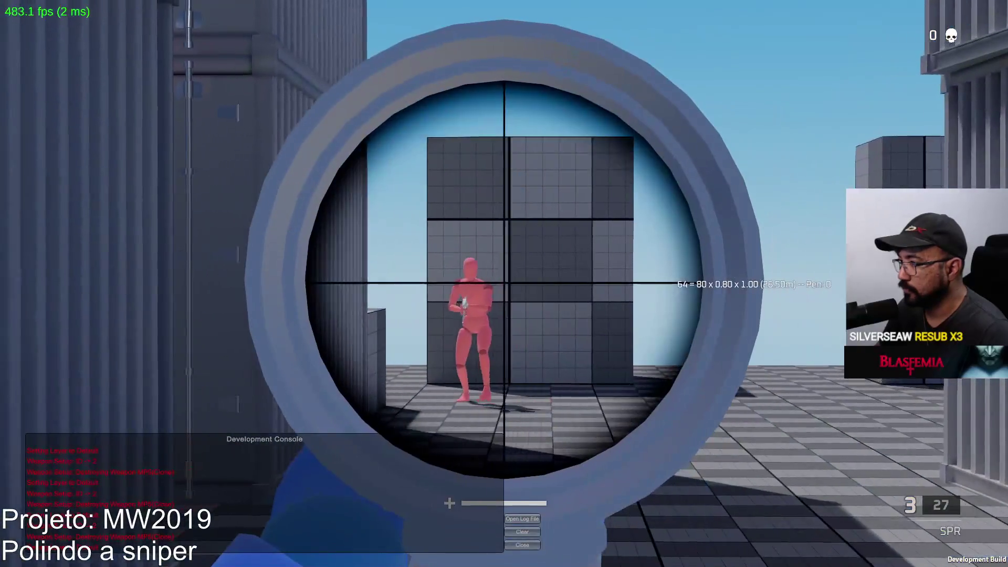
left_click(504, 284)
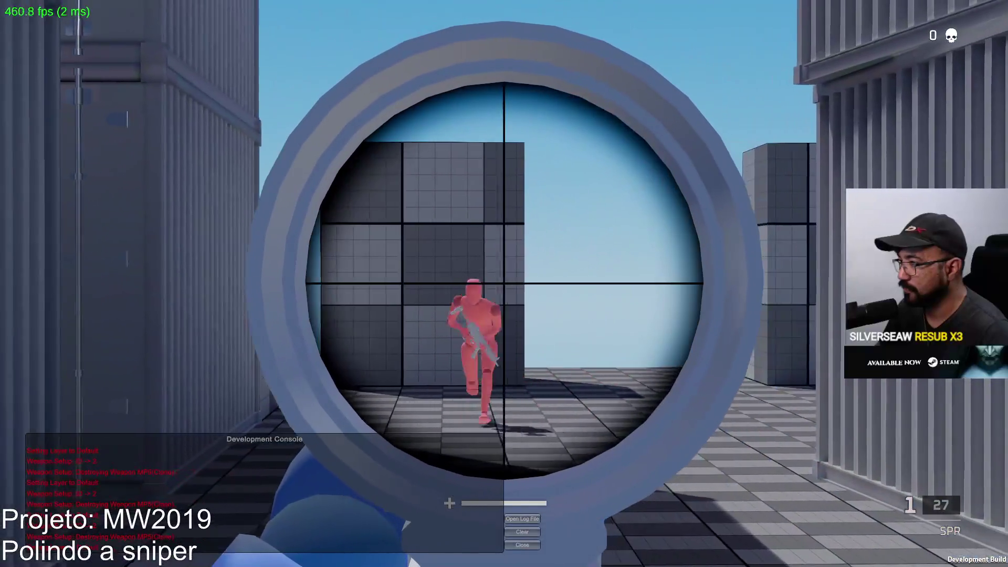
left_click(504, 284)
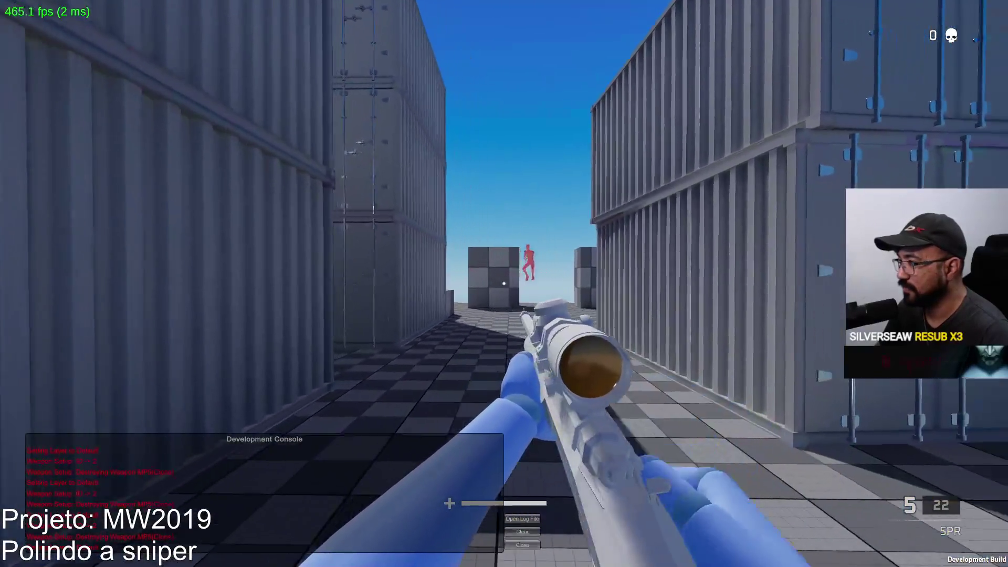
Shoot the red bot through the SPR scope, sprint up to it, and open the sidearm selection
right_click(504, 283)
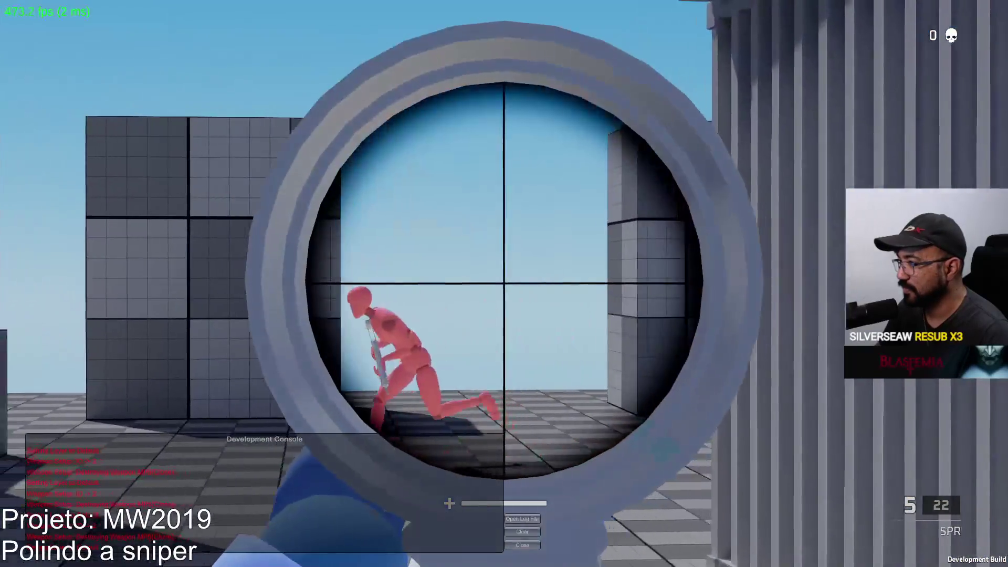
left_click(504, 284)
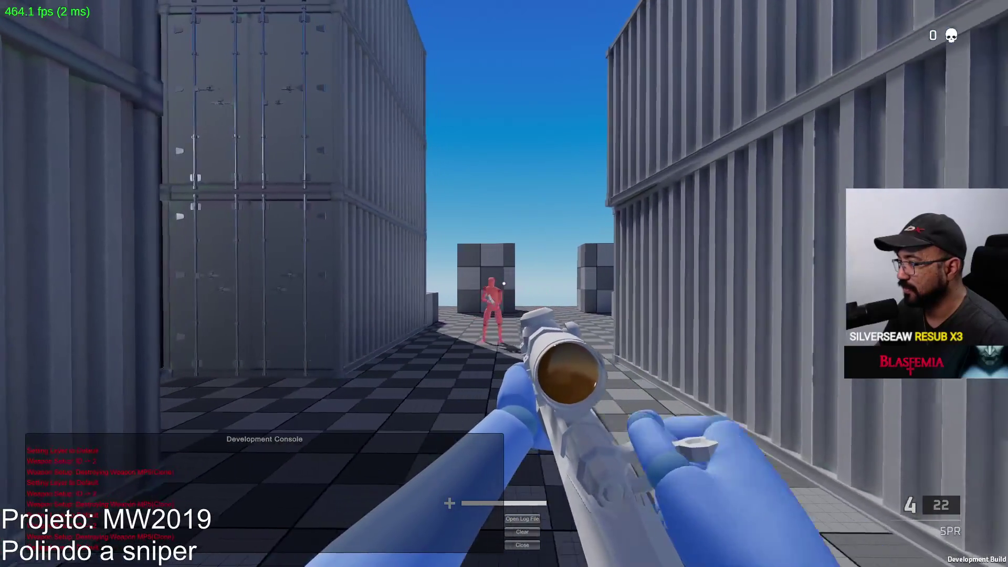
key("shift+w")
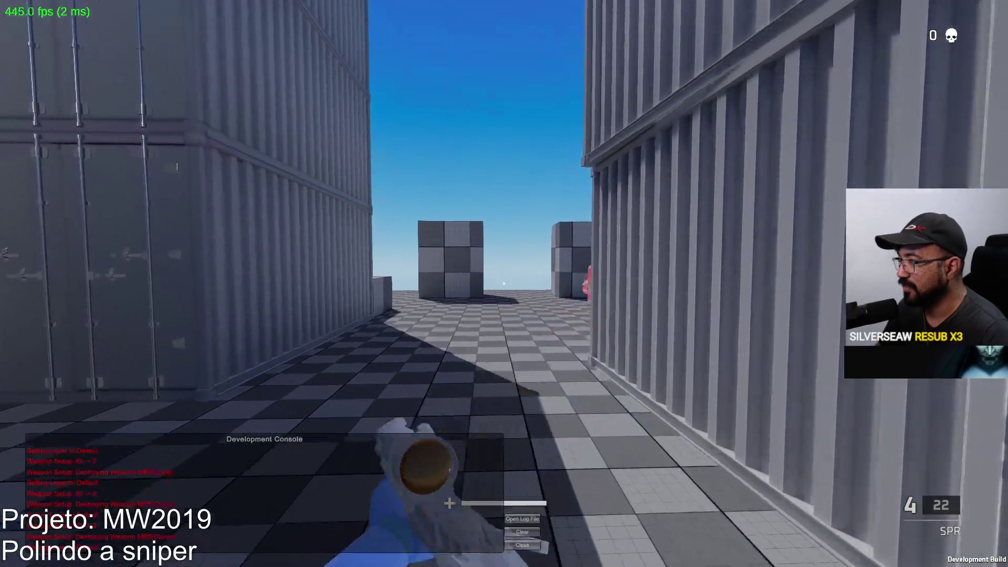
key("w")
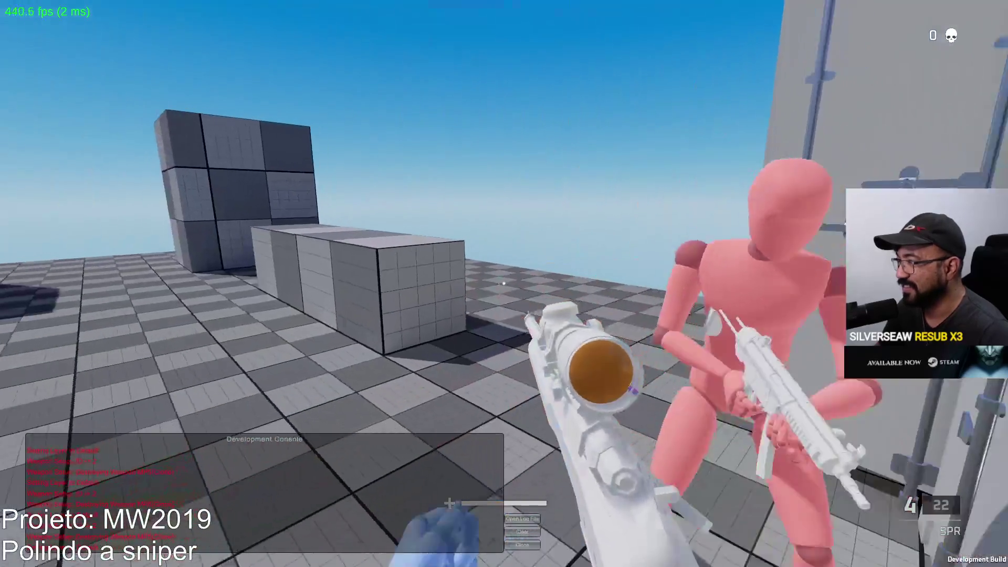
key("w")
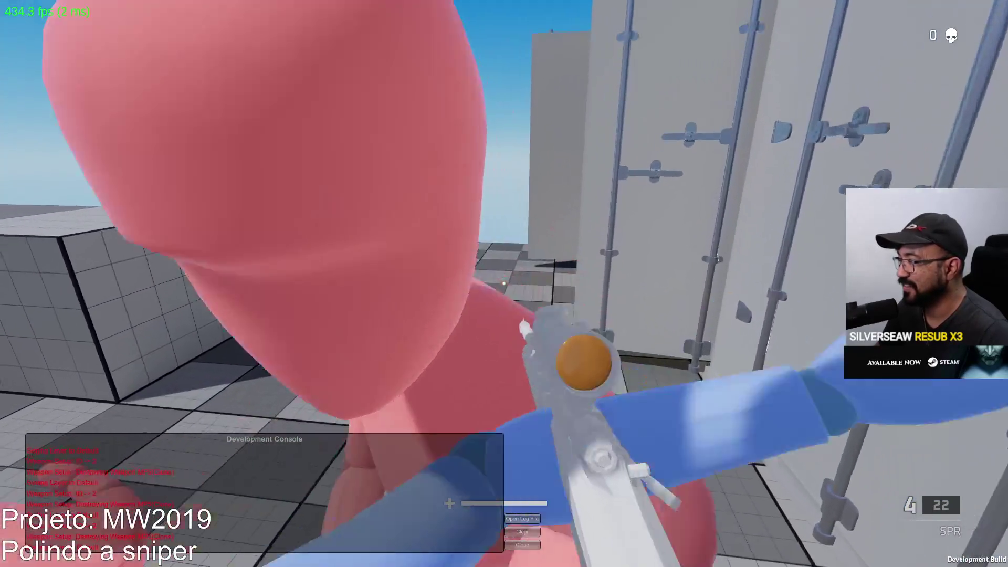
key("v")
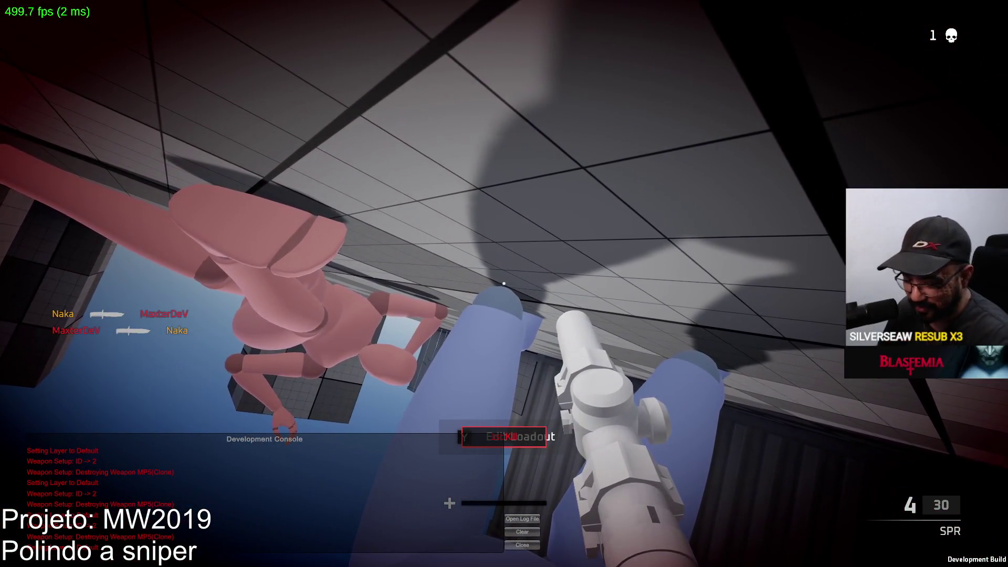
left_click(523, 489)
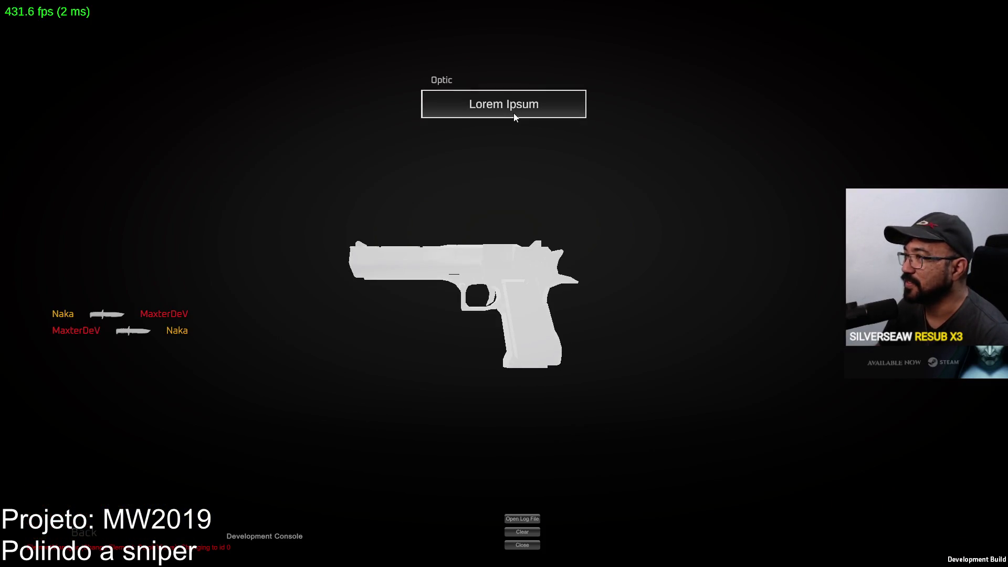
Respawn, advance toward the blue containers and fire two scoped SPR shots at the red dummy
key("Escape")
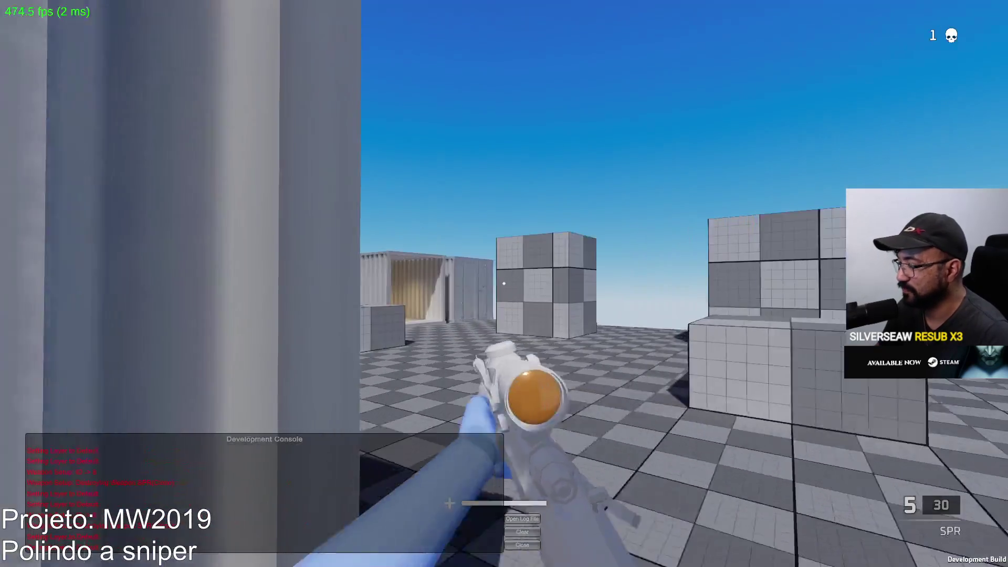
key("w")
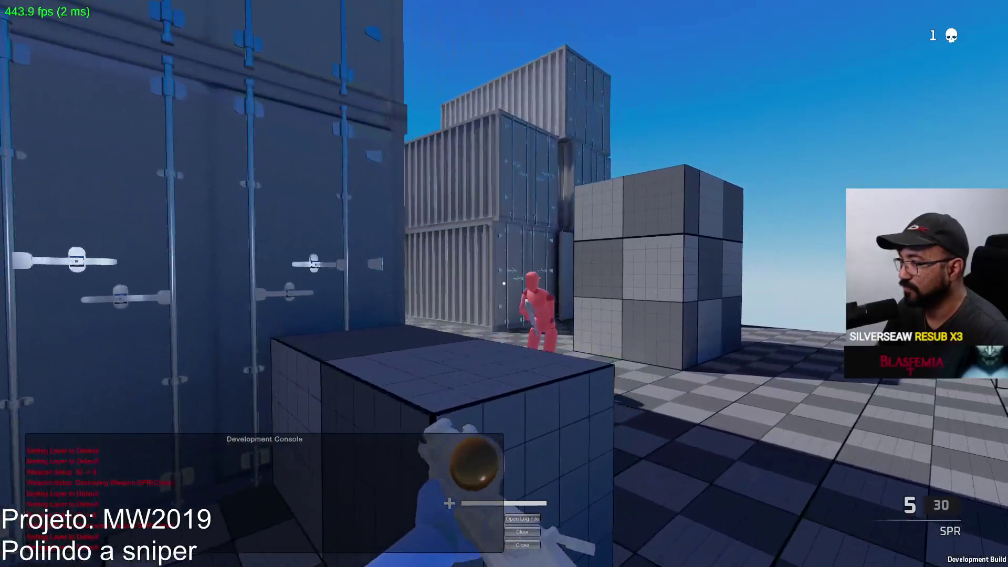
right_click(505, 284)
left_click(505, 283)
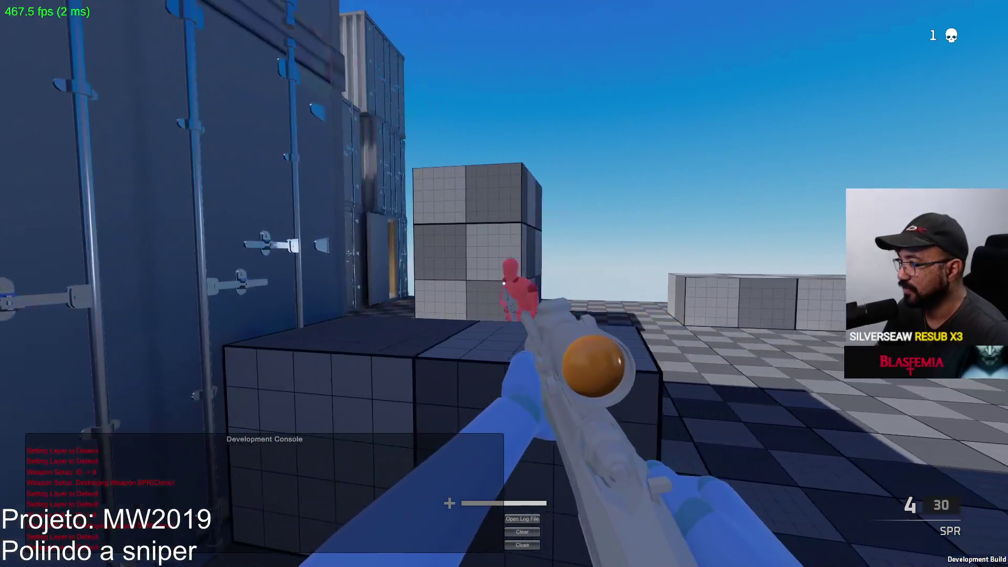
left_click(505, 283)
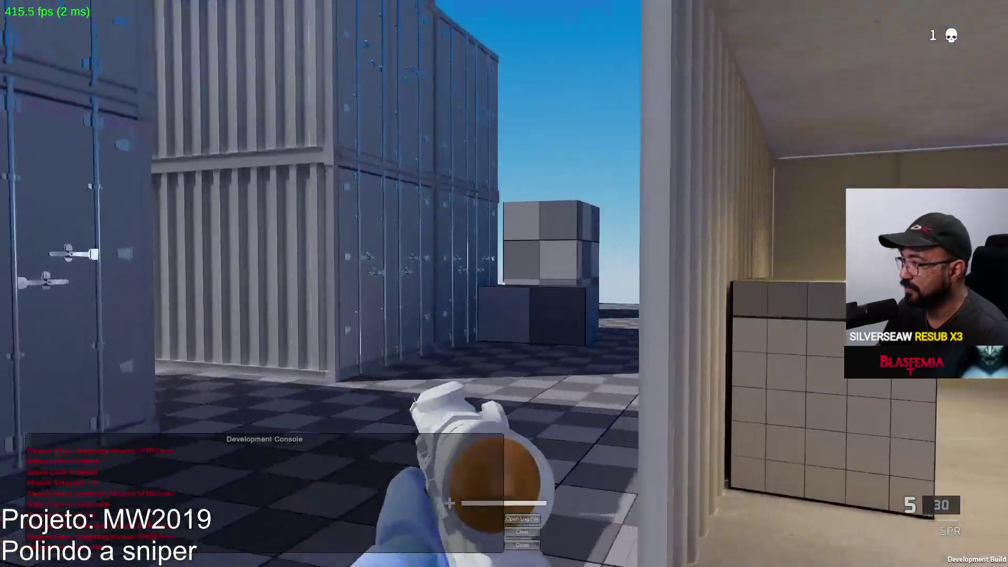
Toggle the SPR scope while moving through the container alley and into a shipping container
right_click(504, 284)
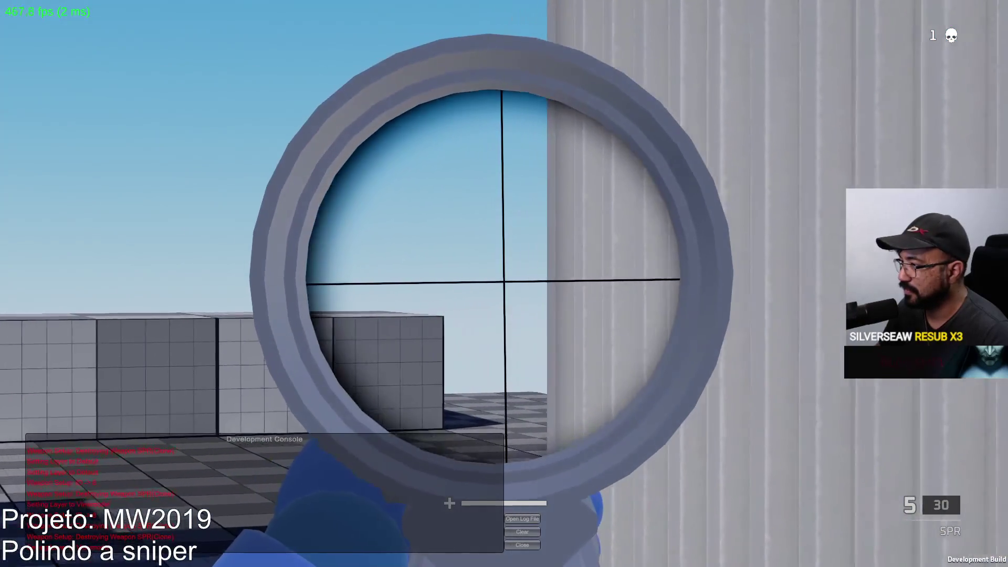
right_click(504, 284)
right_click(504, 284)
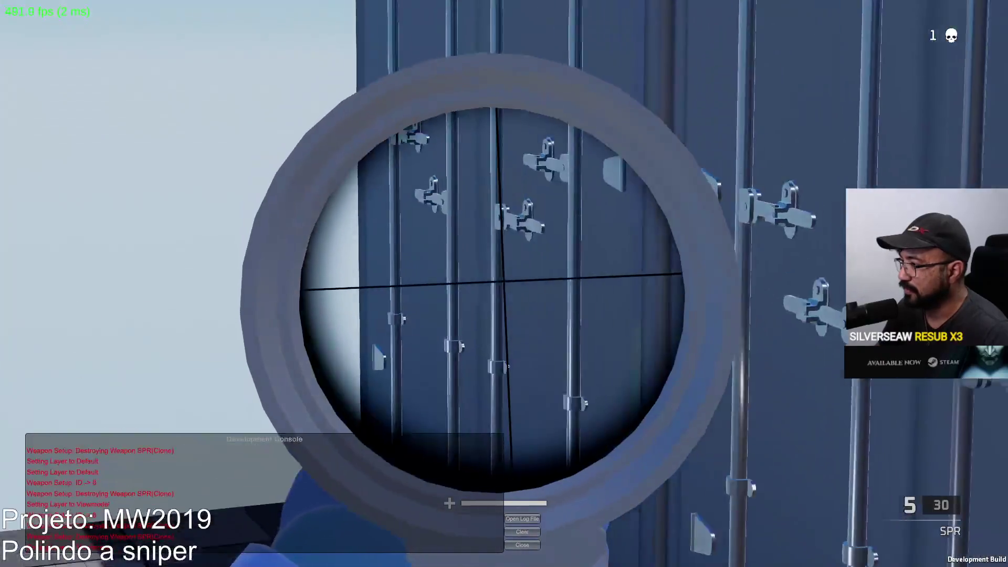
right_click(504, 284)
key("w")
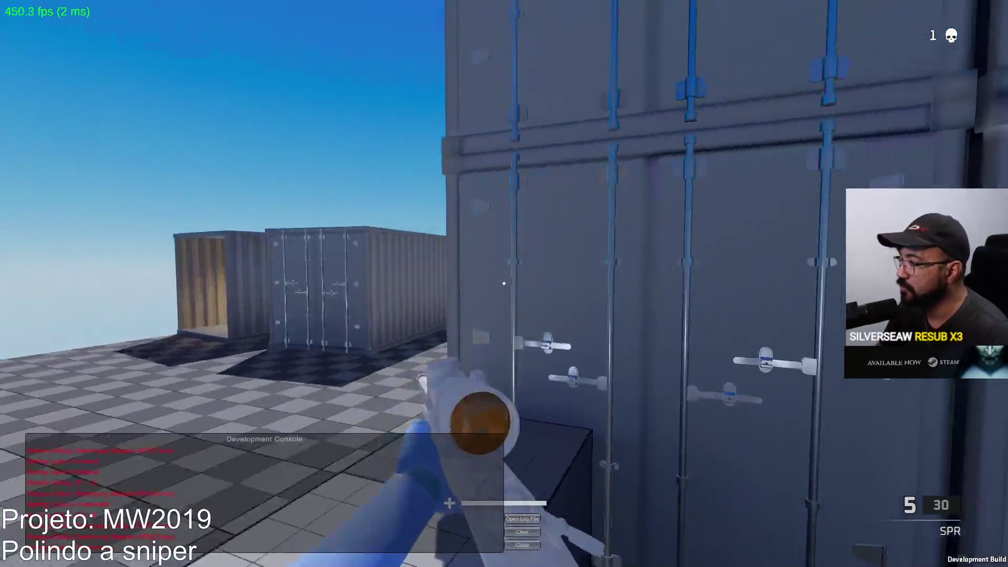
right_click(504, 284)
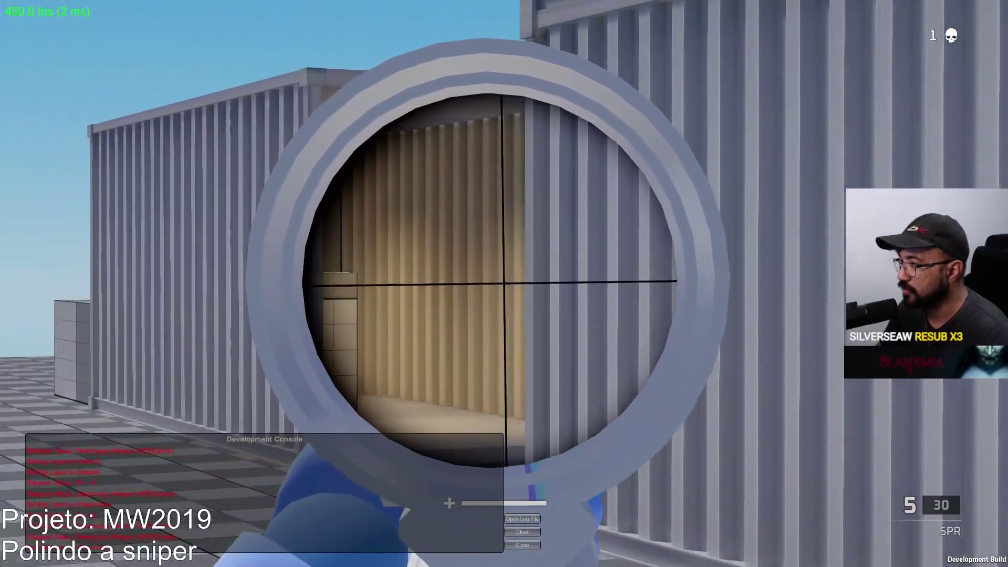
right_click(505, 283)
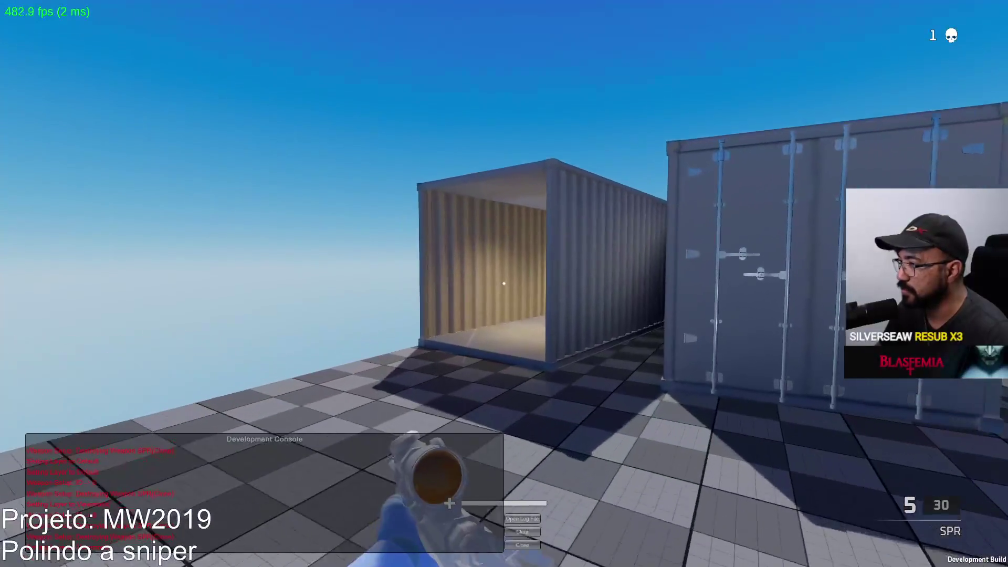
key("w")
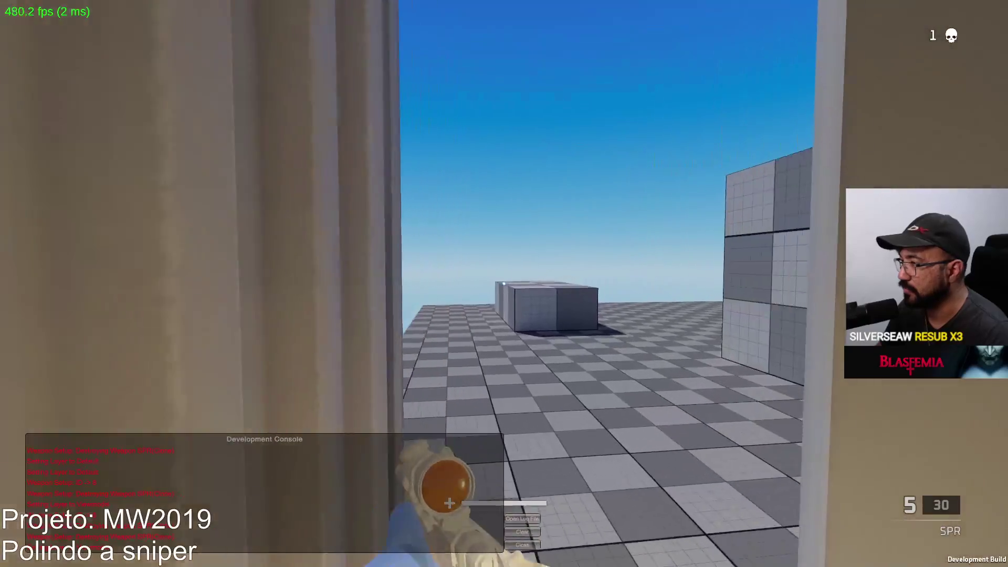
right_click(504, 284)
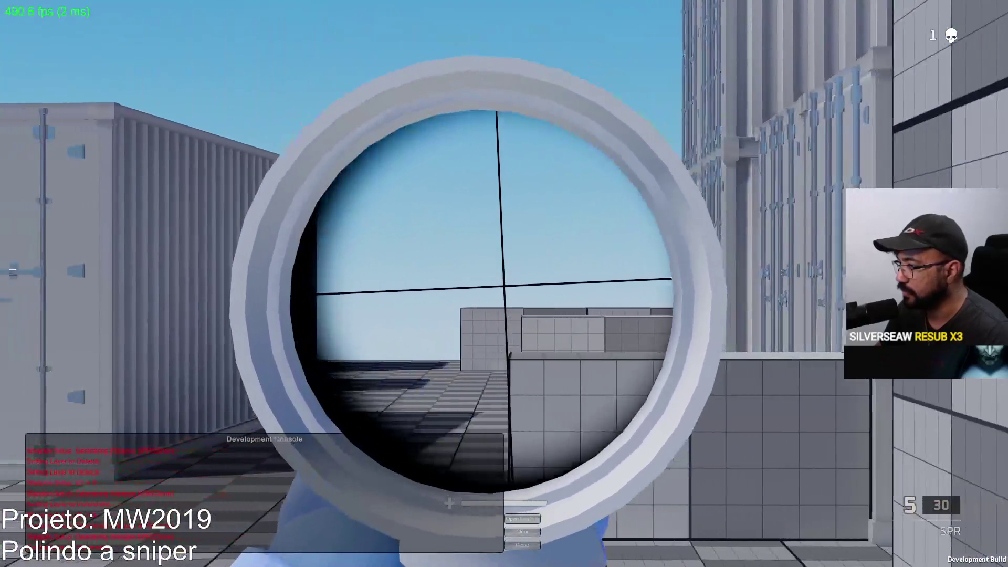
right_click(504, 284)
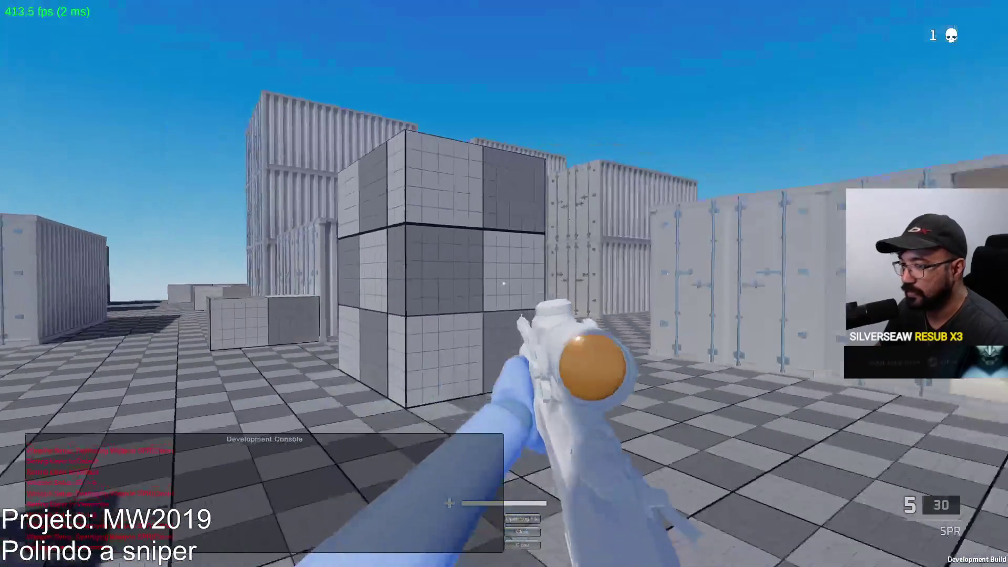
Cross the container and fire three scoped SPR shots, two of them at the dummy
key("w")
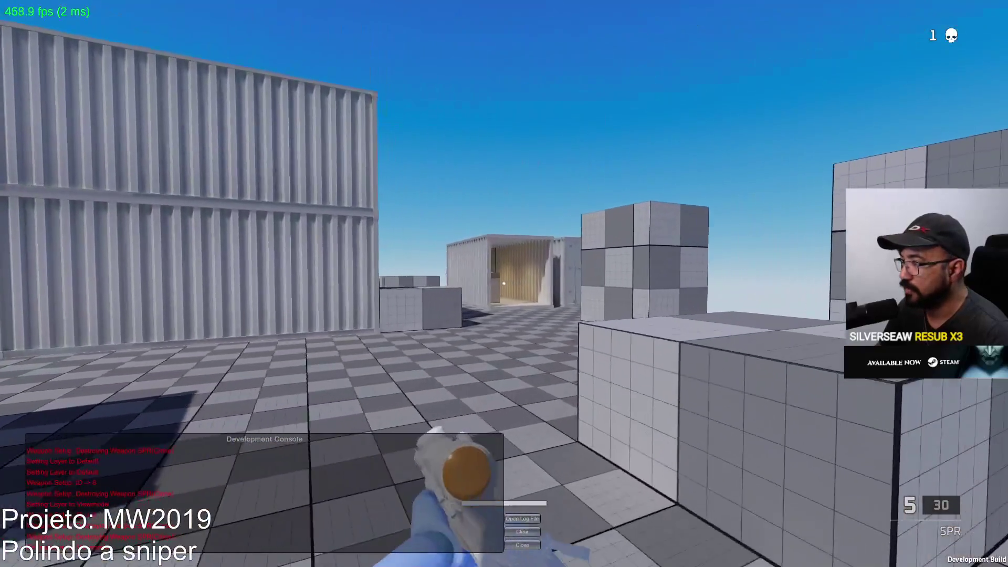
right_click(504, 284)
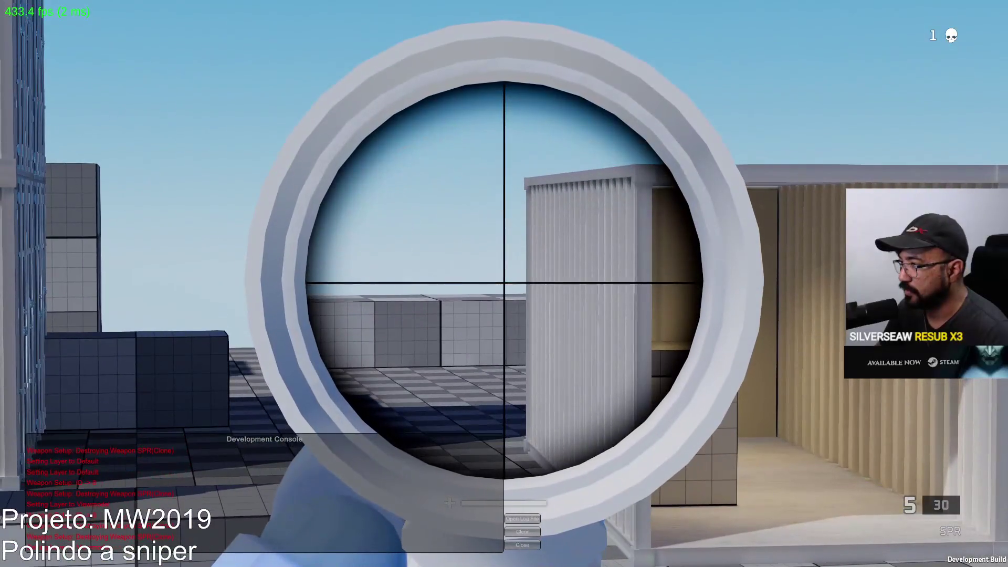
left_click(504, 283)
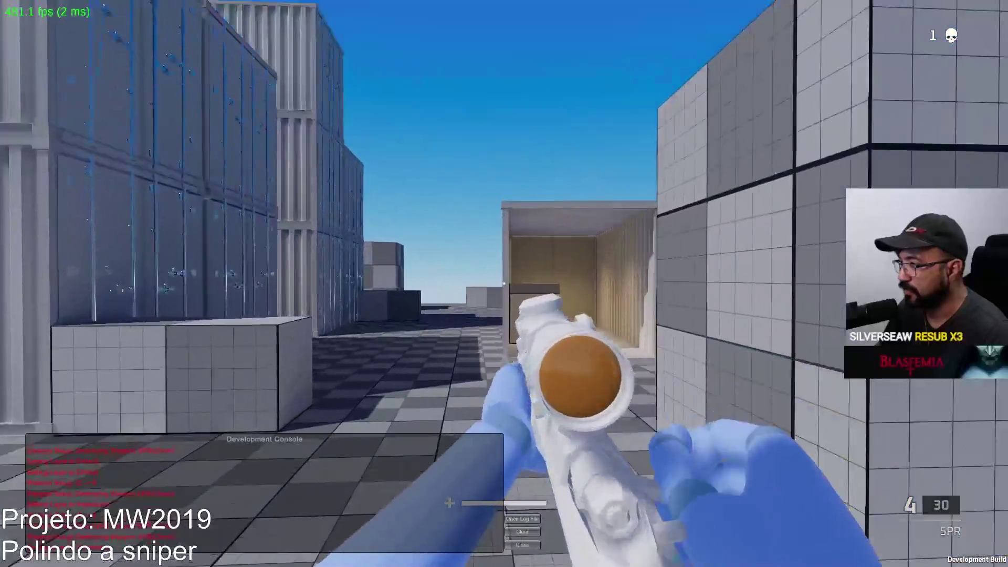
right_click(504, 283)
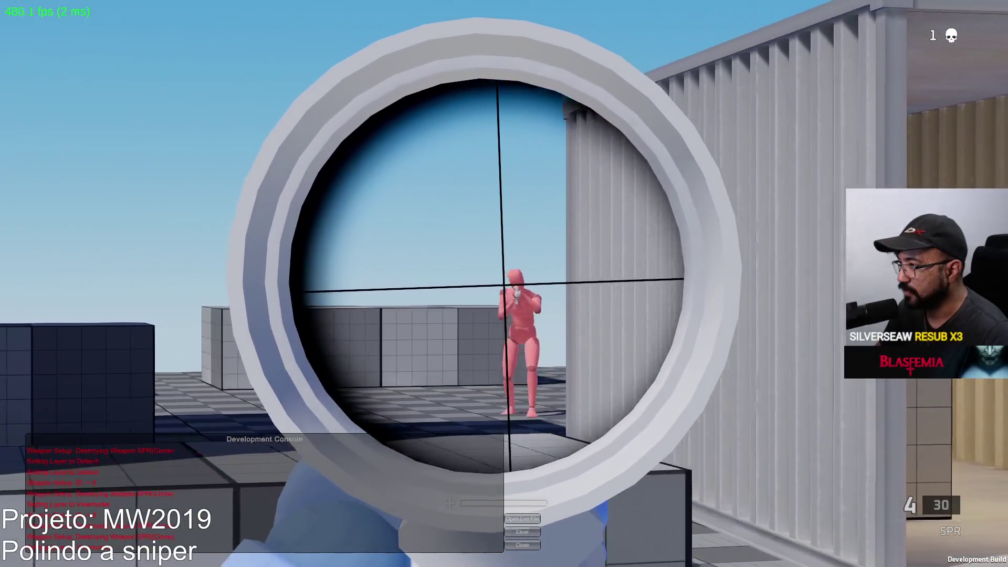
left_click(505, 284)
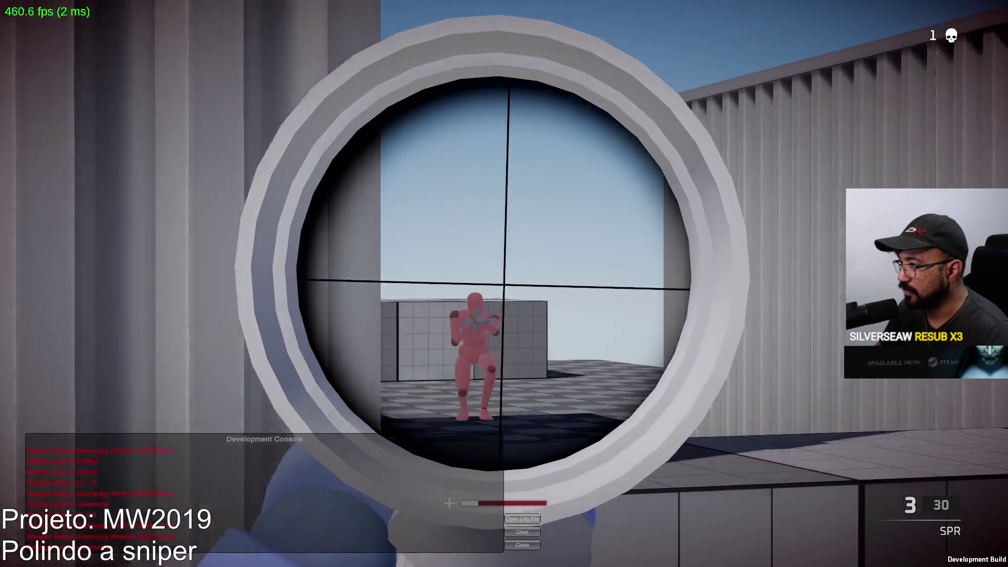
left_click(504, 284)
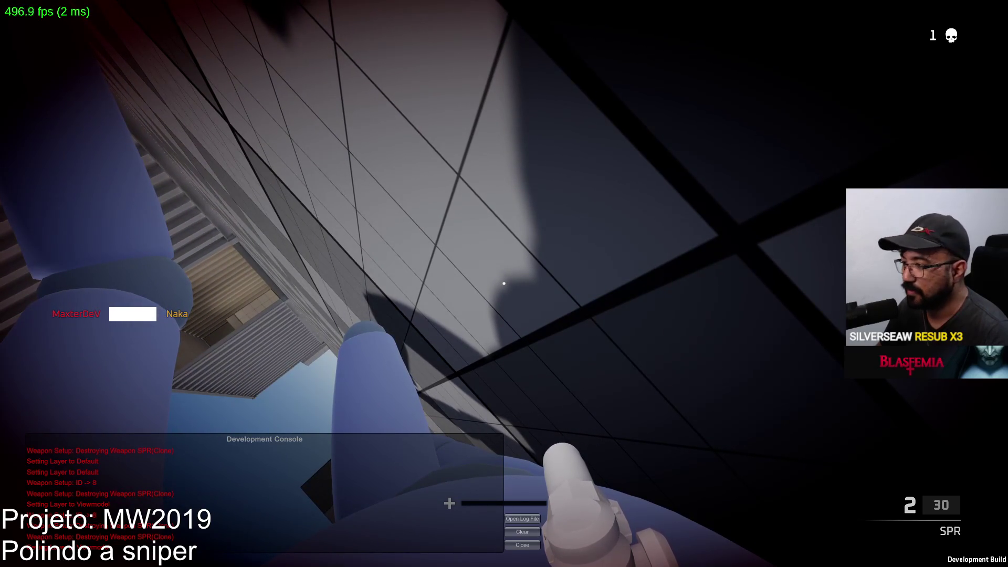
Reload the SPR, fire once, aim at the red dummy and reload again
key("r")
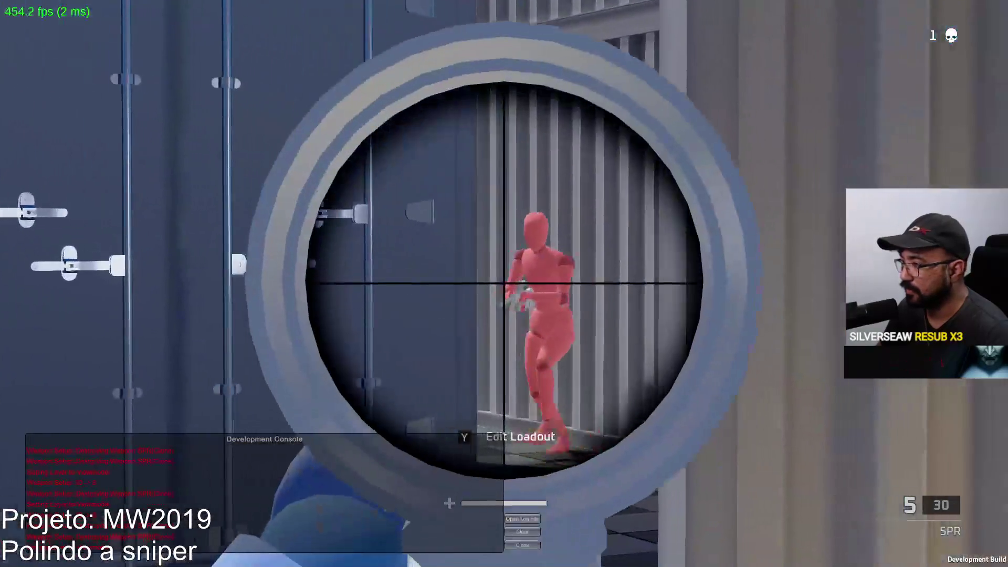
left_click(504, 284)
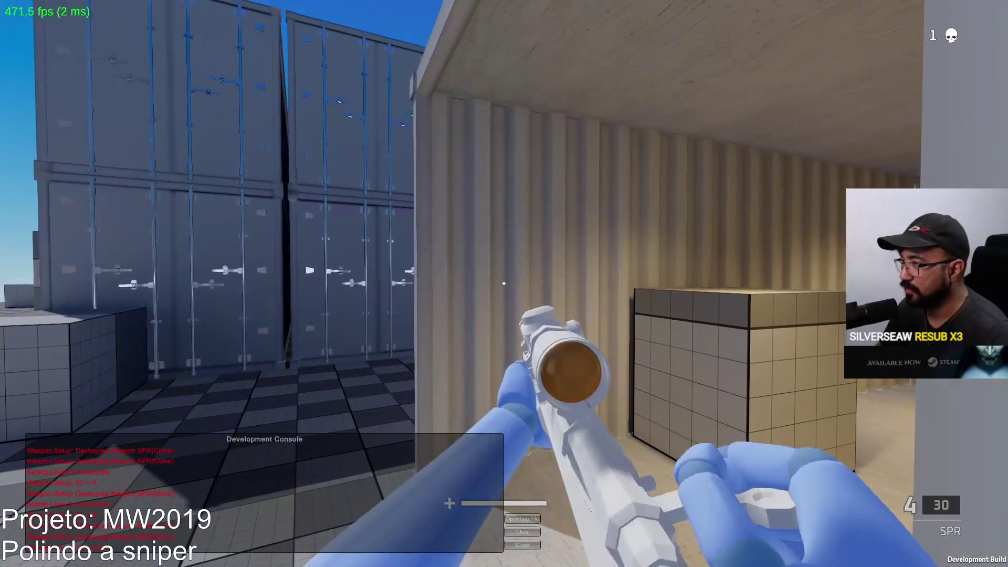
right_click(504, 284)
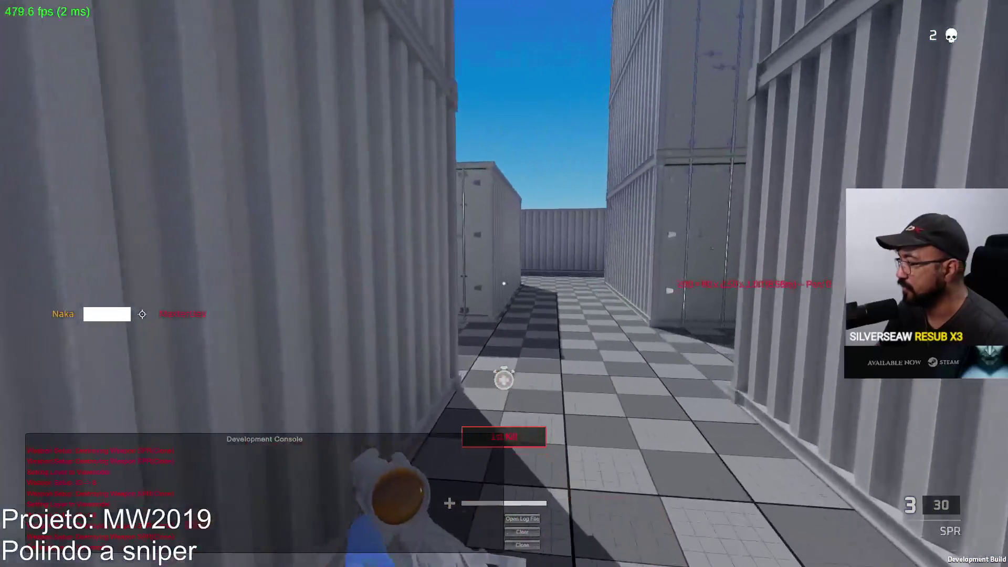
key("r")
key("w")
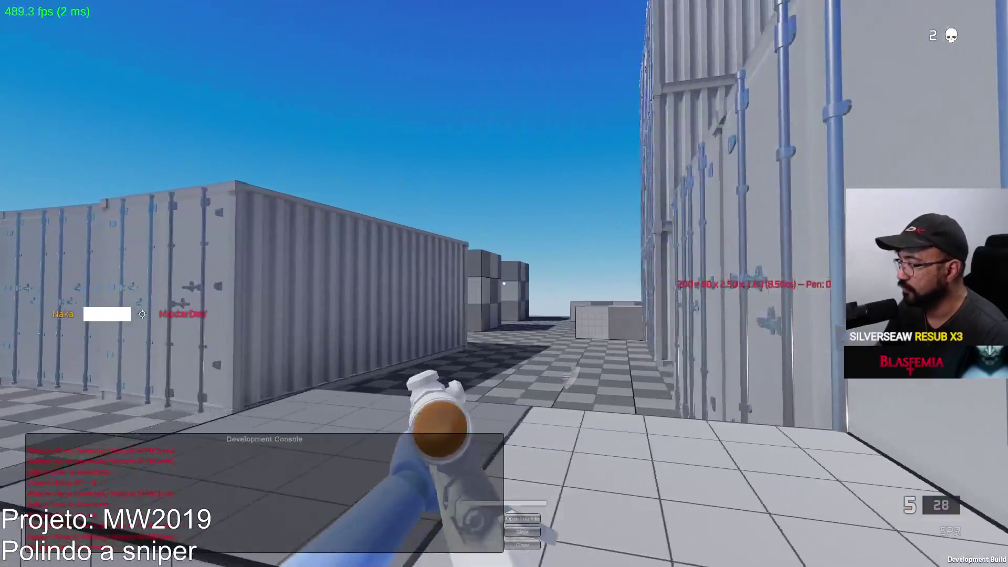
Strafe left and right while scoped, then scan the open area through the SPR scope
right_click(504, 284)
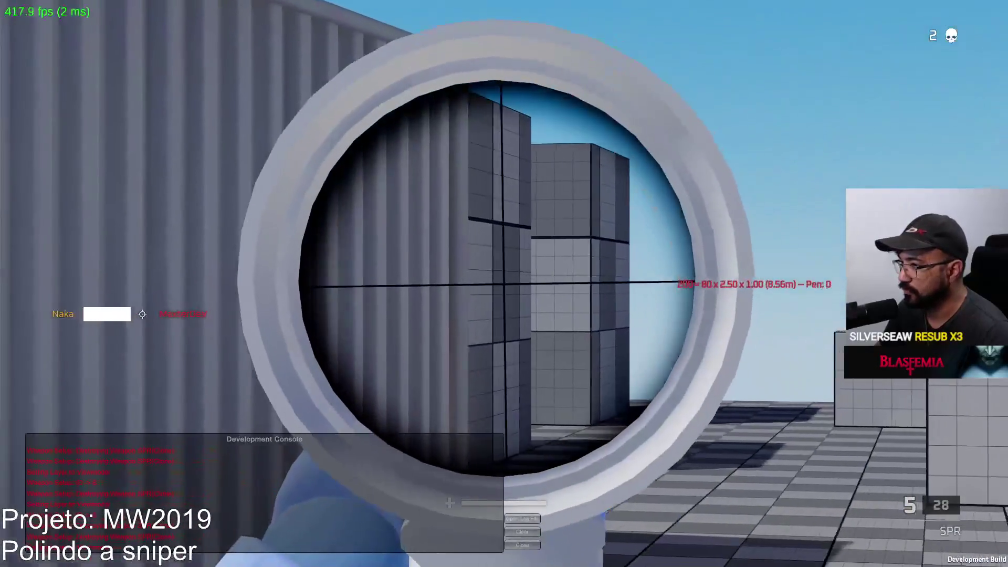
key("a")
key("d")
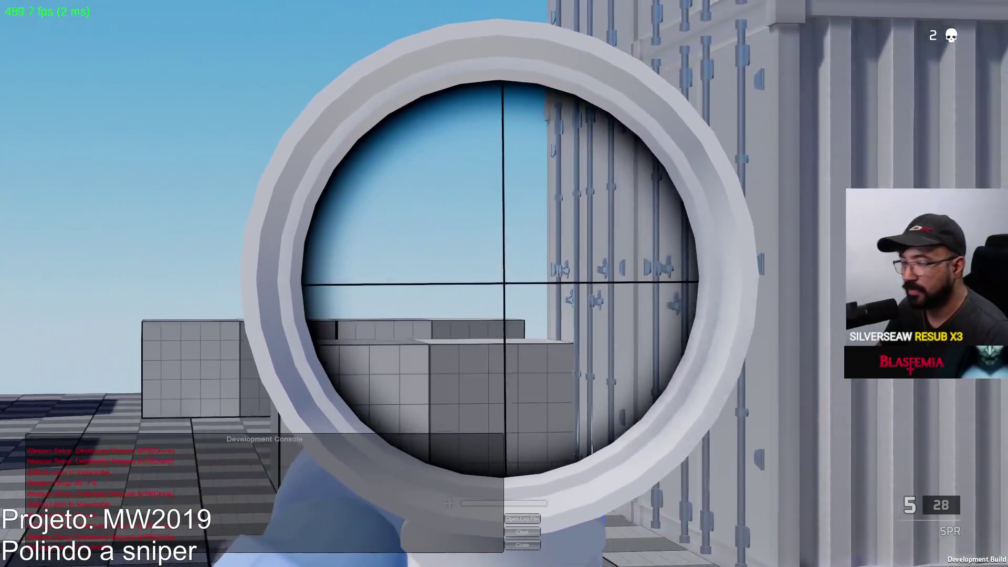
right_click(504, 283)
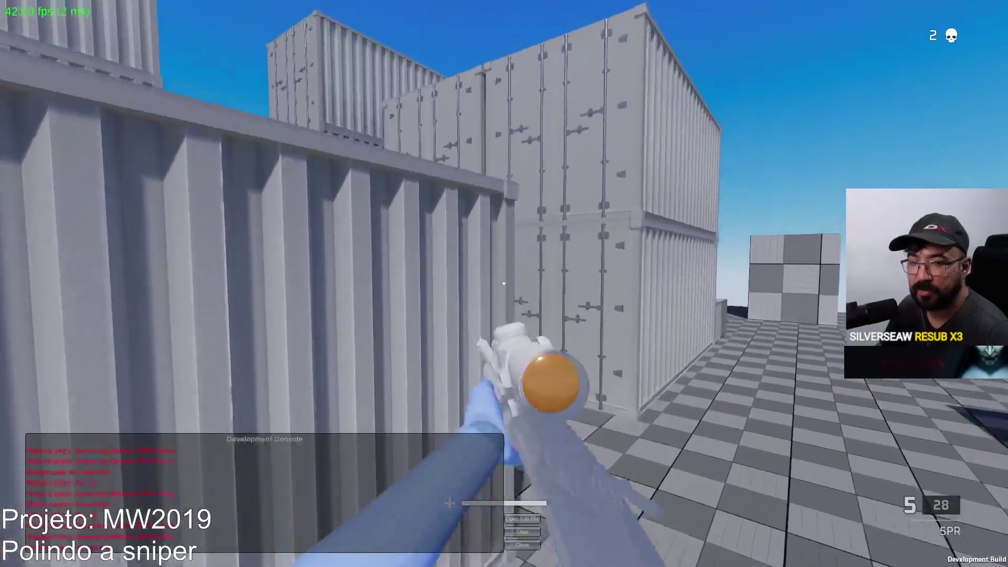
right_click(504, 284)
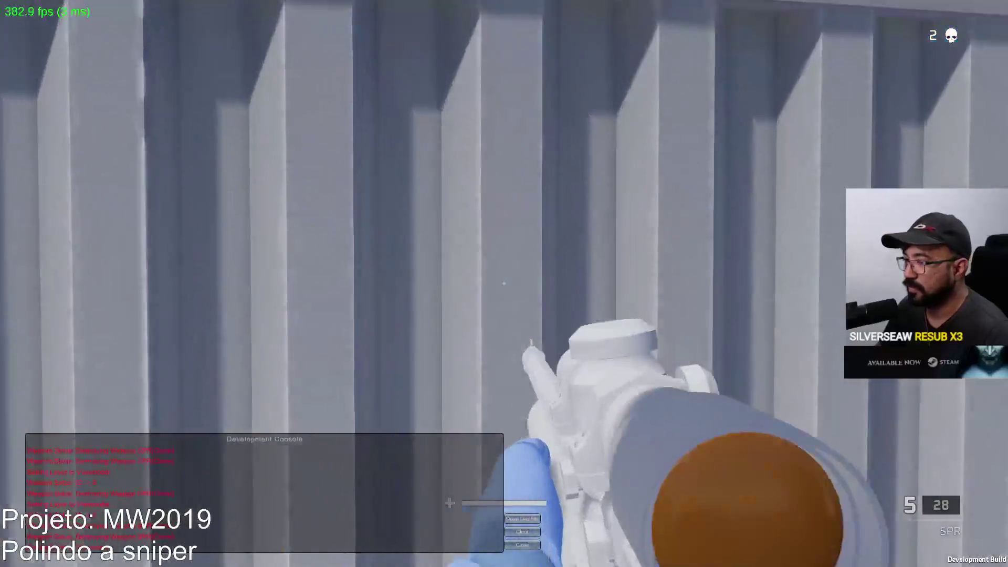
right_click(505, 284)
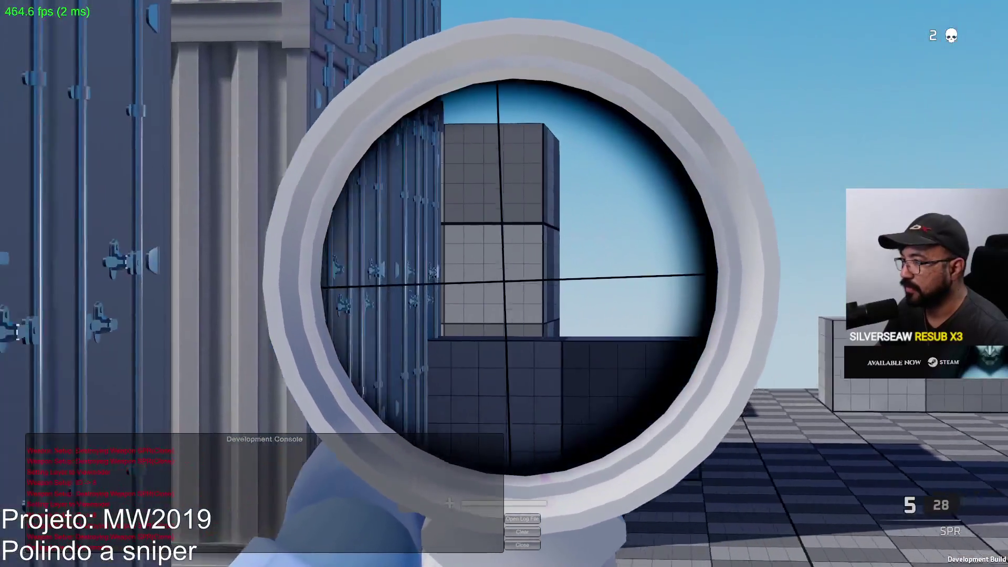
right_click(504, 283)
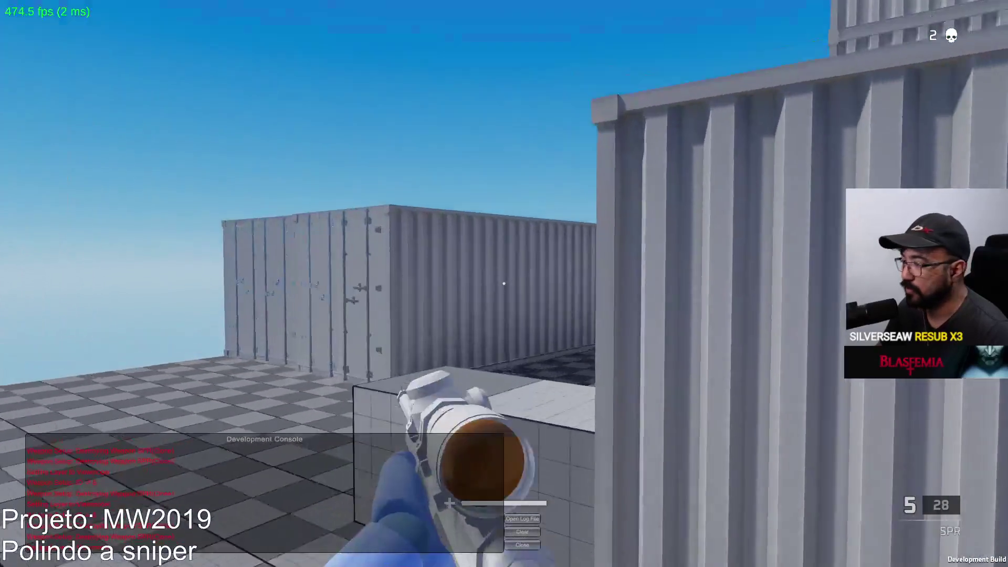
Line up a scoped SPR shot and kill the second bot, raising the tally to 2
right_click(504, 284)
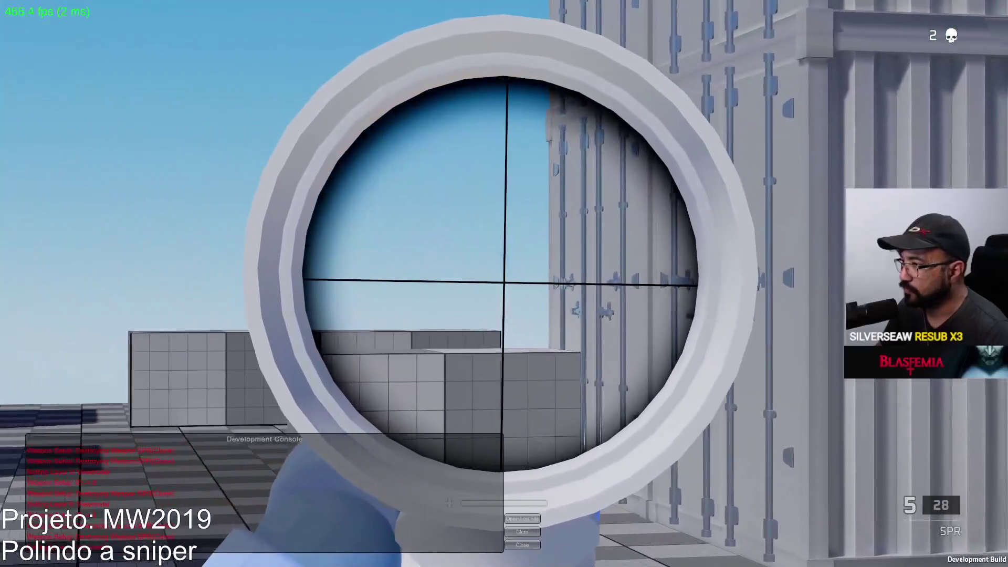
right_click(505, 283)
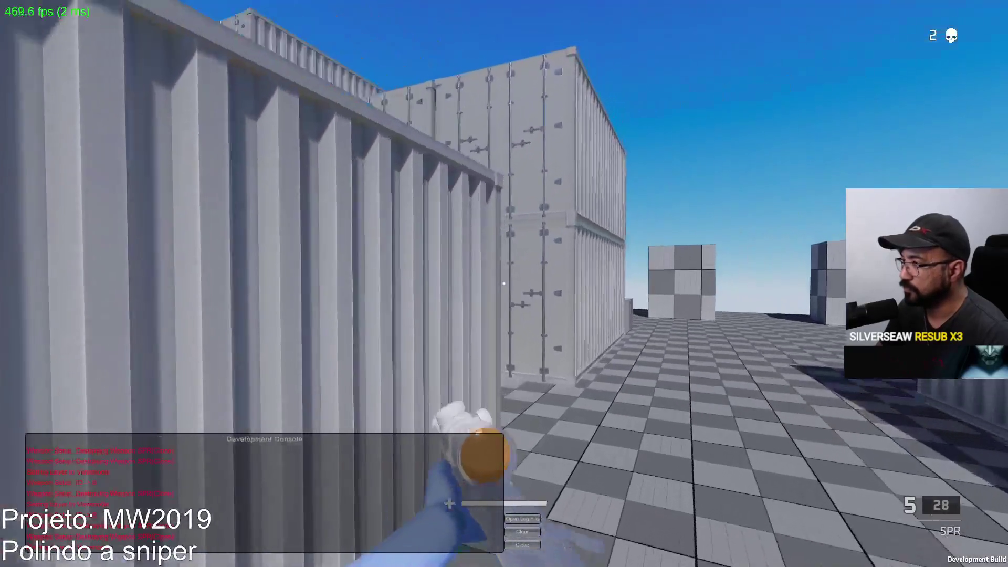
right_click(504, 283)
right_click(504, 284)
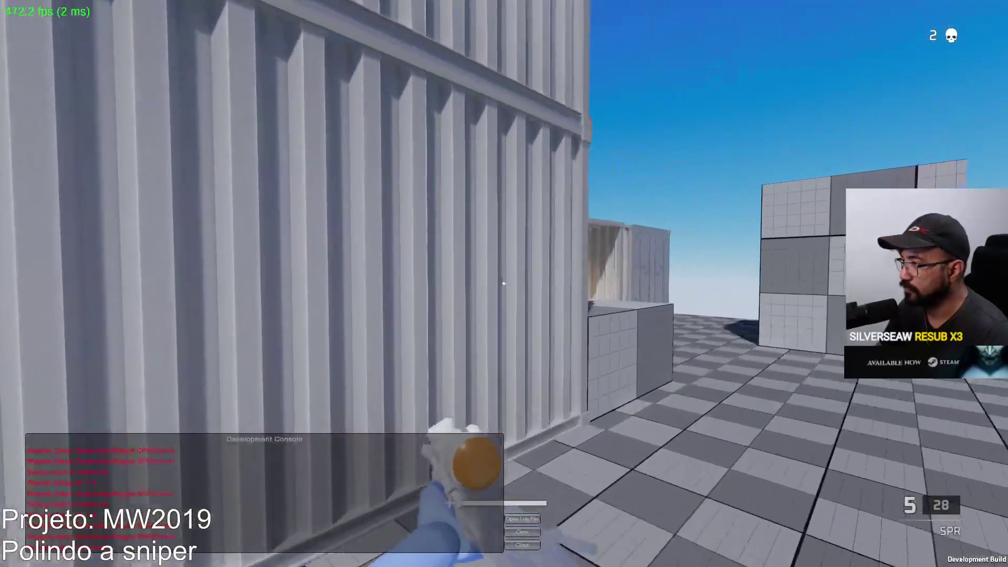
right_click(504, 284)
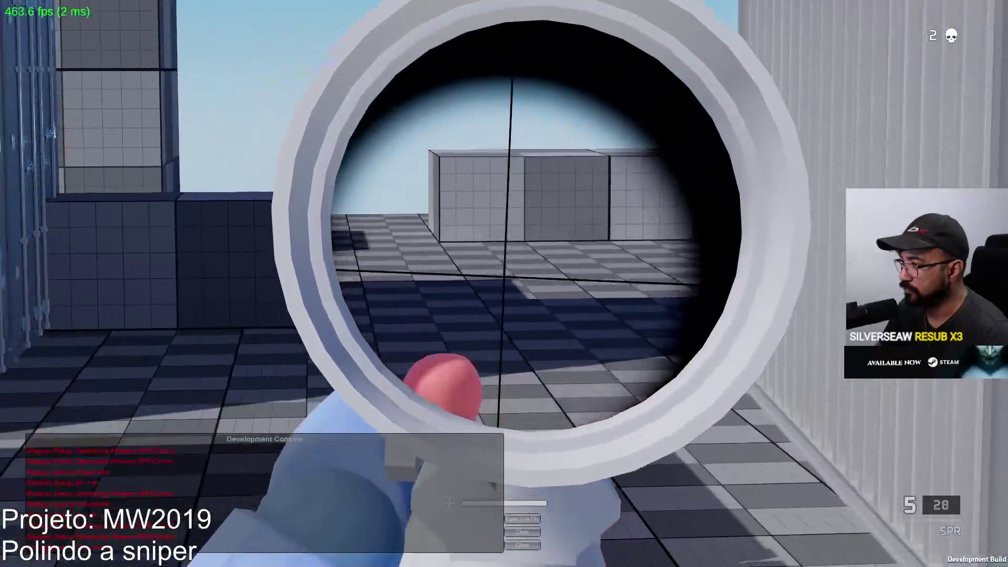
left_click(504, 284)
key("2")
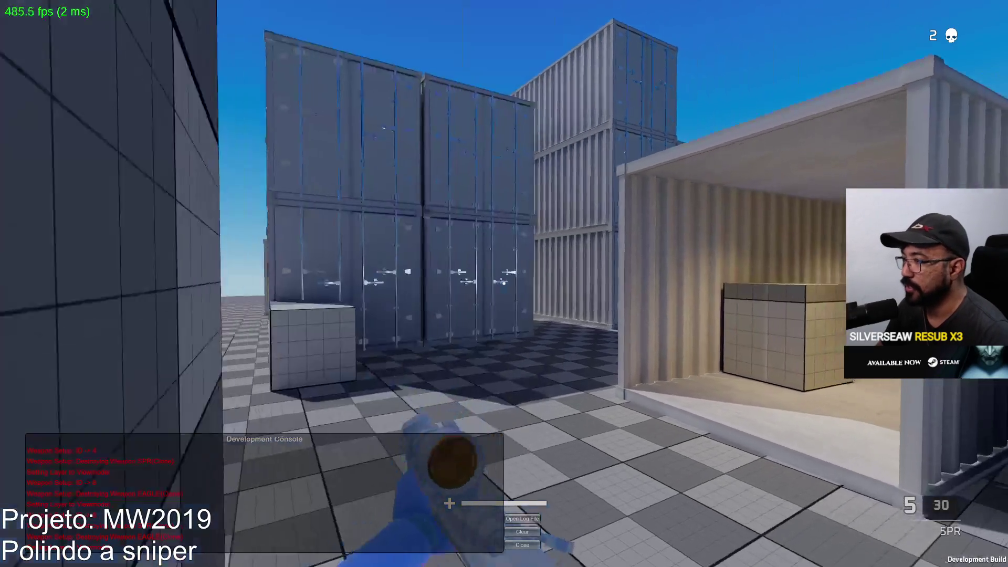
Switch to the Eagle pistol and kill the red dummy, raising the tally to 3
key("2")
key("w")
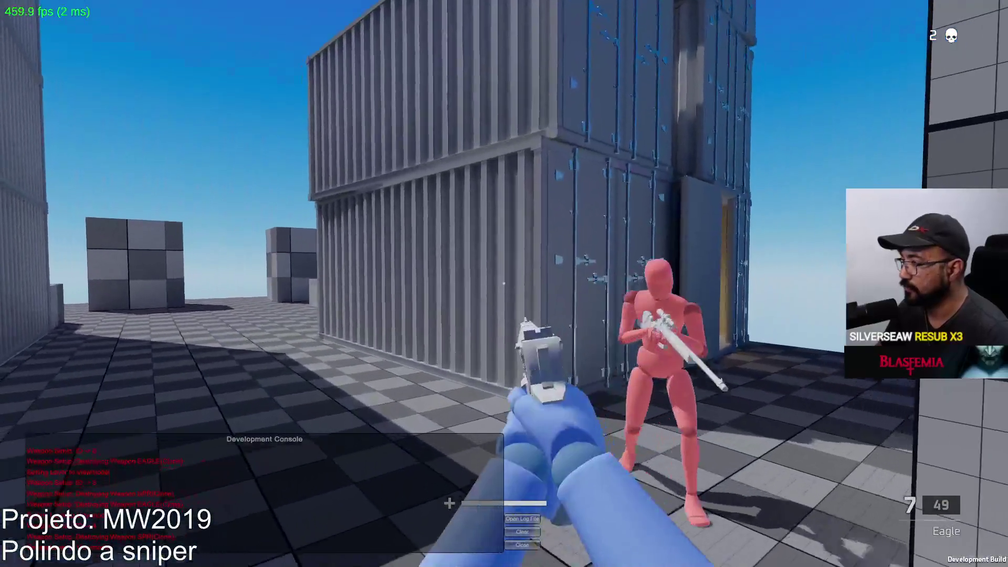
left_click(504, 284)
key("w")
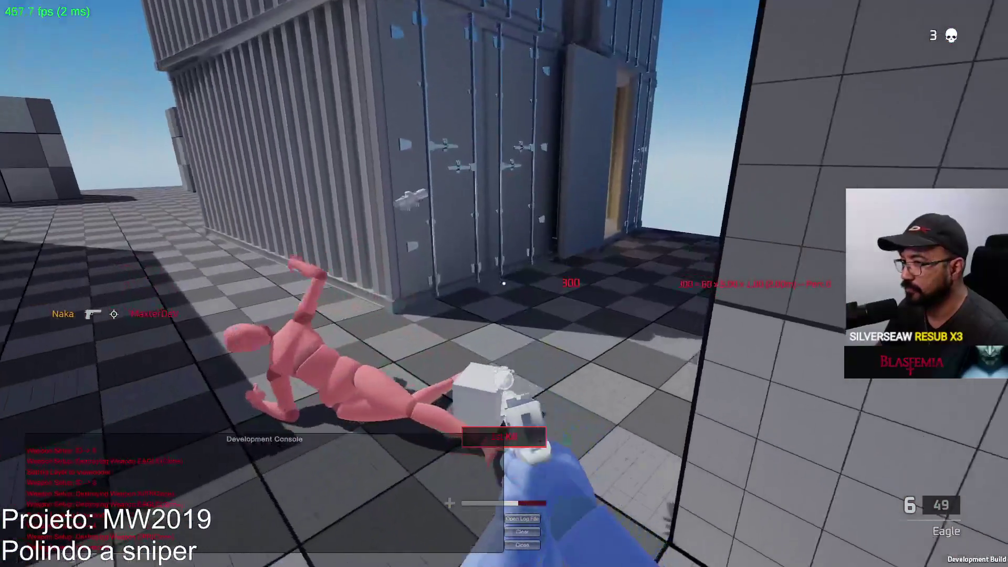
key("w")
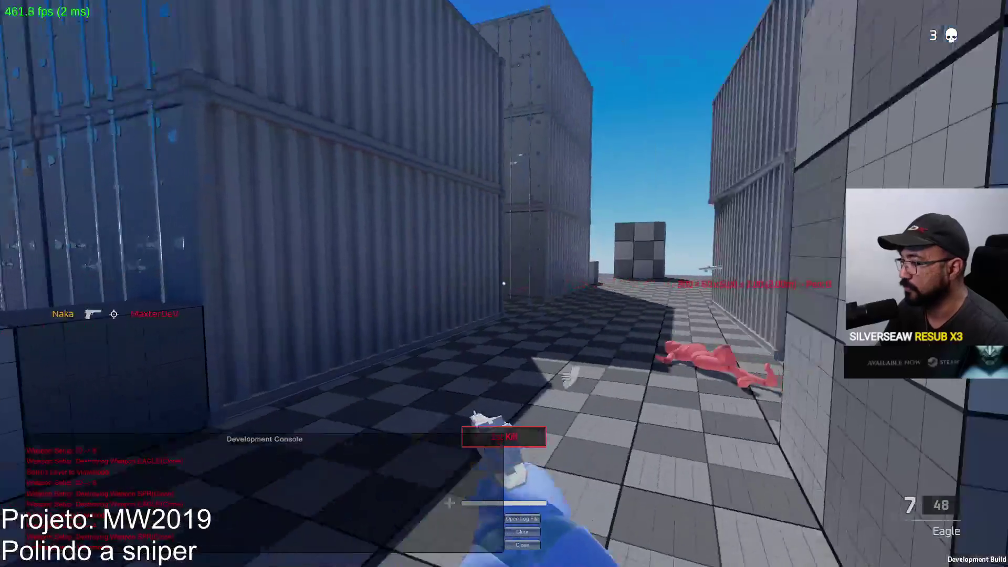
Walk through the container corridor, fire another Eagle shot and sidestep toward the tiled block
key("w")
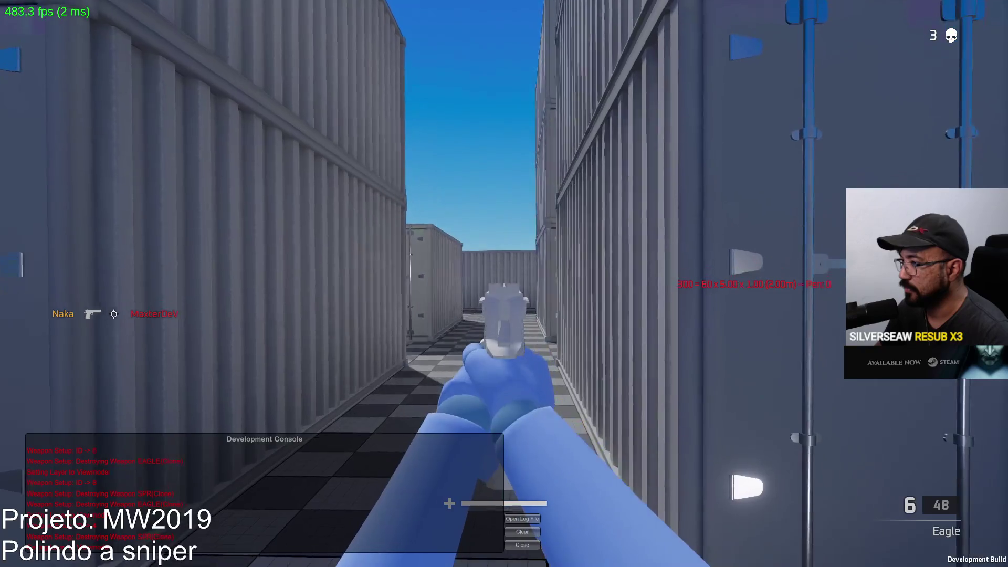
left_click(504, 283)
key("w")
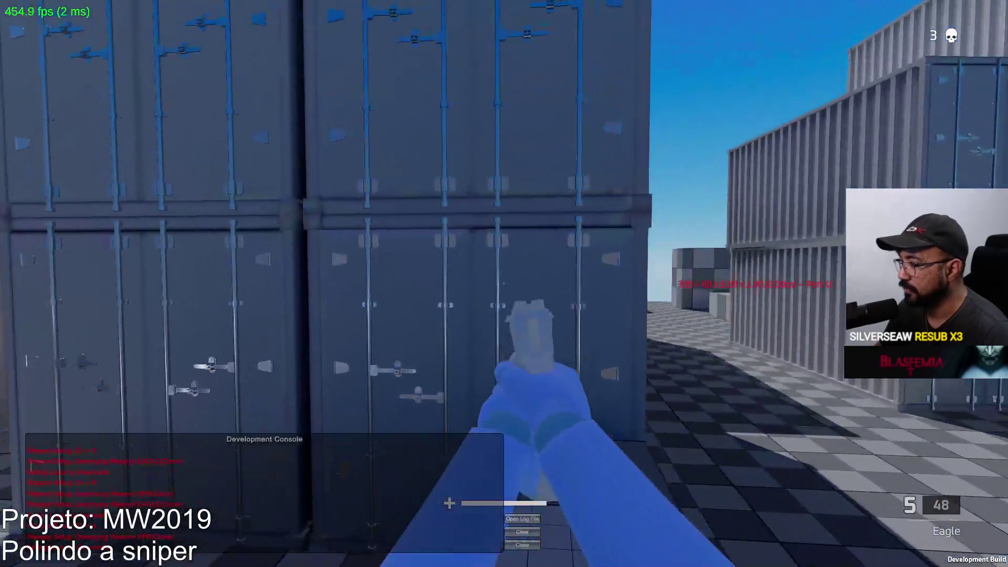
key("d")
key("d")
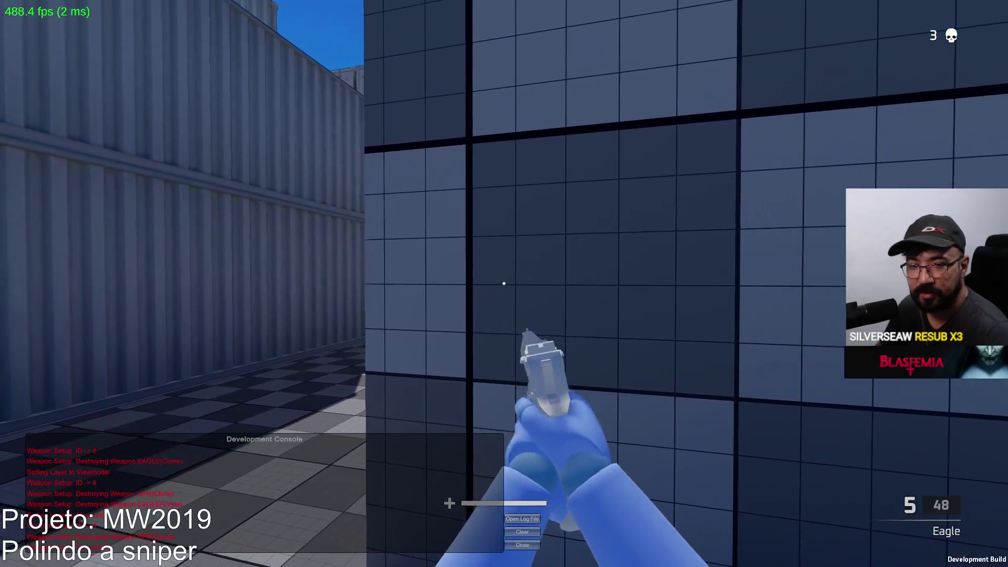
mouse_move(504, 284)
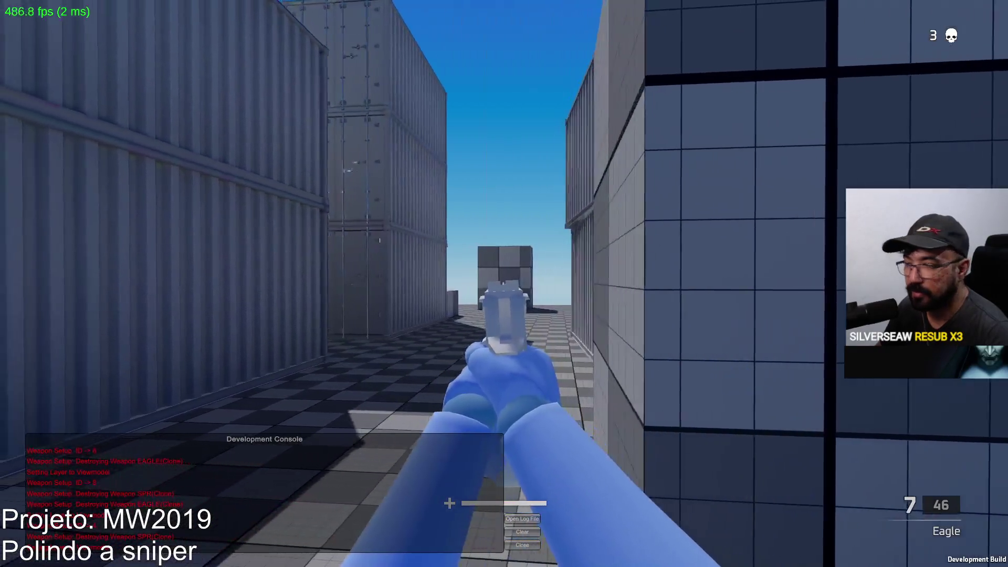
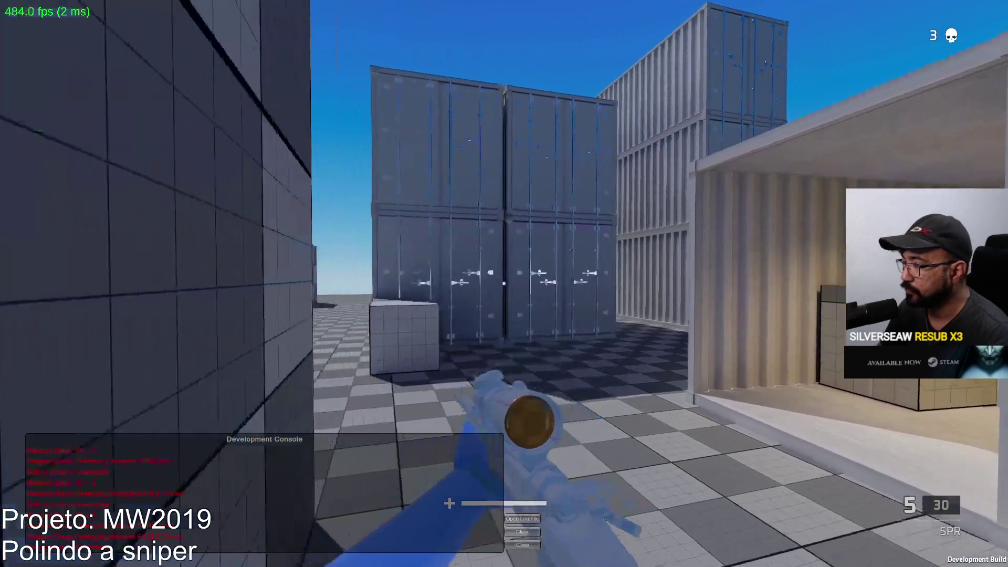
Switch to the Eagle, push through the container corridors firing at an opponent, then scope the respawned SPR
key("2")
key("w")
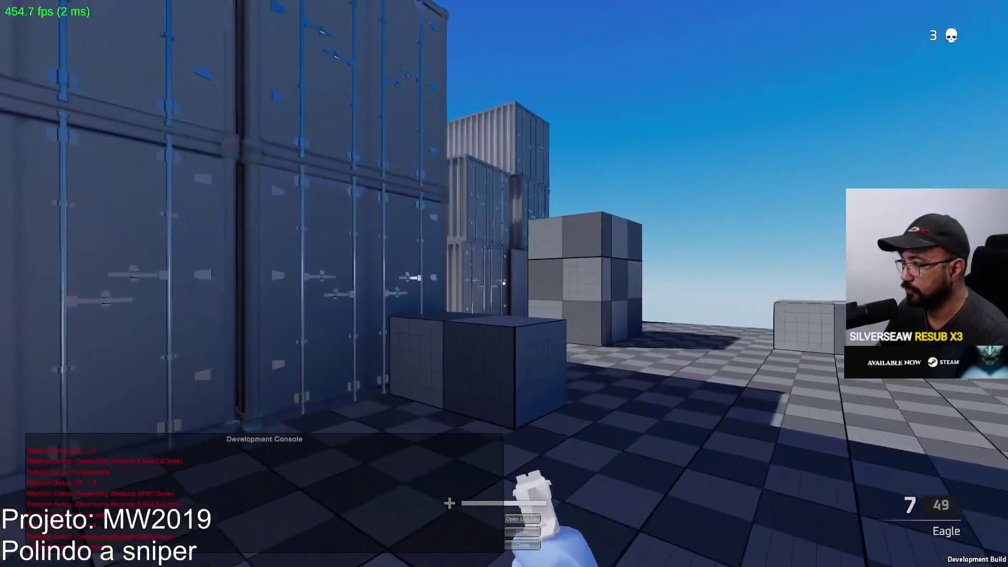
key("w")
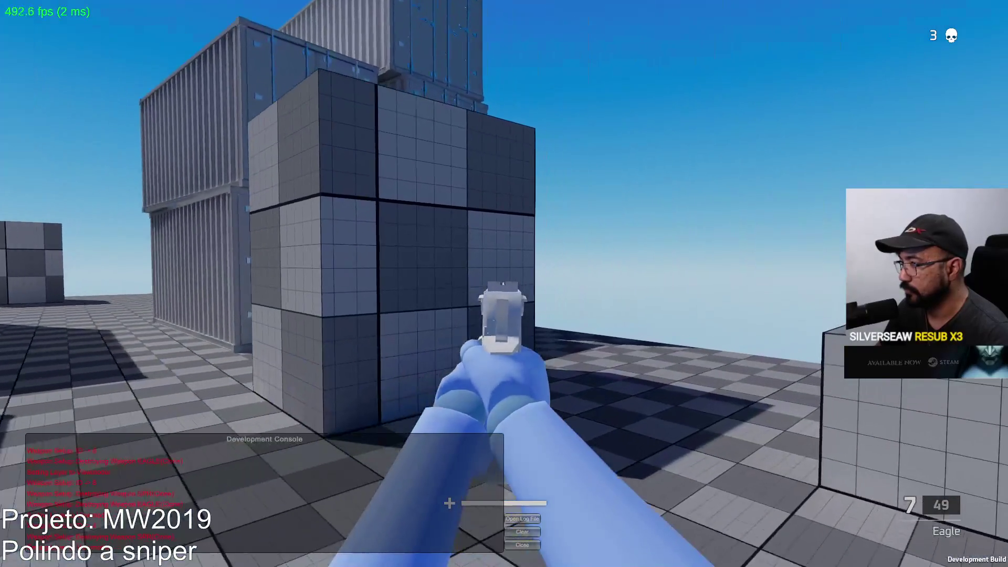
key("w")
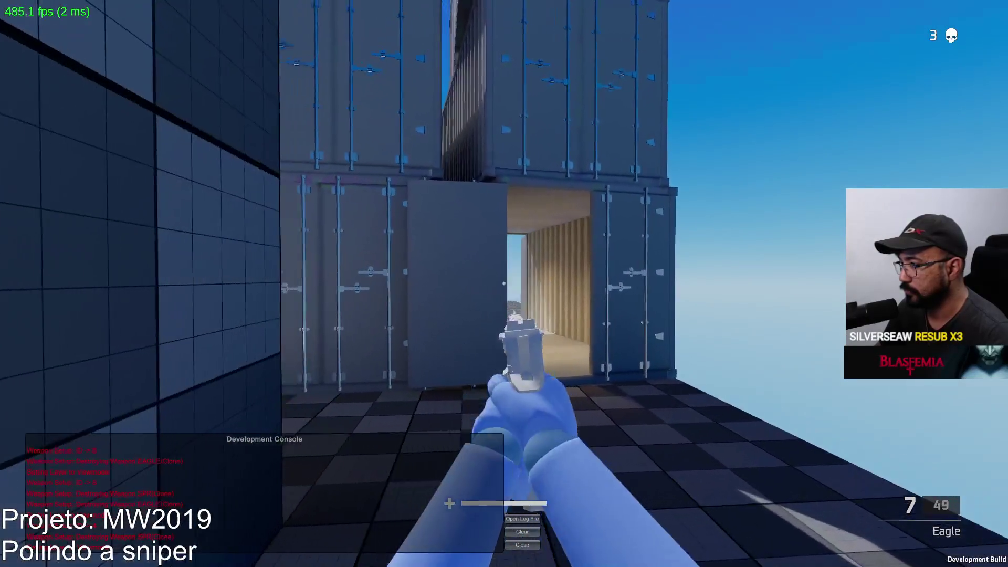
key("w")
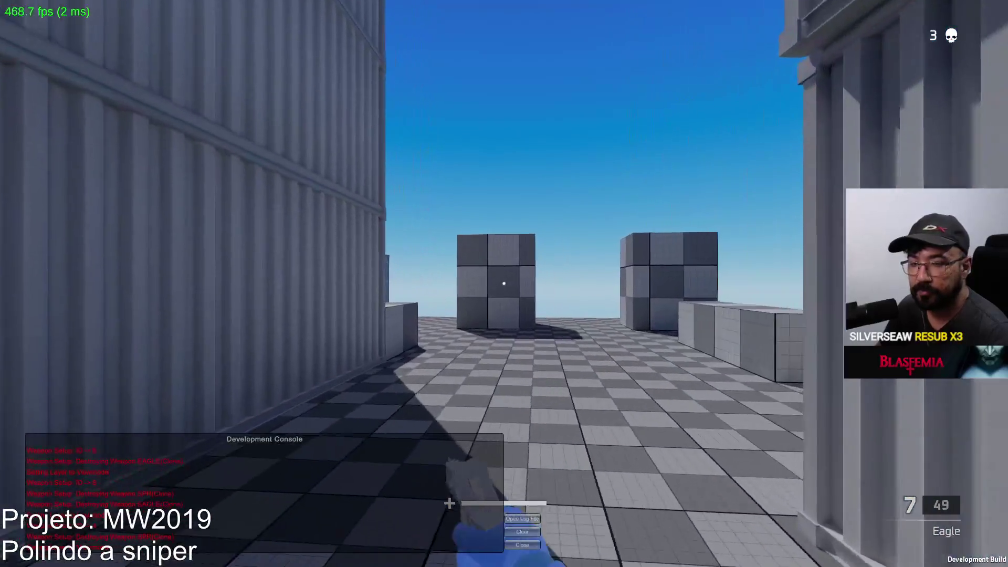
key("w")
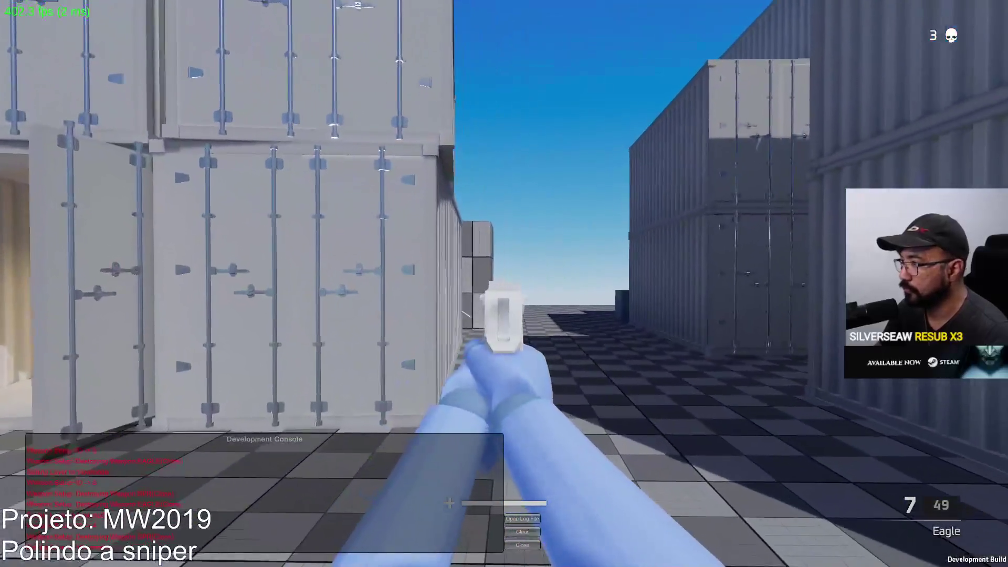
left_click(504, 283)
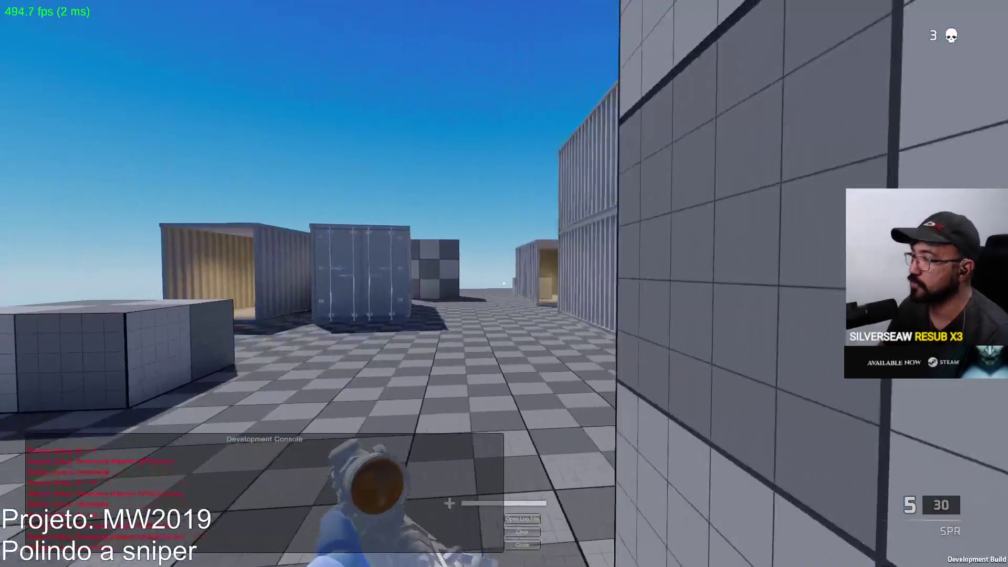
right_click(504, 283)
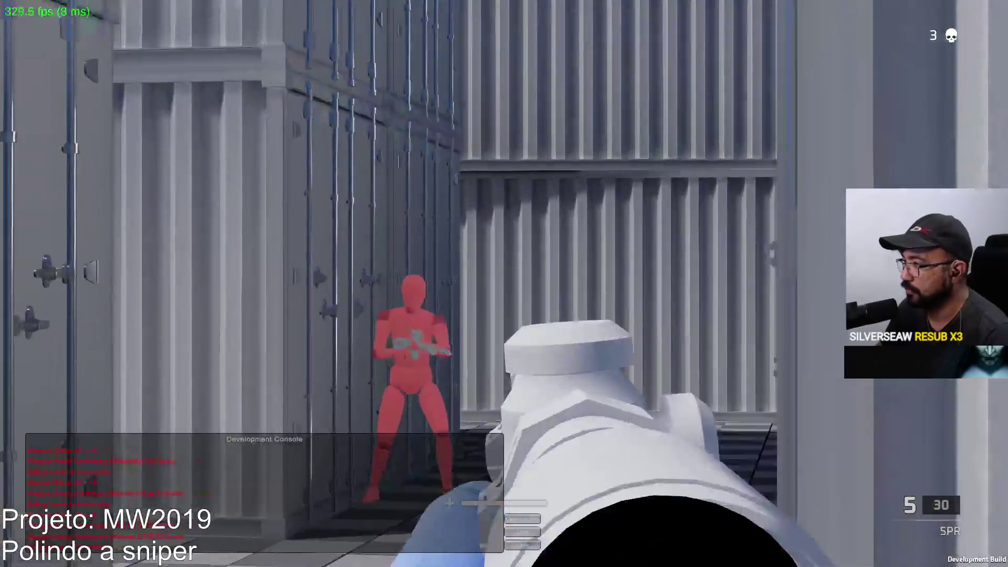
Fire four scoped SPR shots at the red dummy
left_click(504, 286)
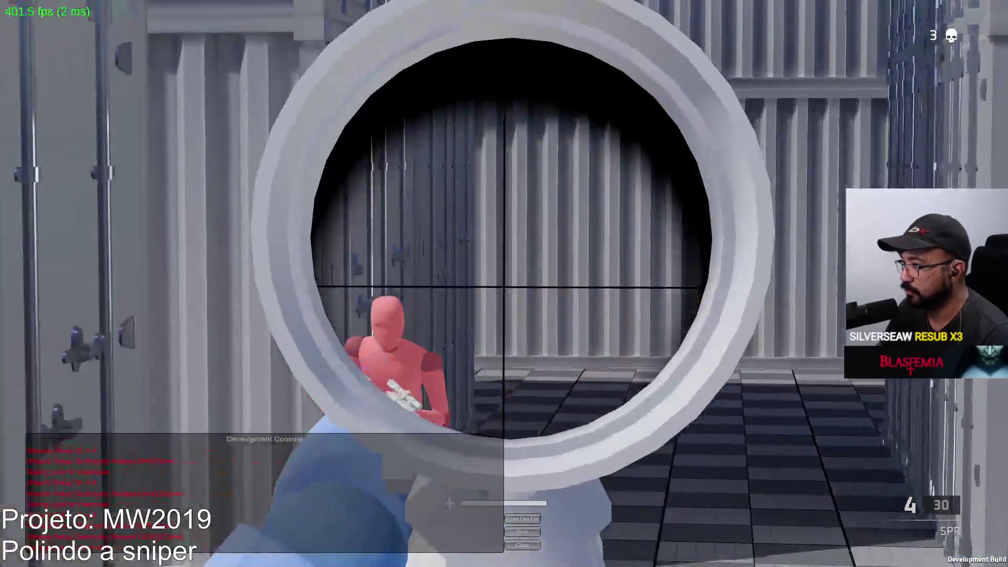
left_click(504, 283)
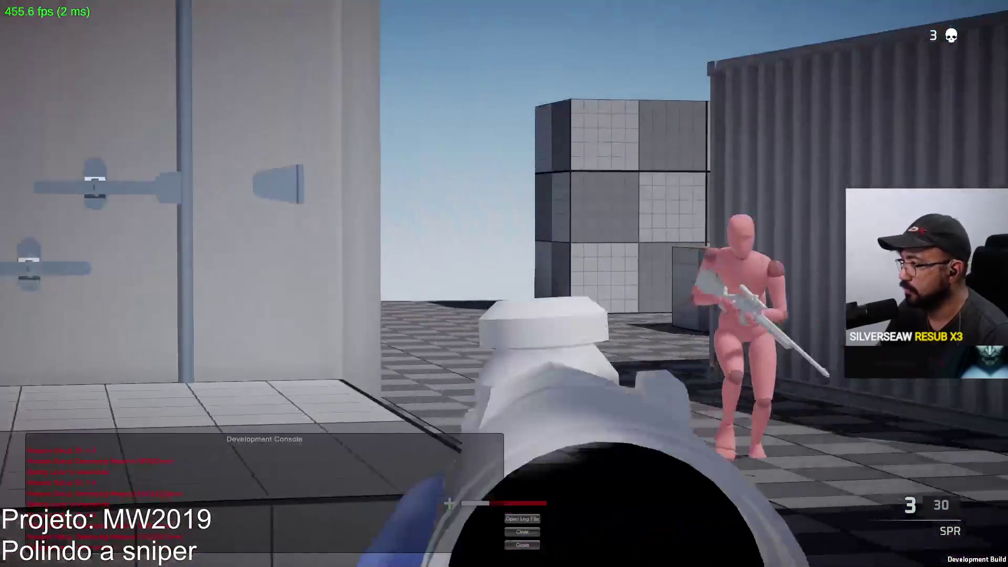
left_click(504, 283)
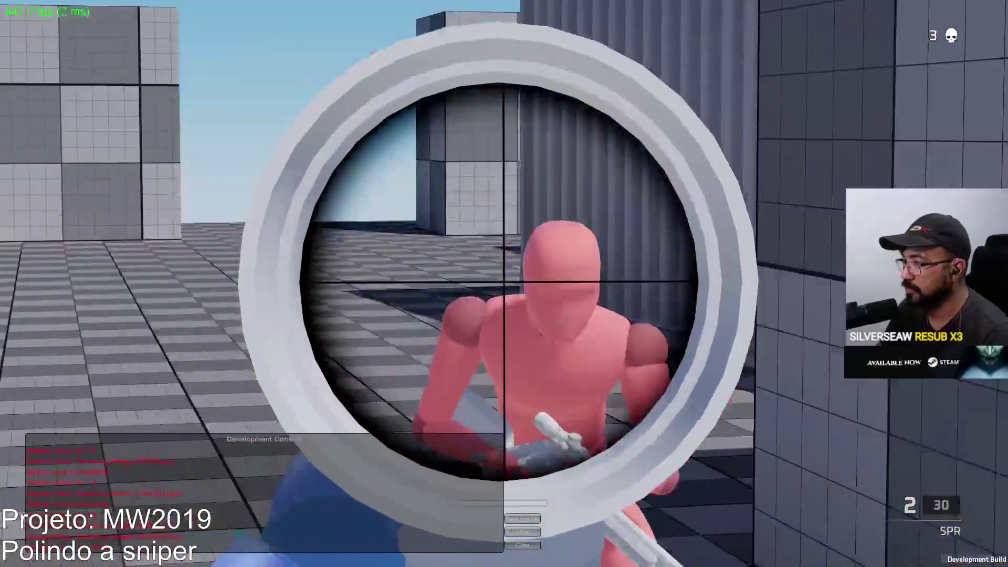
left_click(503, 283)
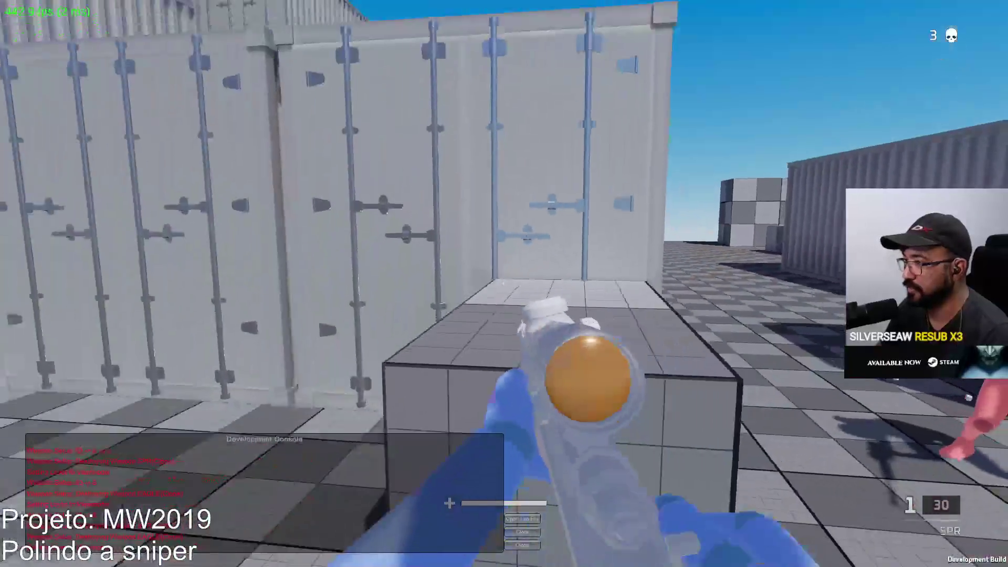
Switch to the Eagle, kill the pink enemy for kill 4, reload and advance
key("2")
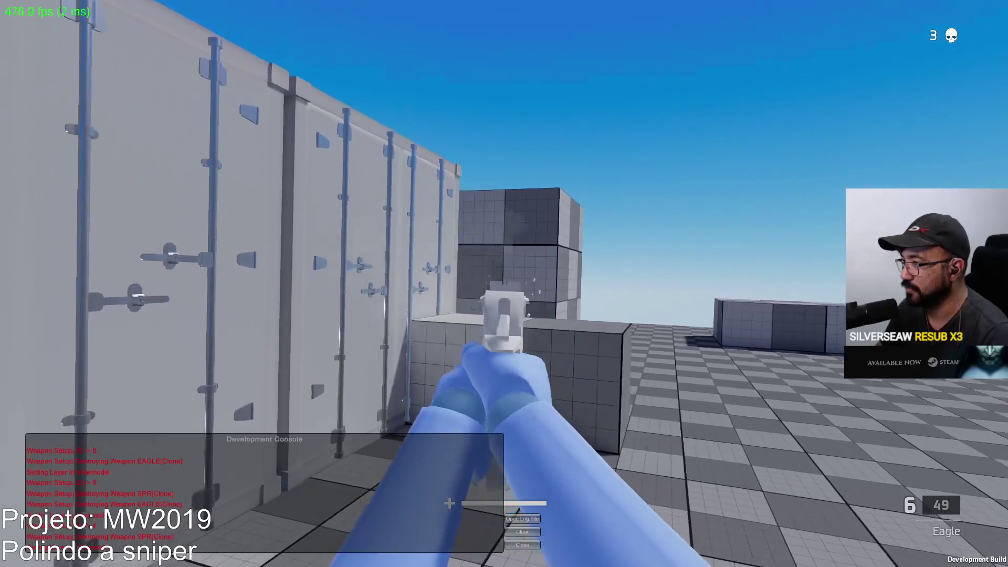
left_click(505, 284)
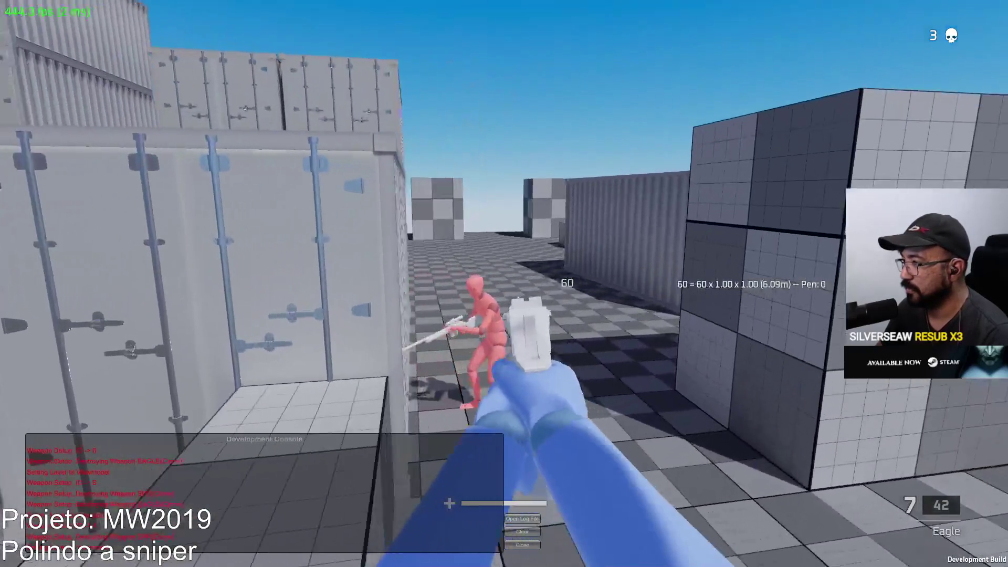
left_click(504, 283)
key("r")
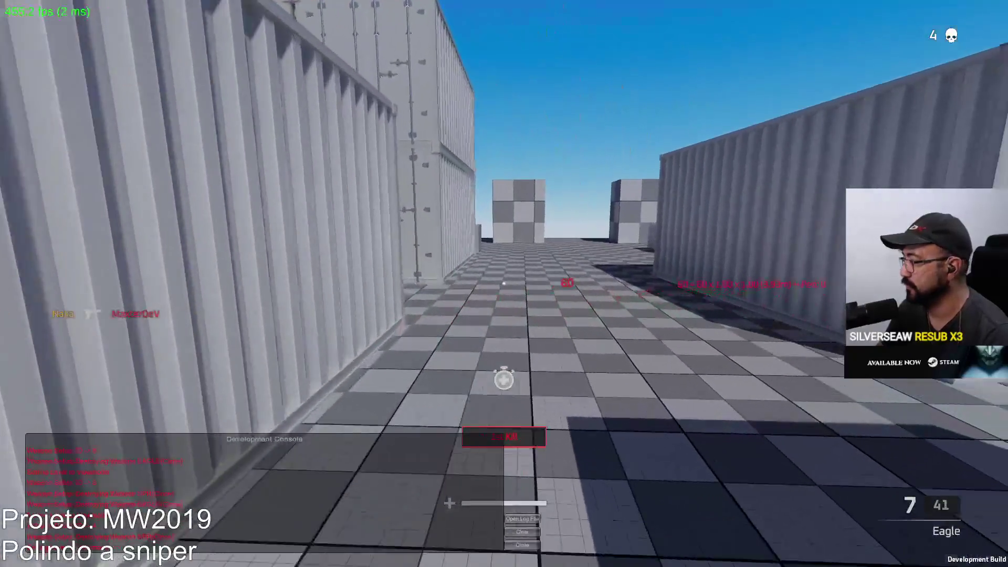
key("w")
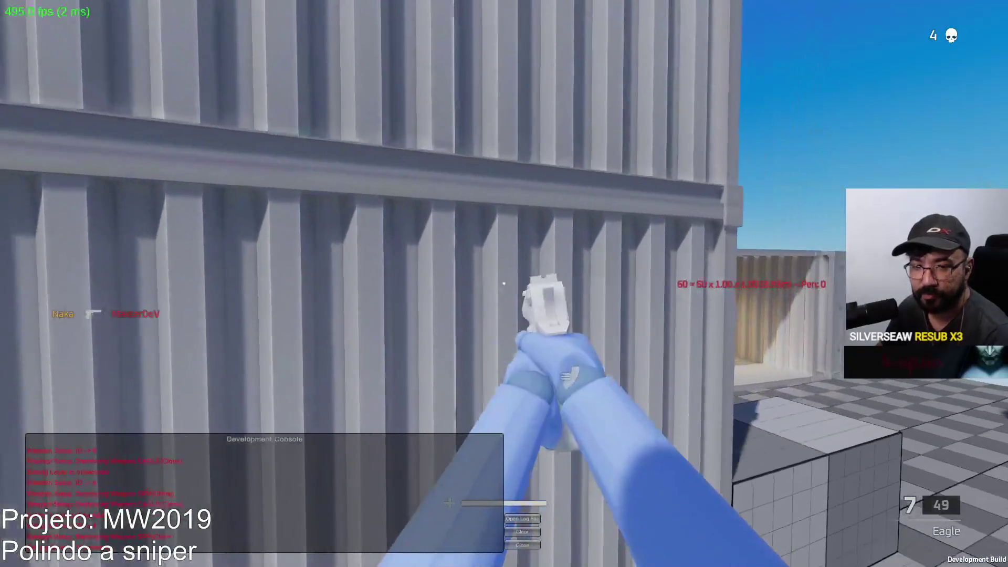
Switch back to the SPR and shoot the red target through the scope
key("1")
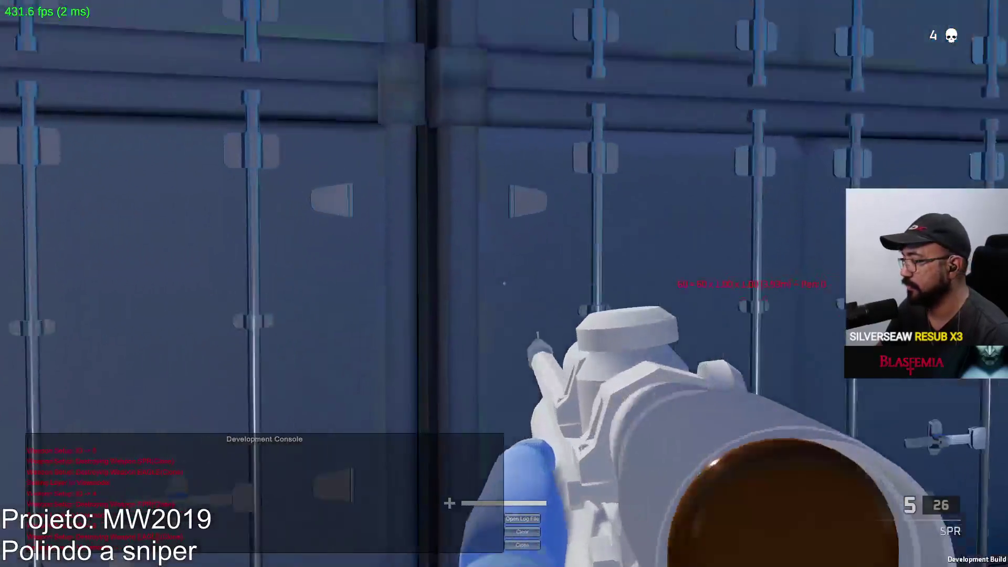
right_click(504, 283)
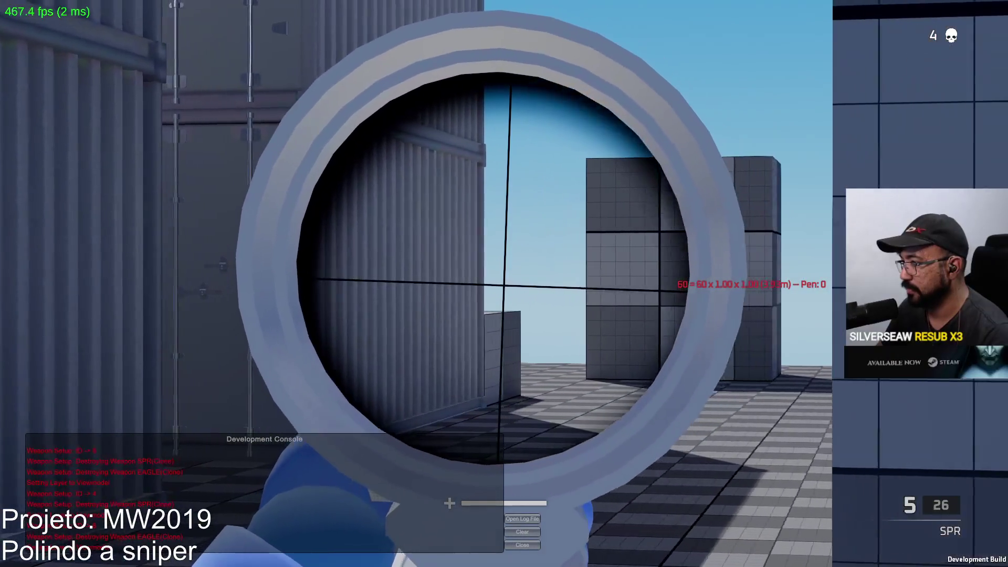
left_click(504, 284)
Switch to the Eagle and finish an enemy with a pistol headshot for kill 5
key("2")
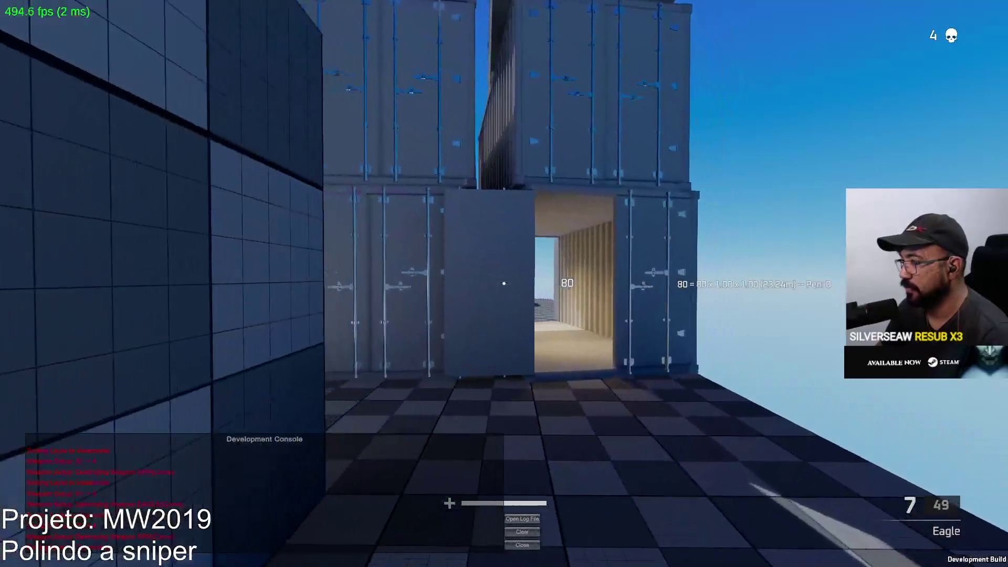
key("w")
key("w")
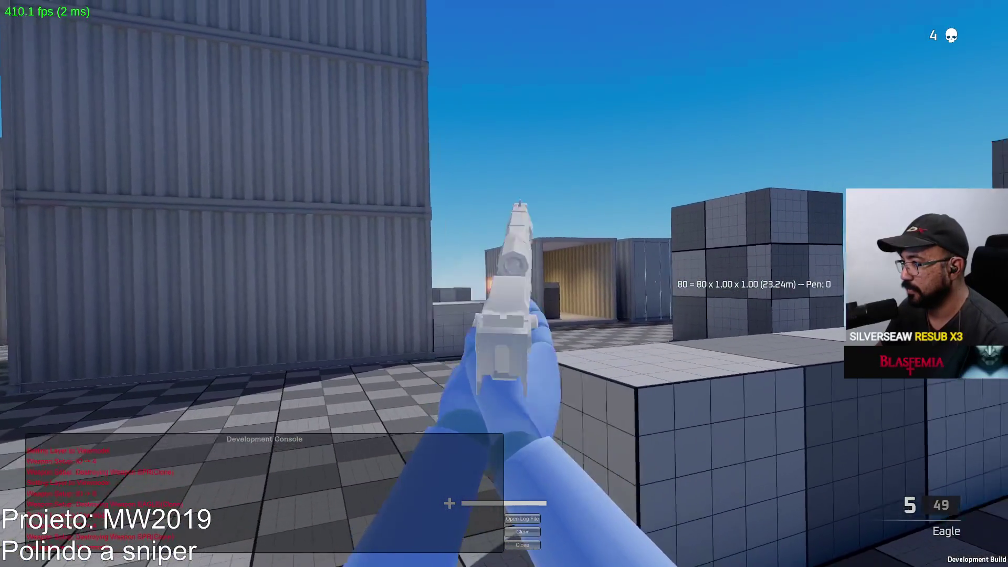
left_click(504, 284)
left_click(504, 283)
left_click(504, 284)
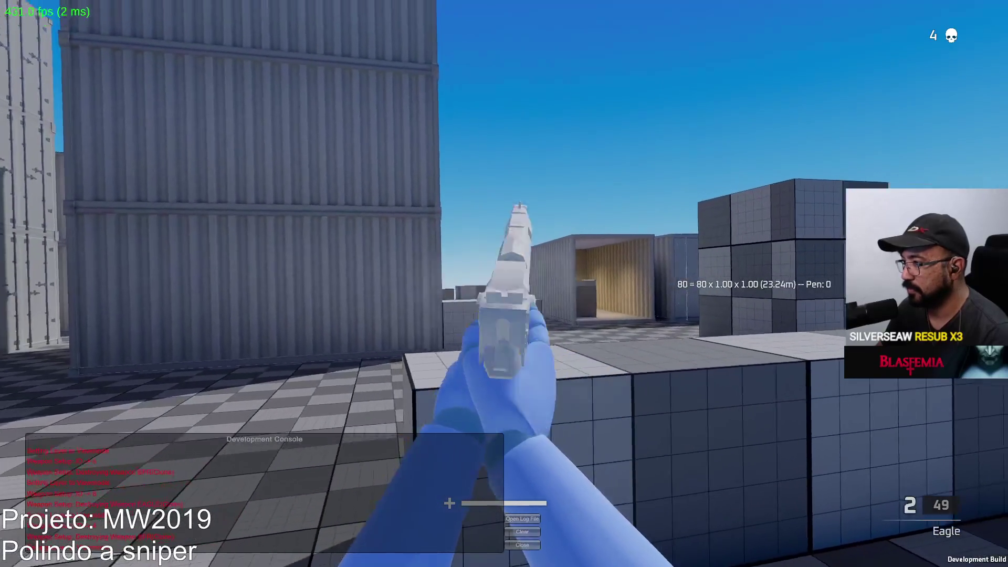
left_click(504, 284)
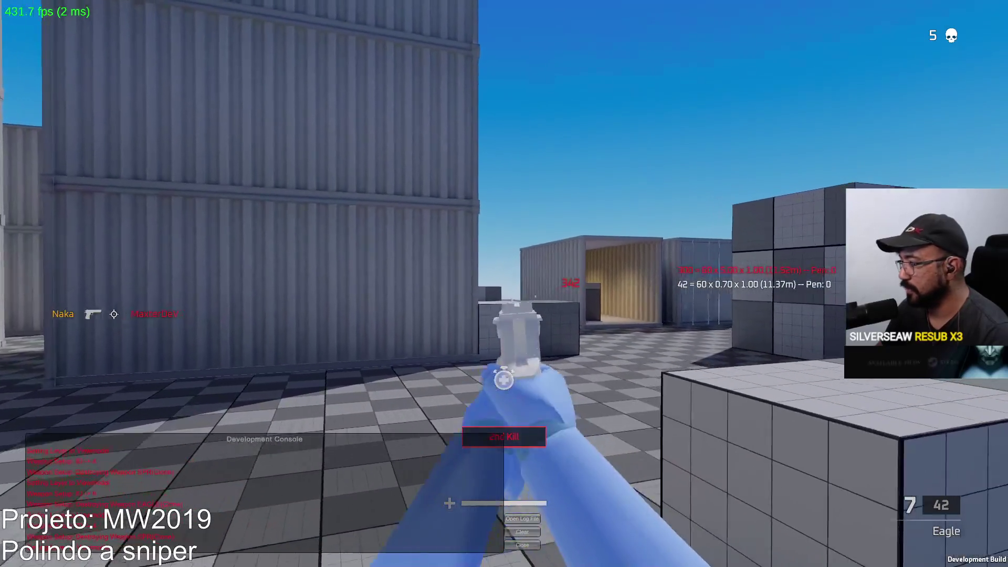
Strafe along the container wall, then run into the open corridor toward the checkered blocks
key("w")
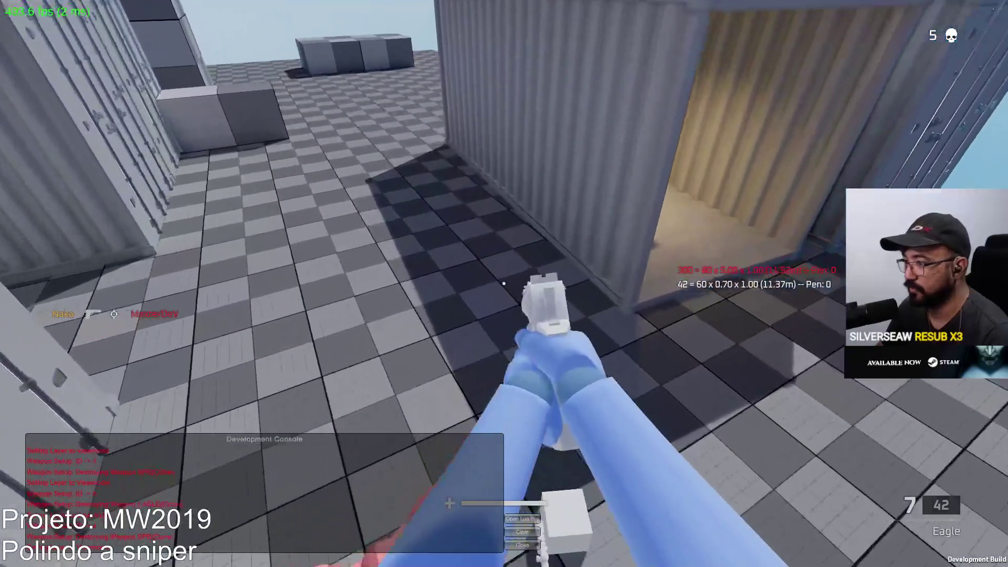
key("w")
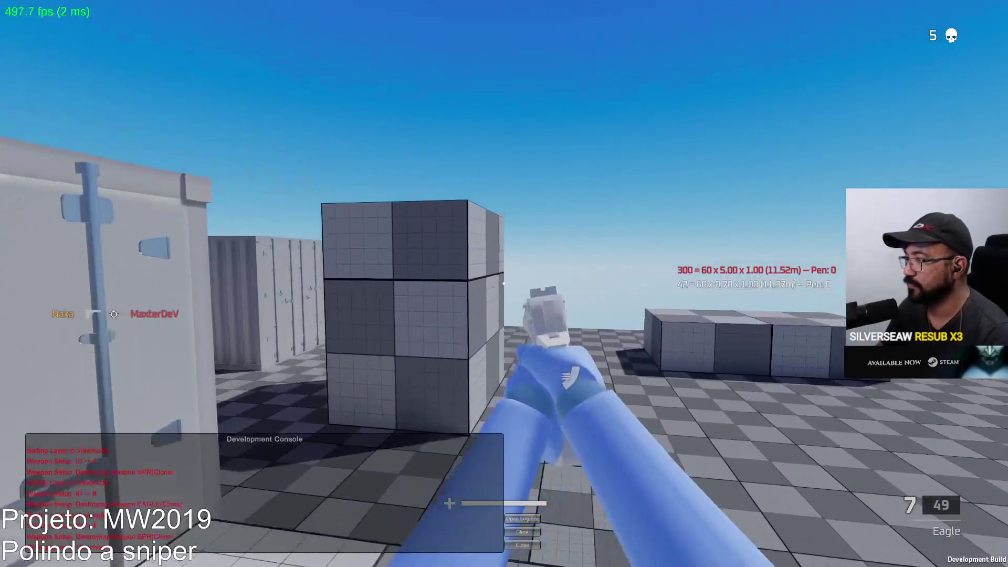
key("s")
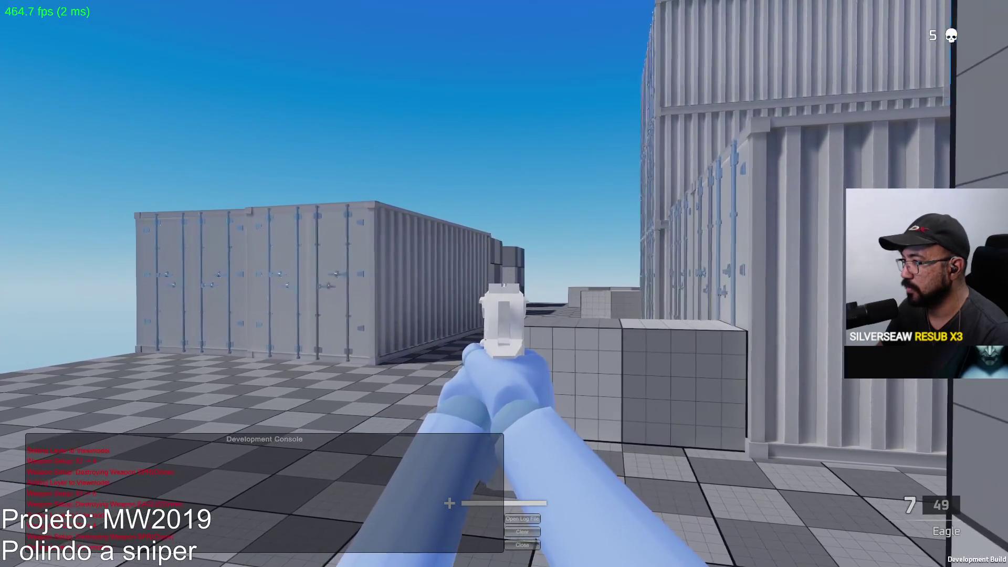
key("a")
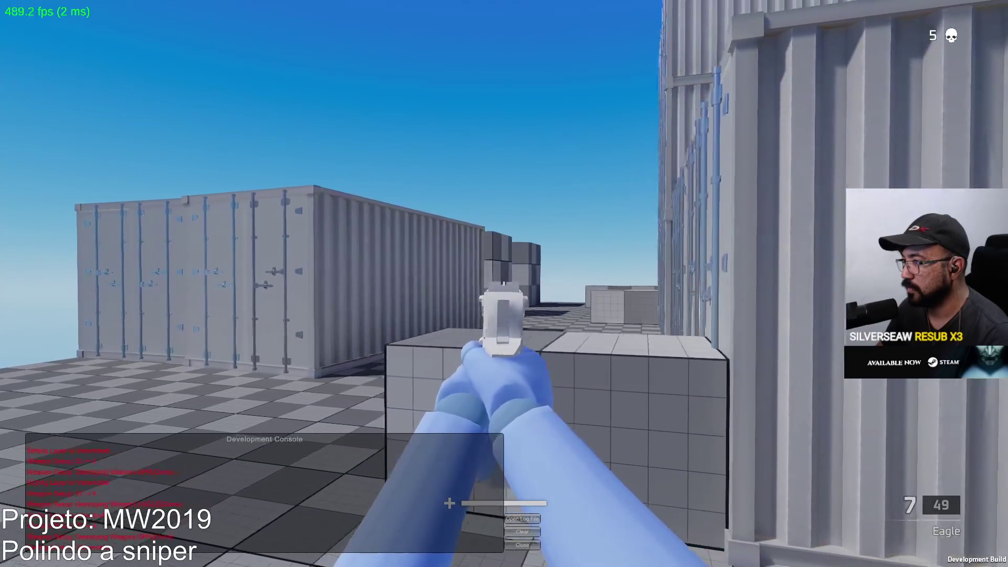
key("d")
key("a")
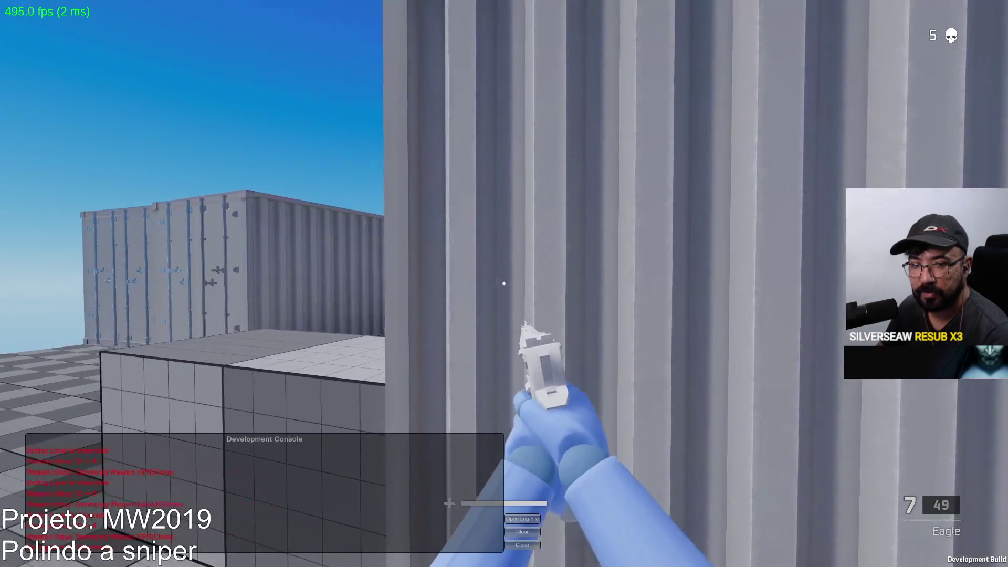
key("a")
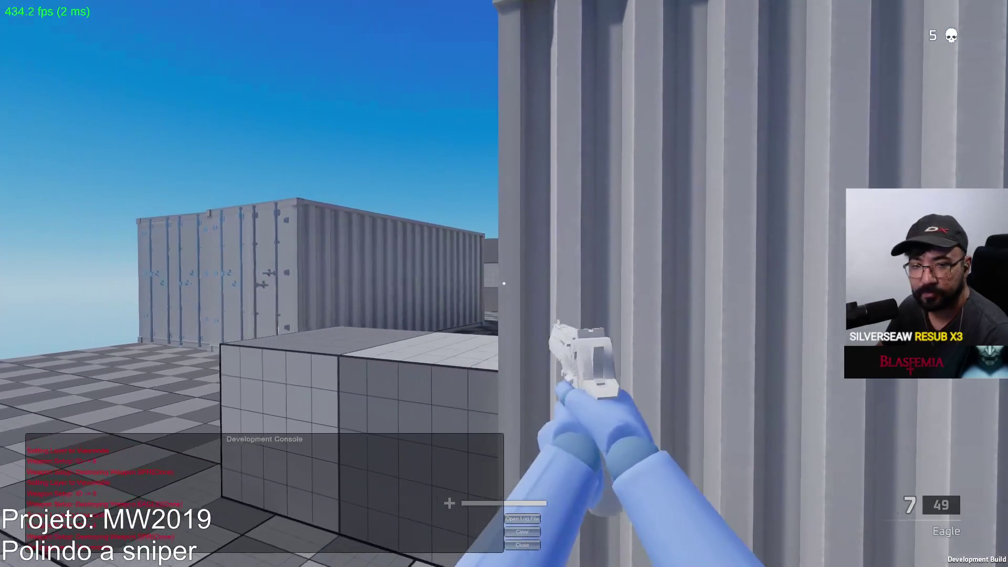
key("d")
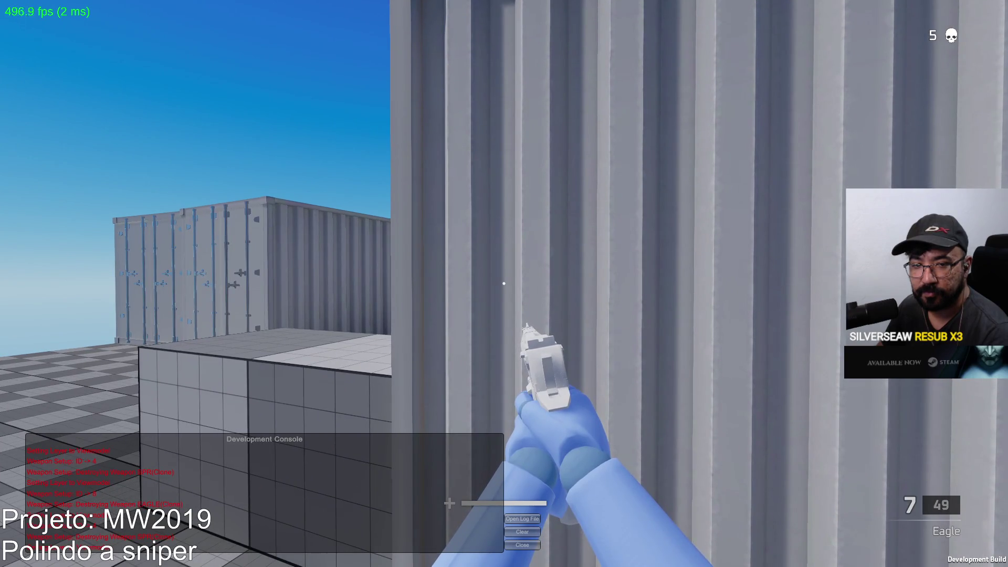
key("d")
key("a")
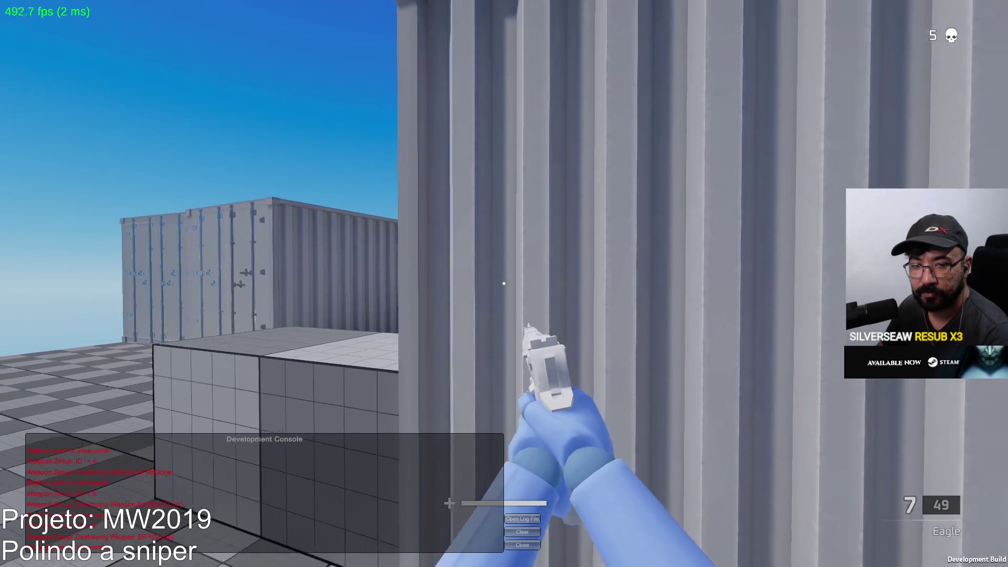
key("d")
key("w")
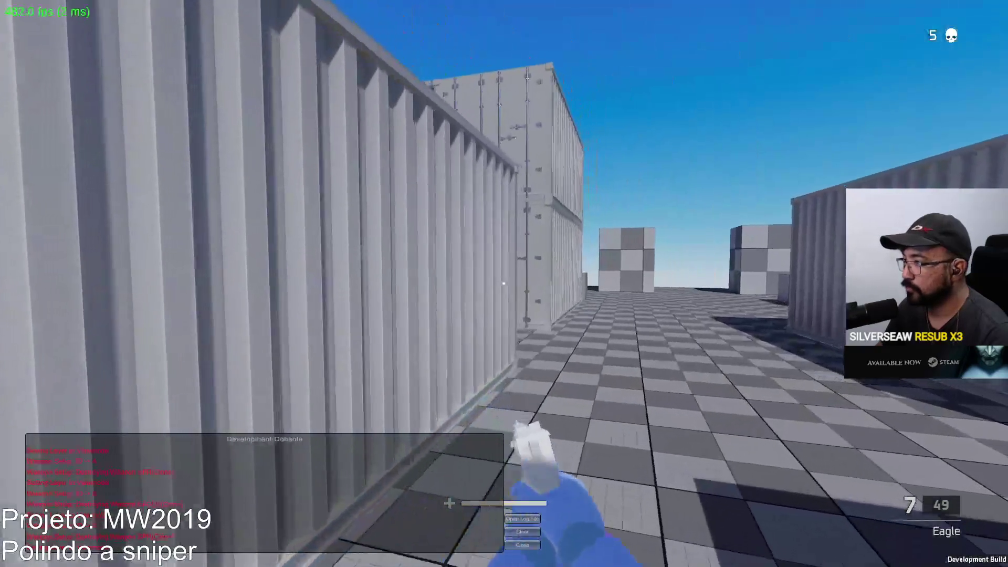
key("w")
key("w")
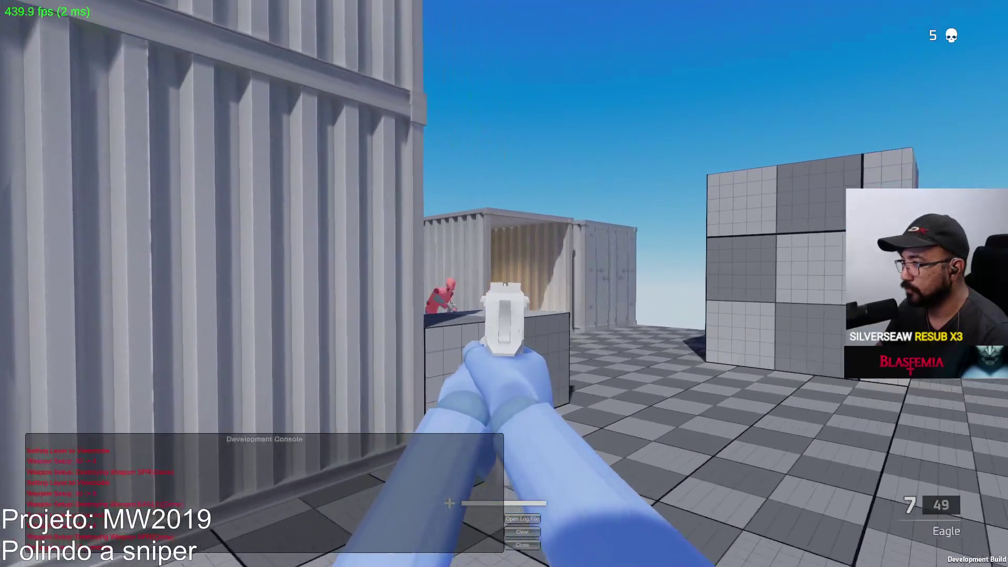
Kill the red dummy with the Eagle, reload, and fire test shots at the containers
left_click(504, 283)
left_click(504, 284)
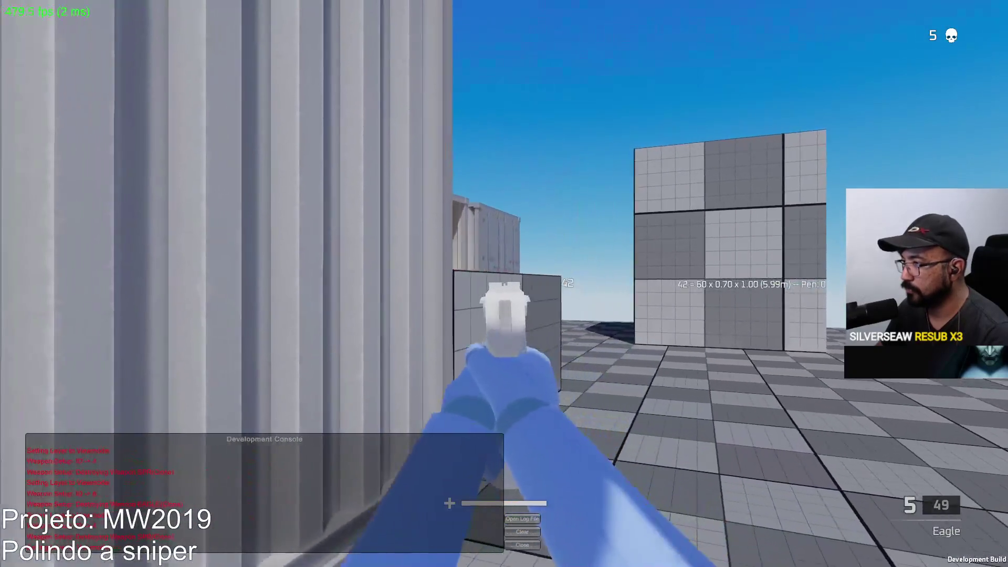
left_click(504, 283)
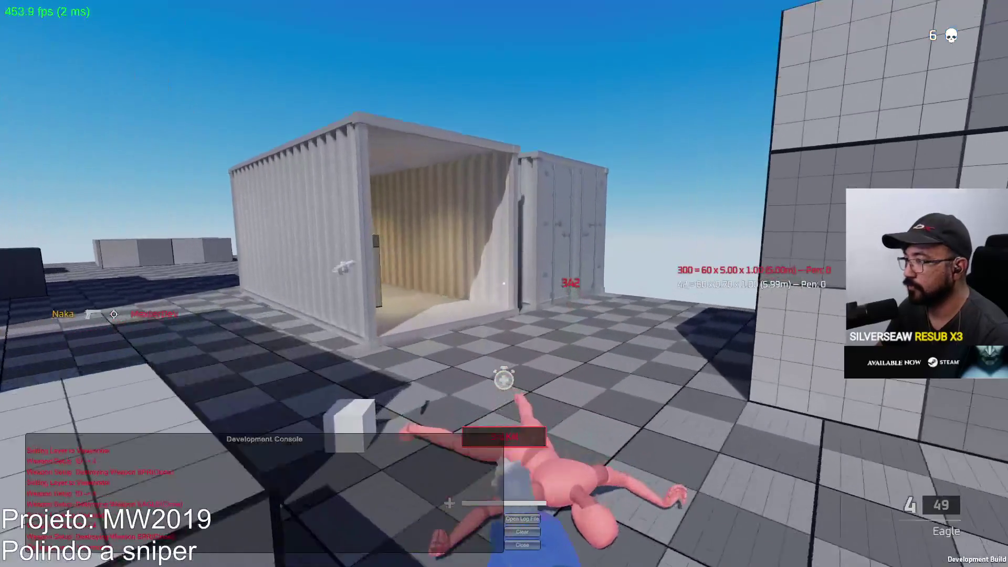
key("r")
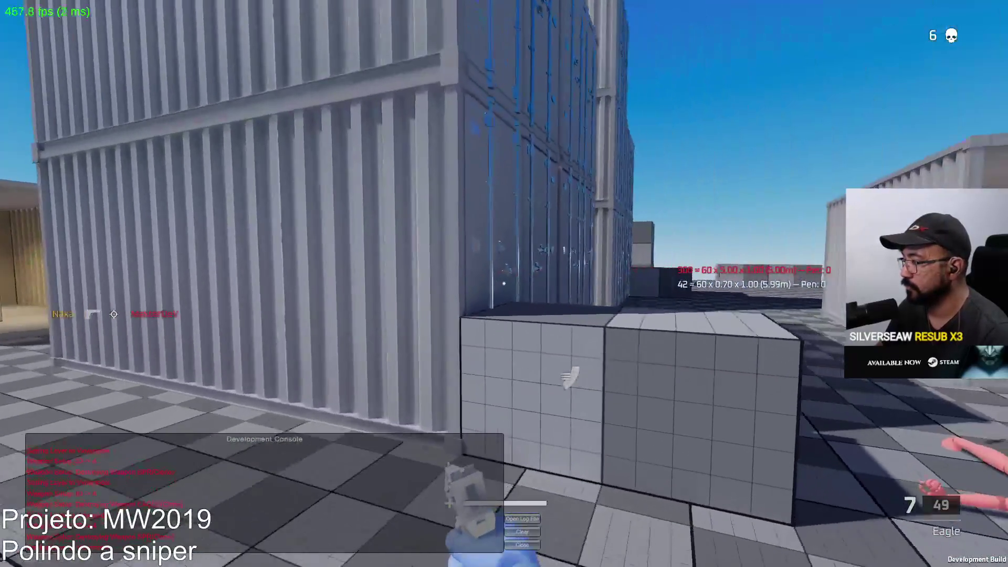
left_click(504, 283)
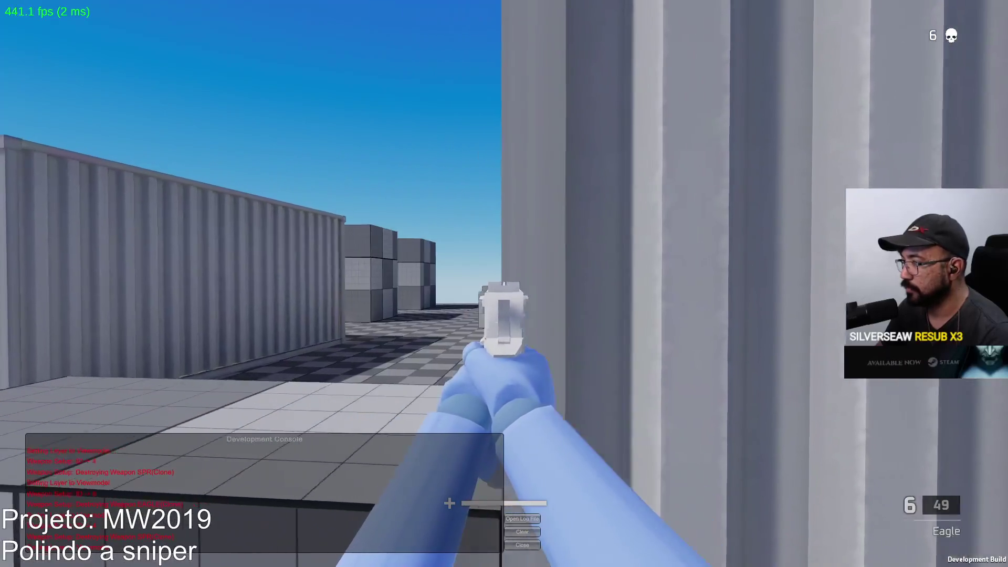
left_click(504, 284)
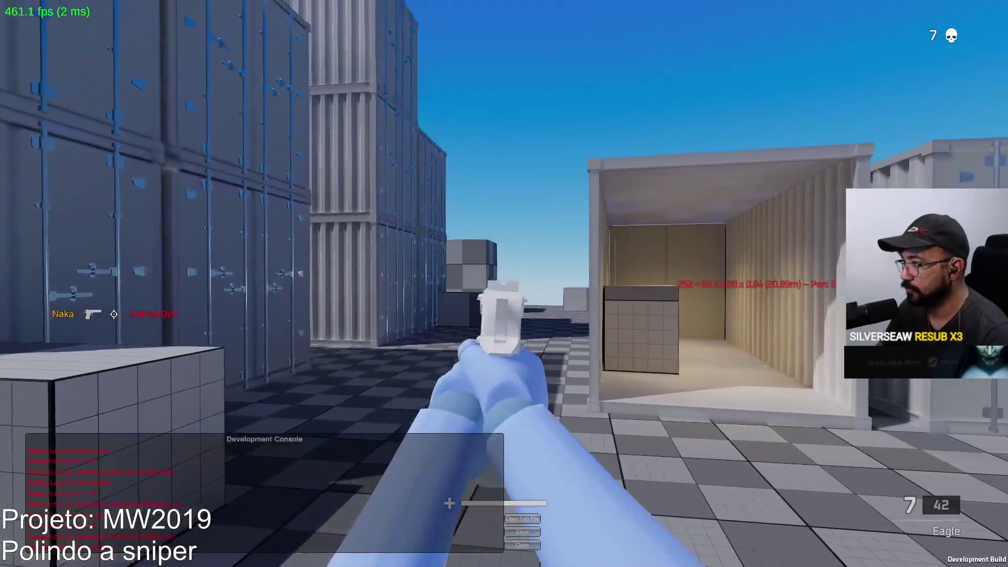
Advance down the corridor between the container stacks
key("w")
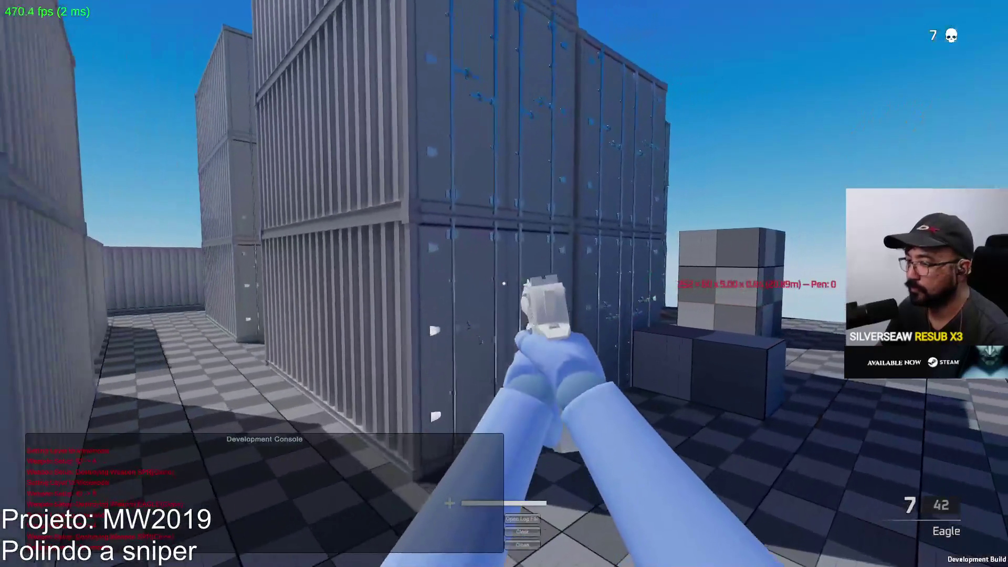
key("w")
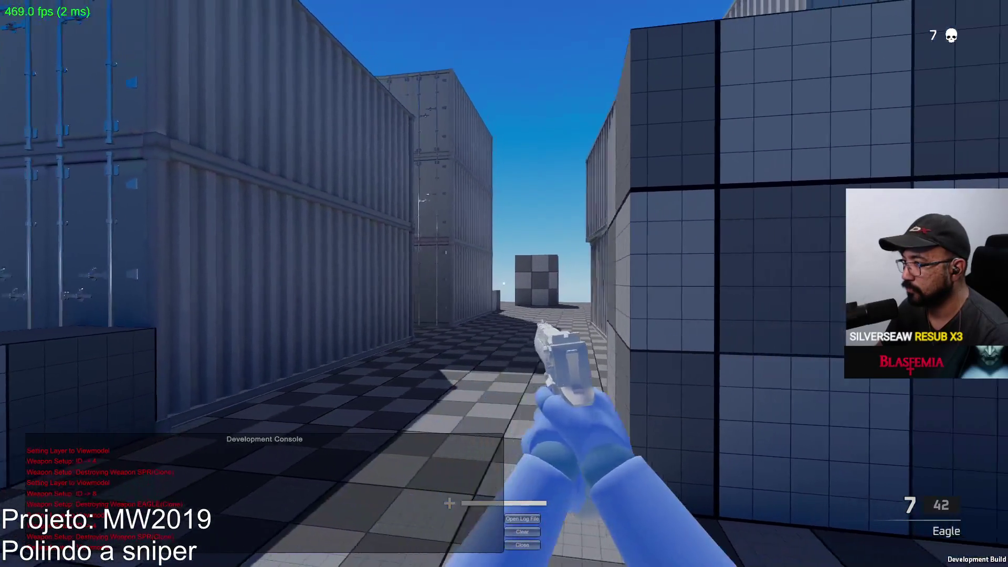
key("w")
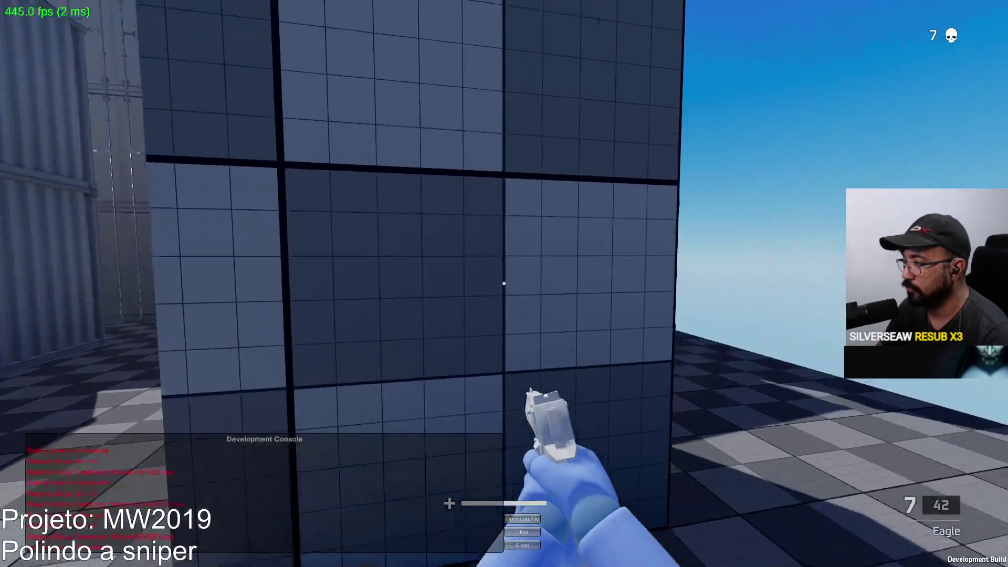
key("w")
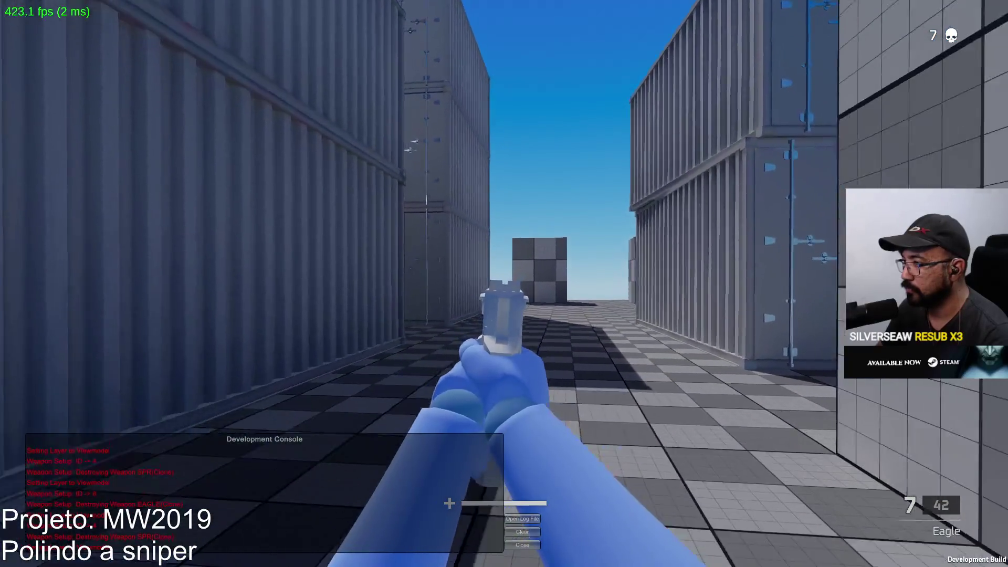
key("w")
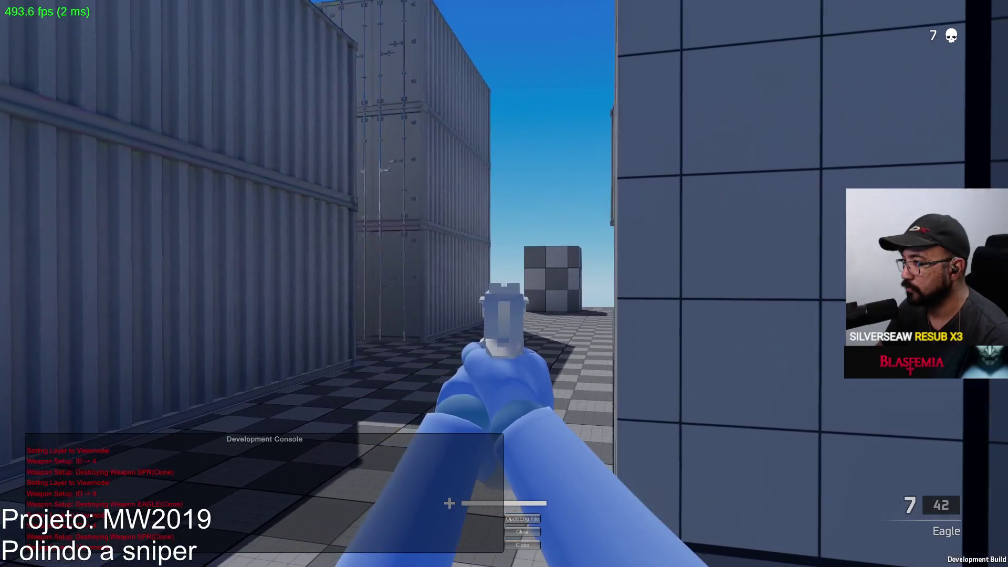
key("w")
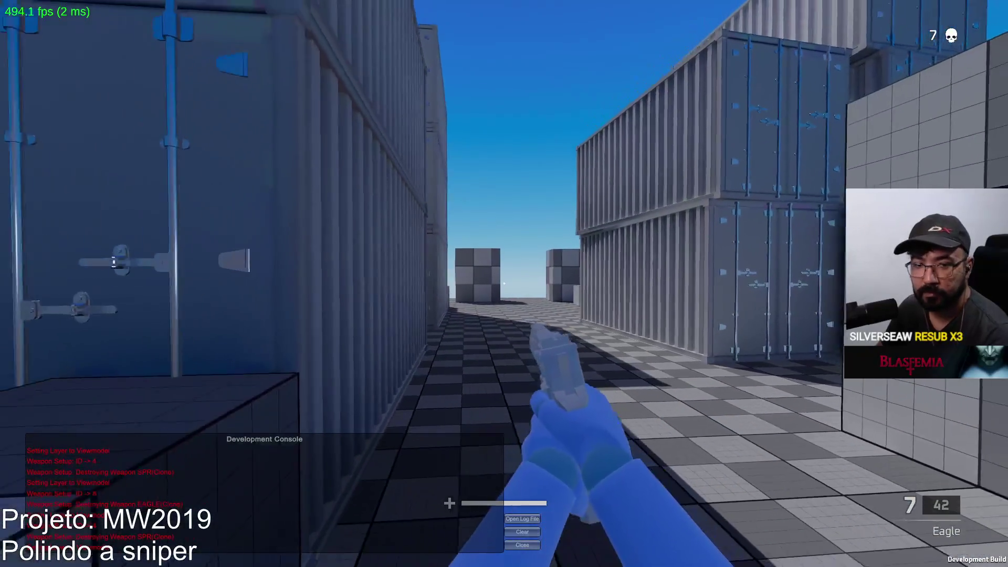
key("w")
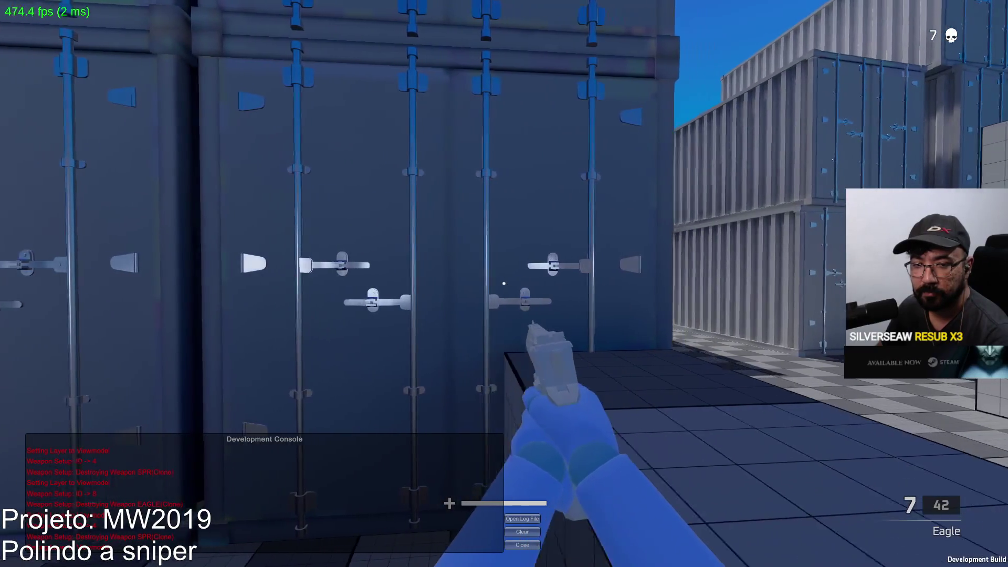
key("w")
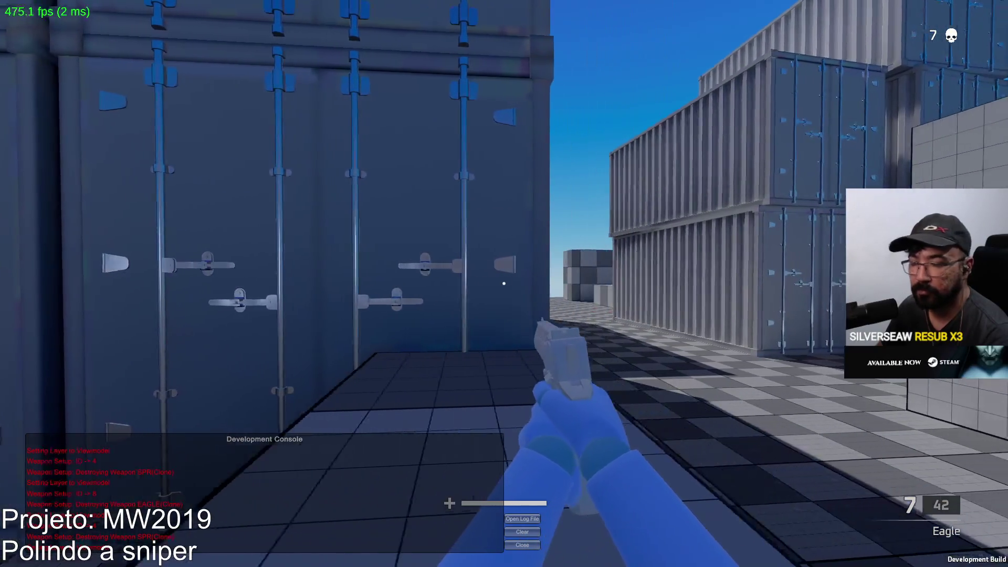
Leave toward the grid cubes, pass the downed enemy and enter the next container corridor
key("w")
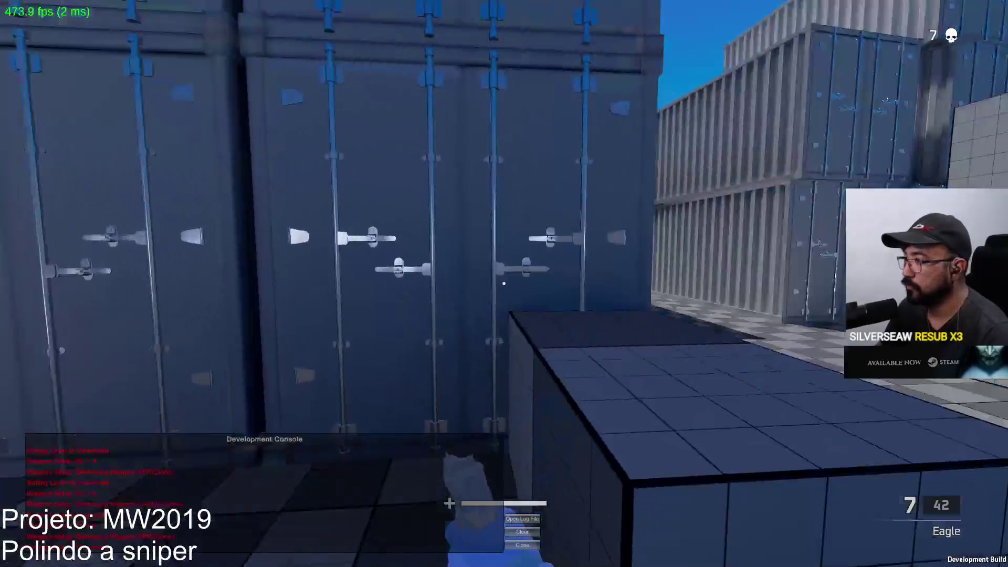
key("w")
key("w")
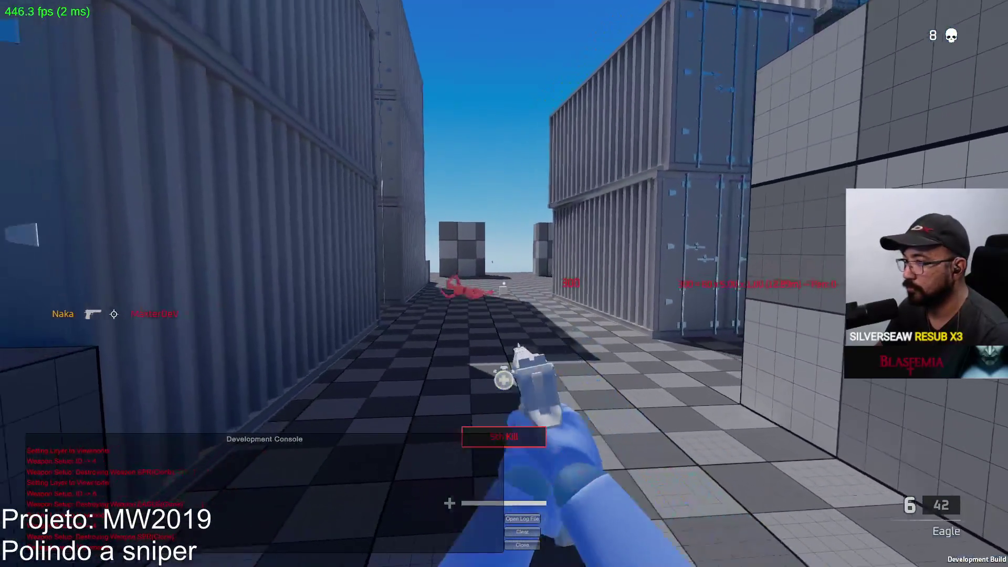
key("w")
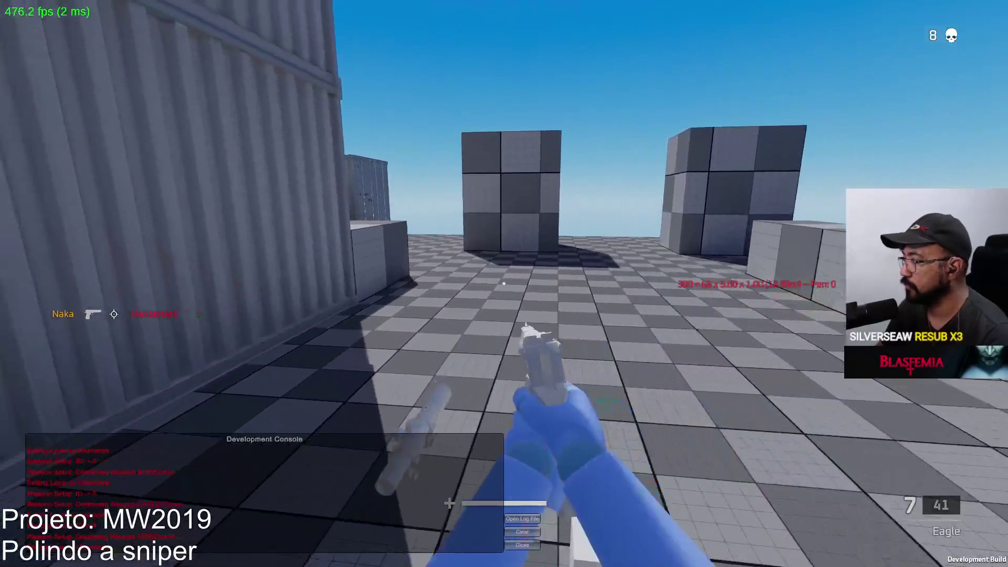
key("w")
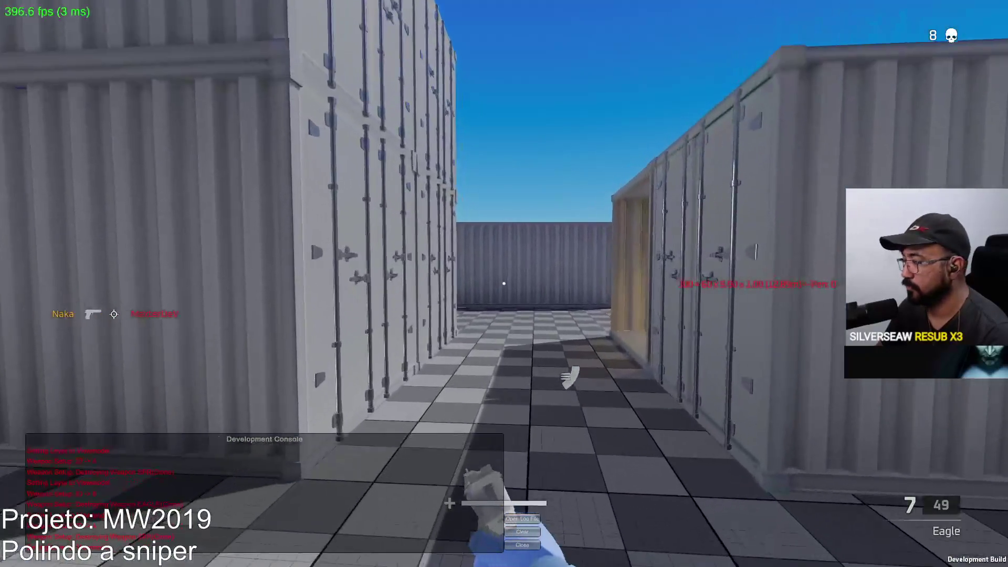
key("w")
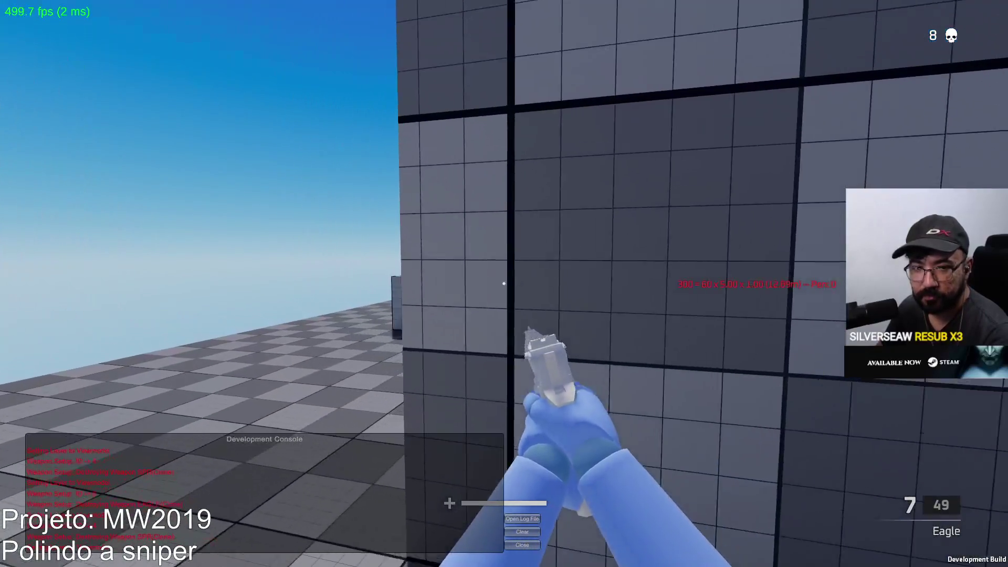
mouse_move(504, 283)
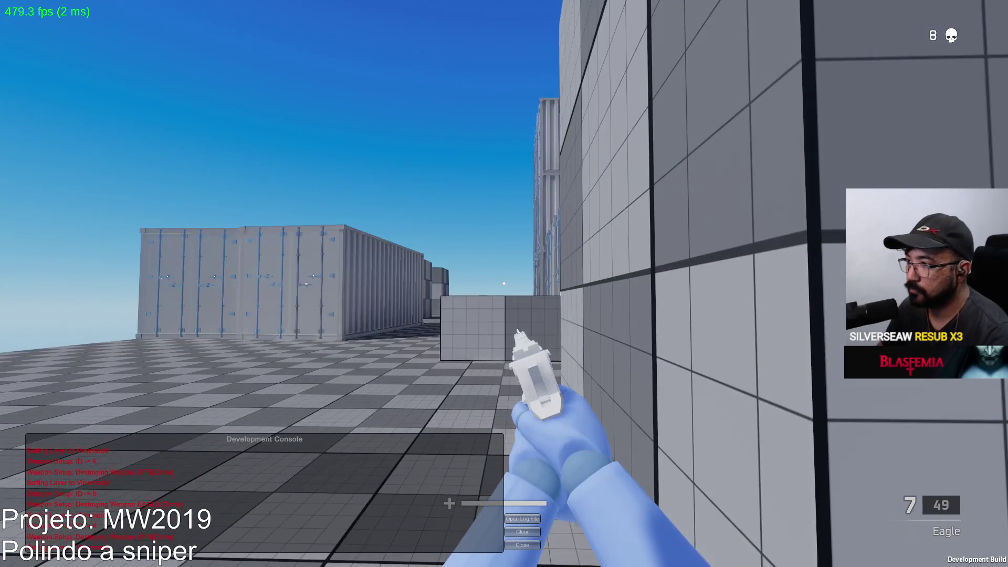
Reload, back out of the corridor and empty the Eagle into the distant red enemy, then reload
key("a")
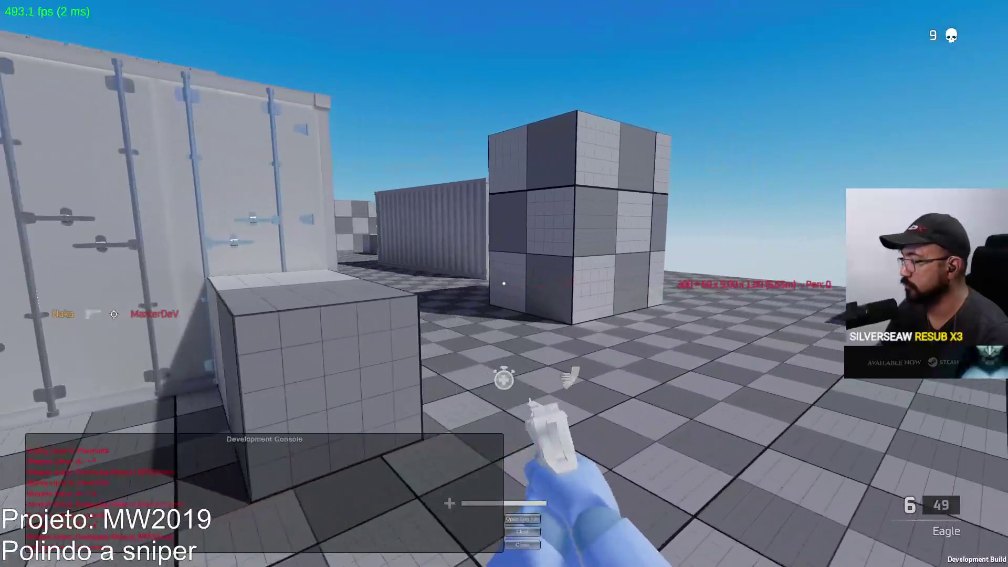
key("r")
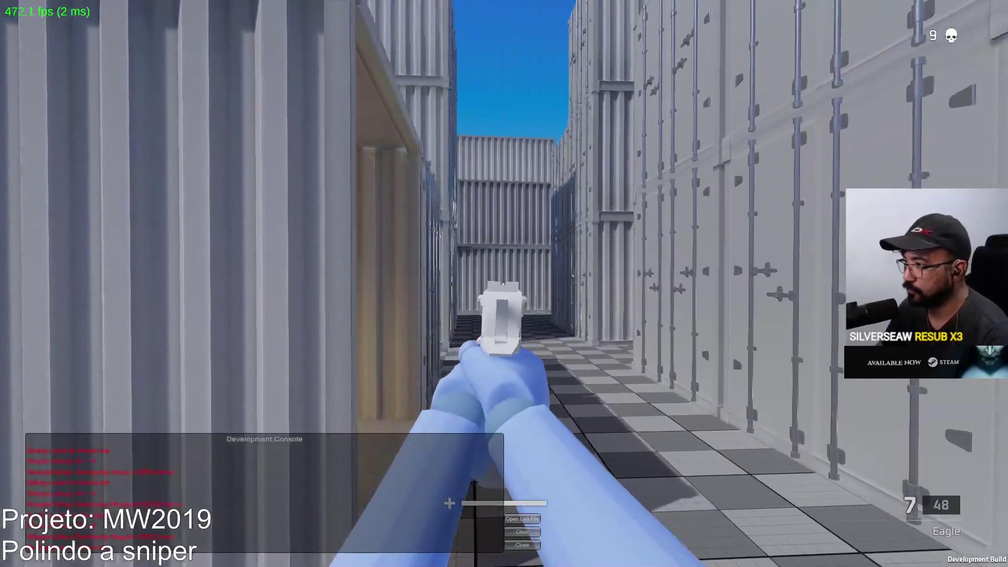
key("s")
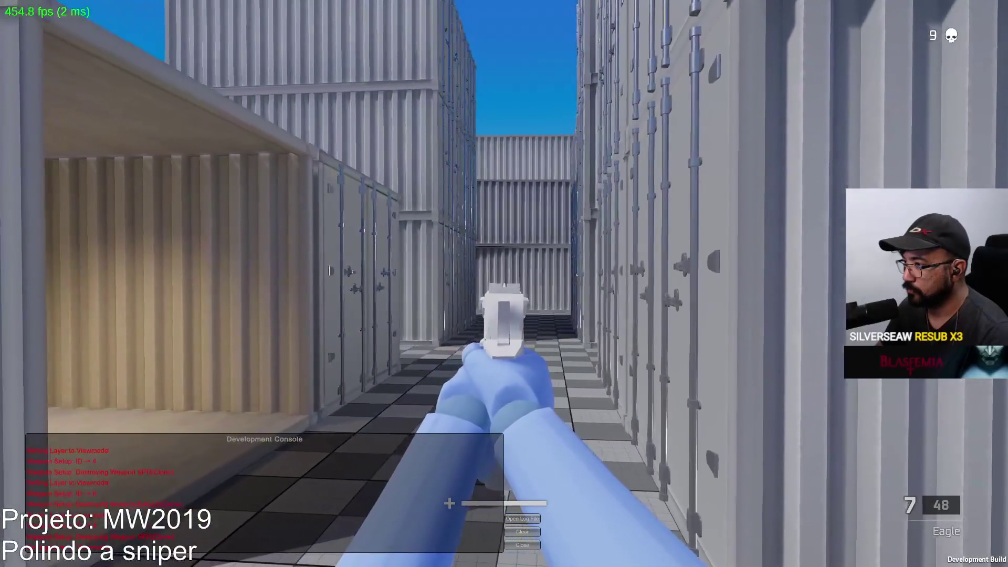
key("w")
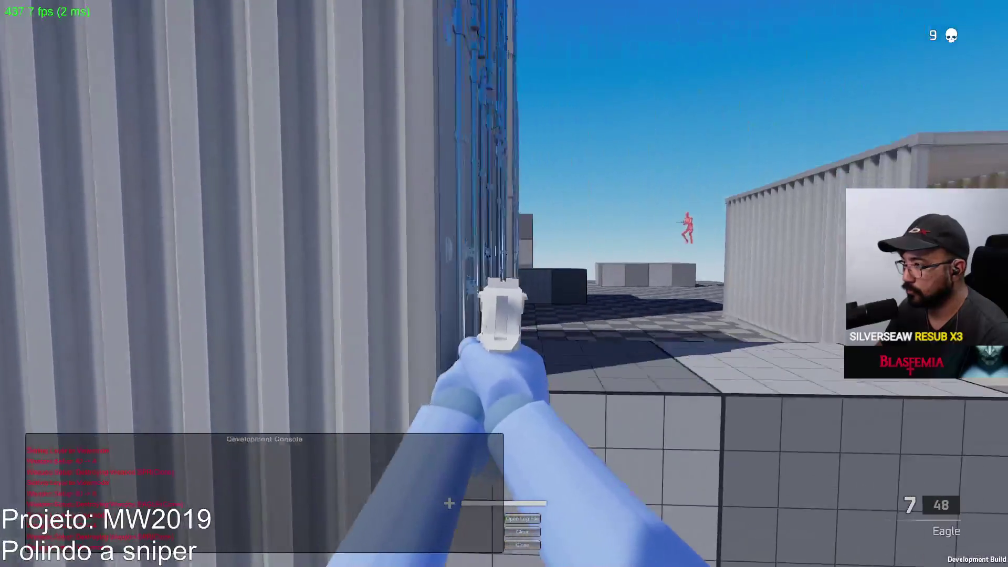
left_click(504, 284)
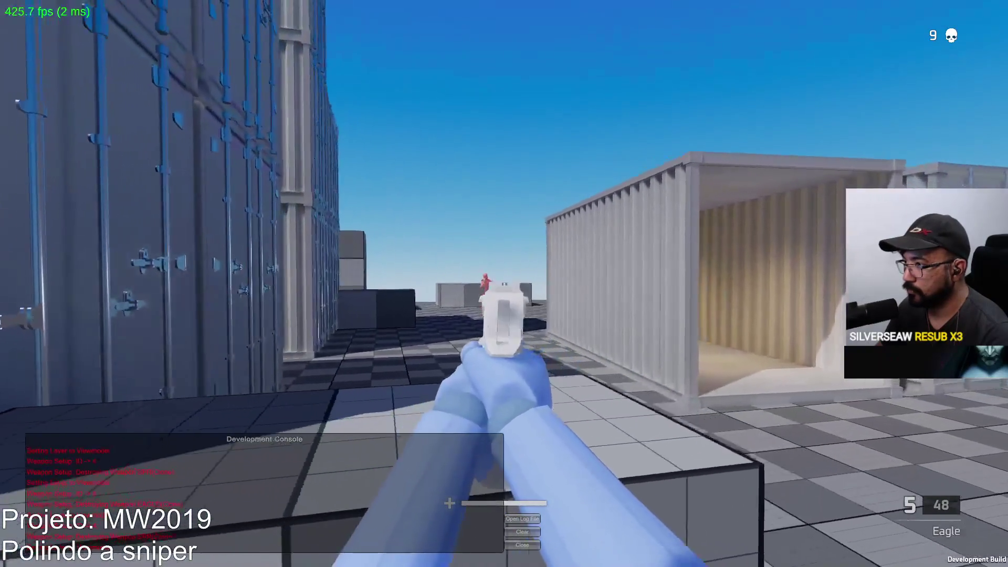
left_click(503, 284)
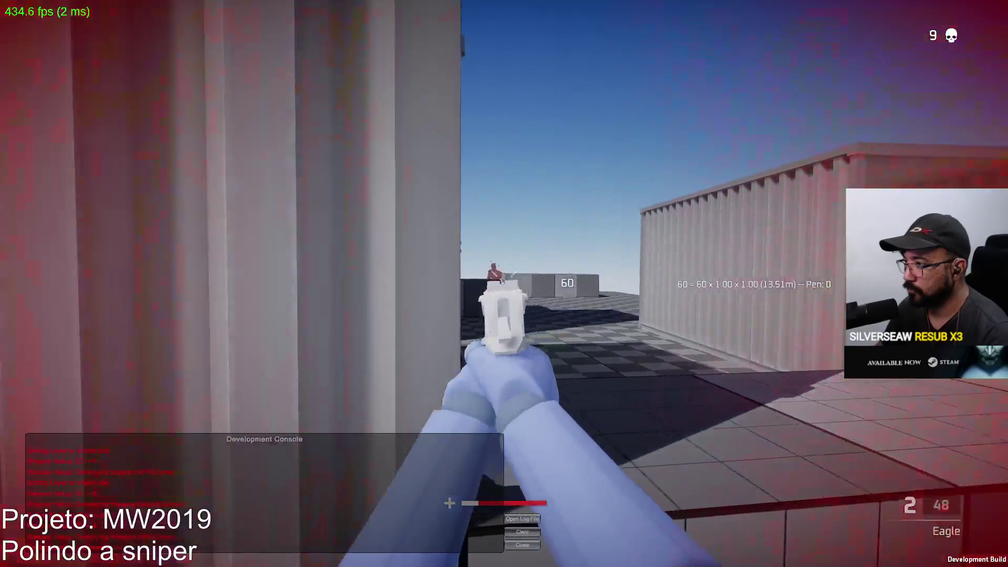
left_click(504, 284)
left_click(503, 283)
key("r")
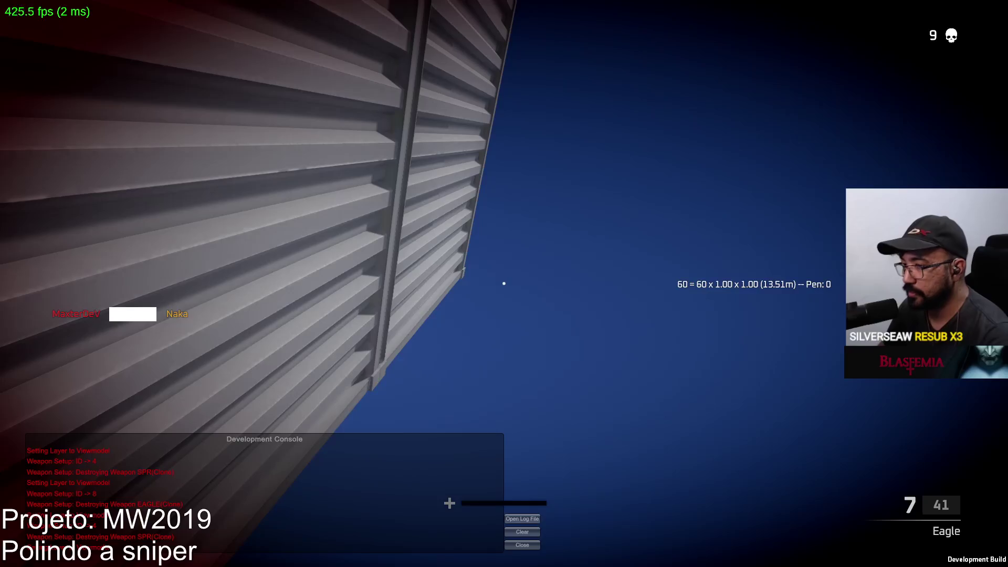
Switch to the SPR, scope in and fire at the target
key("1")
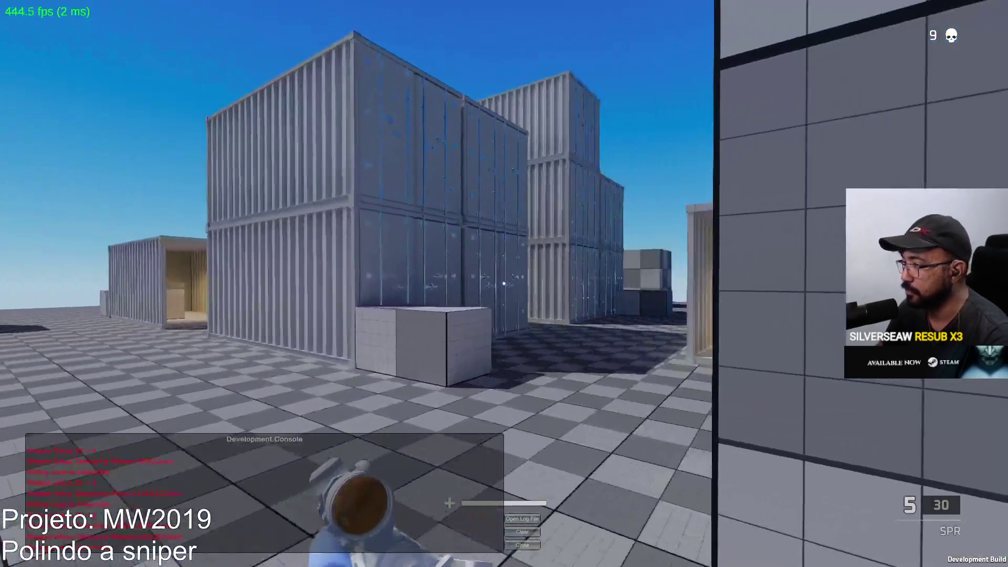
right_click(504, 284)
right_click(504, 283)
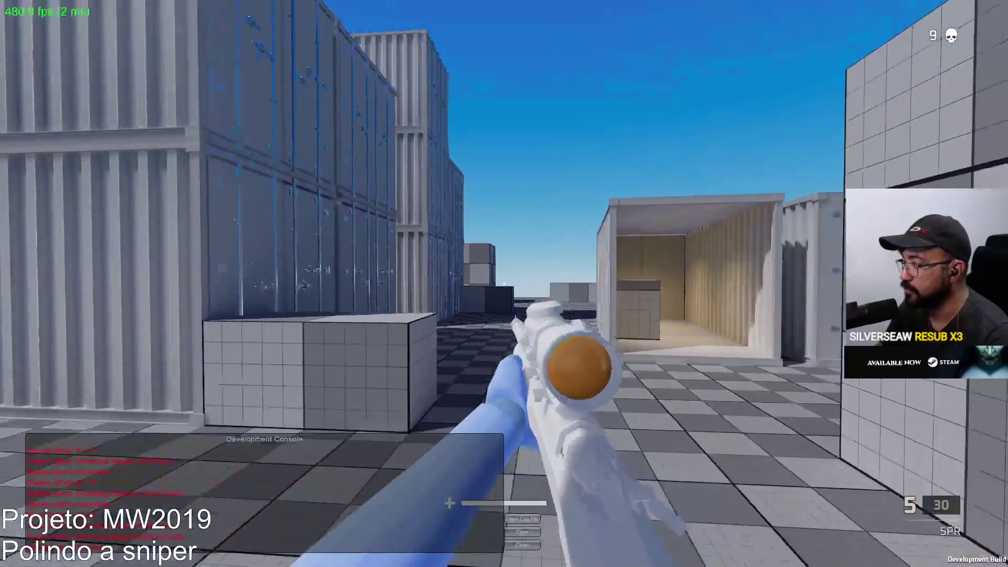
right_click(504, 284)
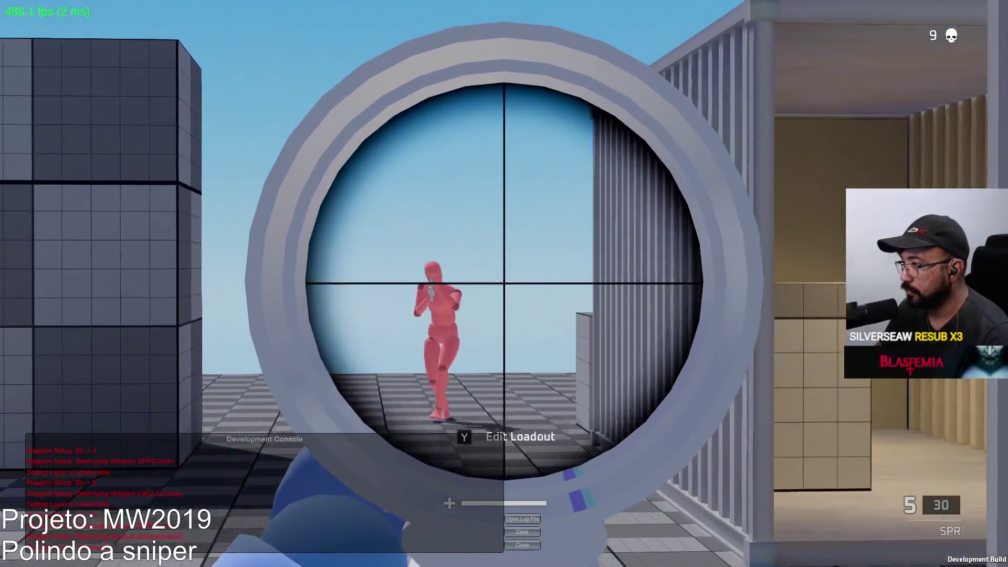
left_click(504, 283)
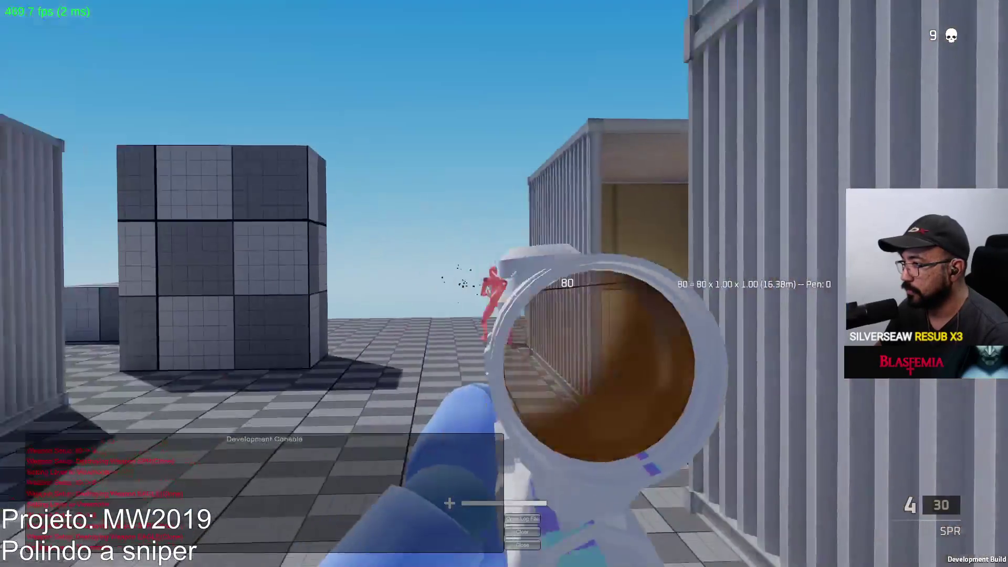
Shoot the red dummy with the Eagle, reload, then scope the SPR on the dummy again
key("2")
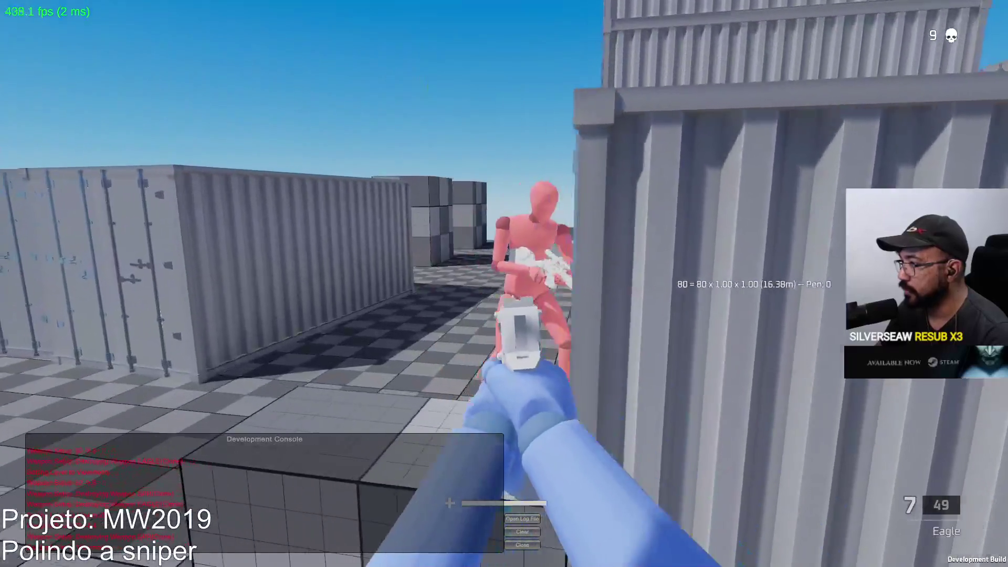
left_click(504, 283)
left_click(504, 284)
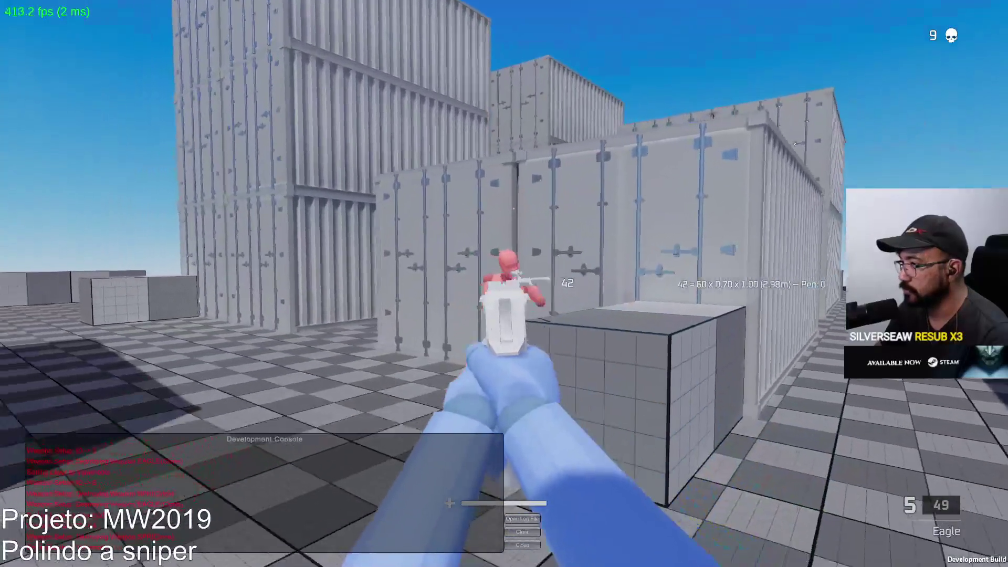
left_click(504, 284)
left_click(504, 284)
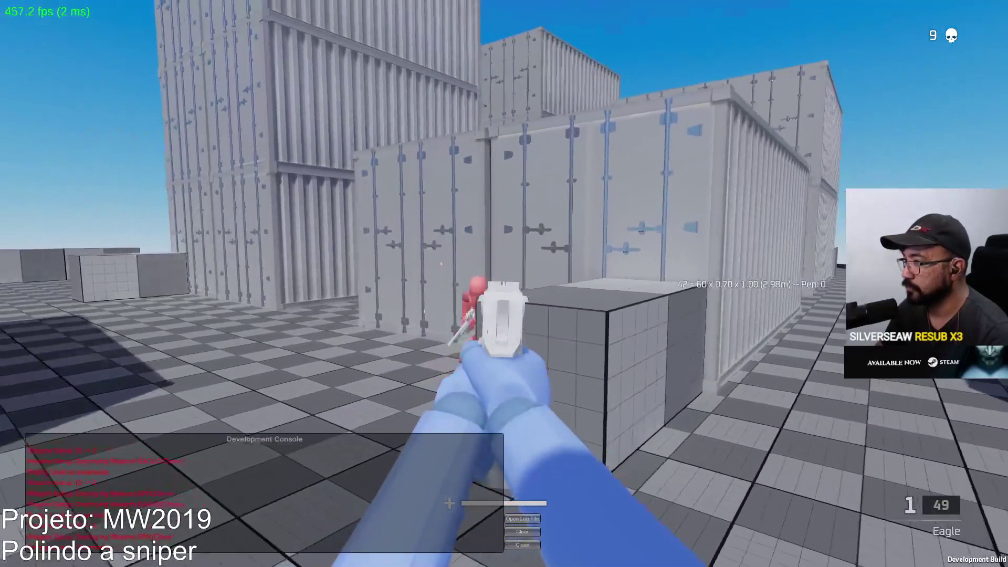
key("r")
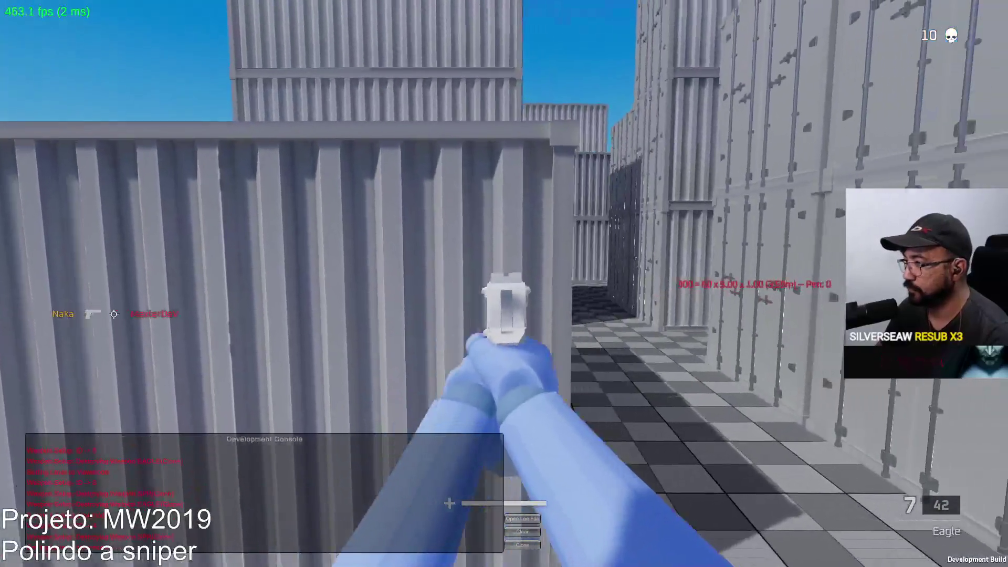
left_click(504, 284)
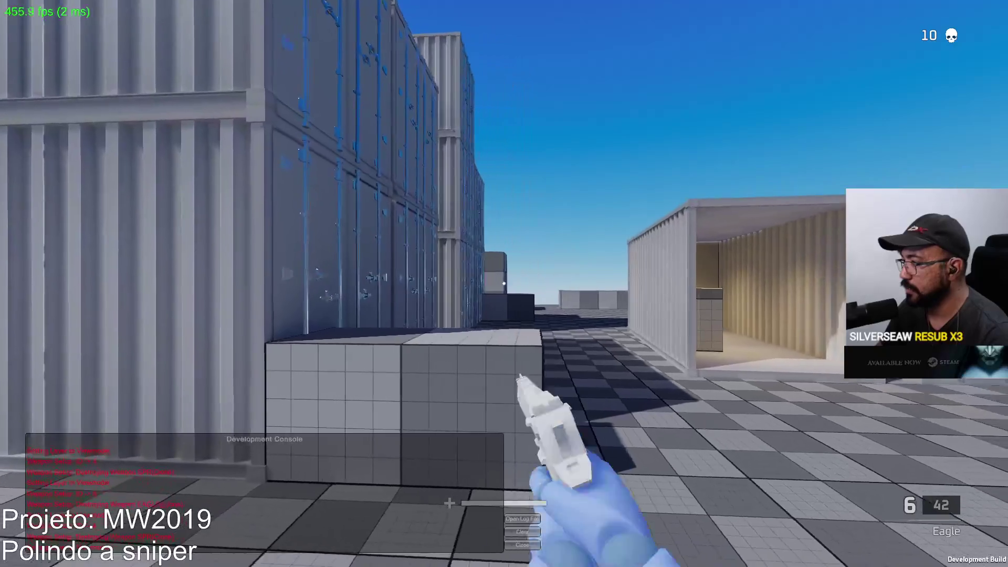
key("w")
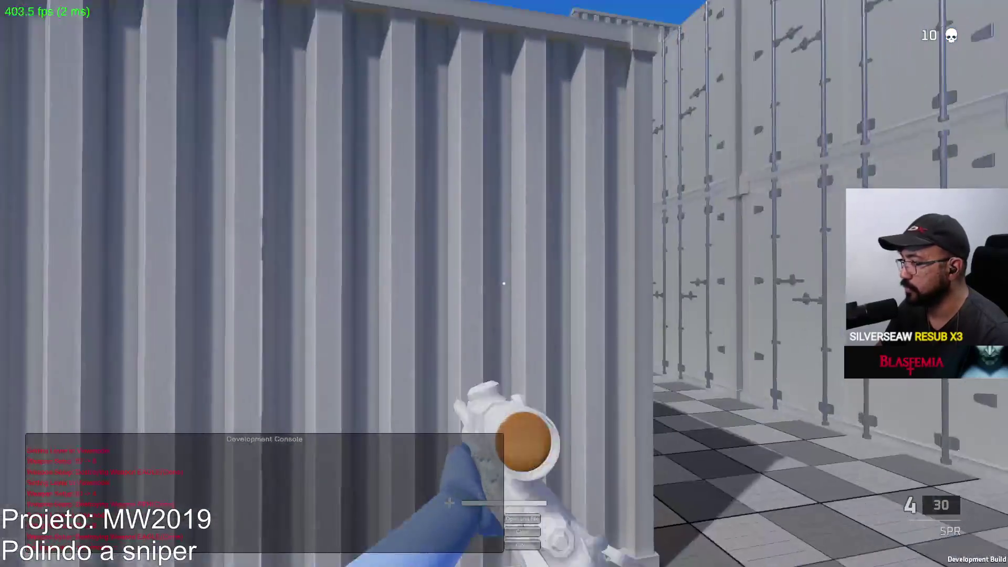
right_click(503, 283)
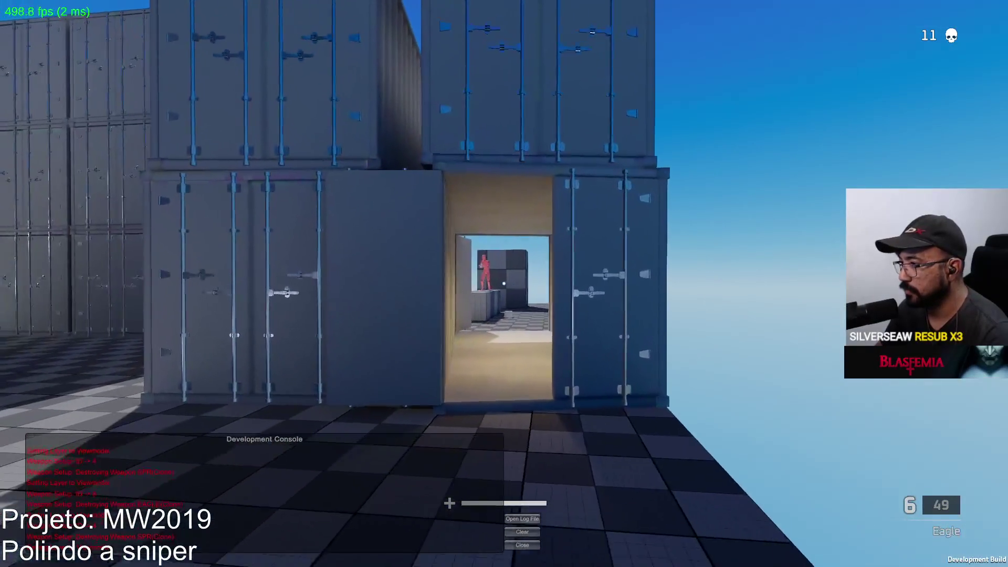
Kill the jumping red dummy beside the cube with the Eagle for kill 12, then reload
left_click(504, 283)
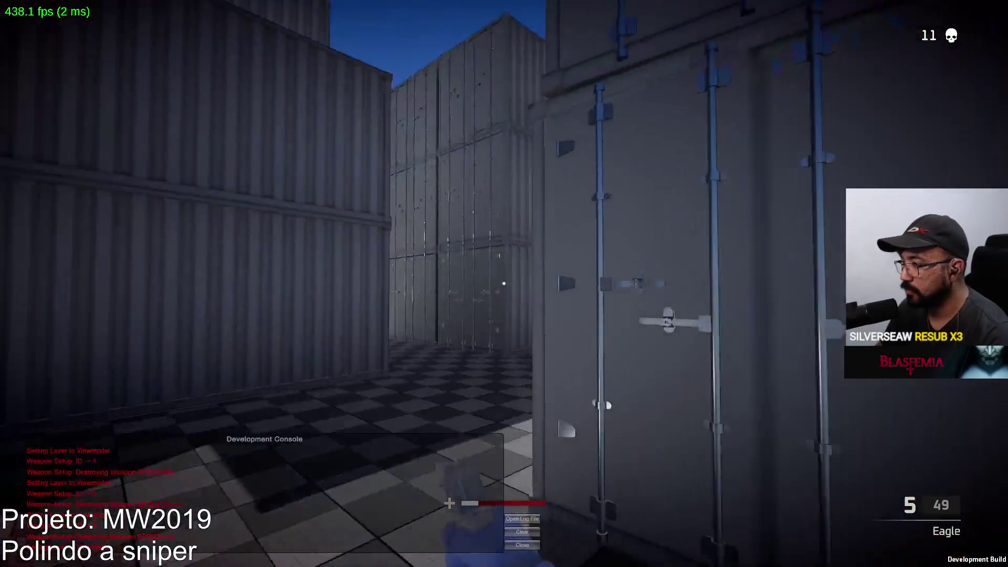
key("a")
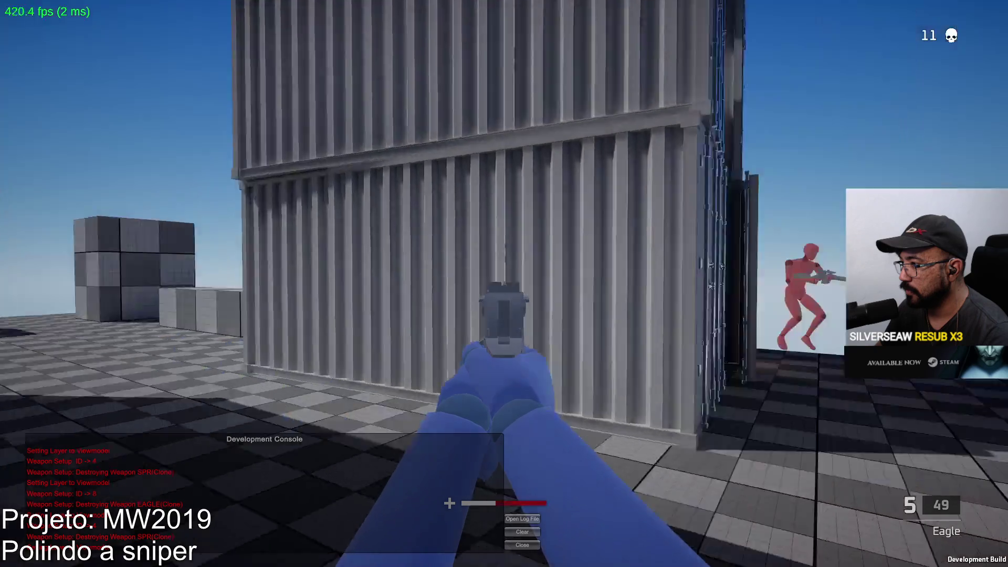
left_click(504, 283)
left_click(504, 284)
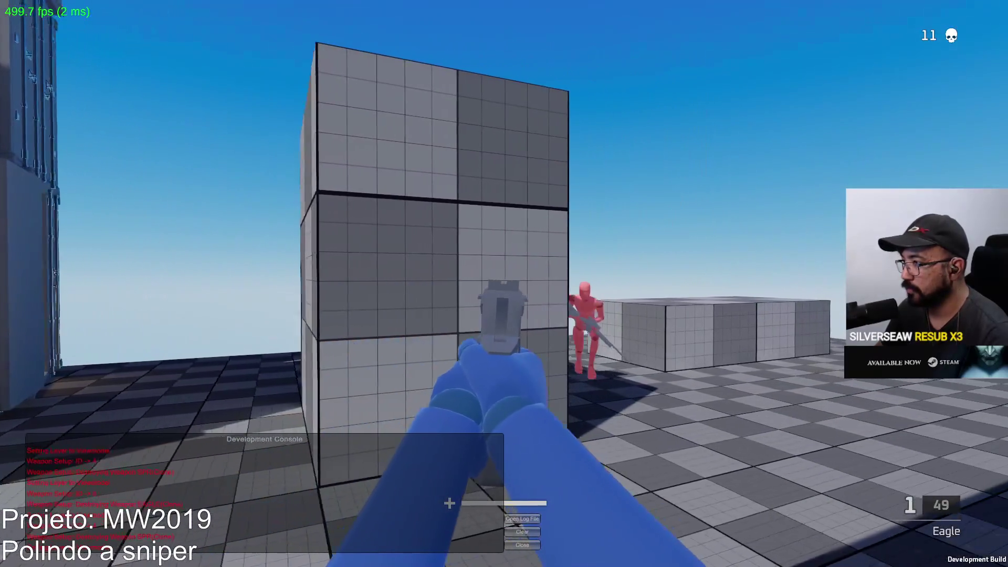
left_click(504, 284)
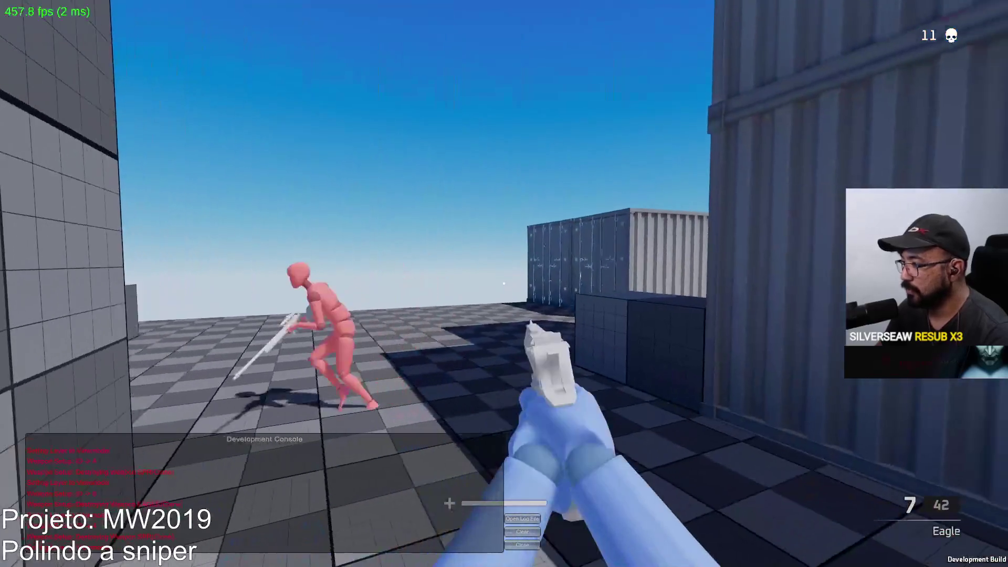
left_click(504, 284)
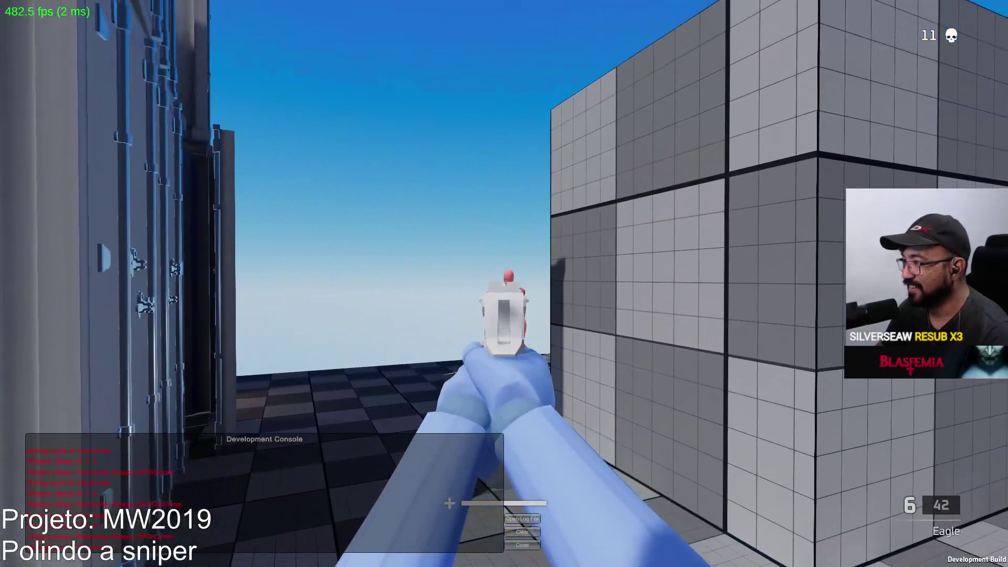
left_click(504, 284)
key("r")
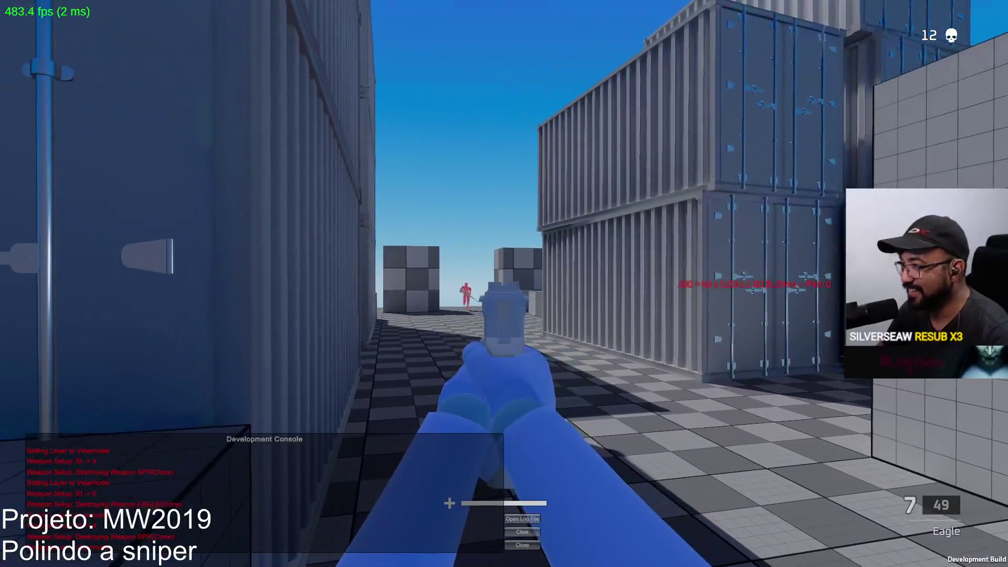
Shoot at the dummy down the alley and reload the Eagle
left_click(505, 284)
left_click(504, 284)
left_click(504, 284)
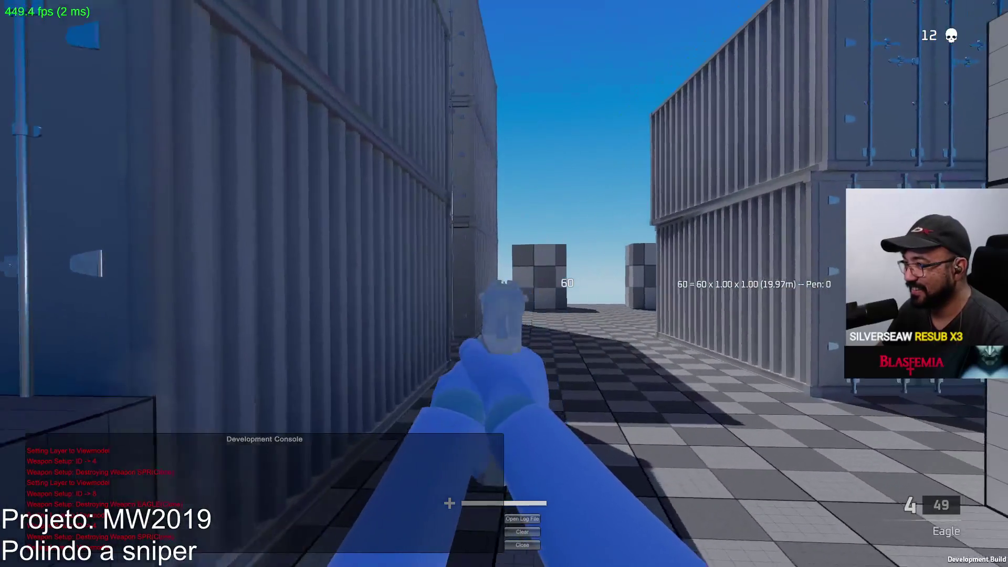
left_click(504, 283)
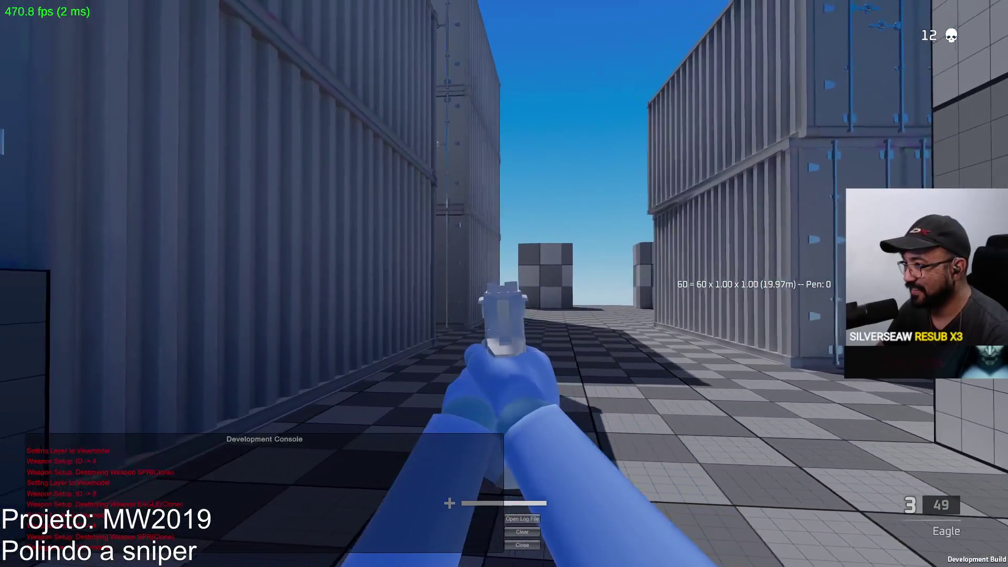
left_click(504, 284)
key("r")
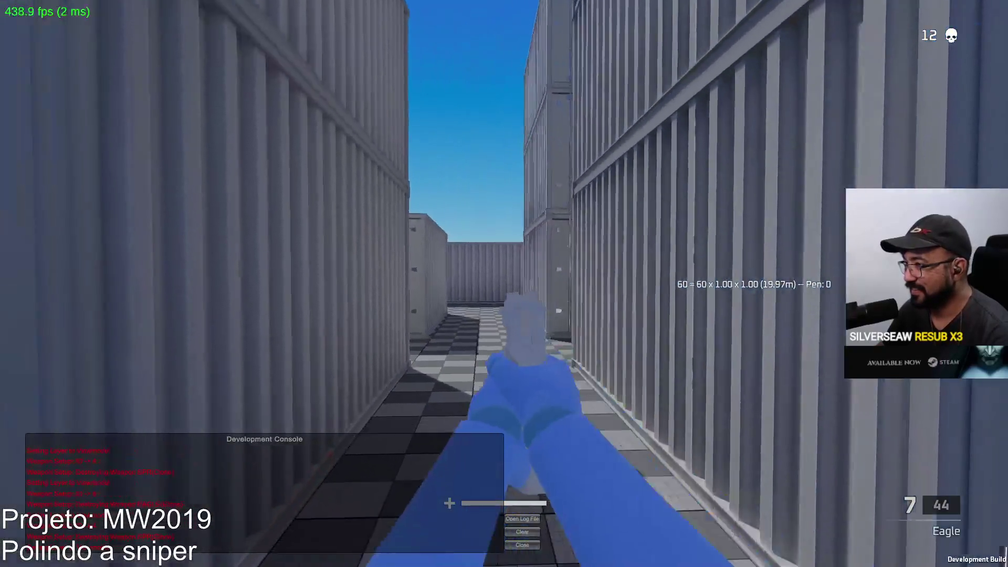
Empty the magazine at the opponent among the containers, reload, and sidestep toward the wall
left_click(504, 283)
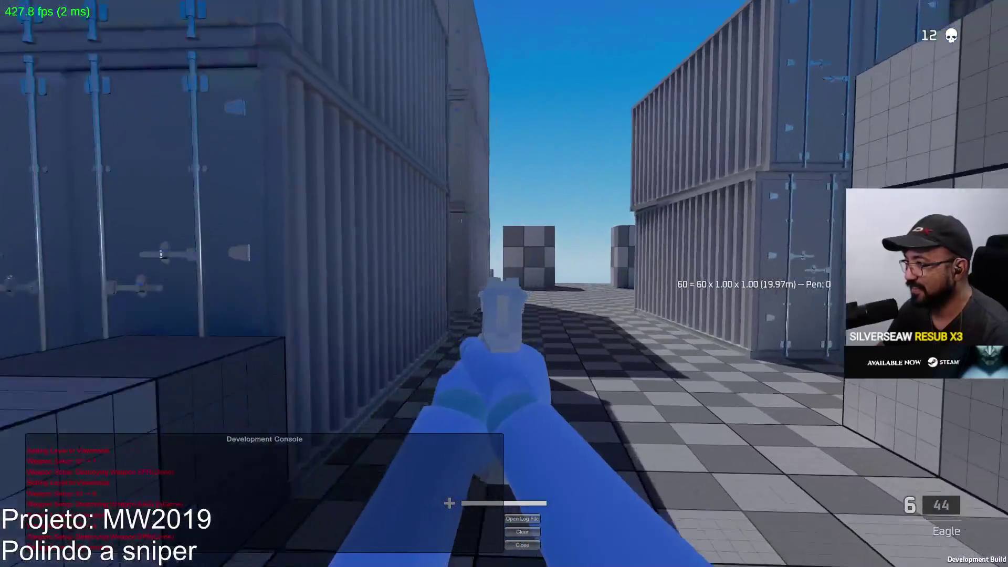
left_click(505, 284)
left_click(504, 284)
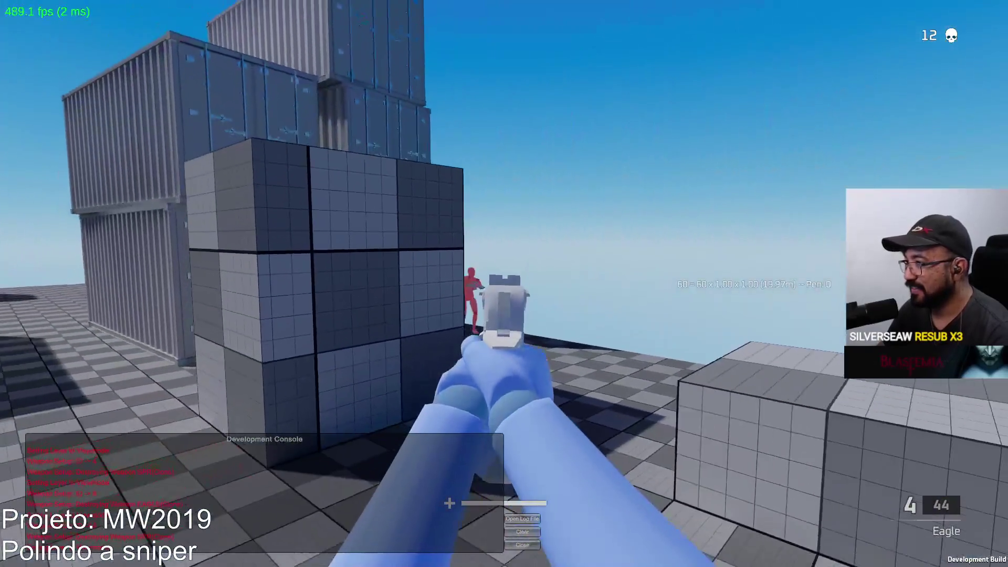
left_click(504, 284)
left_click(504, 283)
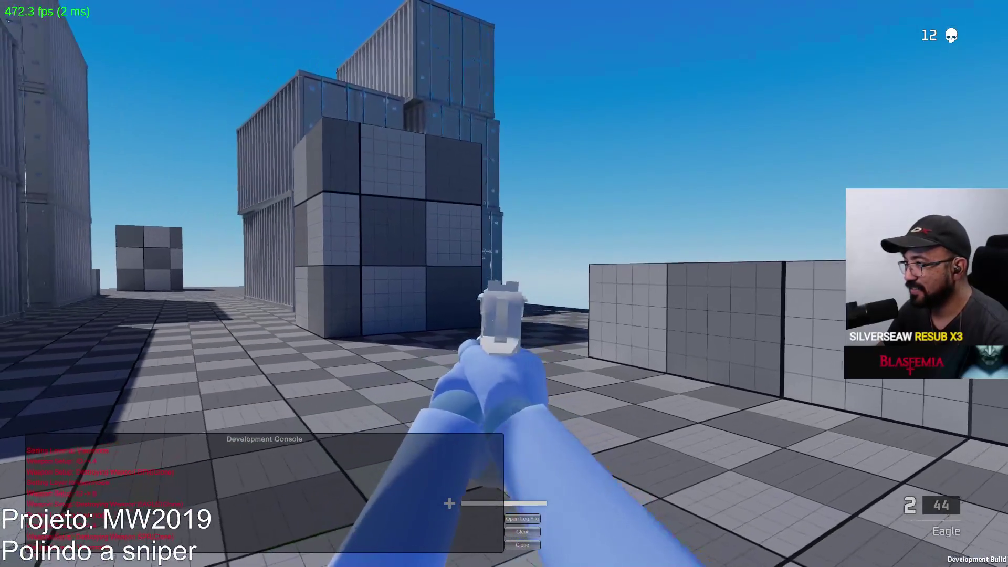
left_click(504, 284)
key("r")
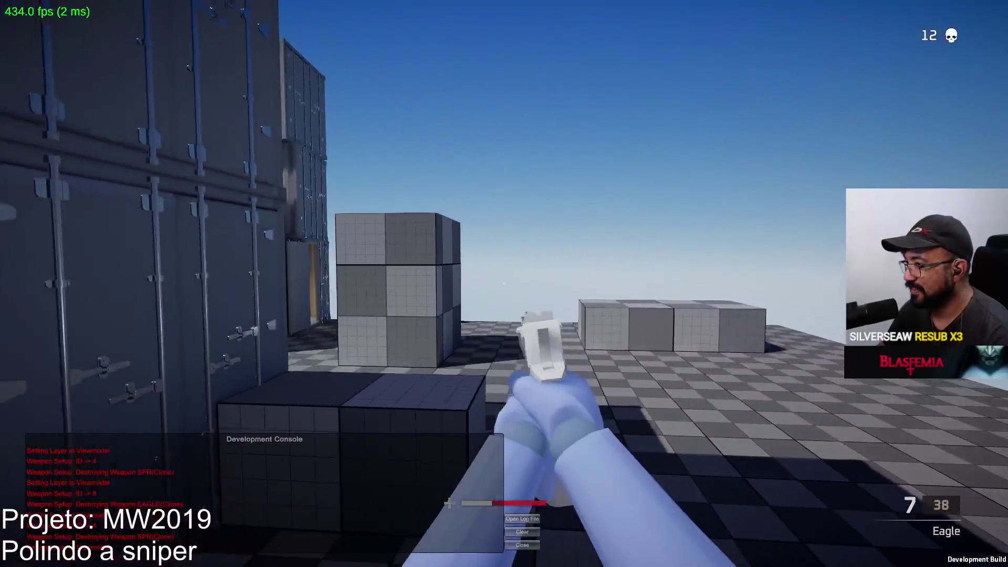
key("a")
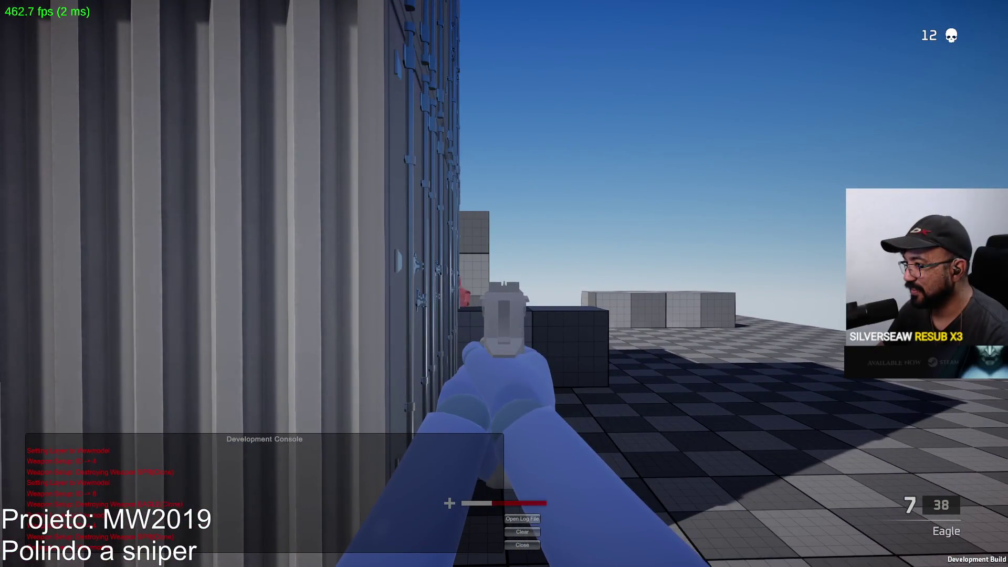
Respawn into the match from the loadout screen and pull out the SPR
key("y")
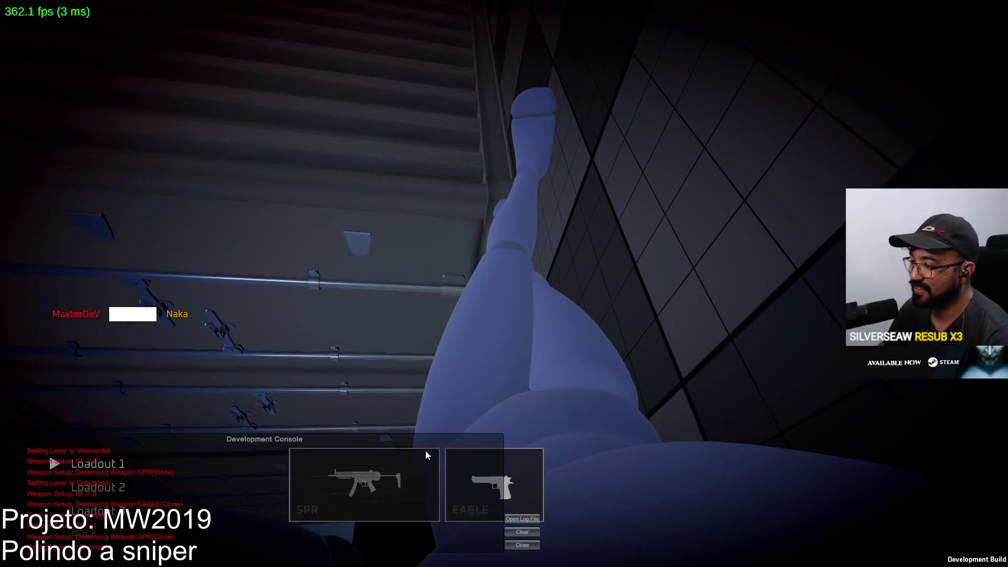
left_click(406, 486)
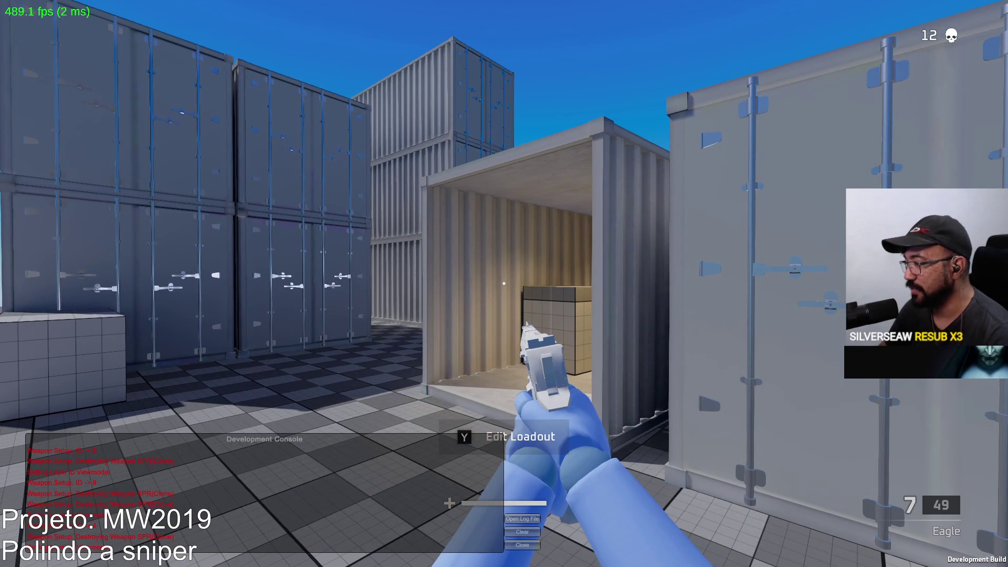
key("1")
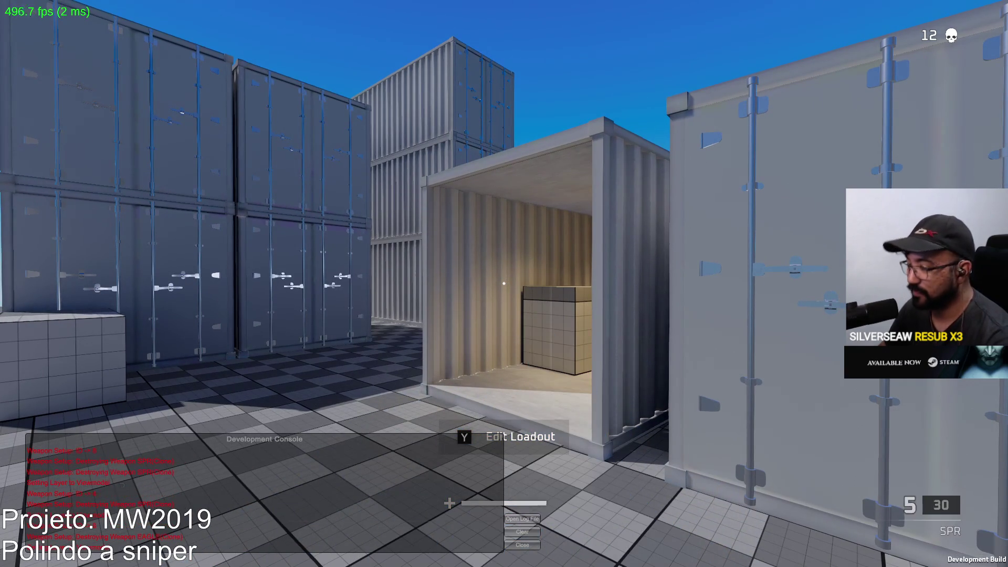
Change the primary weapon to the MP5 from the SMG category and return to the match
key("y")
left_click(380, 501)
left_click(97, 351)
left_click(119, 394)
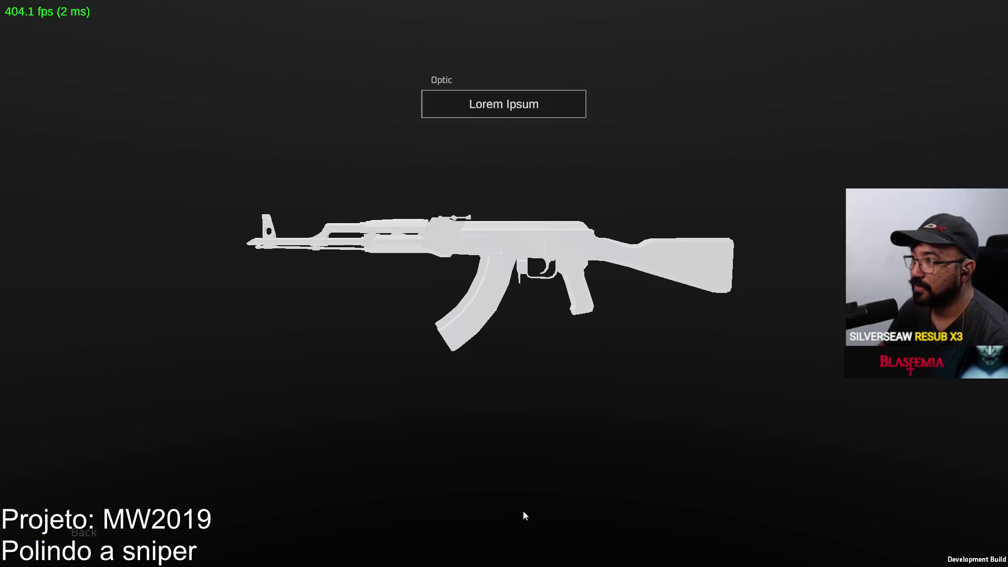
left_click(104, 533)
left_click(334, 479)
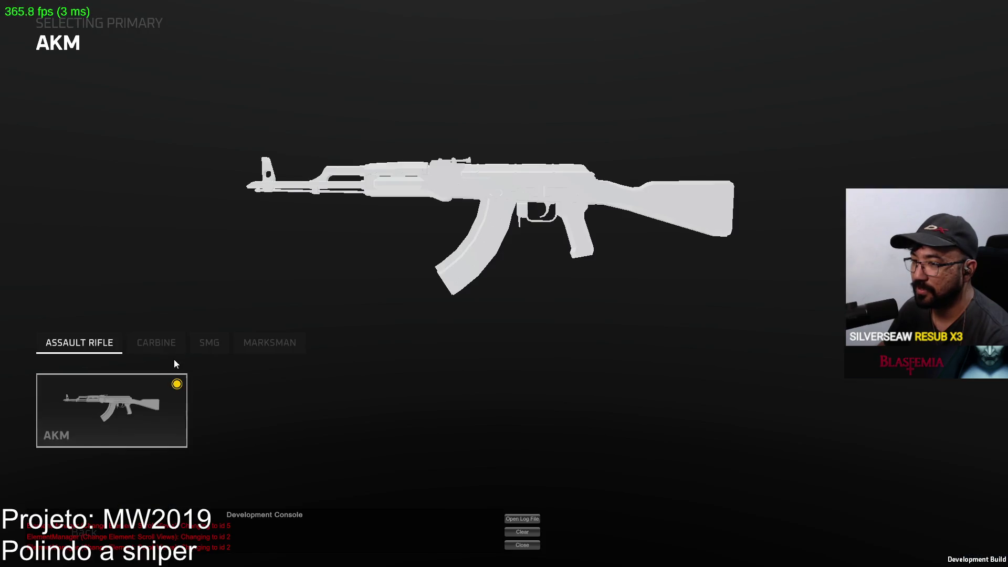
left_click(215, 346)
left_click(136, 403)
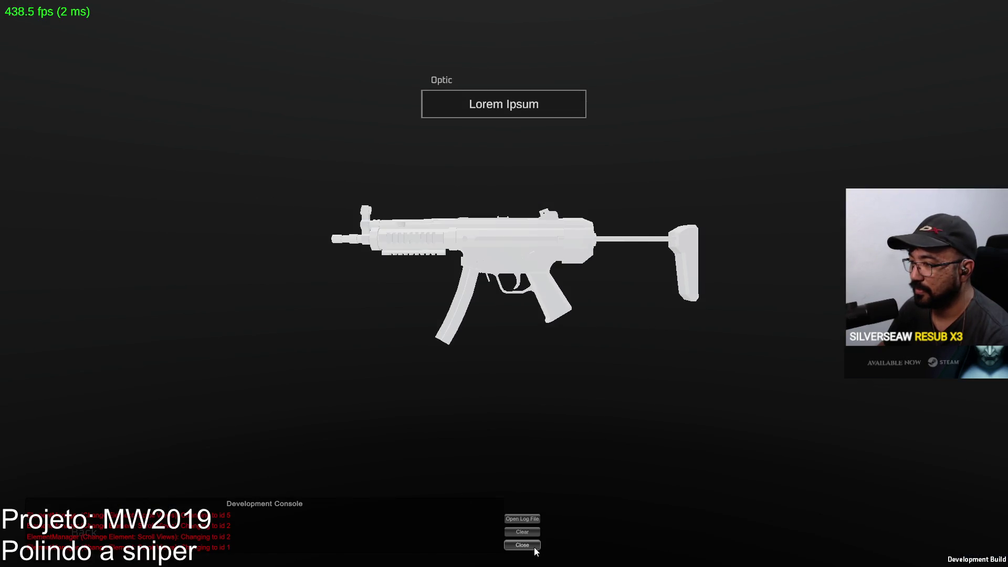
left_click(83, 539)
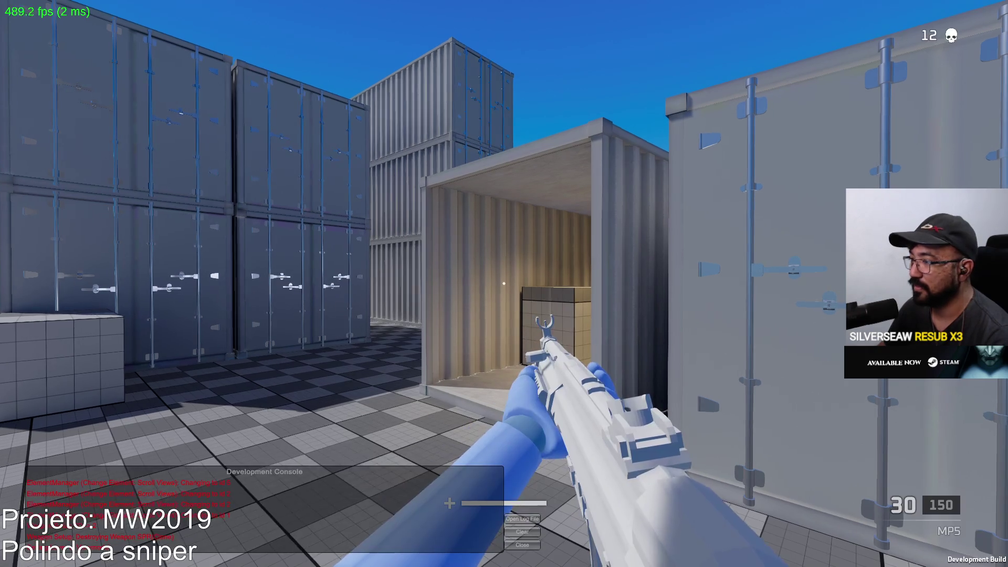
Sprint into the open, kill a red dummy with the MP5 for kill 13, reload, then bring up the pause menu
key("w")
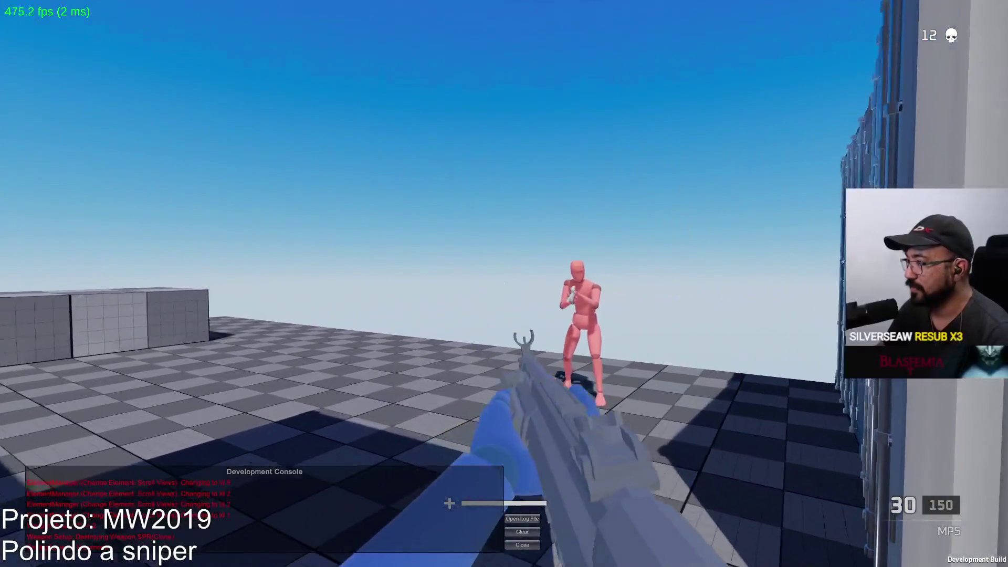
left_click(504, 284)
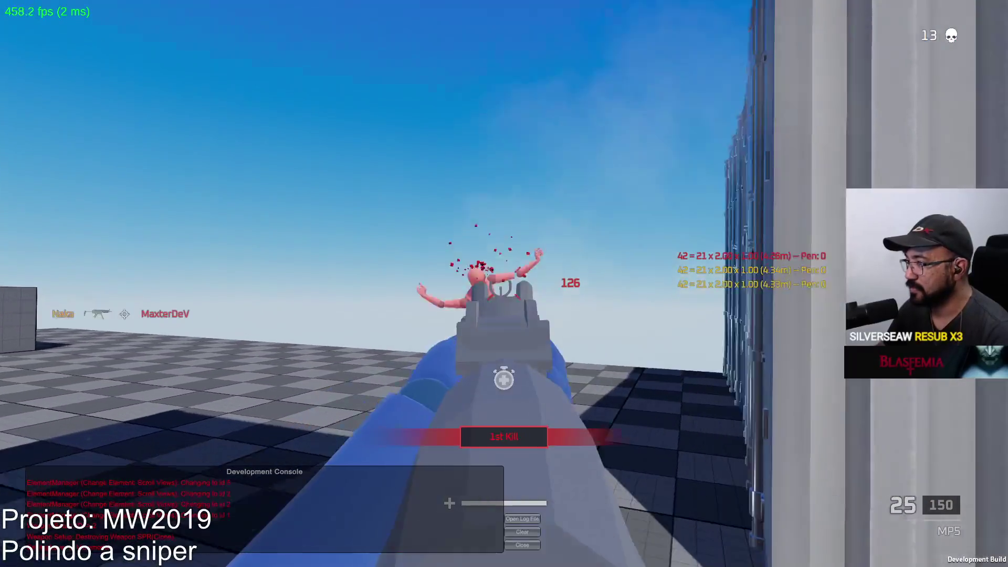
key("r")
key("w")
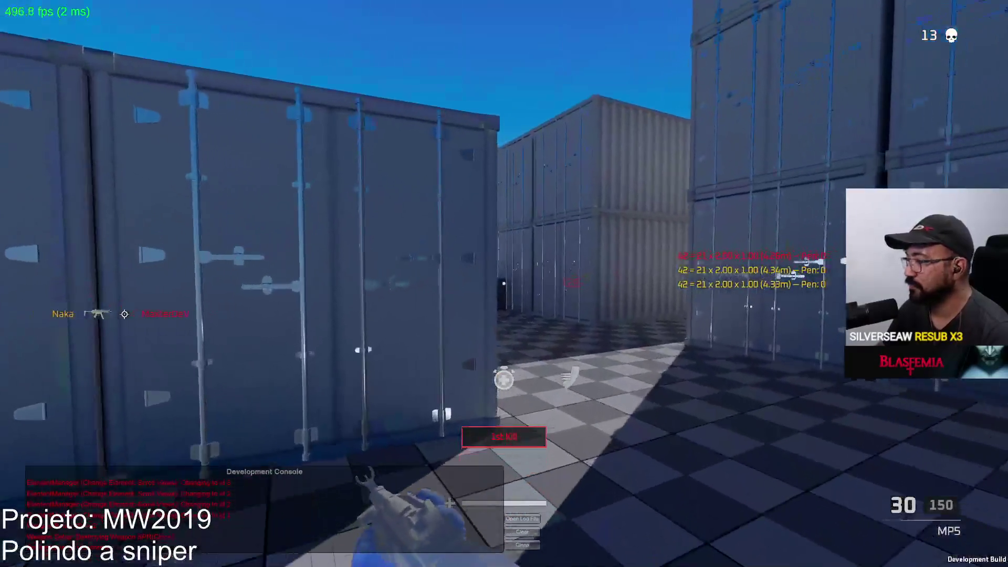
key("w")
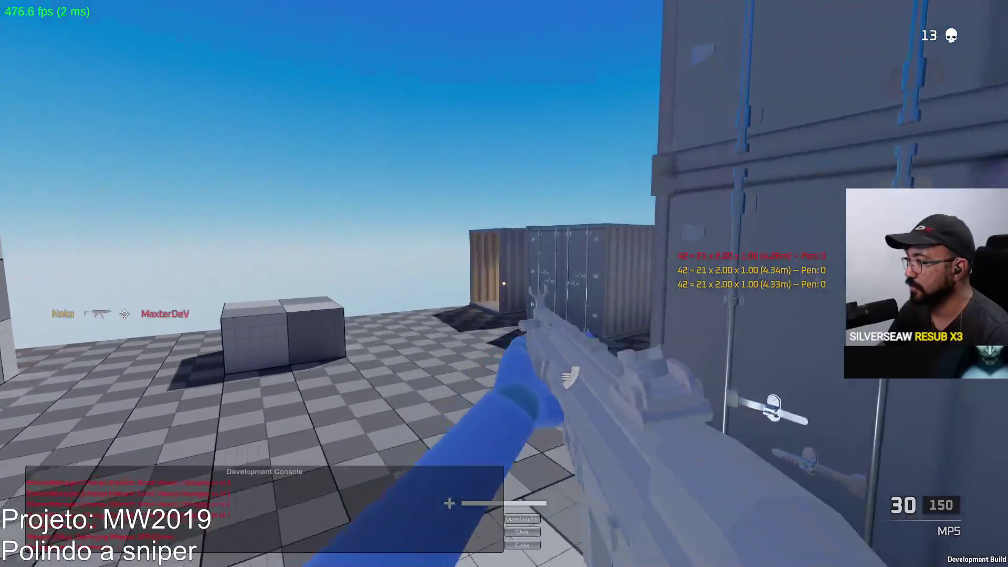
key("w")
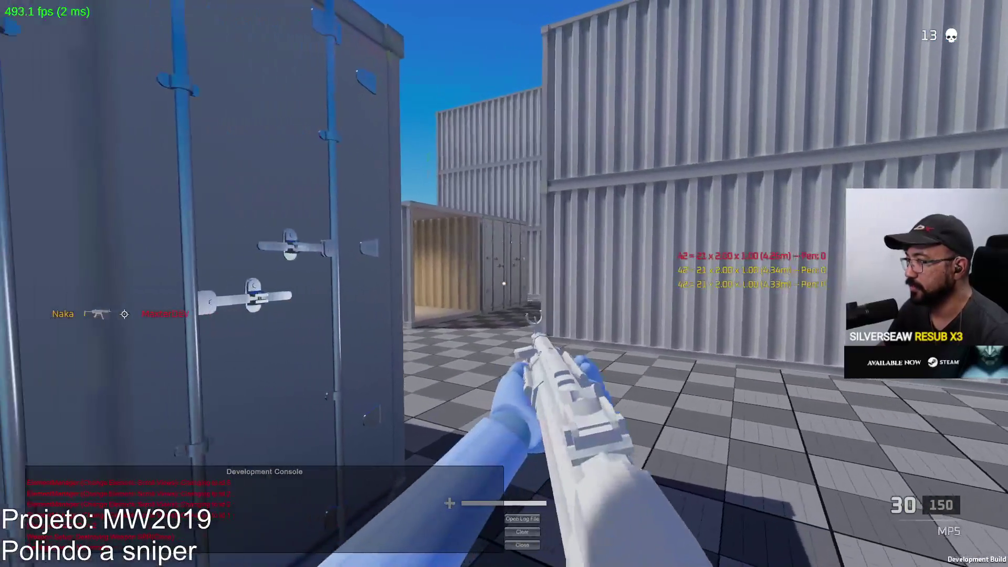
key("Escape")
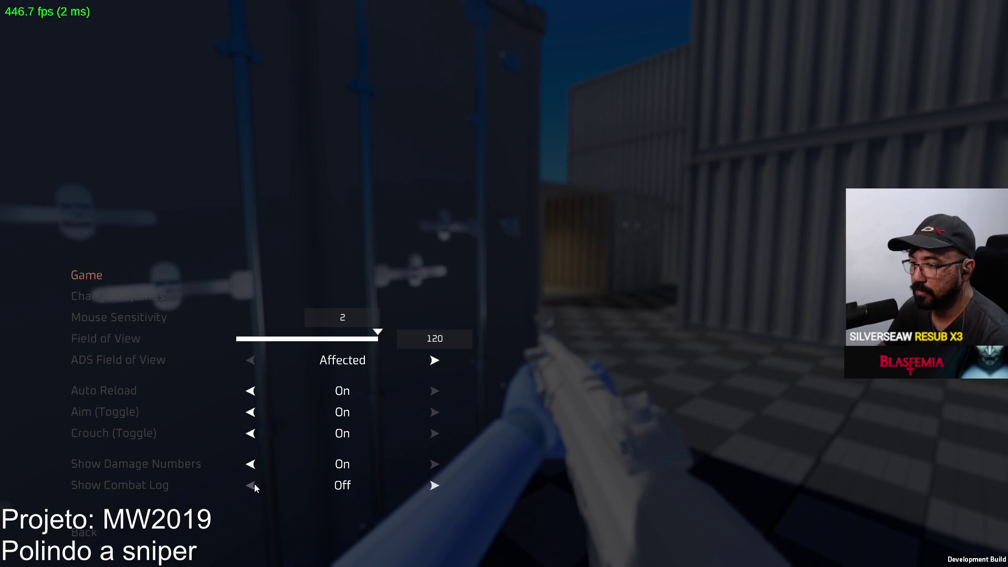
Resume play and finish off the red dummy with the MP5 for kill 14
key("Escape")
key("w")
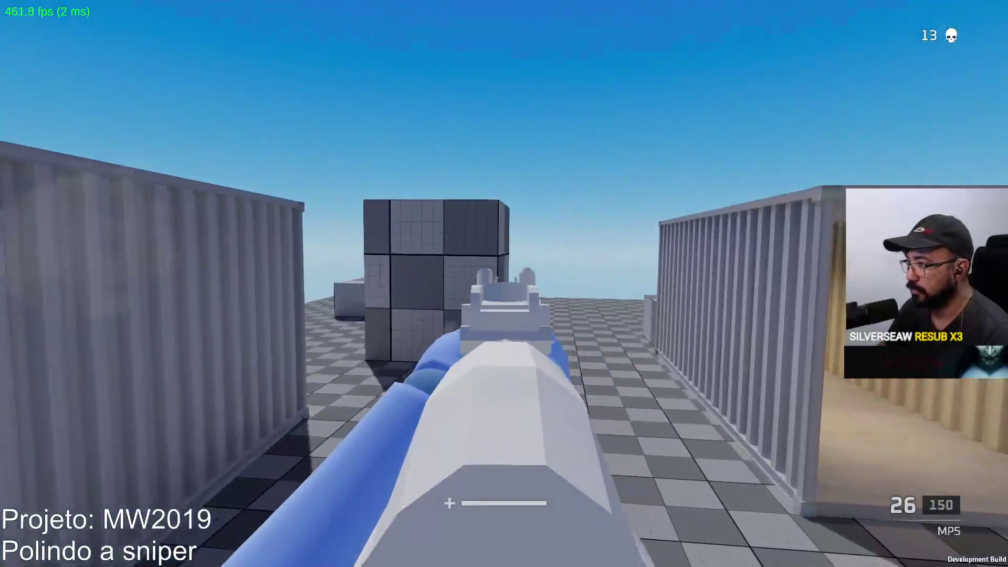
left_click_drag(504, 284, 504, 283)
key("w")
left_click(504, 284)
Reload the MP5, cross the cube into the container alley, and fire at the containers
key("r")
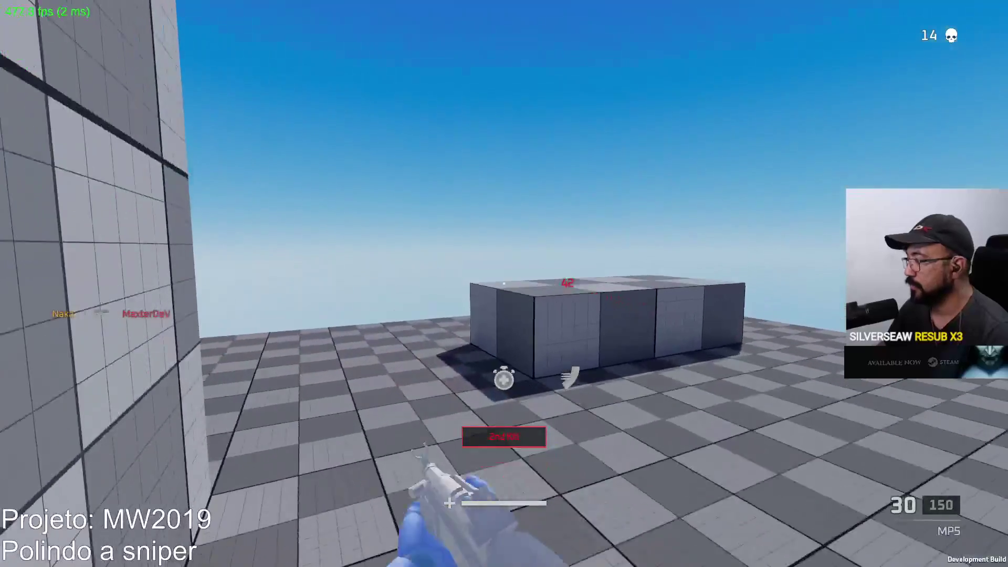
key("w")
key("space")
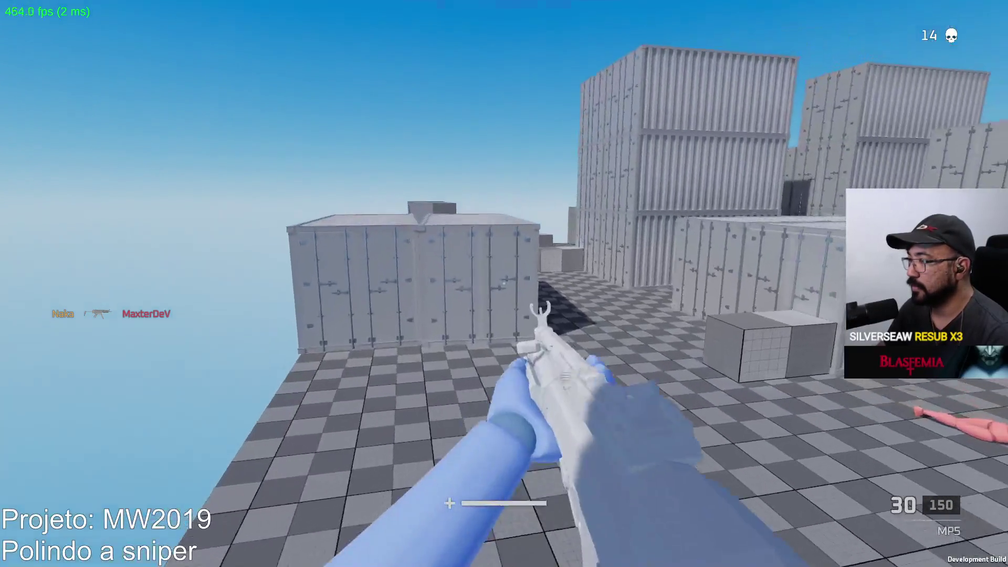
key("w")
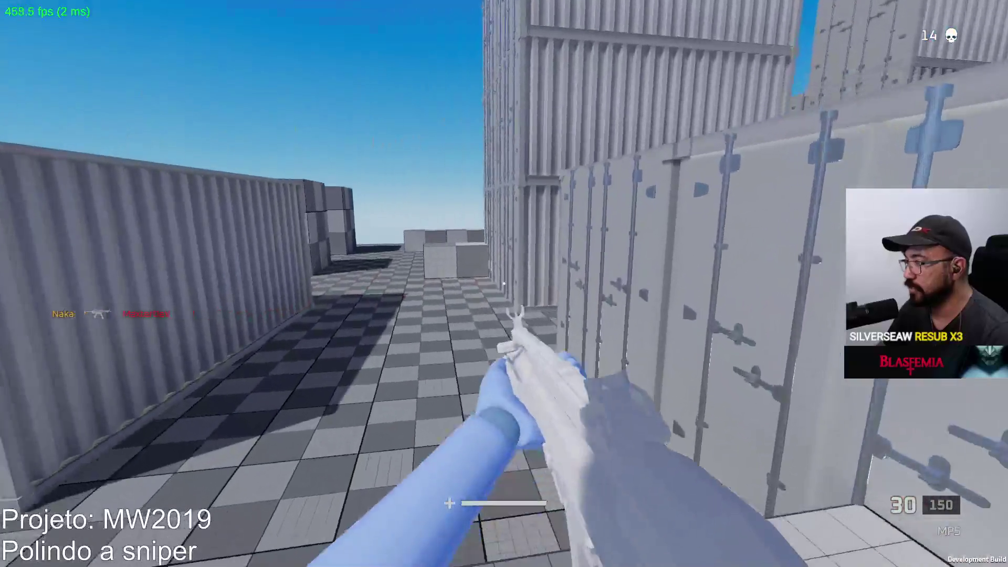
key("w")
key("w")
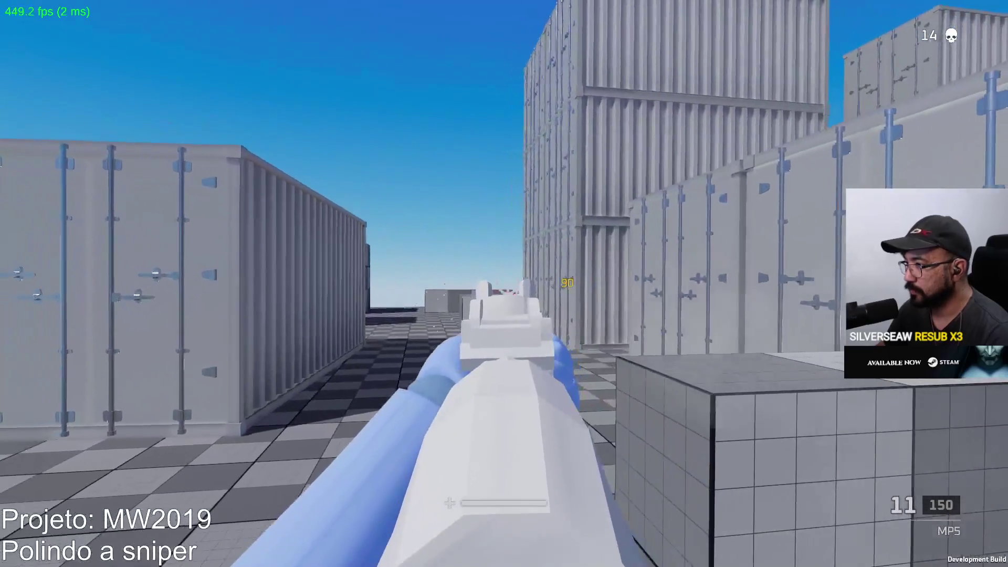
left_click(504, 284)
key("r")
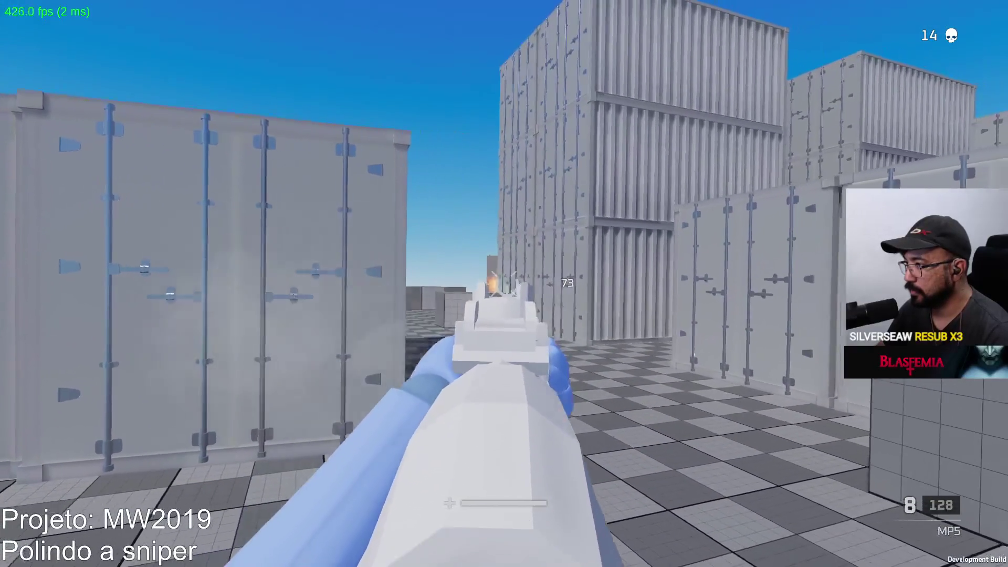
key("r")
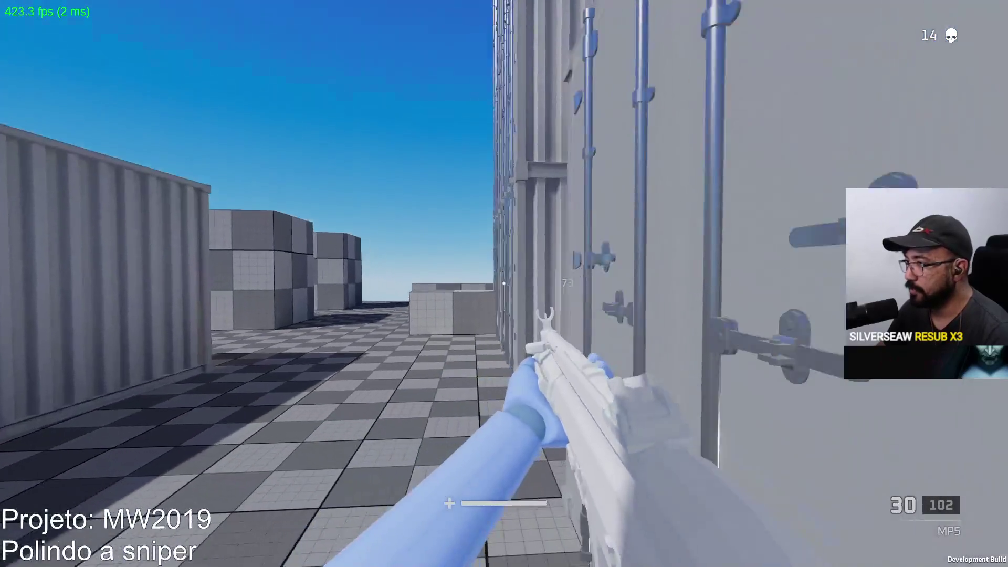
Fire MP5 bursts along the containers, then aim down sights while moving toward the cubes
left_click(504, 284)
left_click(504, 283)
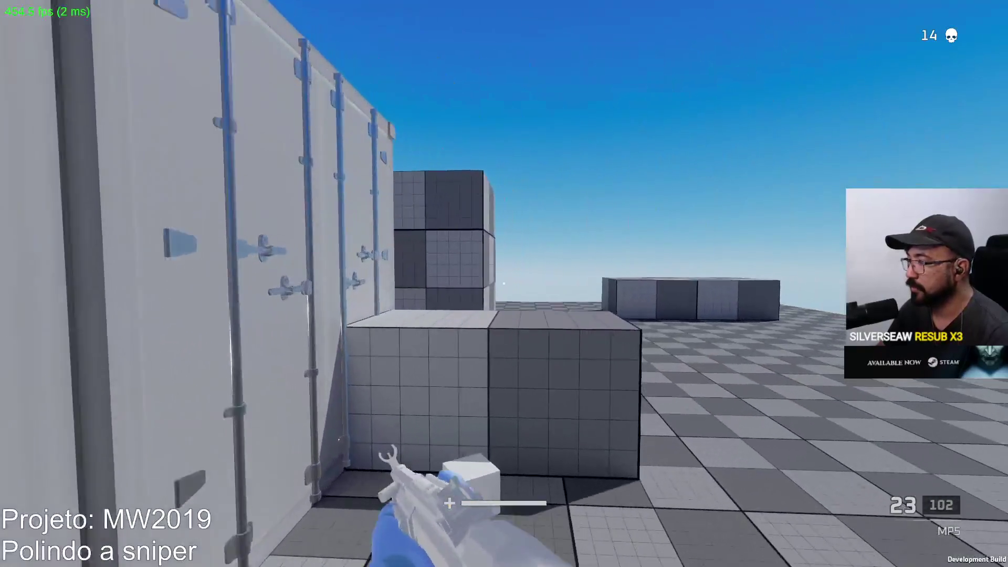
key("w")
left_click(504, 284)
left_click(504, 283)
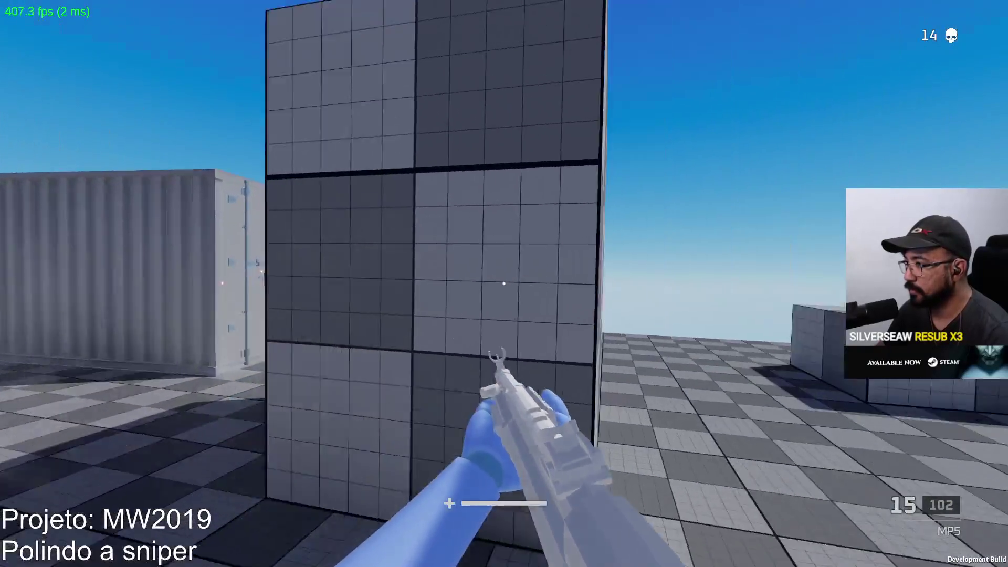
right_click(504, 284)
key("shift")
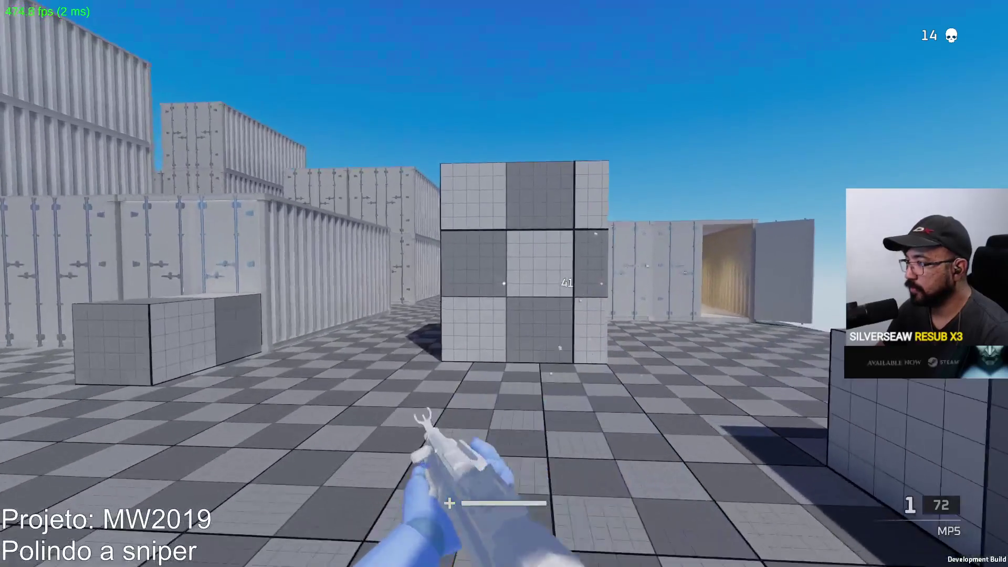
Reload and kill the red dummy, then reload again and aim into the container corridor
key("r")
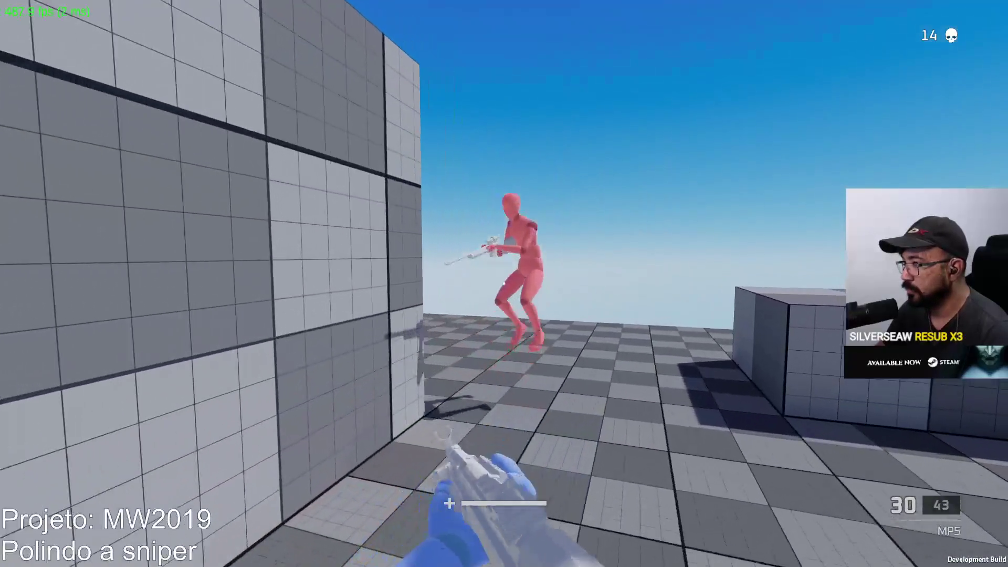
left_click(504, 284)
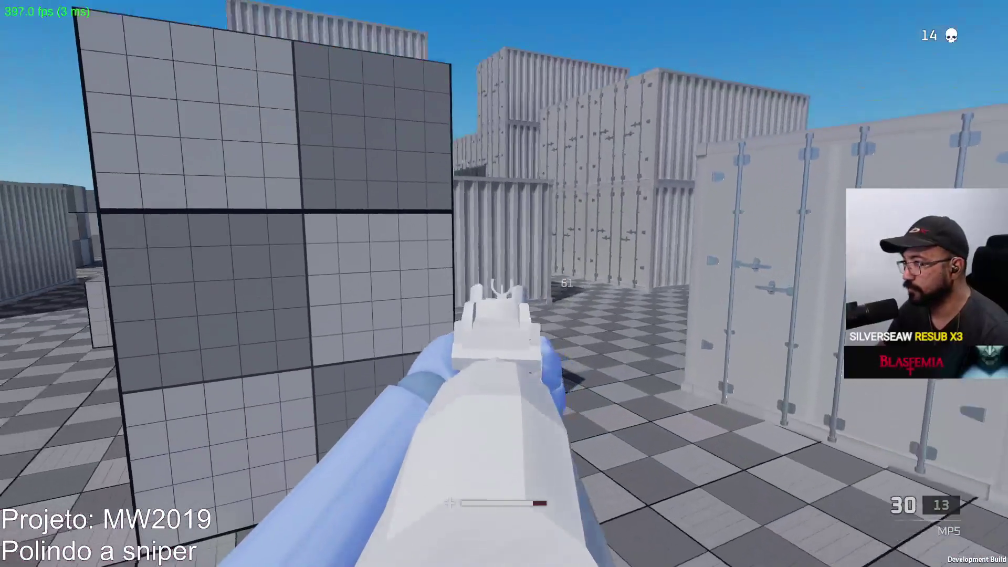
left_click(504, 284)
left_click(504, 283)
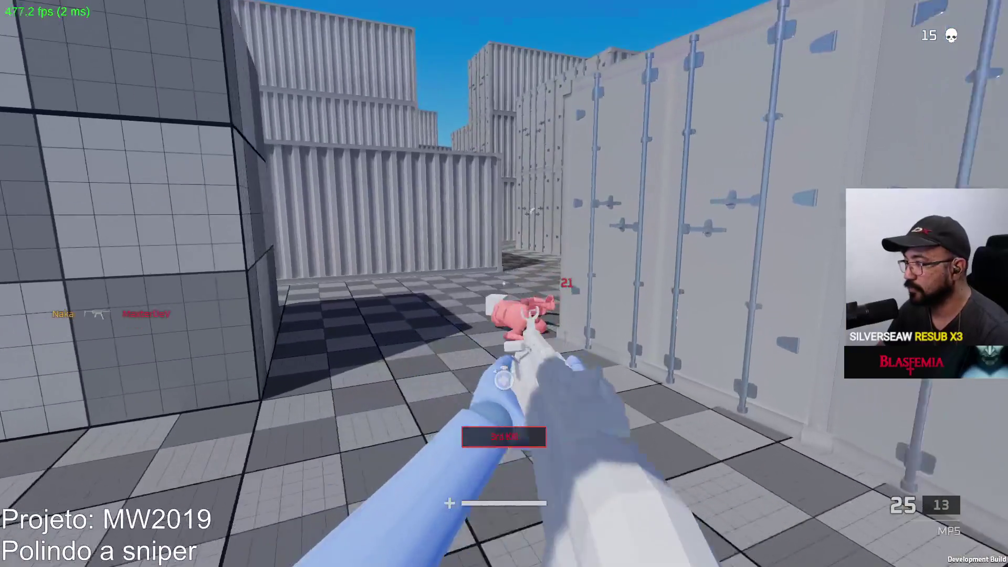
key("r")
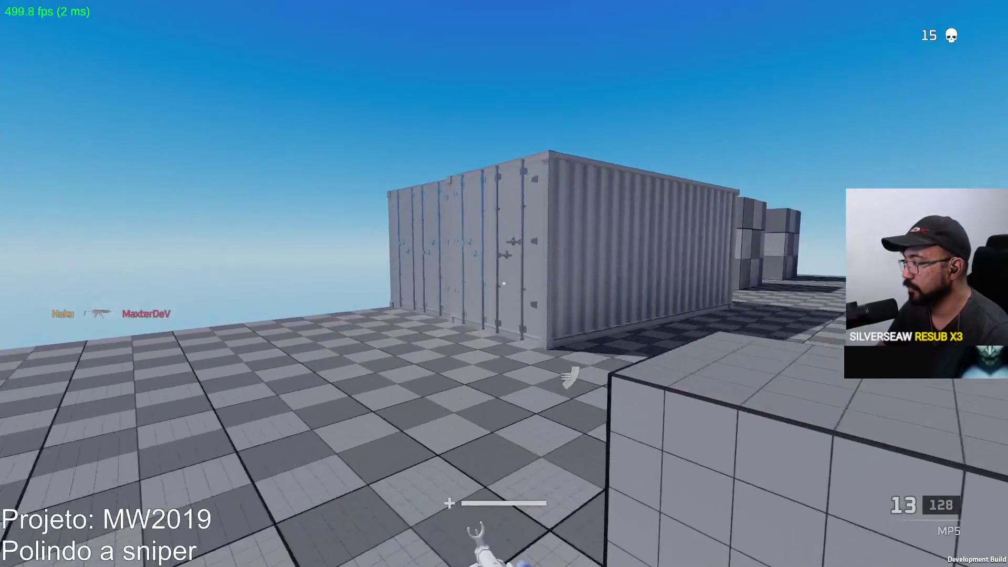
key("w")
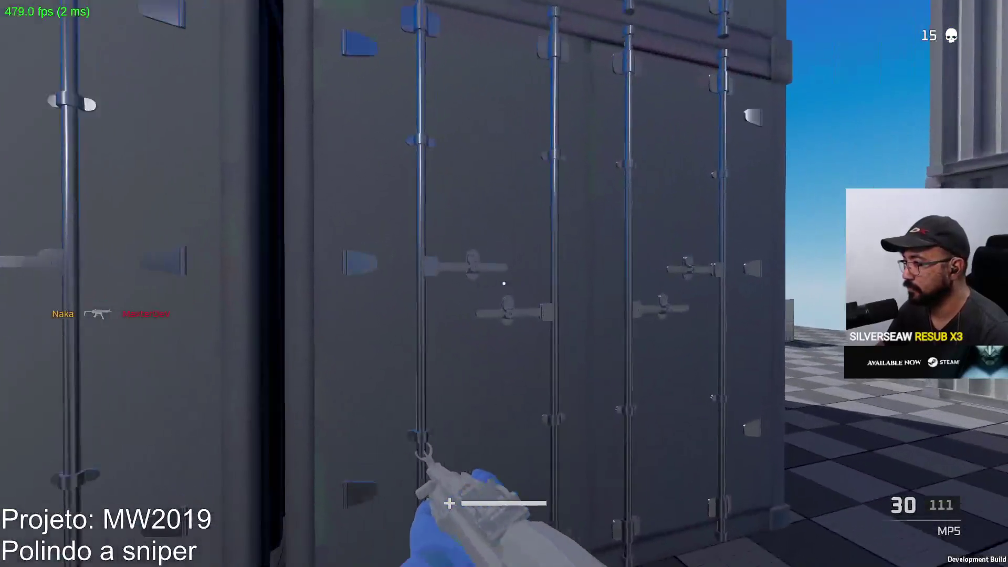
right_click(504, 283)
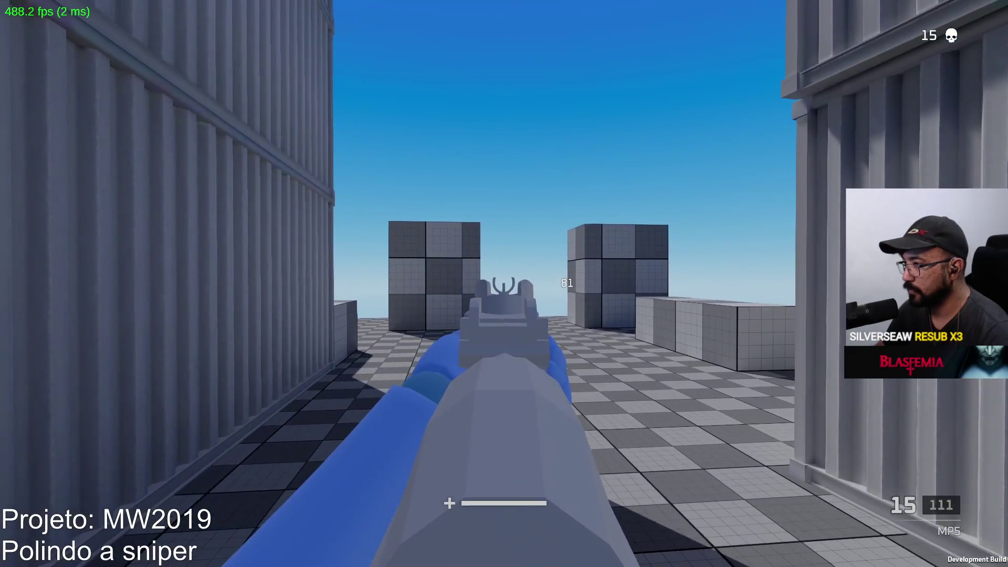
Switch to the Eagle pistol, fire three shots at the enemy, and reload it
key("w")
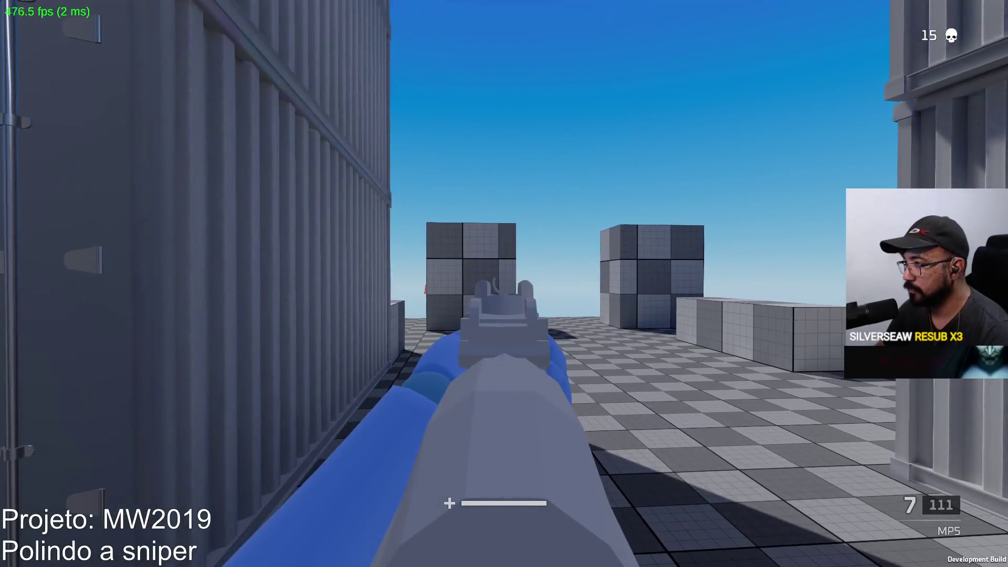
key("w")
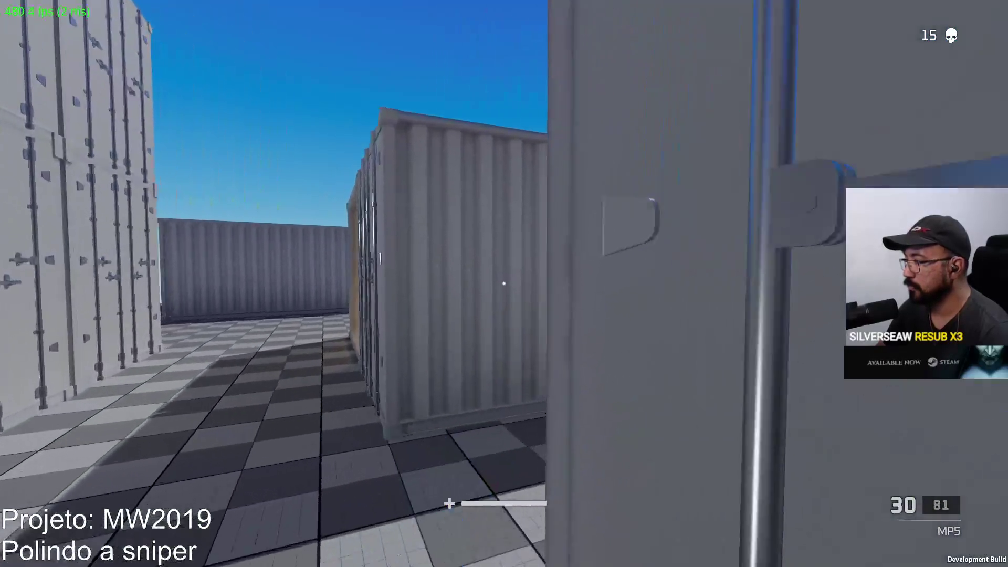
key("2")
key("w")
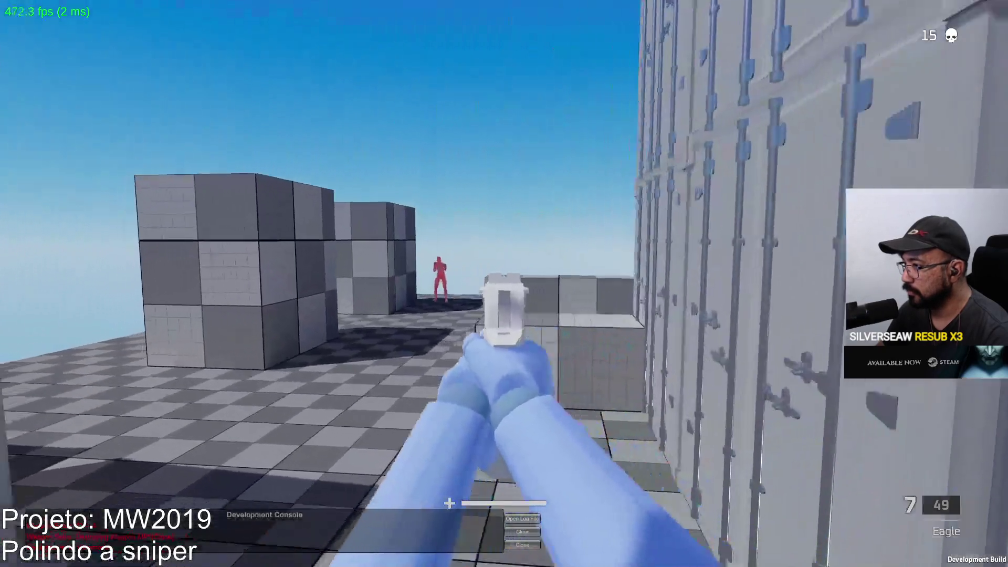
left_click(504, 284)
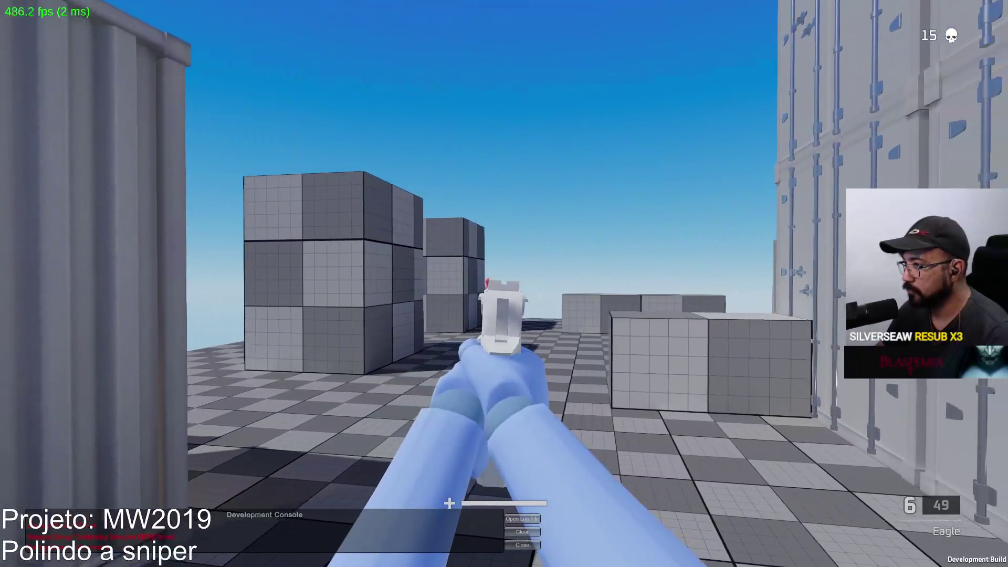
left_click(504, 284)
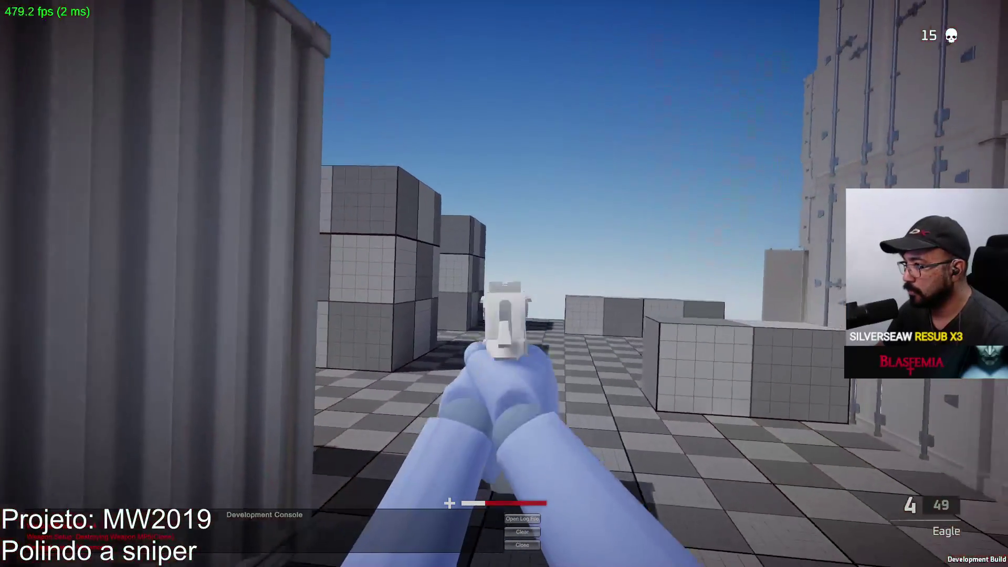
left_click(504, 284)
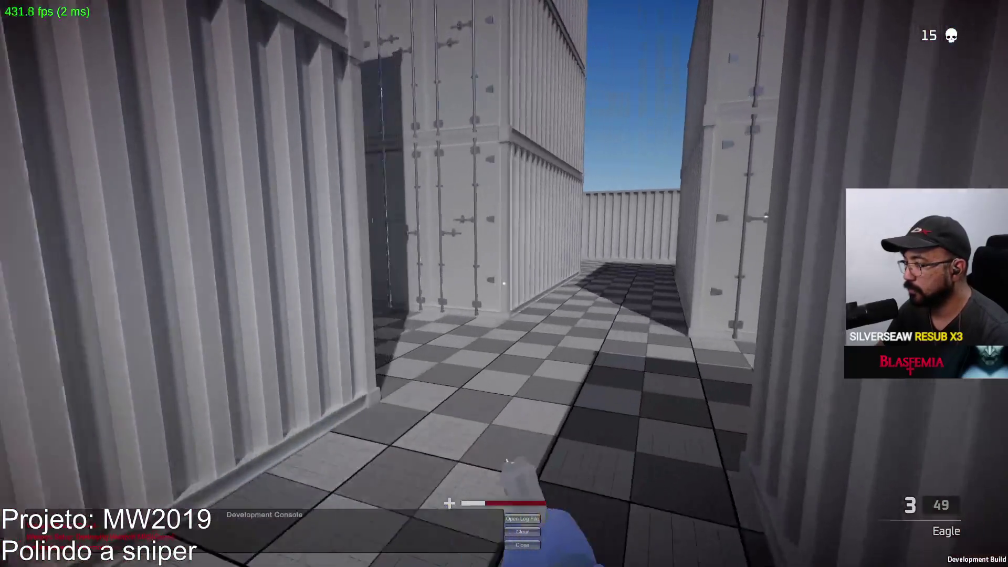
key("r")
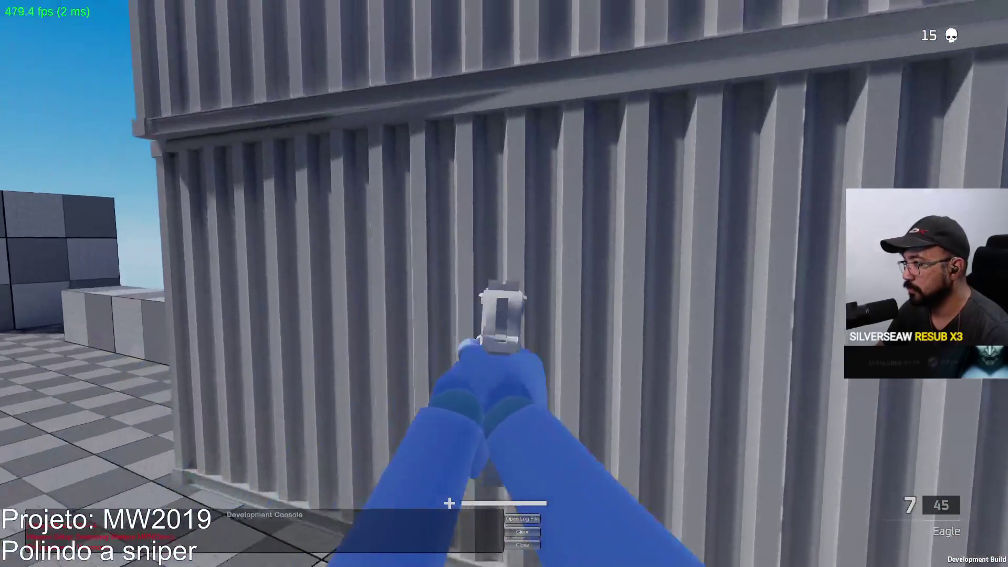
Switch back to the MP5, fire bursts at the red enemy, and reload
key("1")
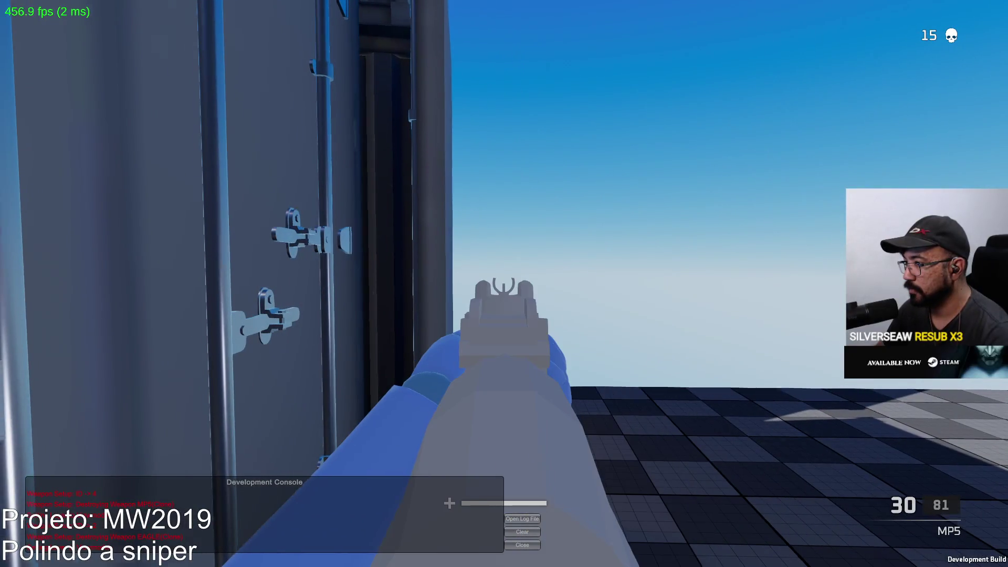
left_click_drag(504, 284, 504, 284)
key("r")
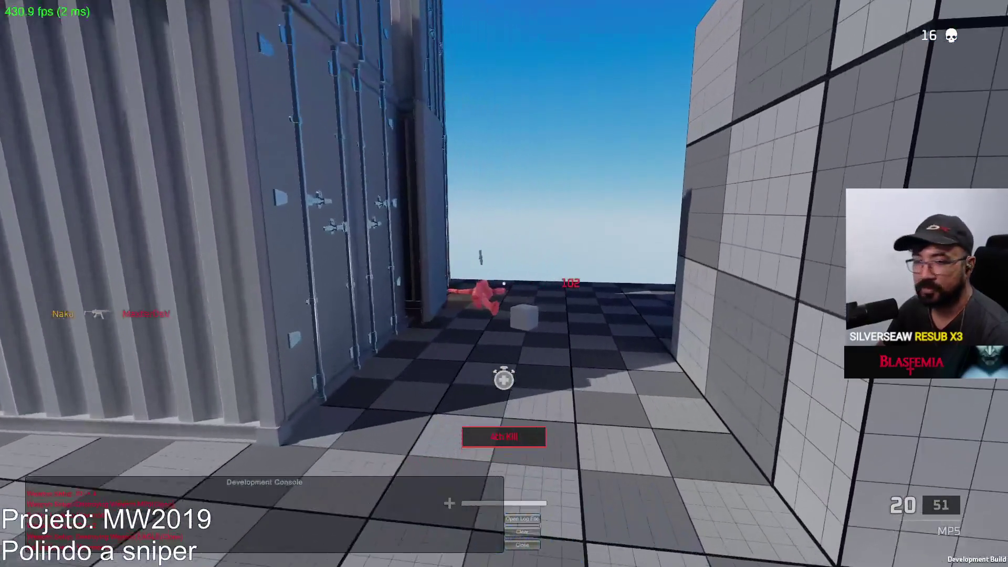
Reload the MP5, step out of the container, and aim and shoot the enemy for a kill
key("r")
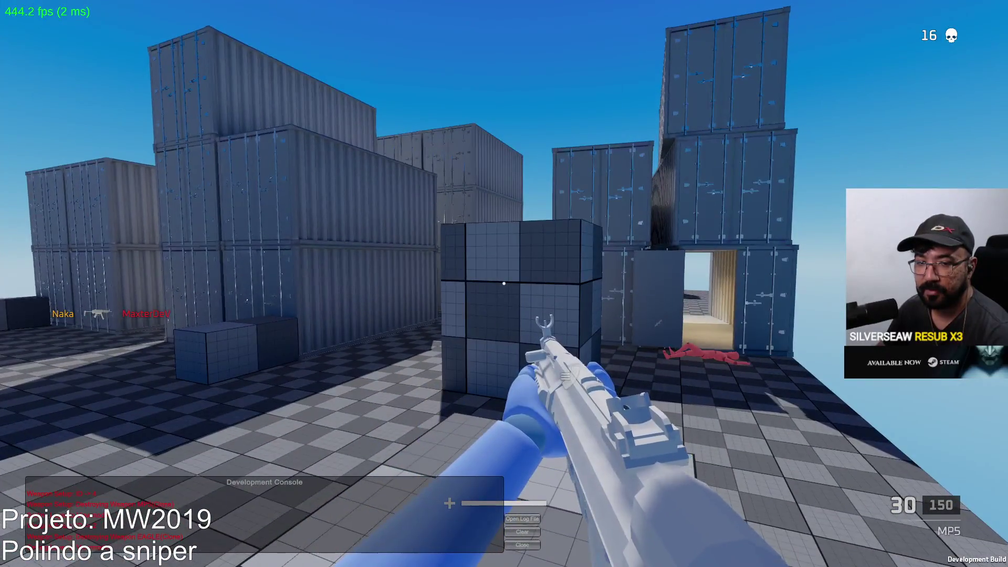
key("w")
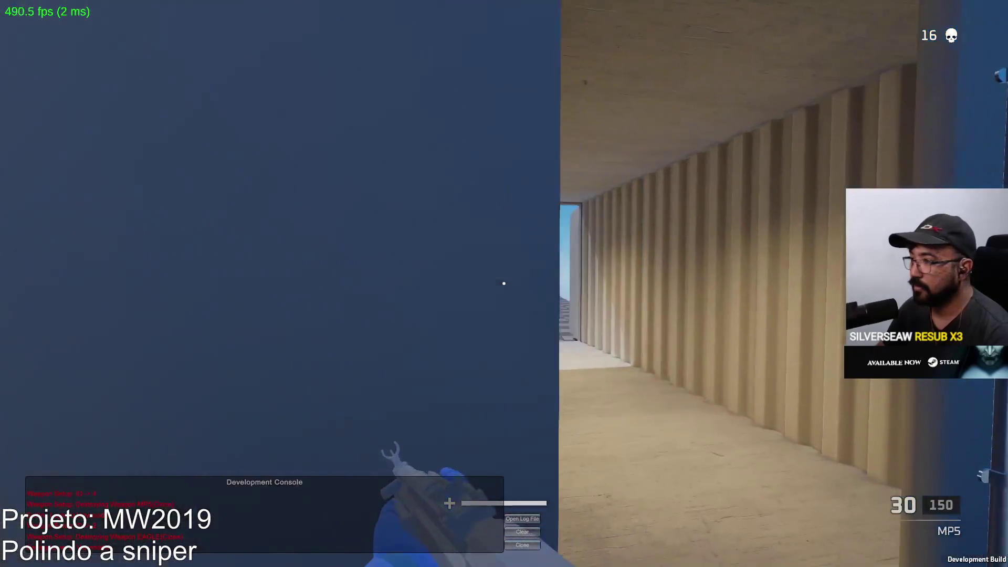
key("w")
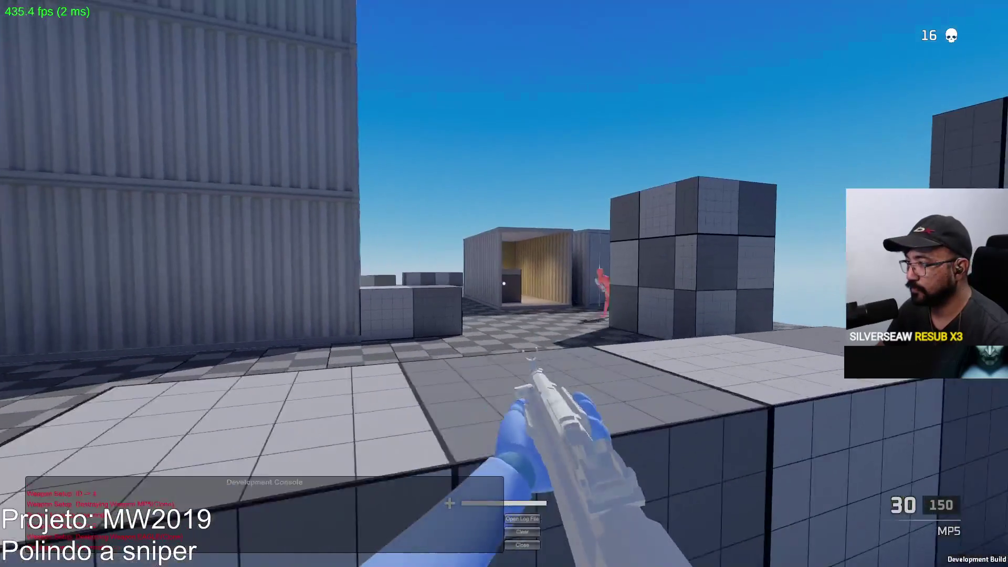
right_click(504, 283)
left_click(504, 283)
left_click(504, 283)
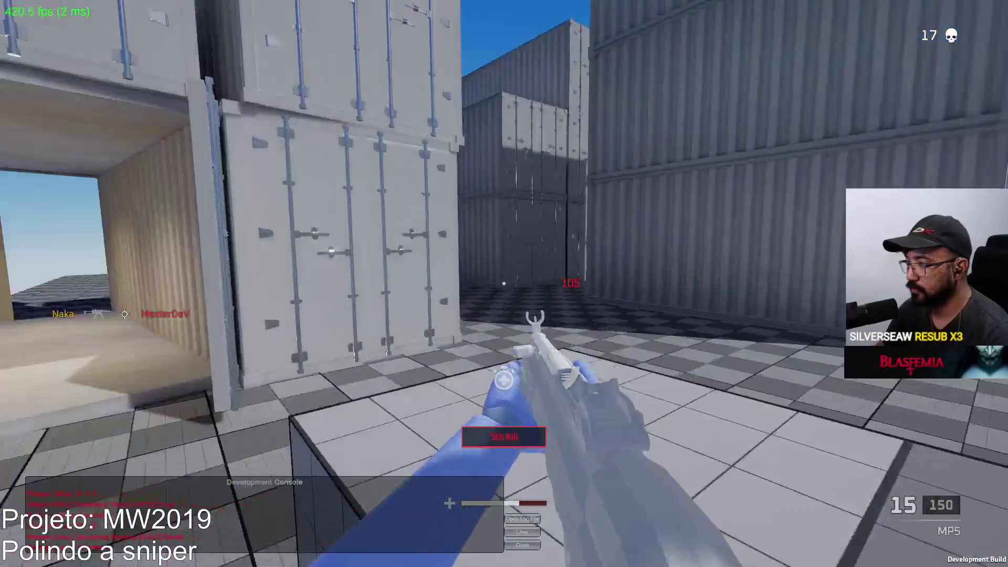
key("r")
Walk through the container corridors to the checkered floor, fire at another enemy, and reload
key("w")
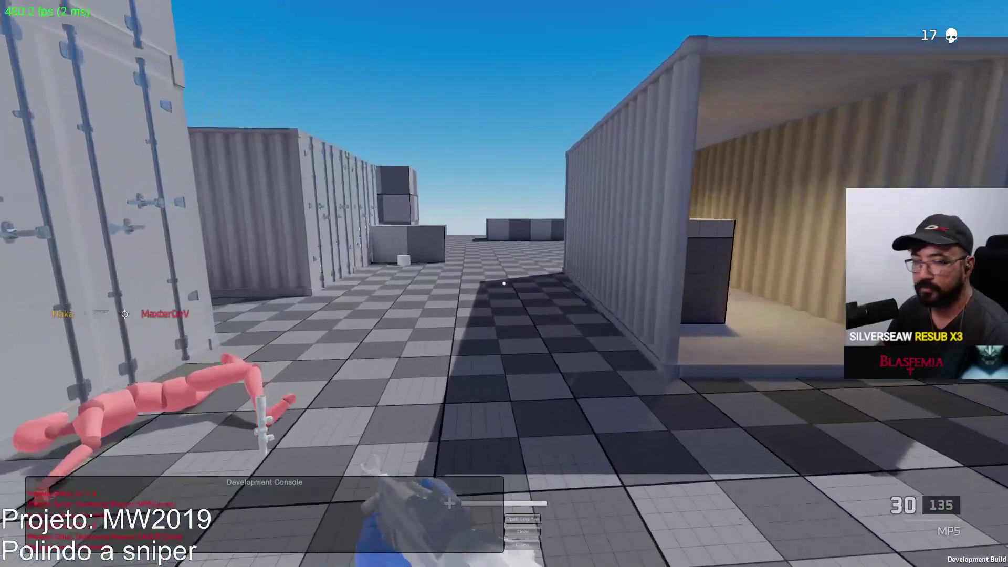
key("w")
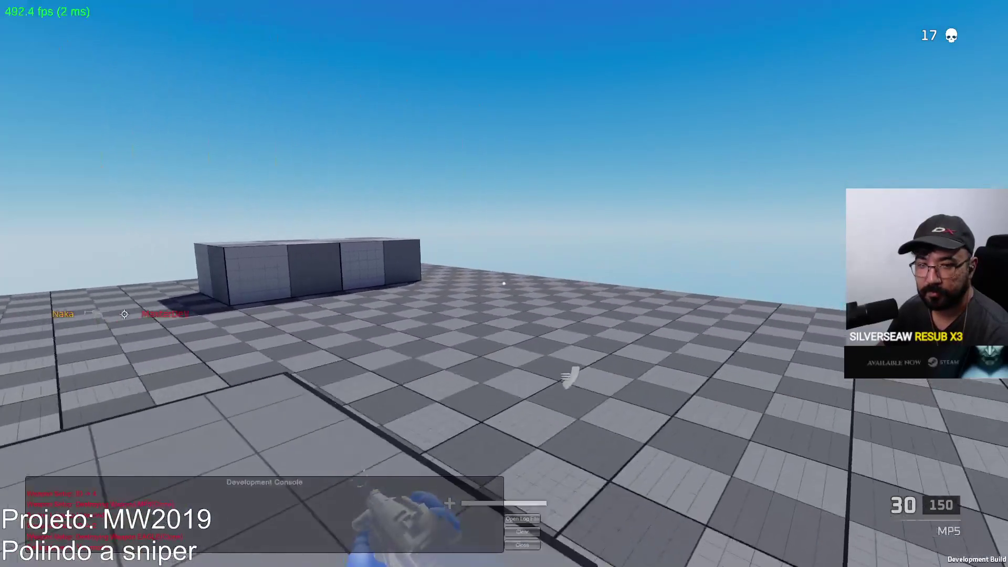
key("w")
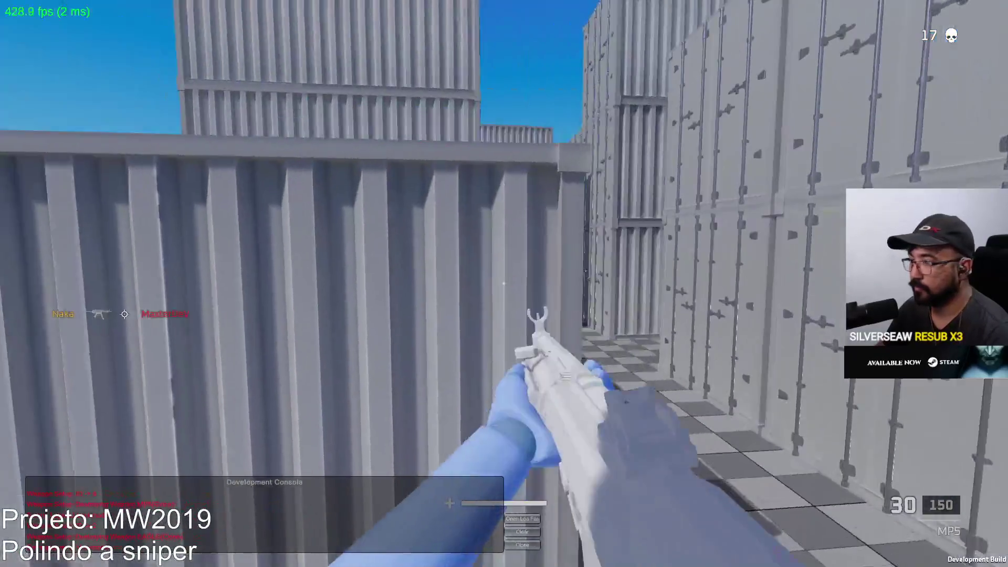
key("w")
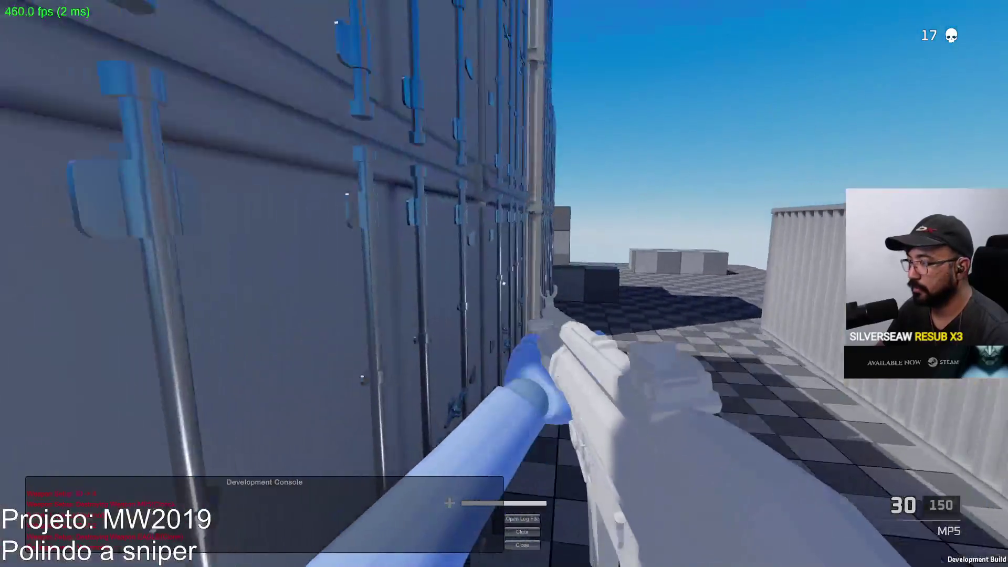
key("w")
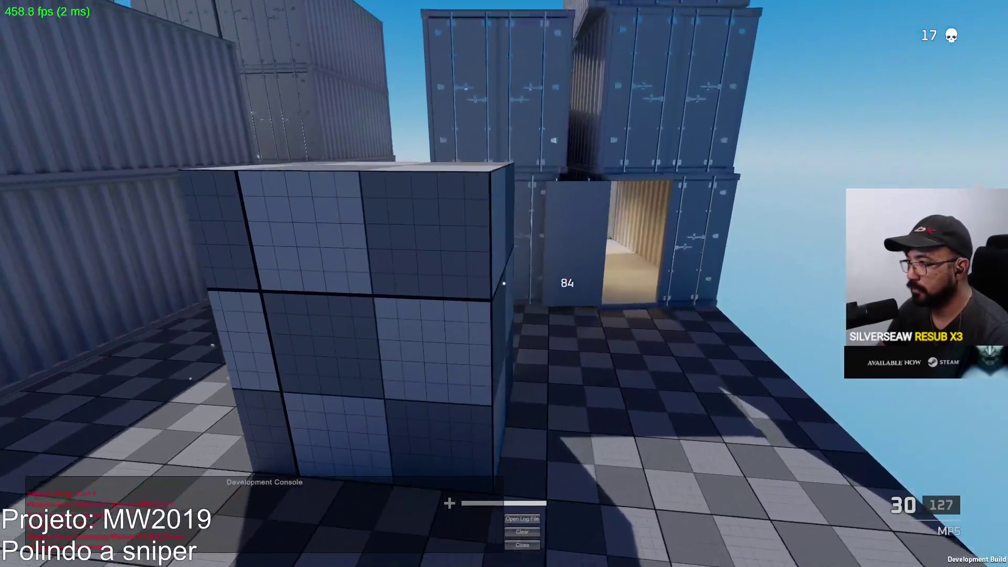
left_click(504, 284)
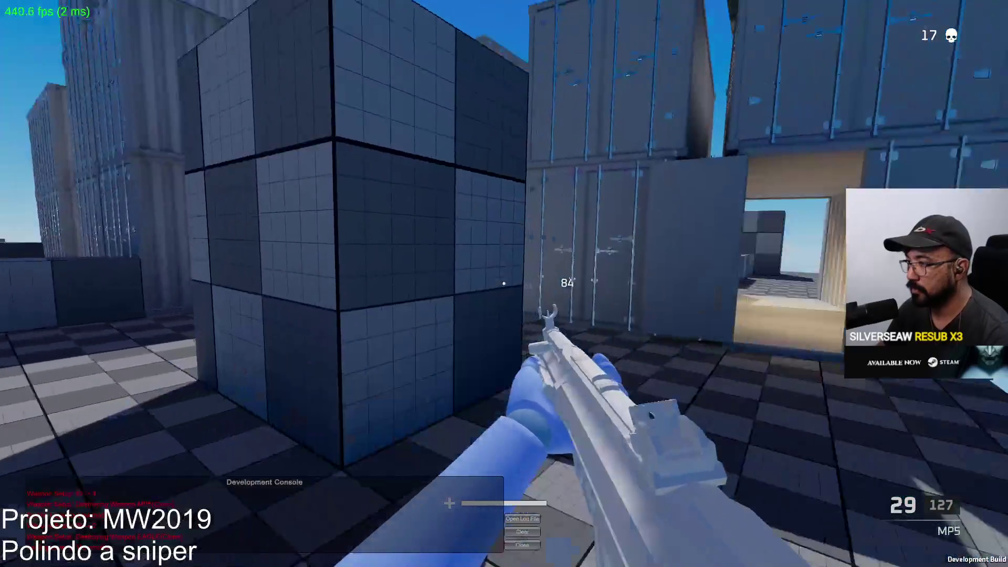
left_click(505, 284)
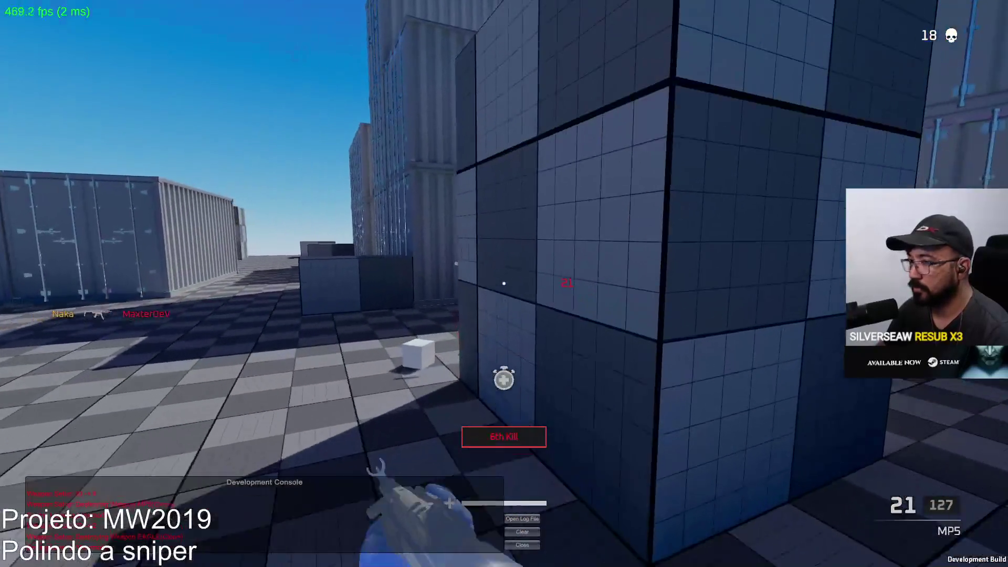
key("r")
Switch to the Eagle pistol, chase and kill the enemy, reload, and return to the MP5
key("w")
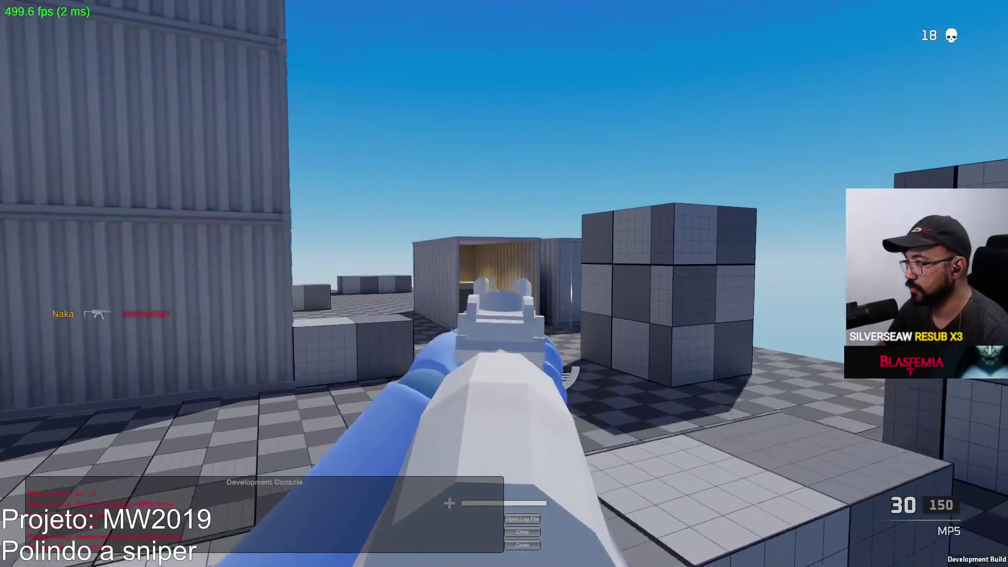
key("2")
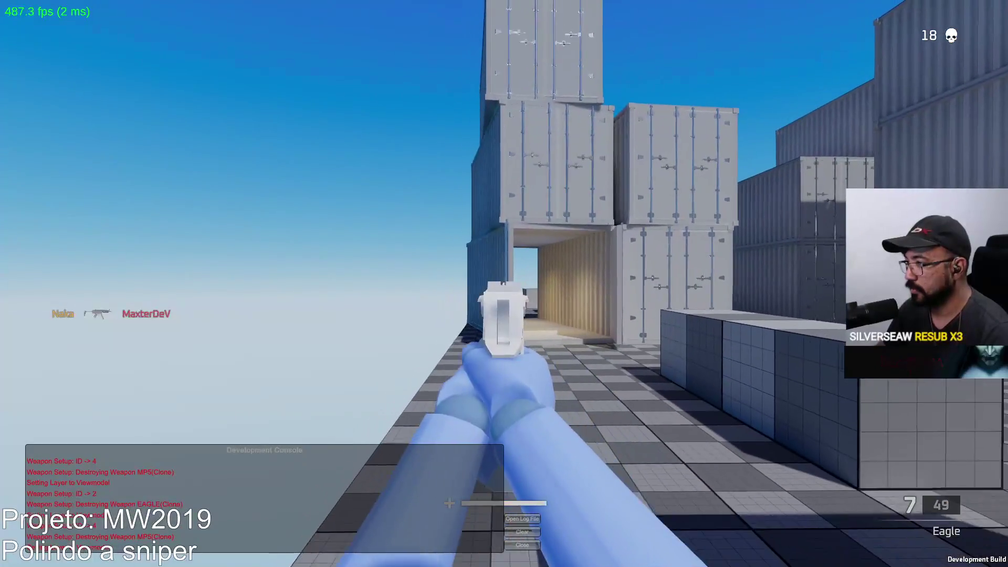
key("w")
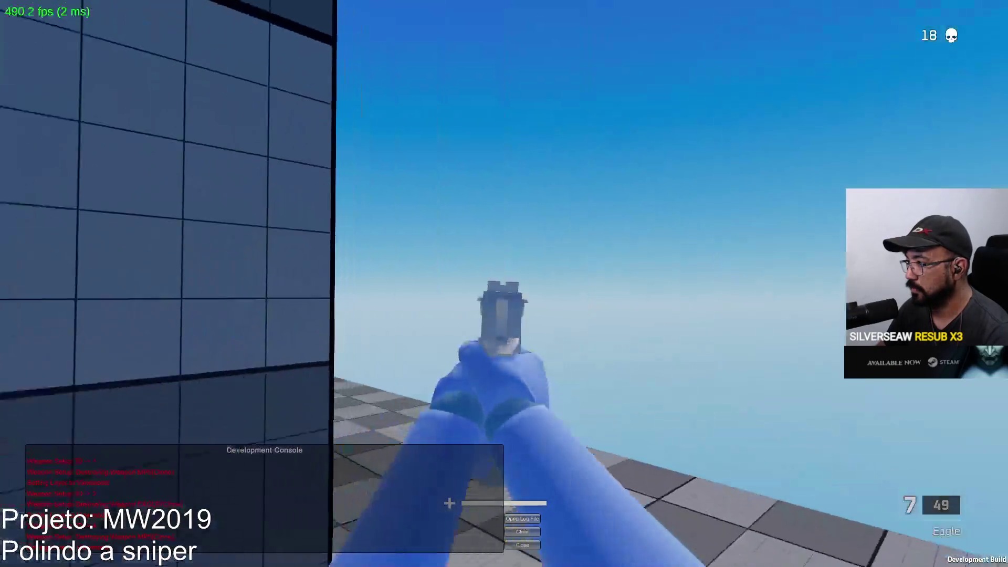
key("w")
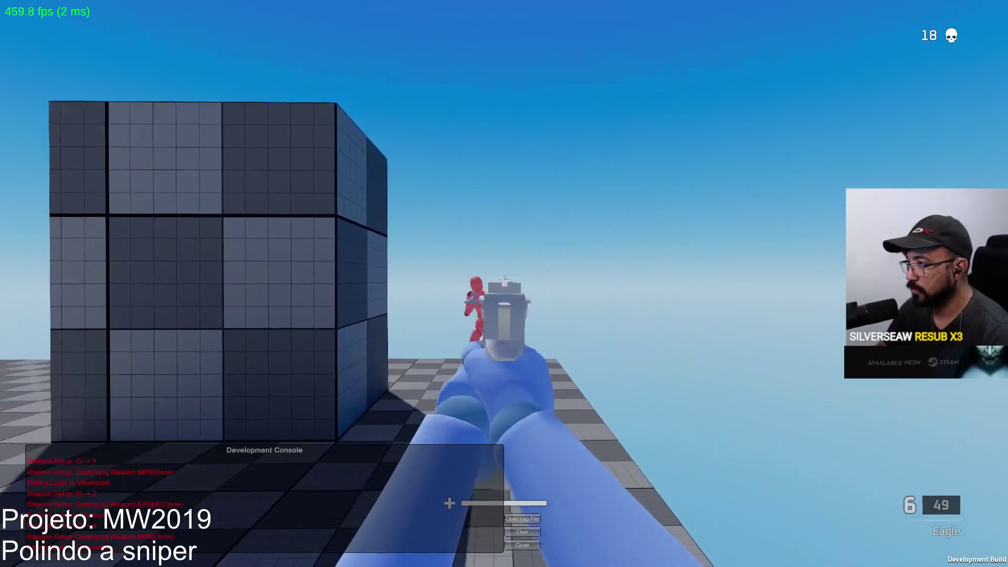
left_click(504, 283)
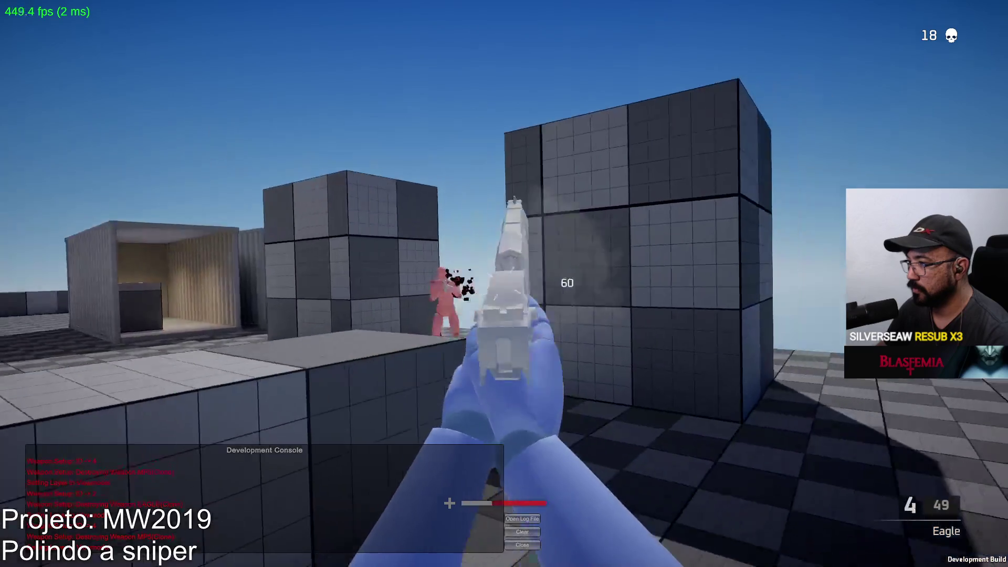
key("w")
left_click(504, 284)
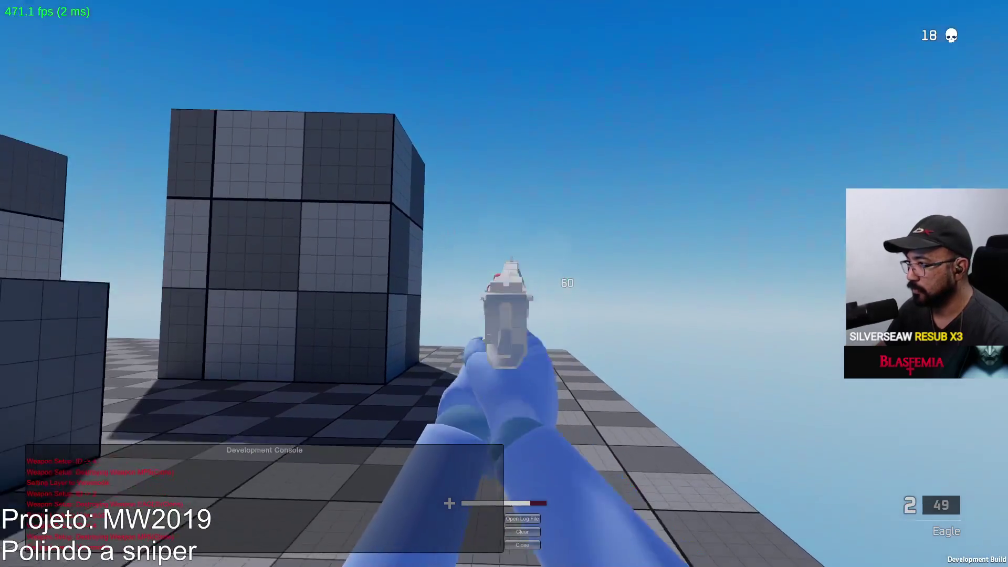
left_click(504, 284)
key("r")
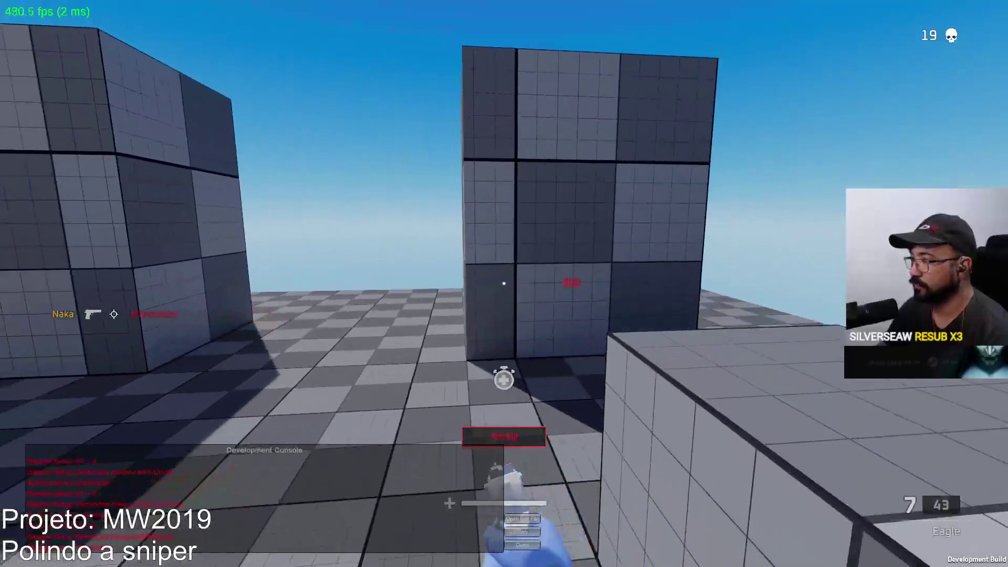
key("1")
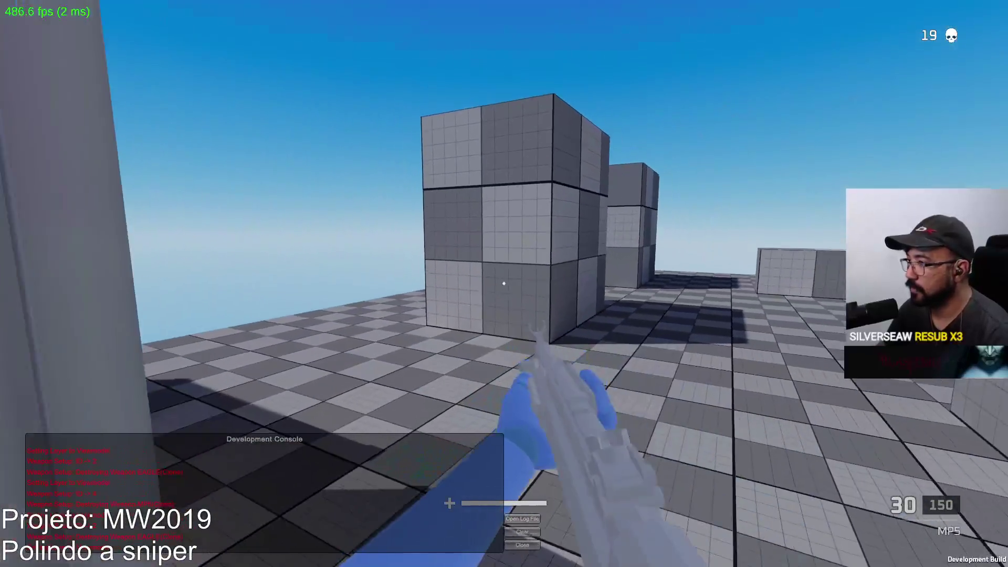
Aim and fire the MP5 toward the cubes, reload, and move along the tall container
right_click(504, 283)
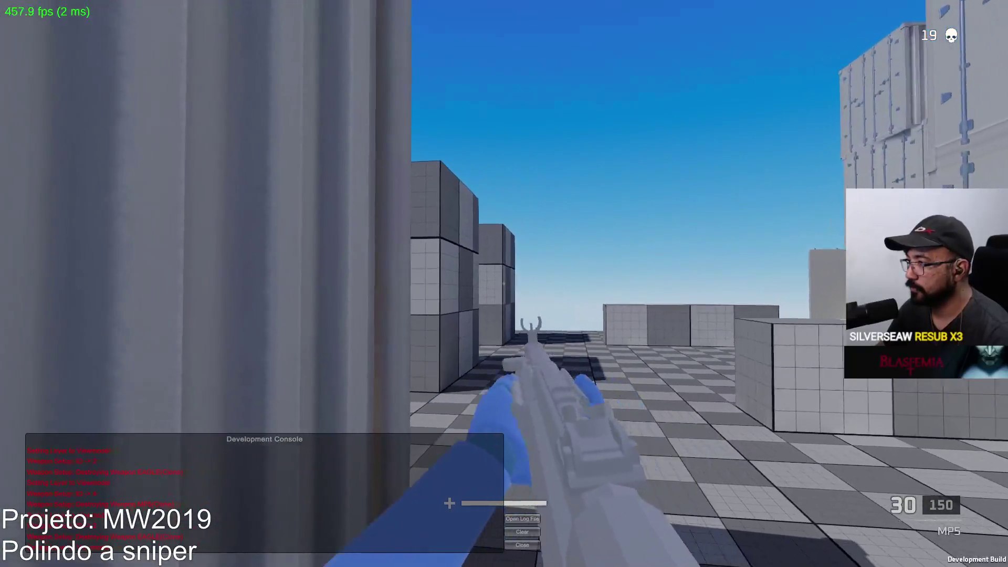
left_click_drag(504, 284, 504, 284)
key("r")
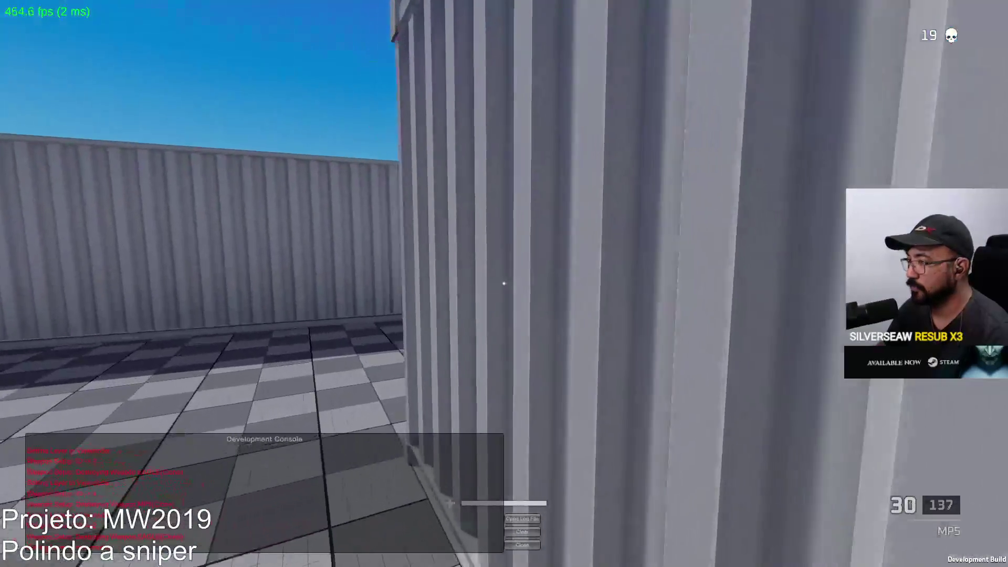
key("w")
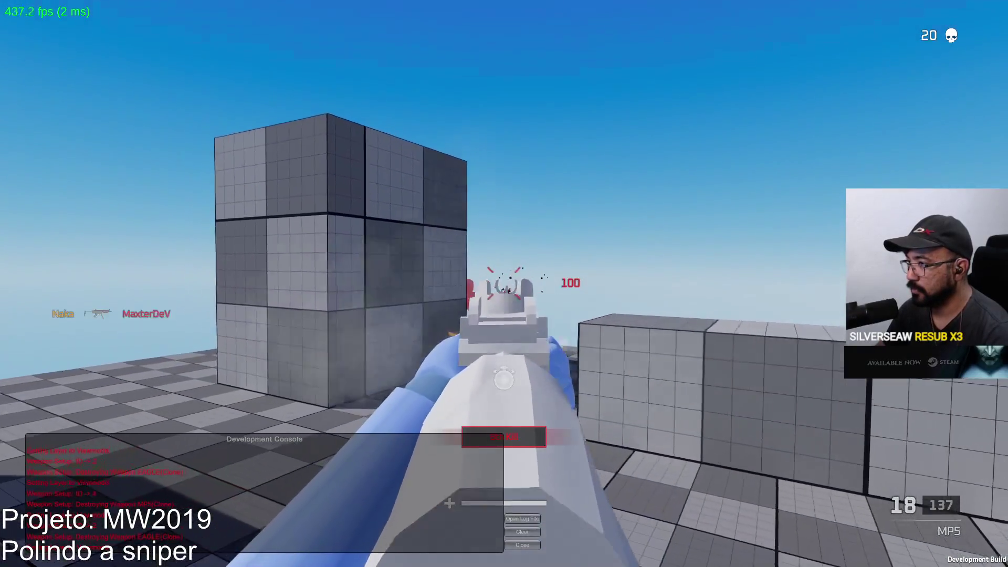
left_click(504, 284)
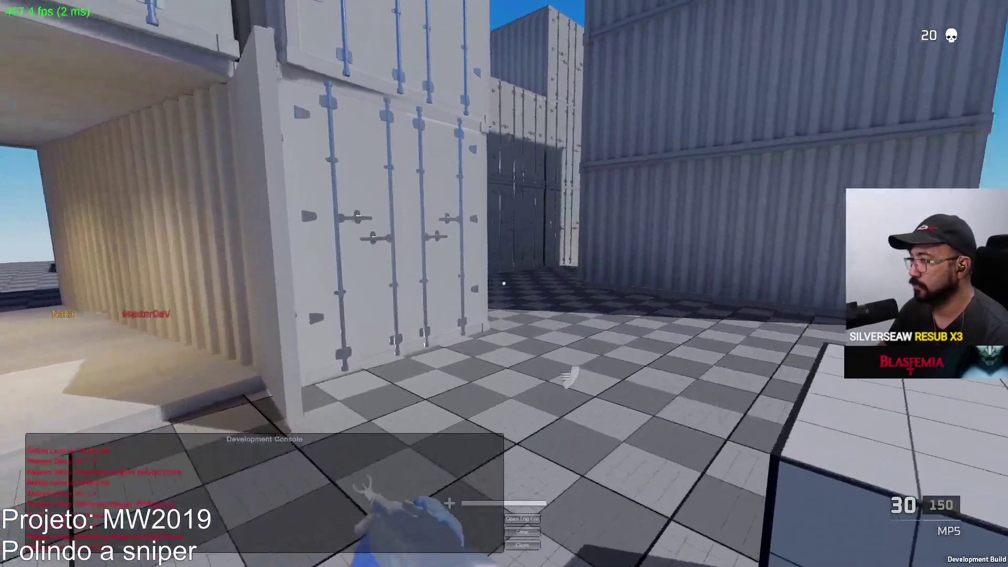
key("a")
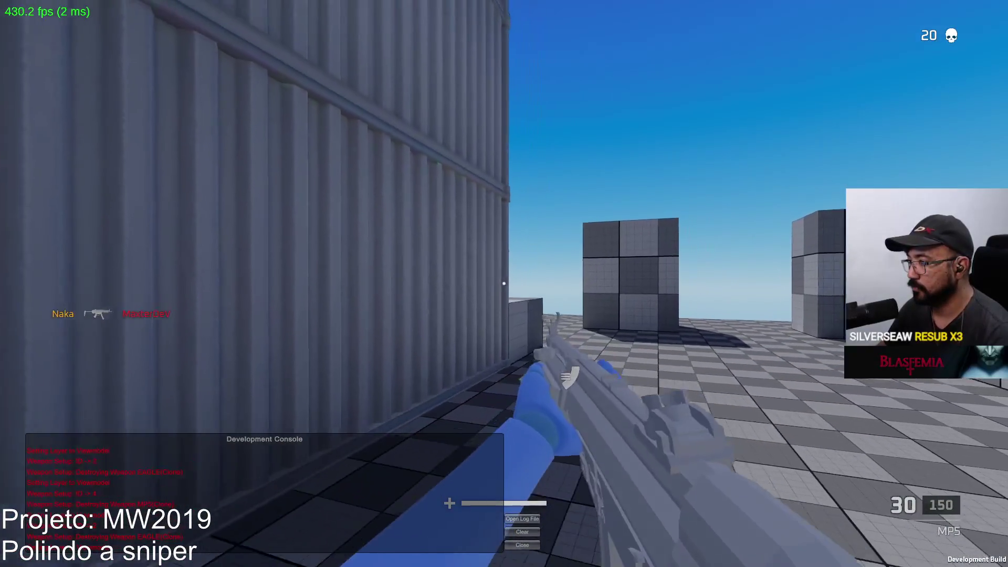
key("w")
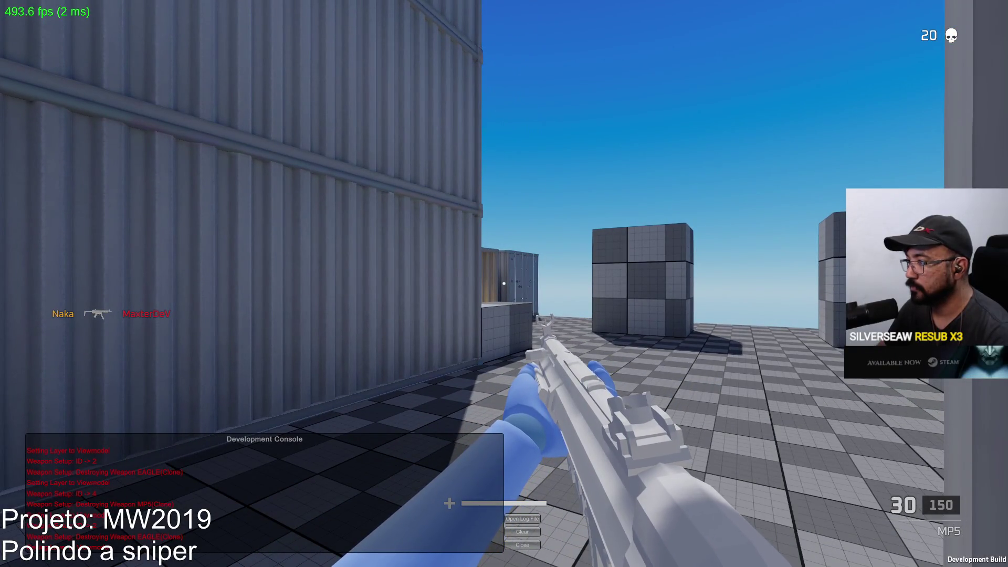
Check the scoreboard, turn onto the enemy and fire the MP5 for a kill, then reload
key("Tab")
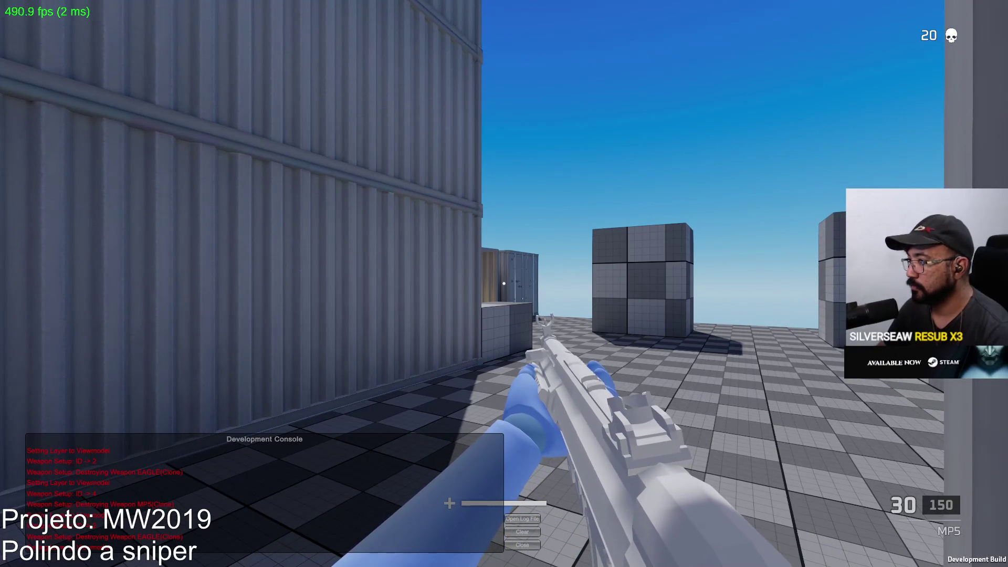
left_click_drag(504, 284, 504, 283)
left_click(504, 283)
left_click(504, 283)
key("r")
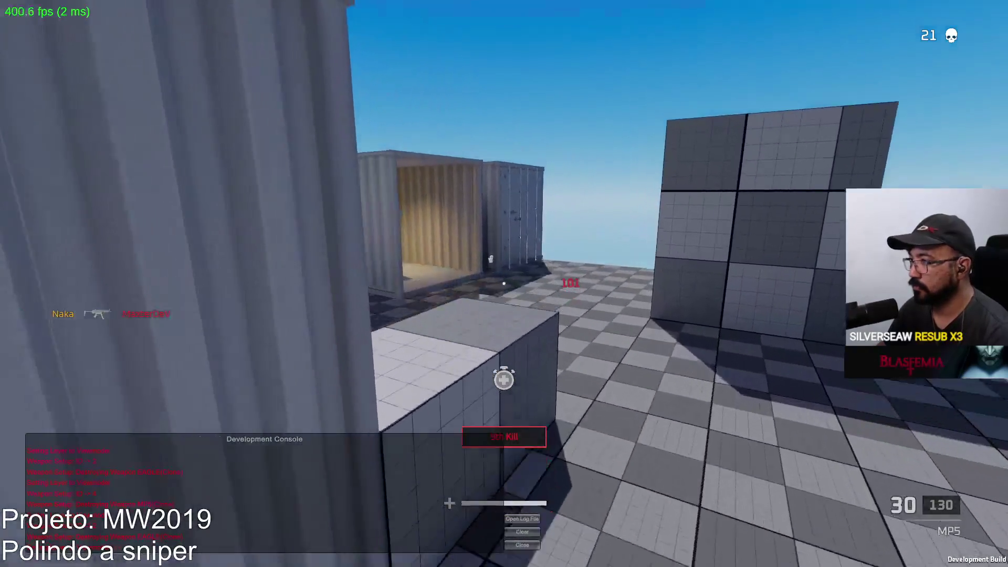
Sprint down the container corridor, then aim and shoot another enemy for the kill
key("w")
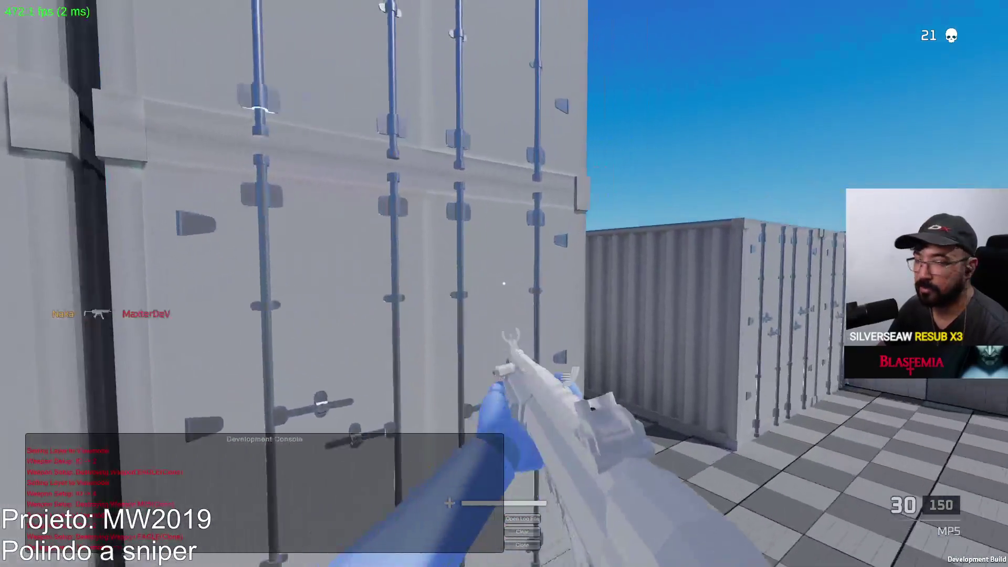
key("shift+w")
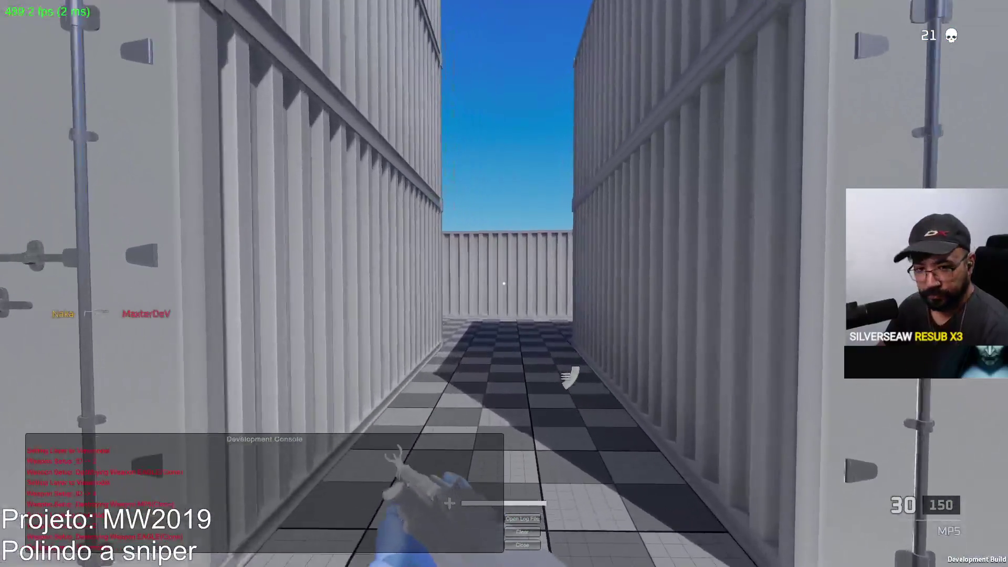
key("w")
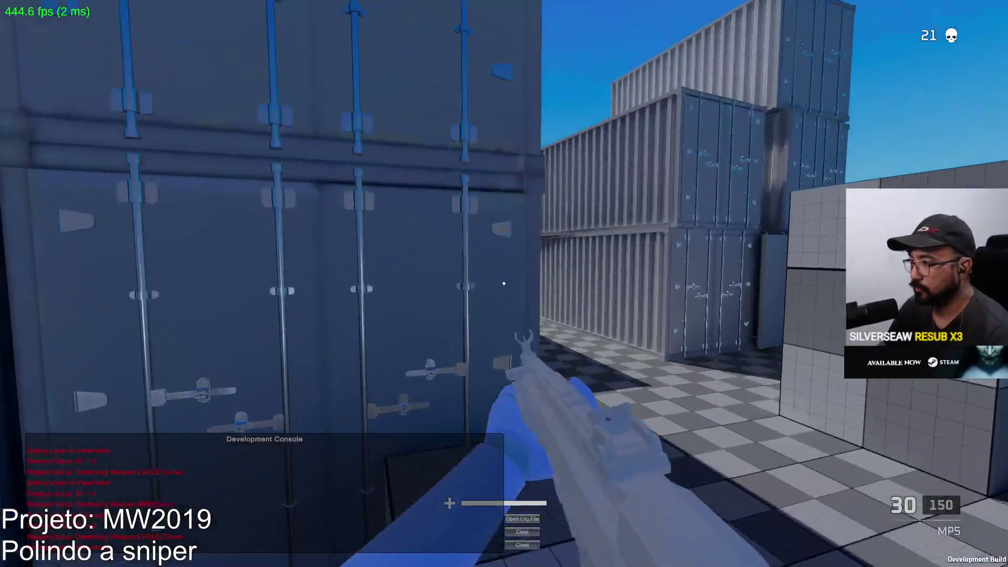
right_click(505, 284)
left_click(504, 284)
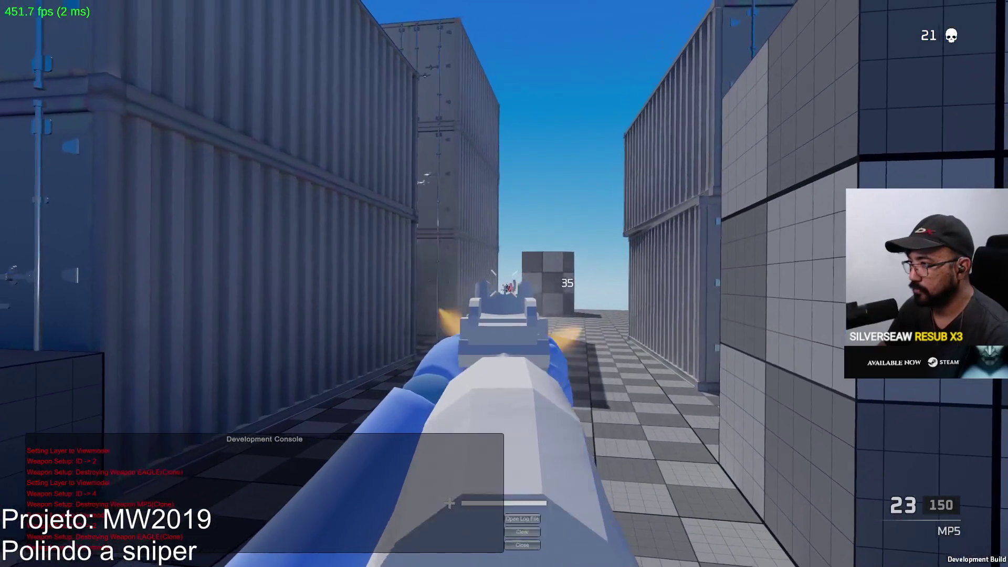
left_click(504, 284)
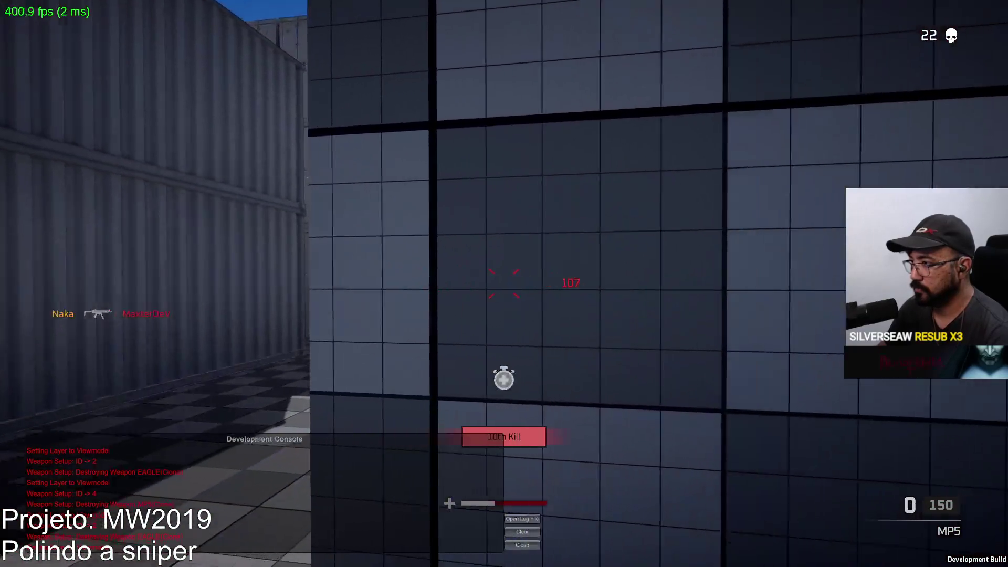
key("r")
Quit the game build with Alt+F4 and return to the Unity editor
key("w")
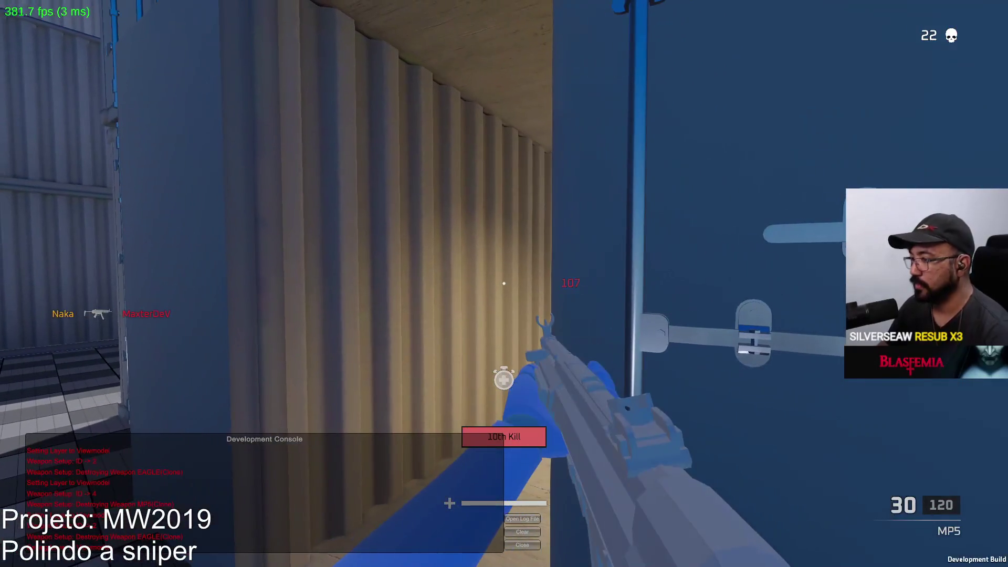
key("alt+F4")
left_click(851, 167)
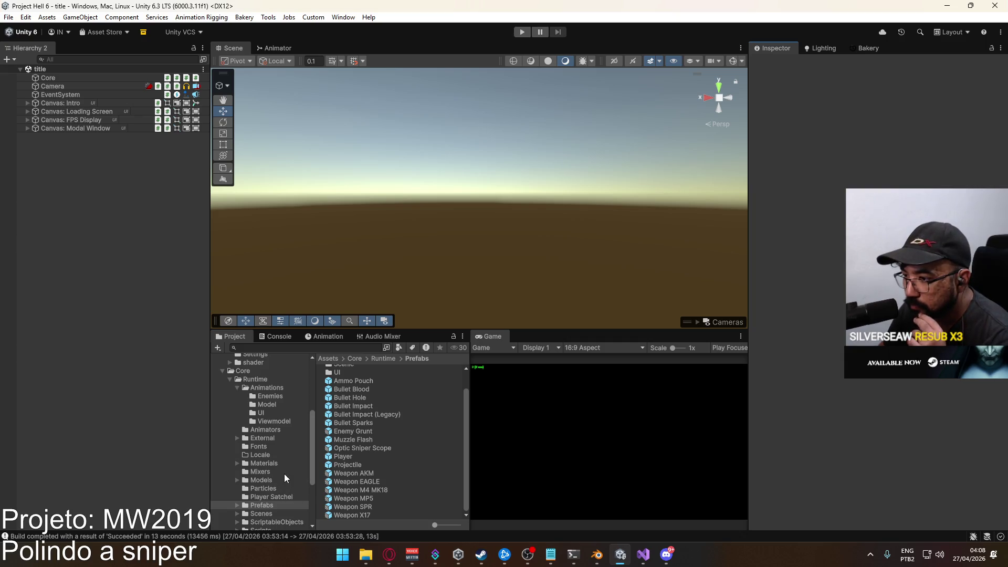
Select Weapon SPR in ScriptableObjects/Weapons and view its damage multipliers 2.5, 1, 0.9, 0.8, 0.8
scroll(285, 474, "down", 2)
left_click(289, 489)
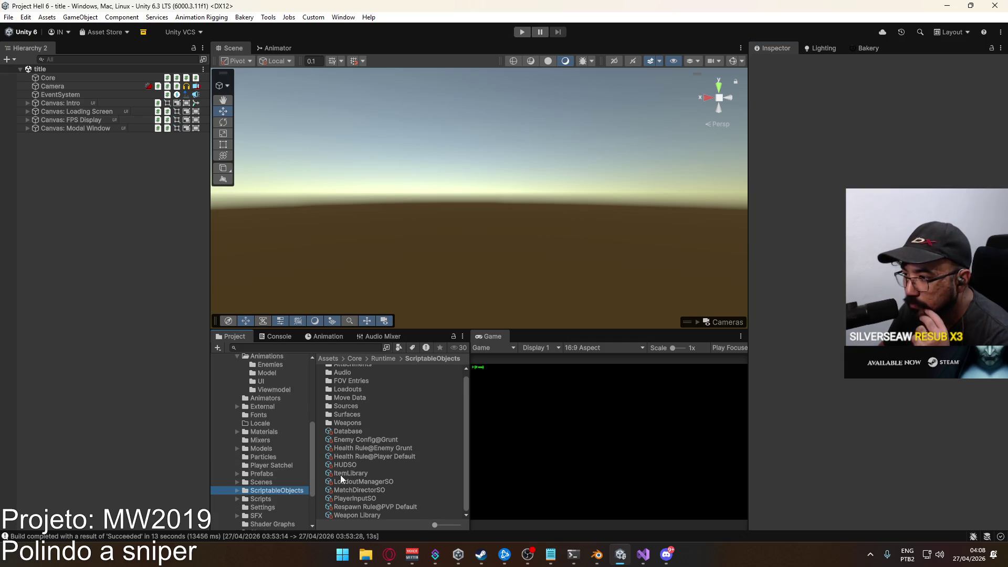
double_click(353, 424)
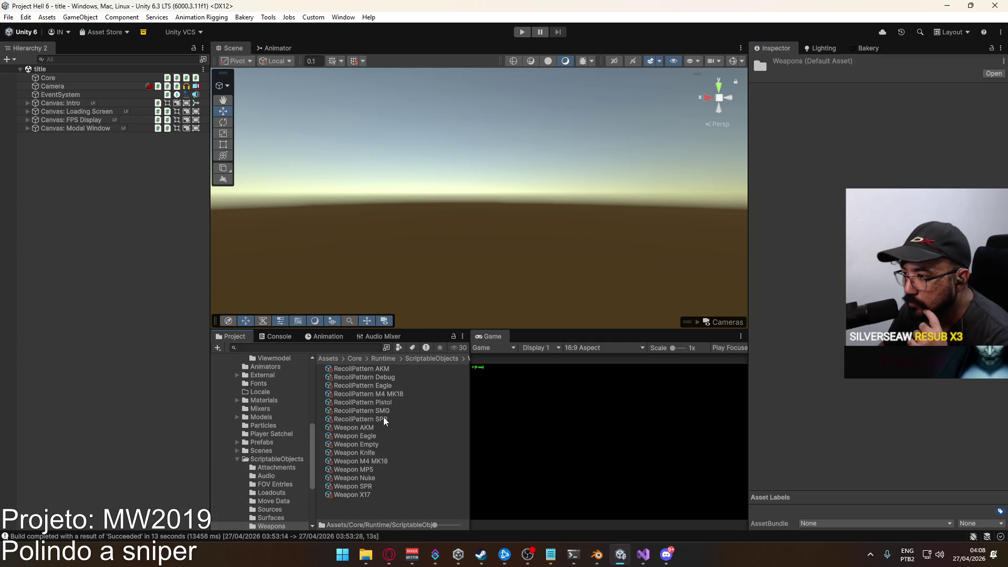
left_click(369, 487)
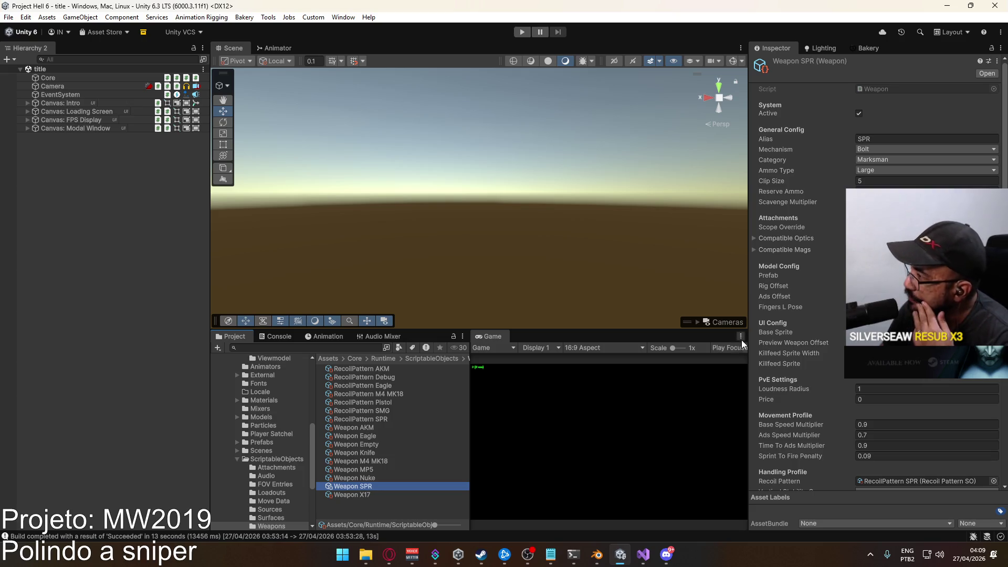
scroll(871, 325, "down", 3)
scroll(872, 273, "down", 5)
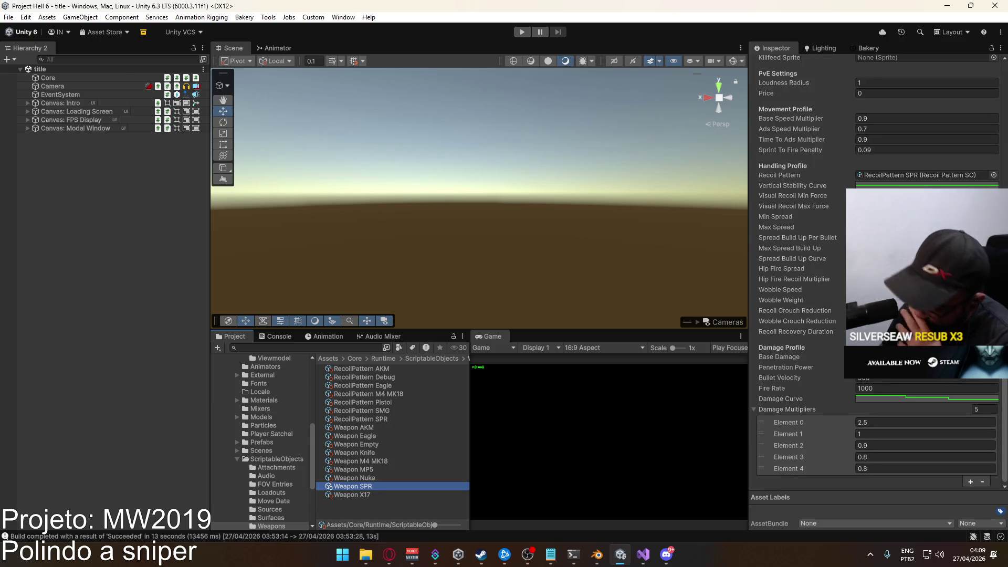
left_click(892, 357)
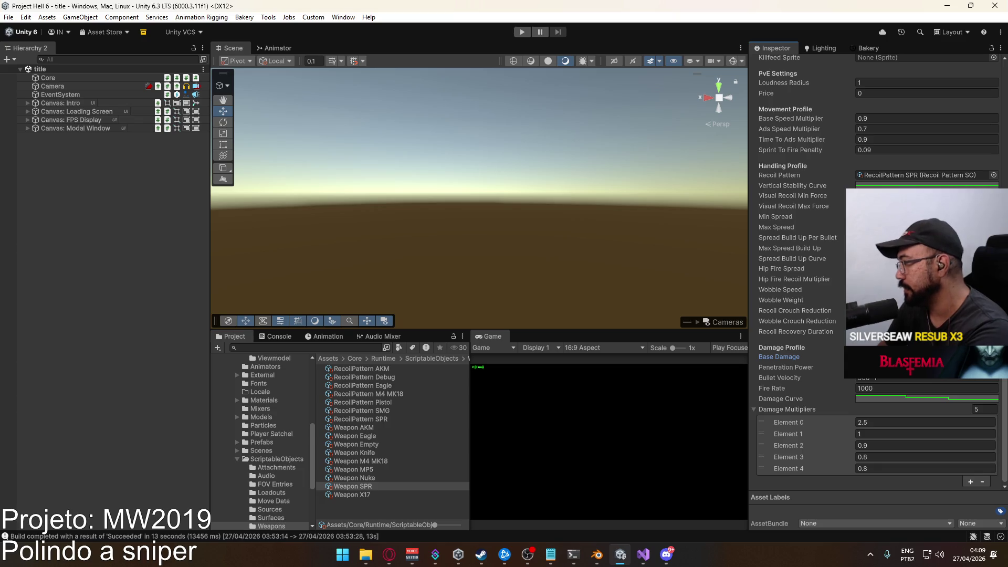
left_click(858, 432)
key("Return")
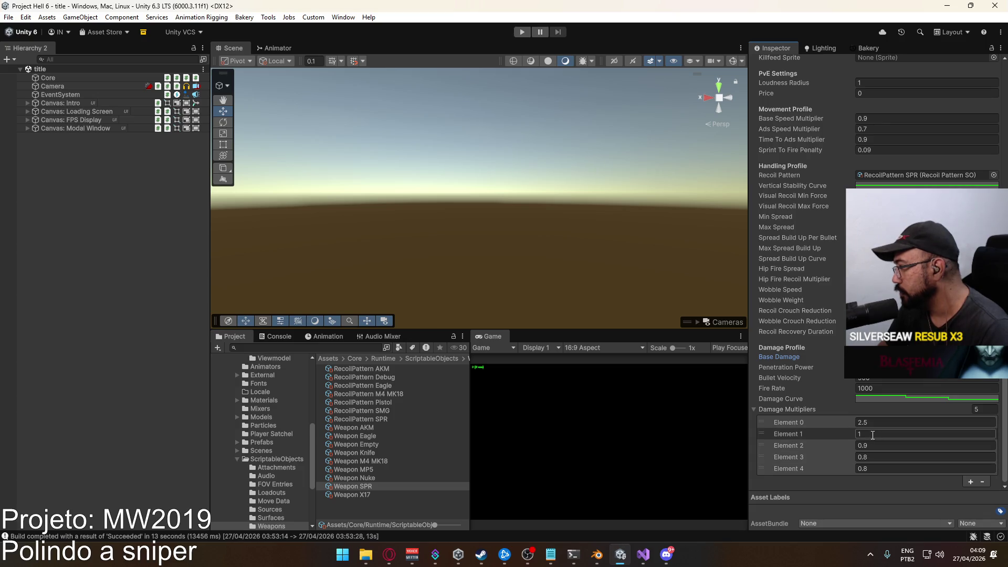
left_click(892, 399)
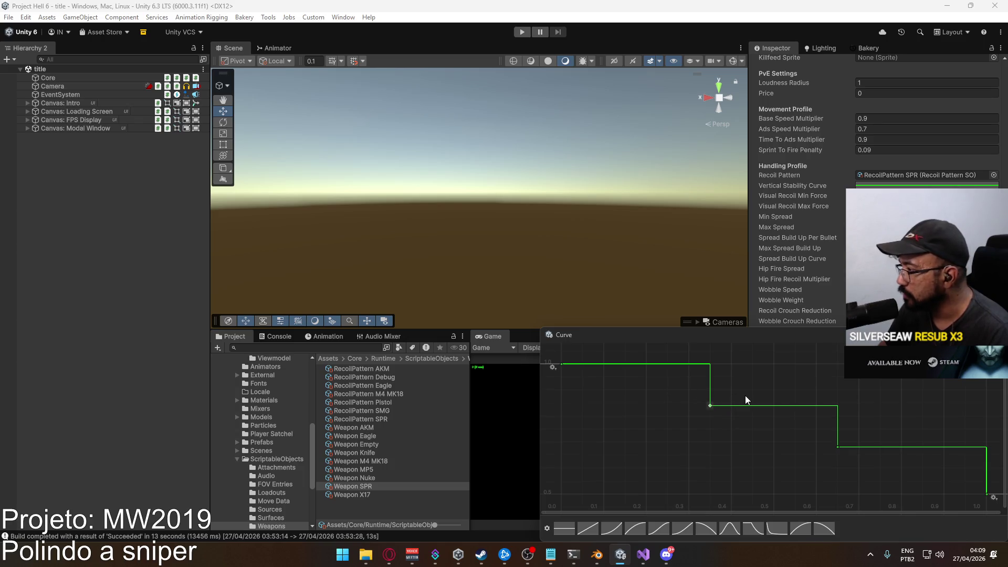
left_click(432, 231)
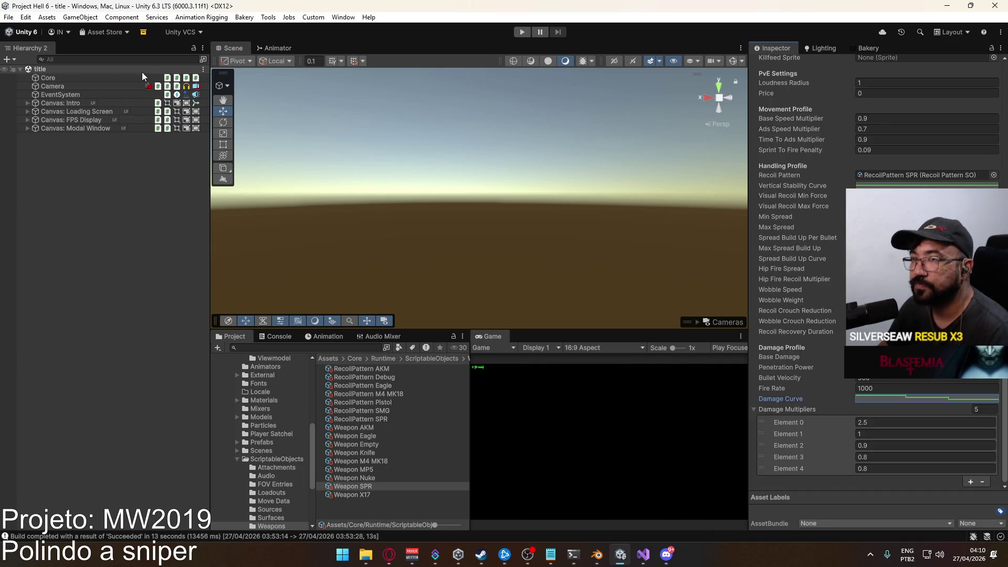
Build and run the game from the File menu, then close the launched build
left_click(9, 21)
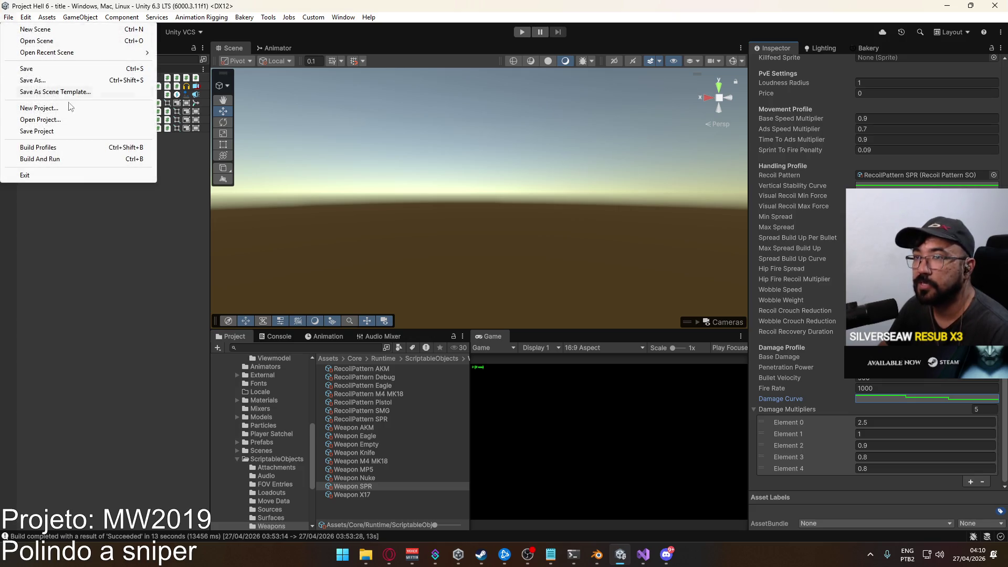
left_click(72, 157)
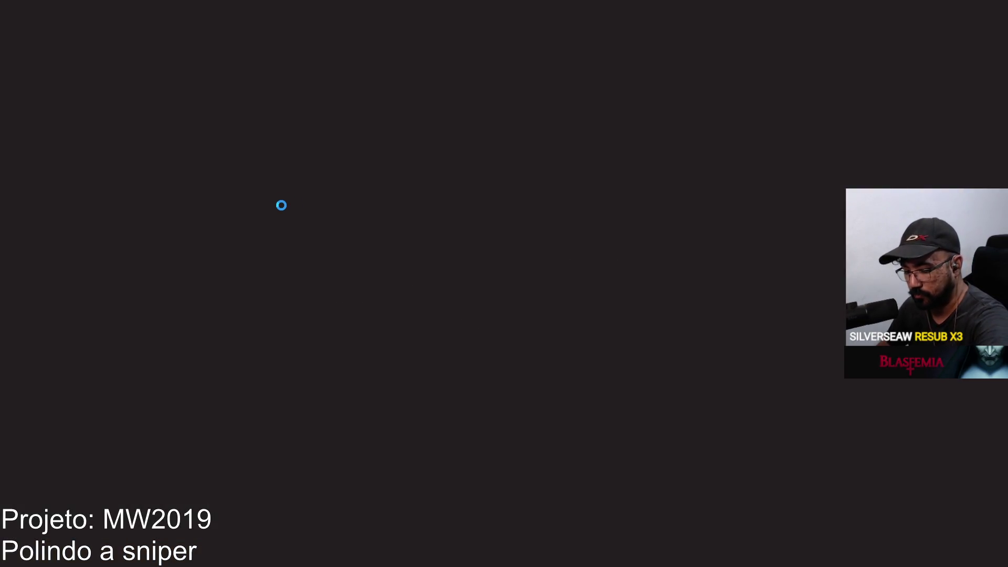
key("alt+F4")
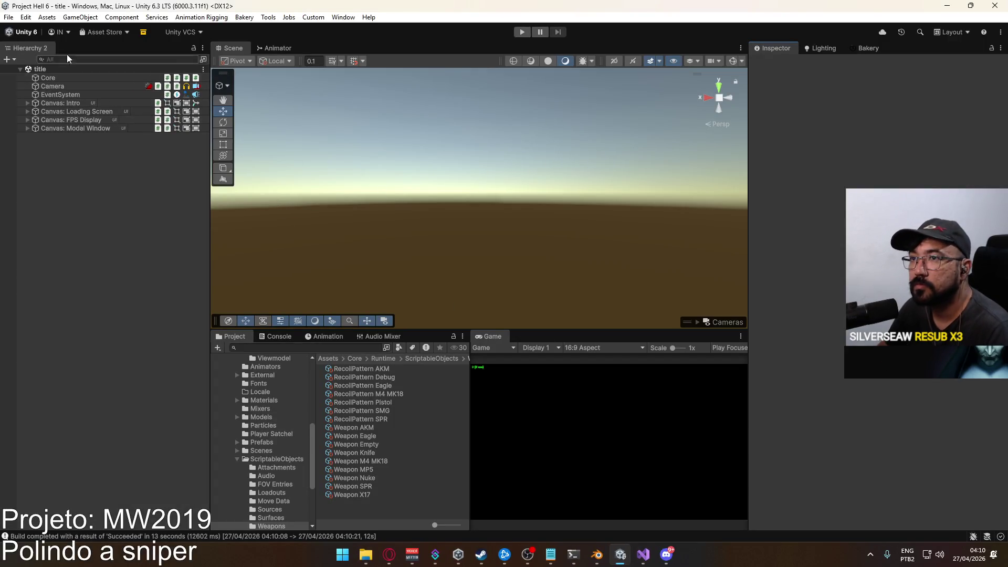
Delete the Project Hell_BurstDebugInformation_DoNotShip folder from the Builds output folder
left_click(8, 17)
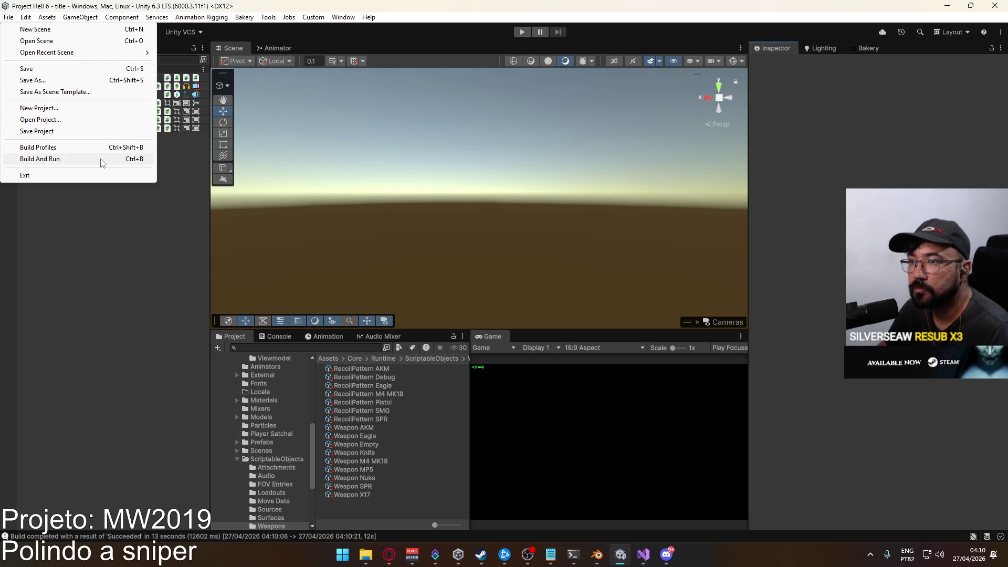
left_click(366, 555)
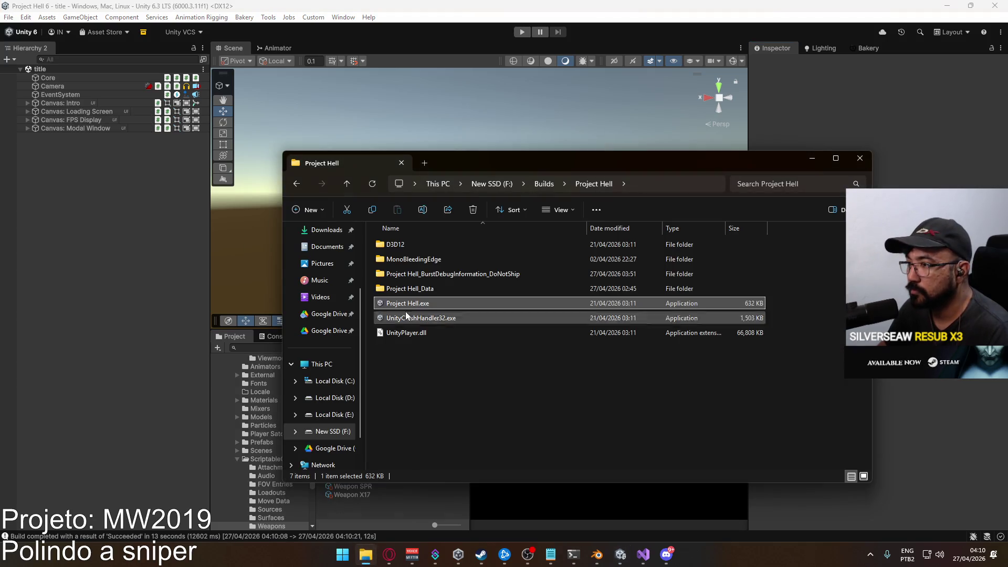
left_click(430, 274)
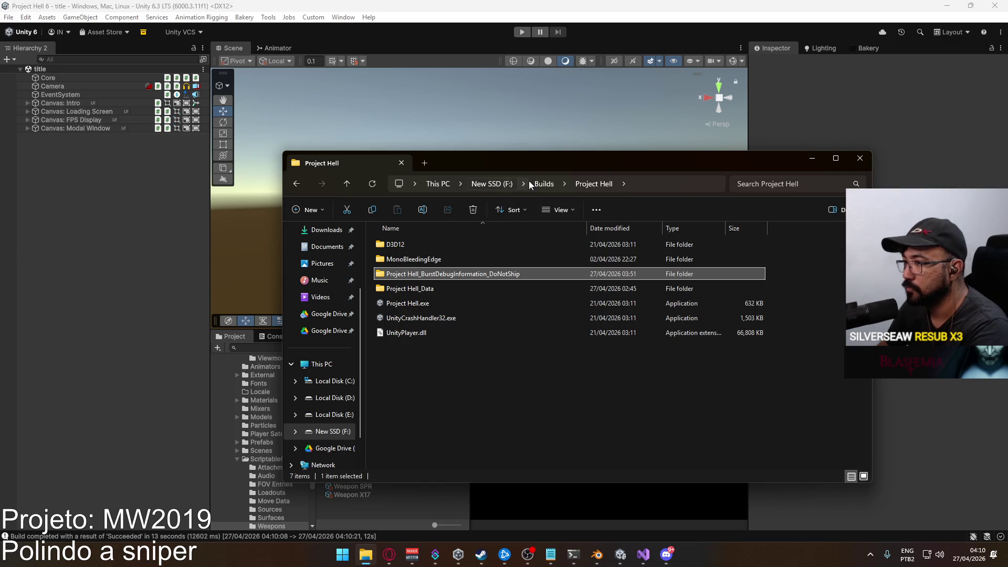
key("Delete")
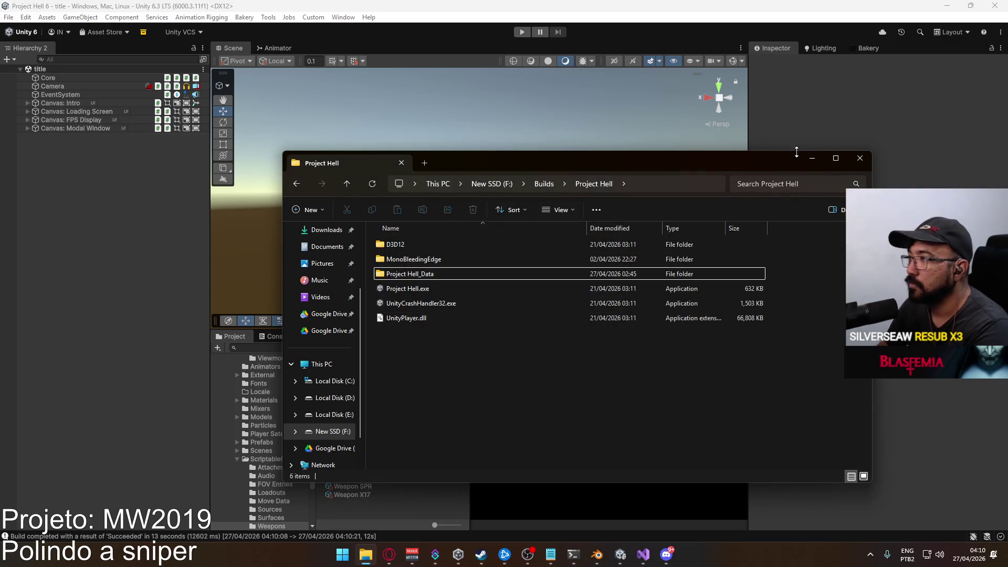
left_click(859, 158)
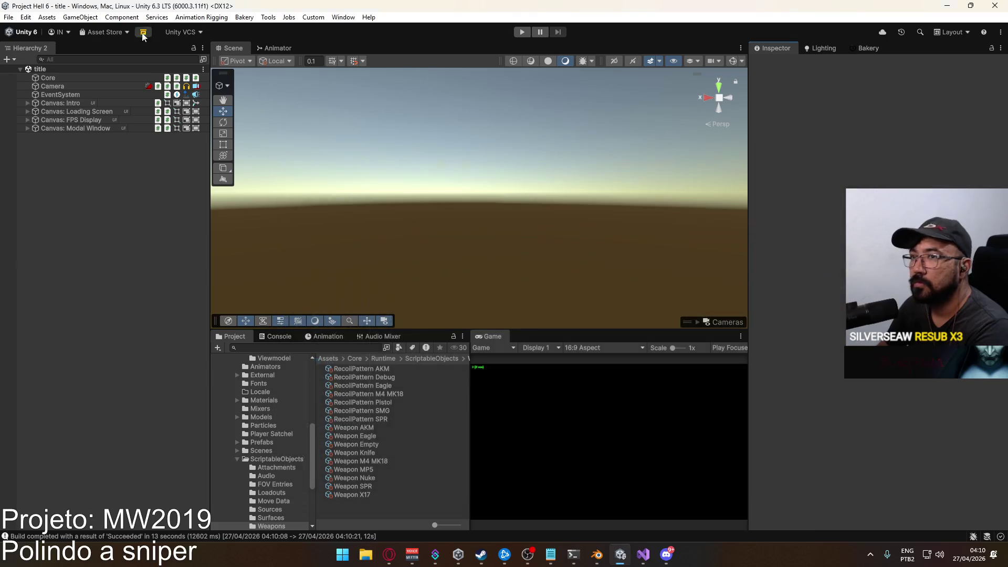
Change the Player Settings version from 0.0.64 to 0.0.65 via Build Profiles
left_click(9, 18)
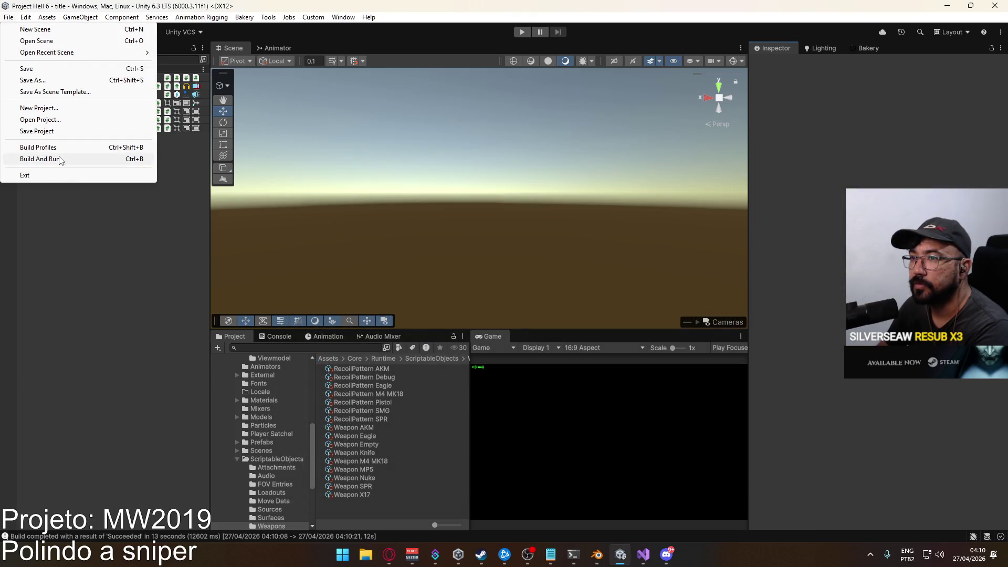
left_click(57, 147)
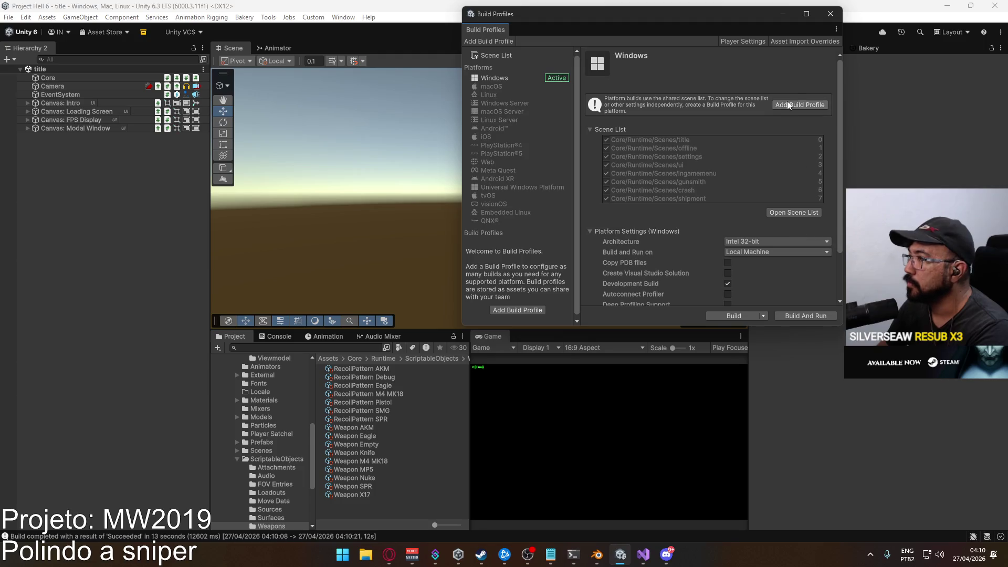
left_click(755, 42)
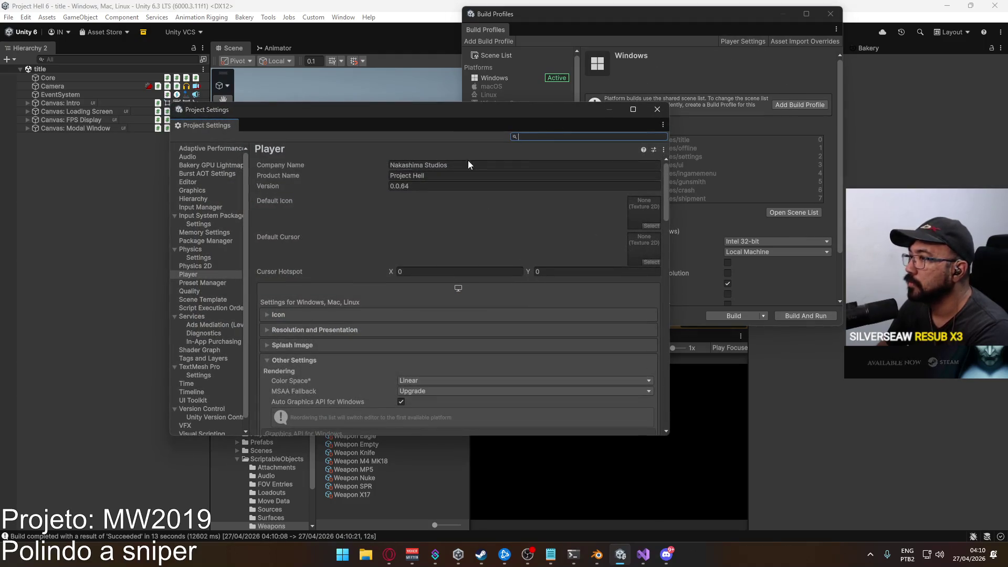
left_click(407, 186)
type("5")
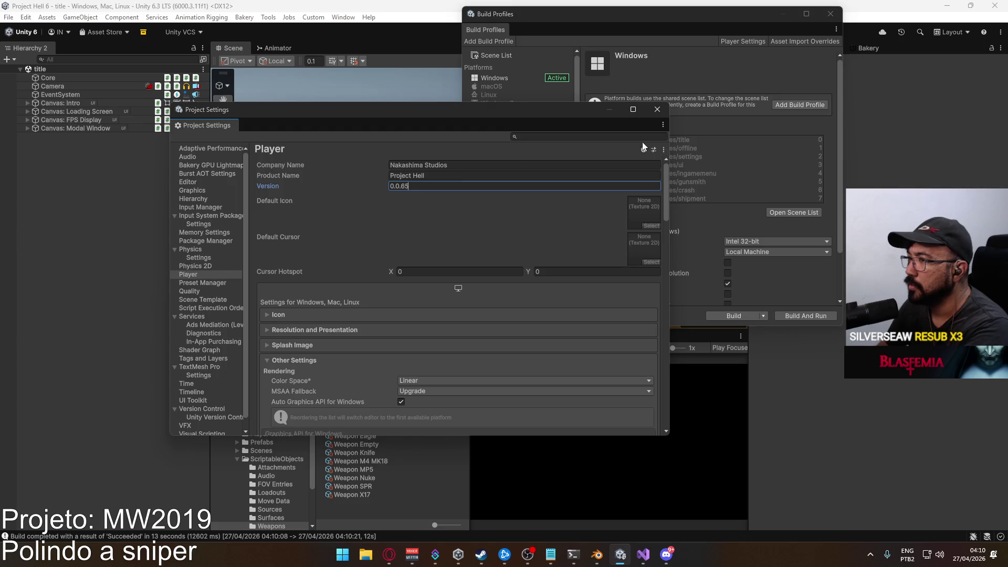
left_click(714, 83)
left_click(829, 15)
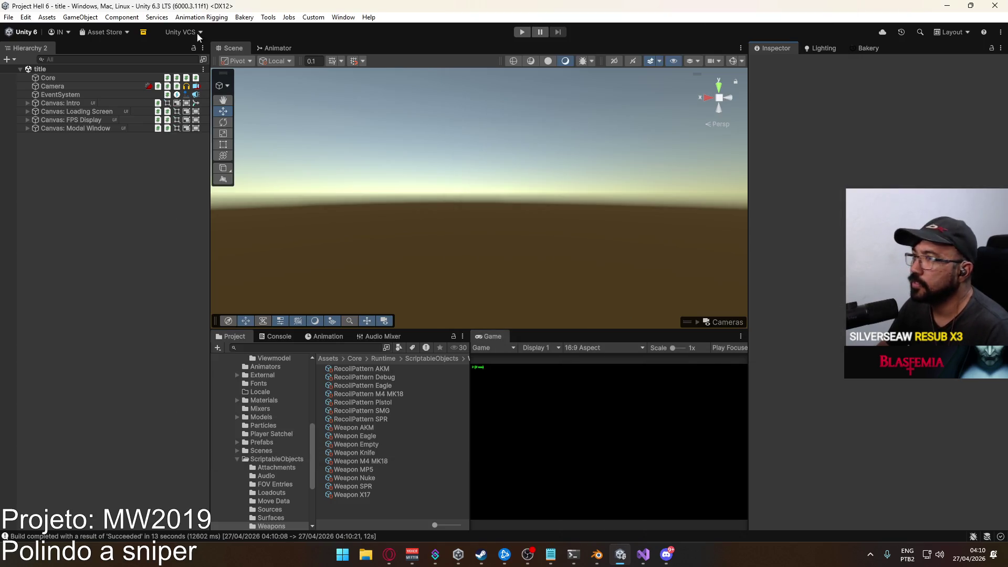
Build and run the game again, then open File Explorer on This PC
left_click(8, 16)
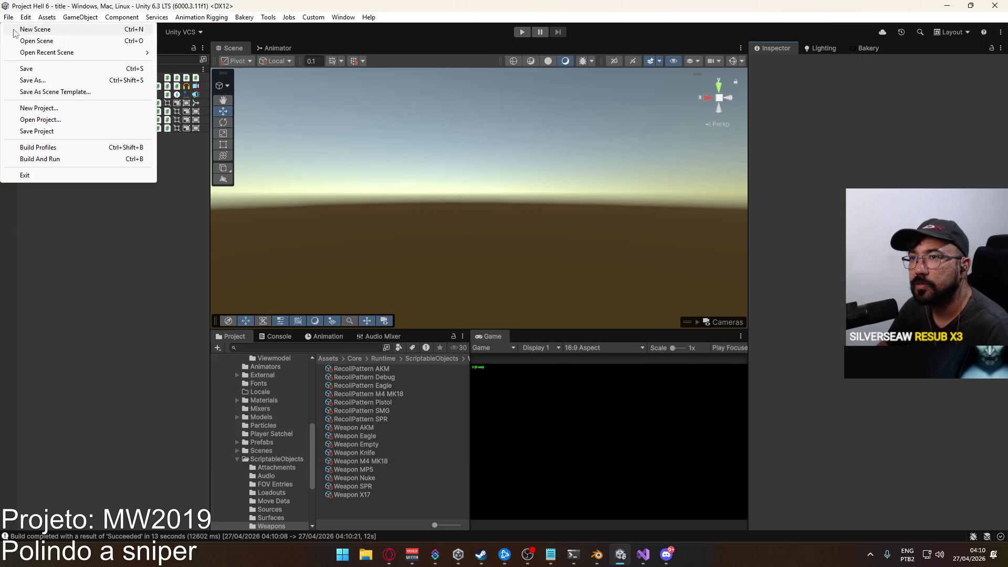
left_click(63, 160)
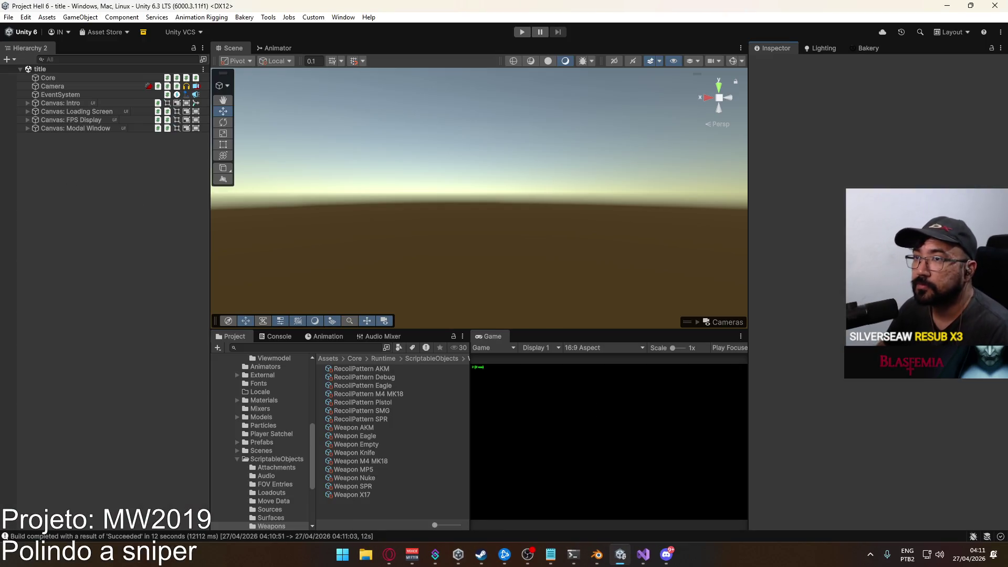
left_click(8, 17)
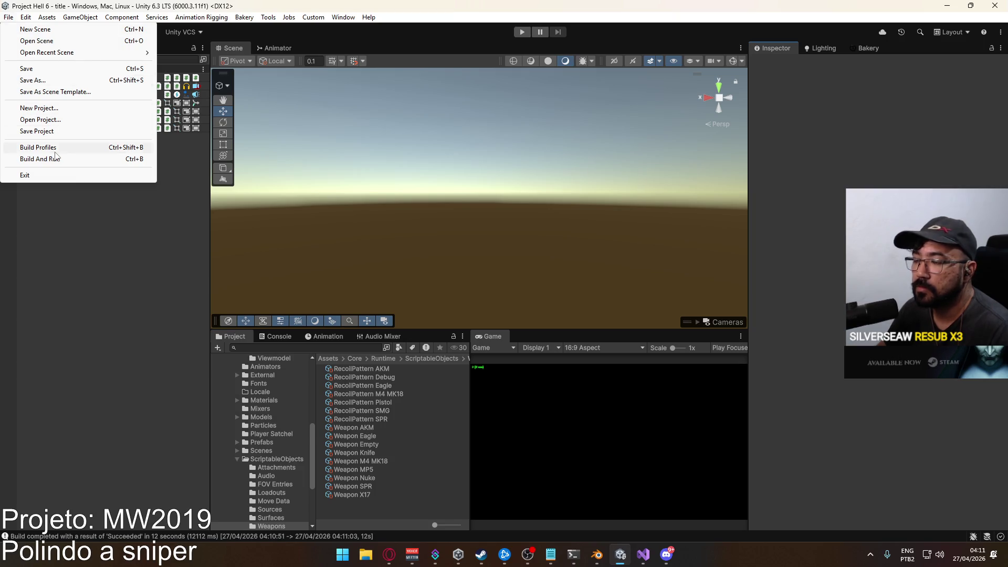
left_click(366, 555)
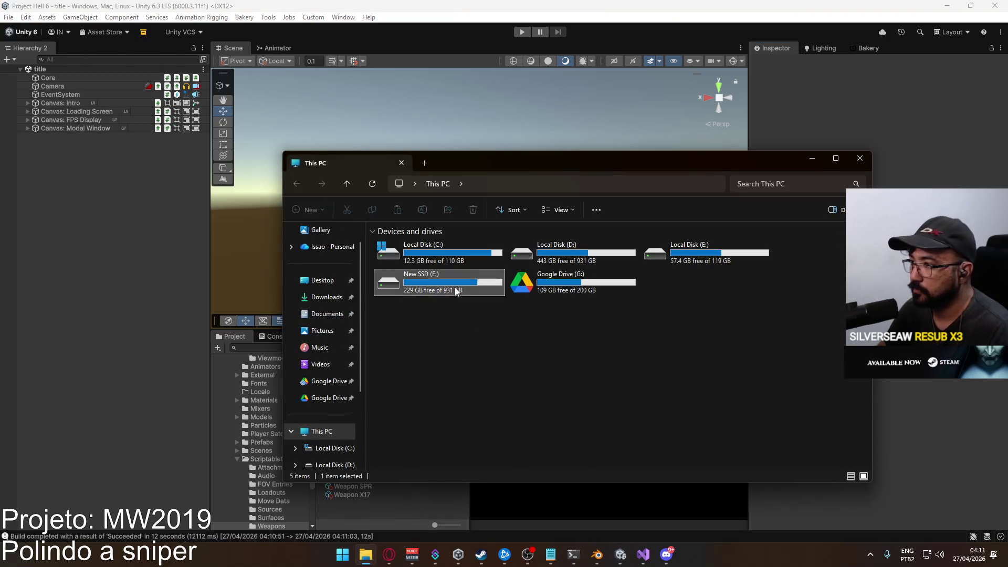
Browse the Builds folders on New SSD (F:) and Local Disk (D:)
double_click(457, 292)
double_click(457, 247)
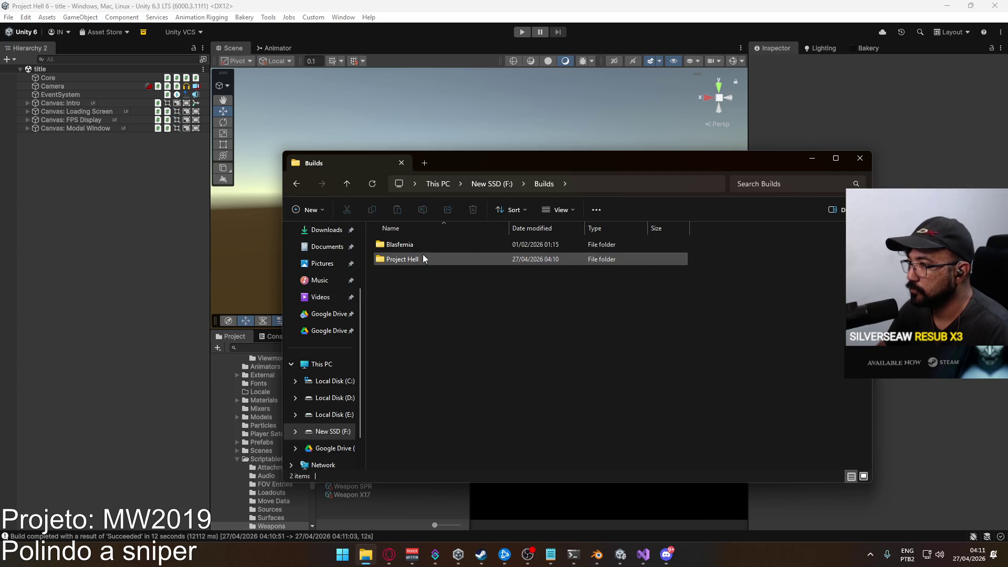
left_click(486, 188)
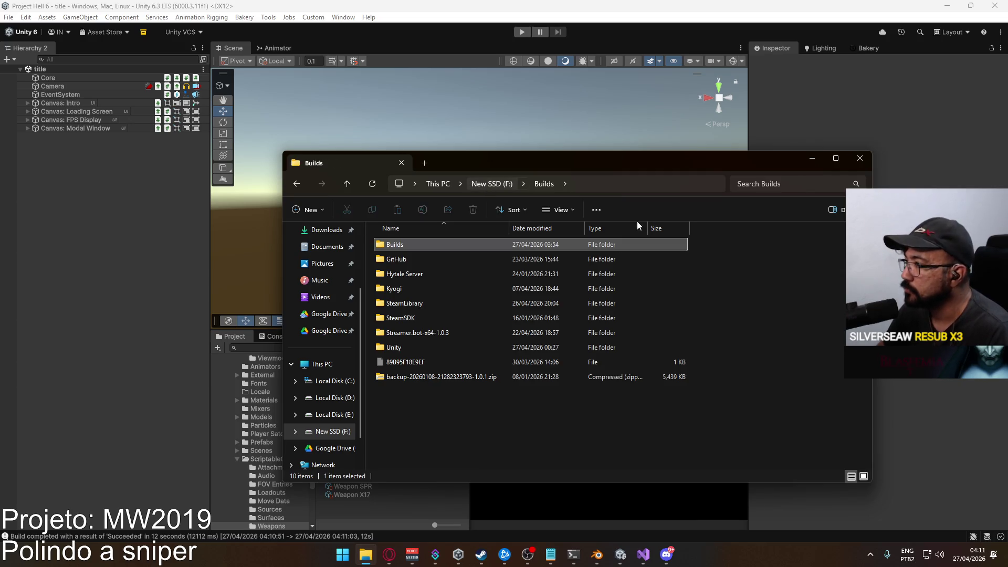
left_click(436, 187)
double_click(525, 253)
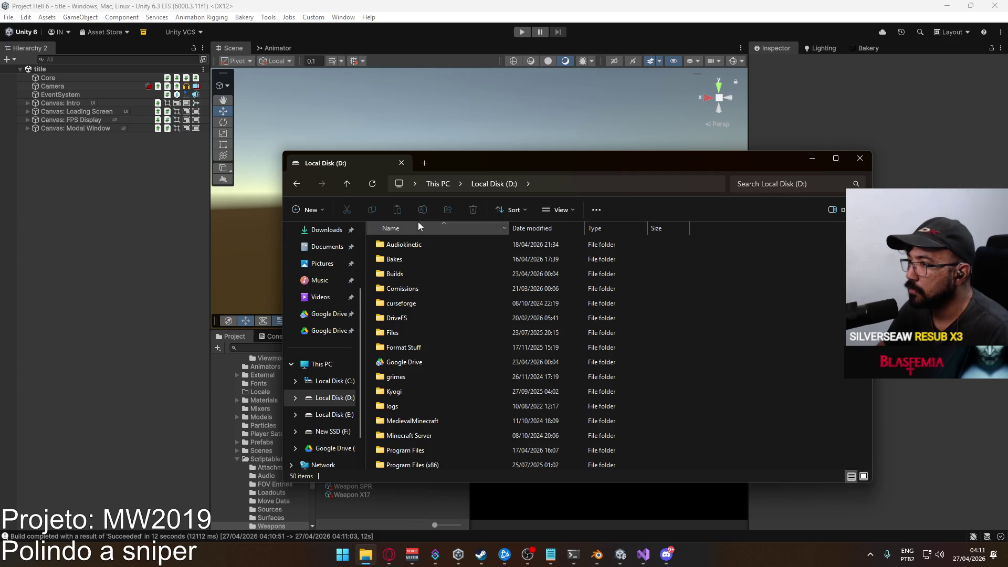
double_click(404, 270)
scroll(474, 352, "down", 2)
scroll(438, 410, "up", 3)
scroll(436, 386, "up", 5)
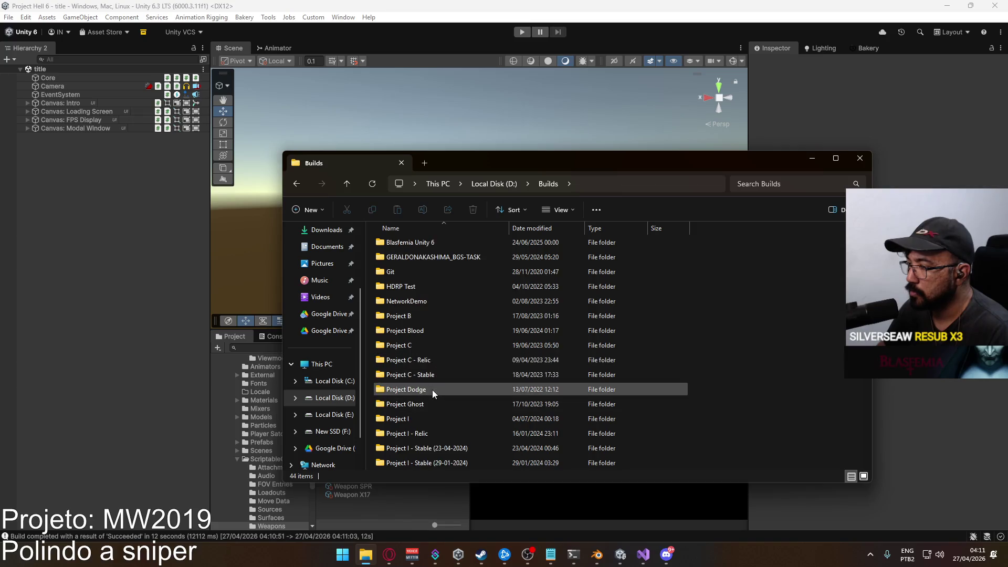
scroll(434, 390, "up", 2)
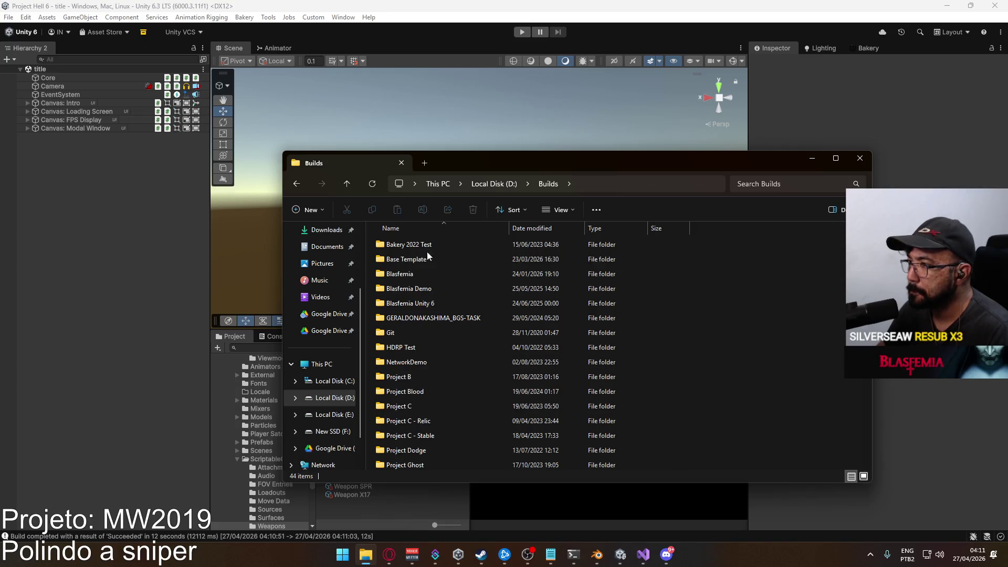
In F:\Builds, pack the Project Hell folder into Project Hell.rar with WinRAR
left_click(437, 184)
double_click(431, 288)
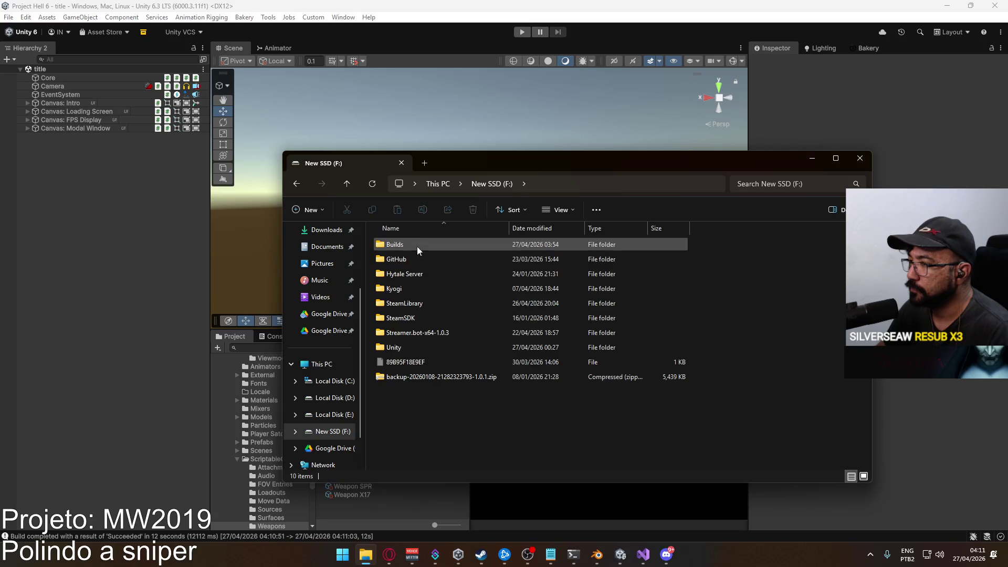
double_click(418, 245)
right_click(411, 256)
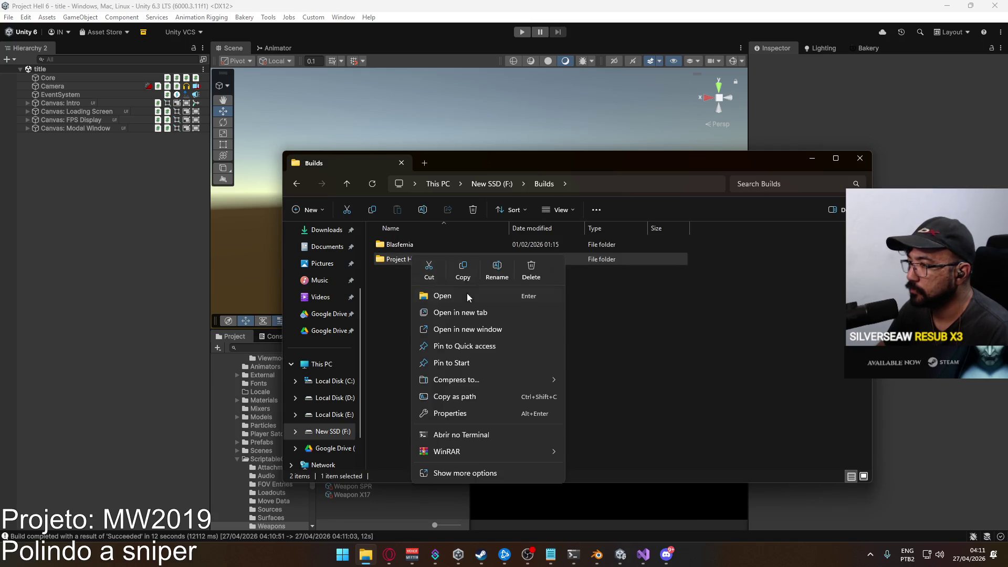
mouse_move(487, 452)
left_click(634, 472)
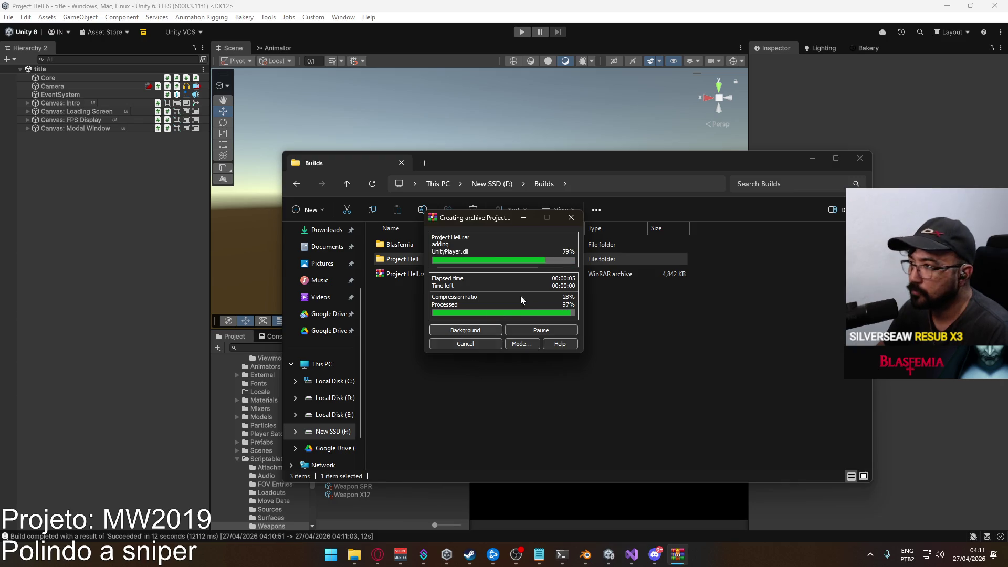
Close the Builds window and glance at the hidden tray apps
left_click(523, 320)
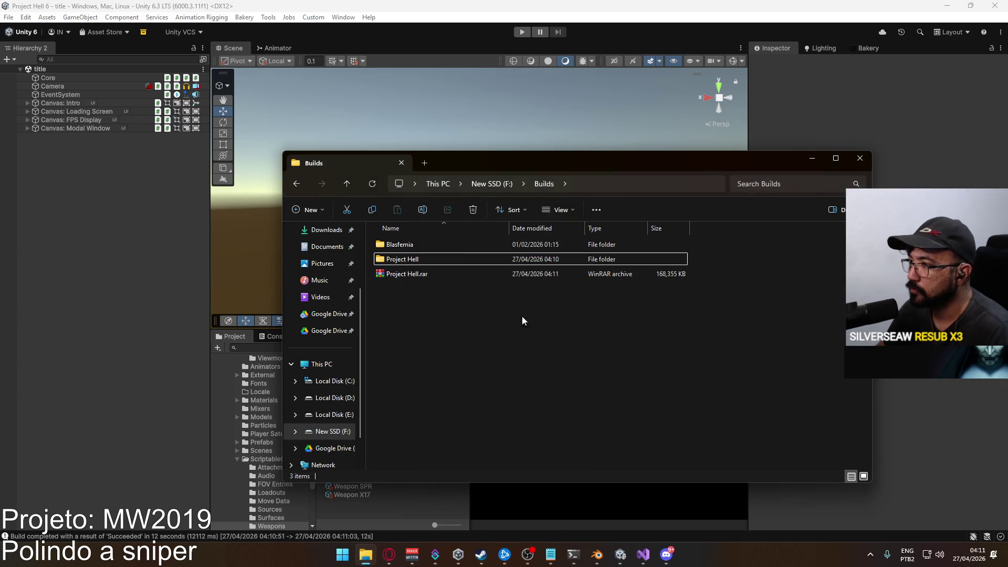
left_click(860, 158)
left_click(869, 553)
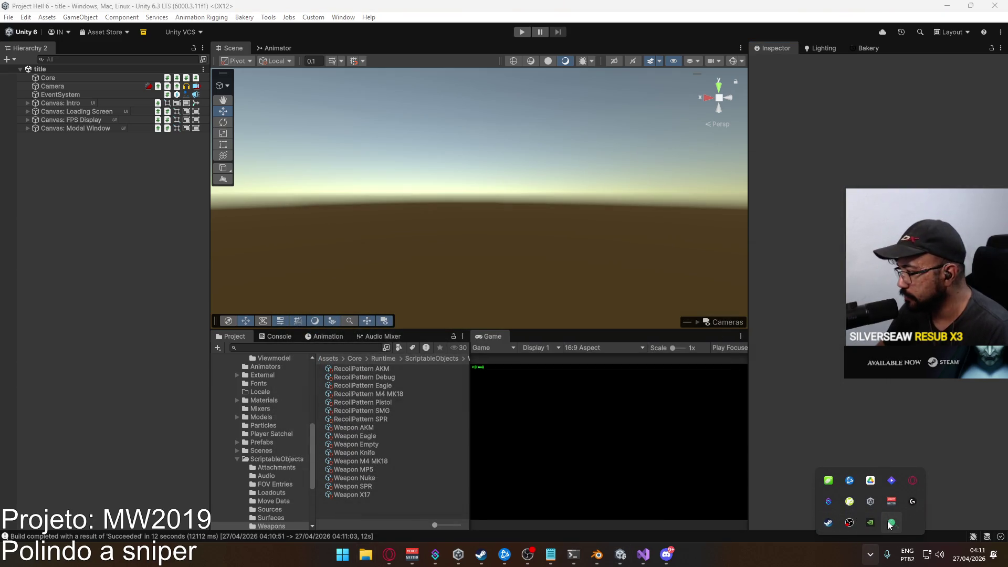
left_click(814, 141)
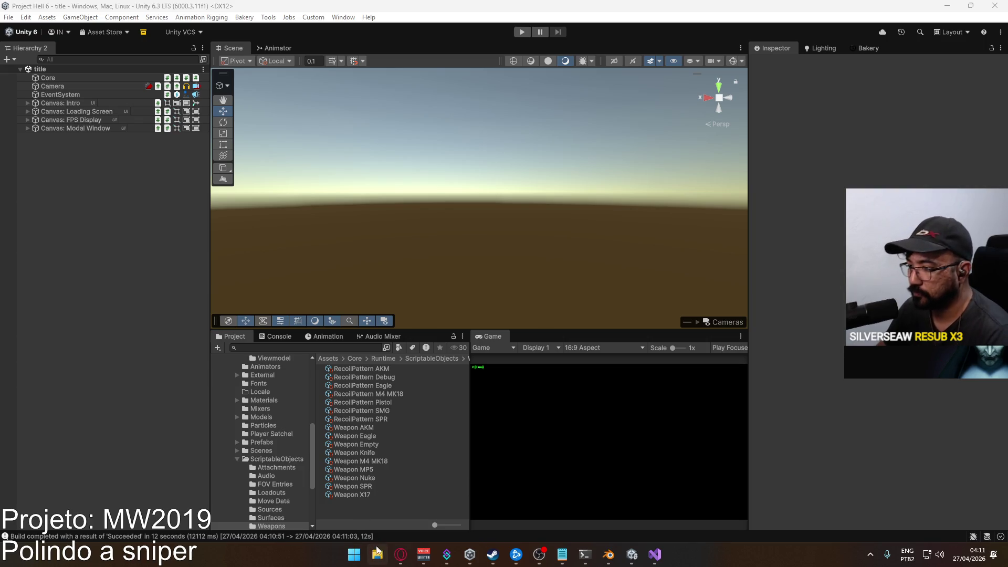
Paste Project Hell.rar into F:\Builds, skipping the replacement of the existing archive
key("super+e")
double_click(462, 287)
double_click(427, 248)
key("ctrl+v")
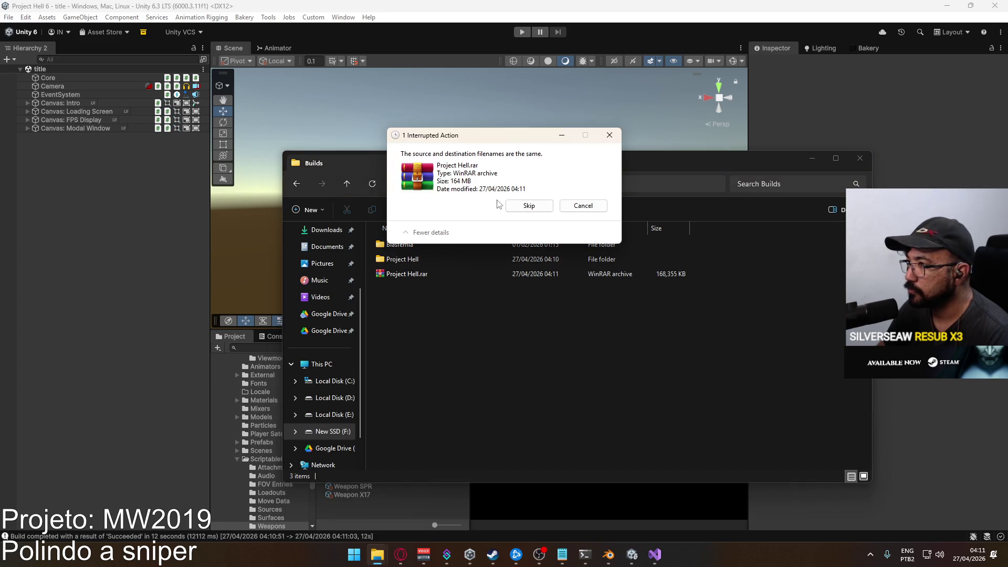
left_click(523, 206)
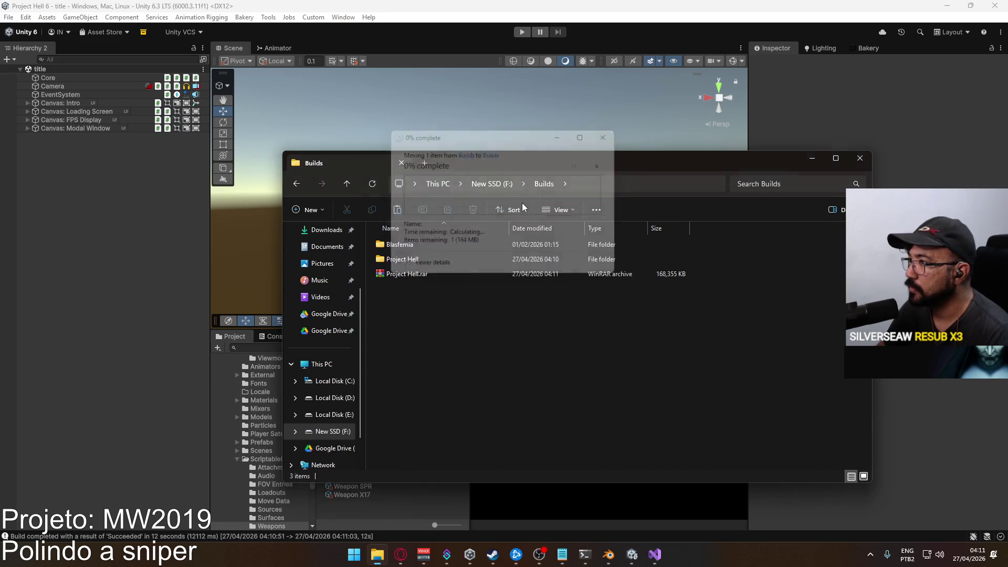
Confirm the Google Drive upload in its sync activity, then close the leftover windows
left_click(870, 554)
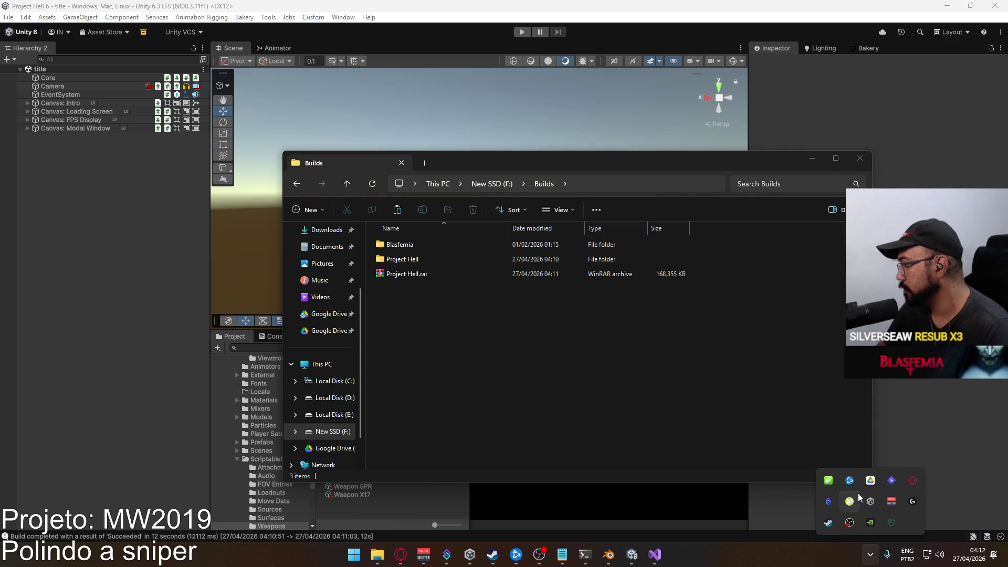
left_click(871, 481)
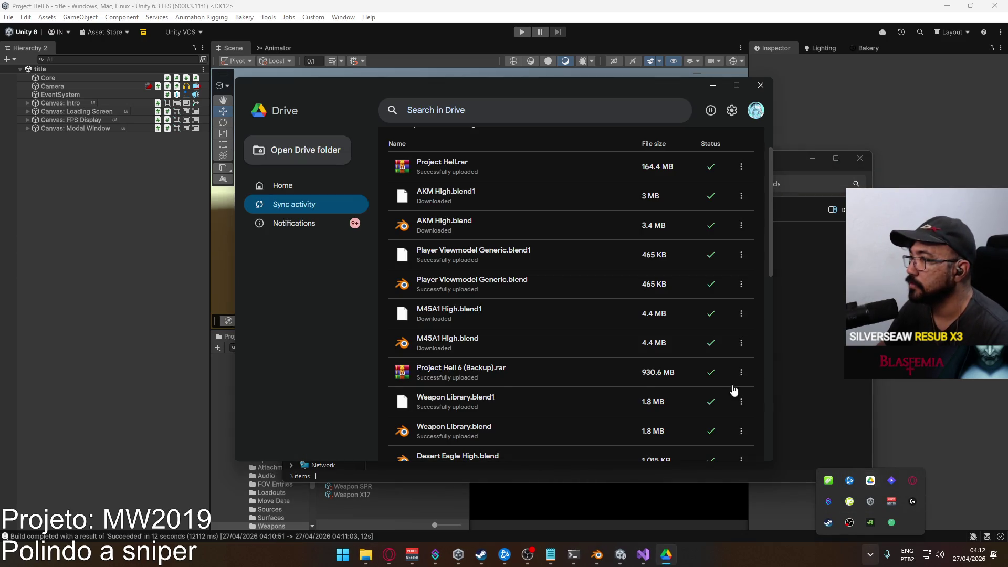
left_click(760, 94)
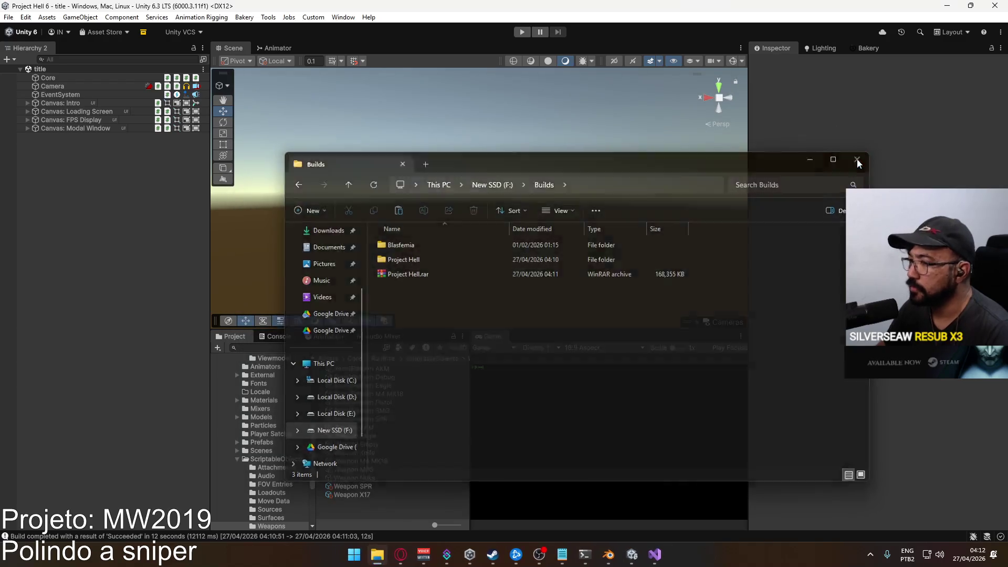
left_click(454, 469)
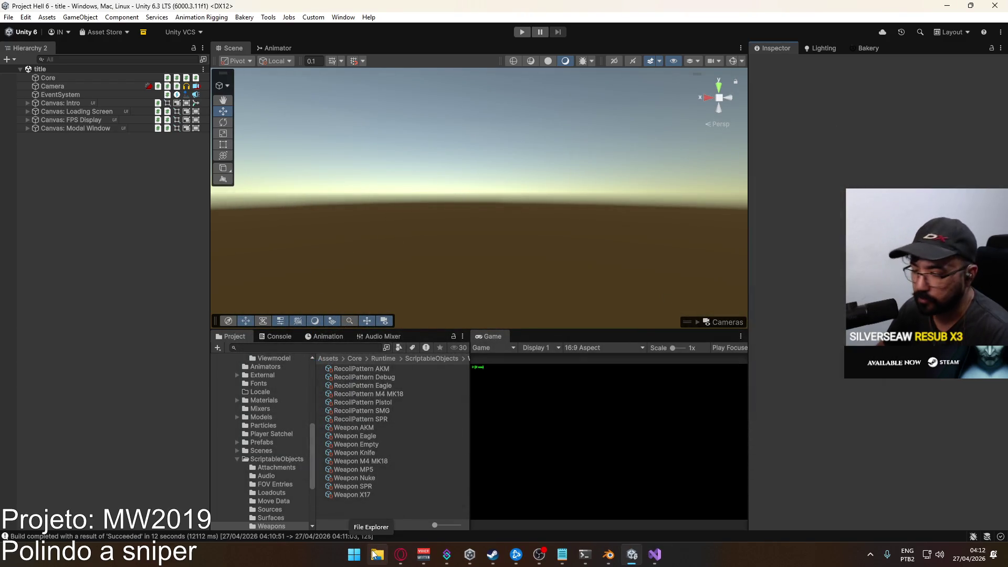
key("super+e")
Run Project Hell.exe from F:\Builds\Project Hell, reaching match setup on Shipment, Domination
double_click(415, 278)
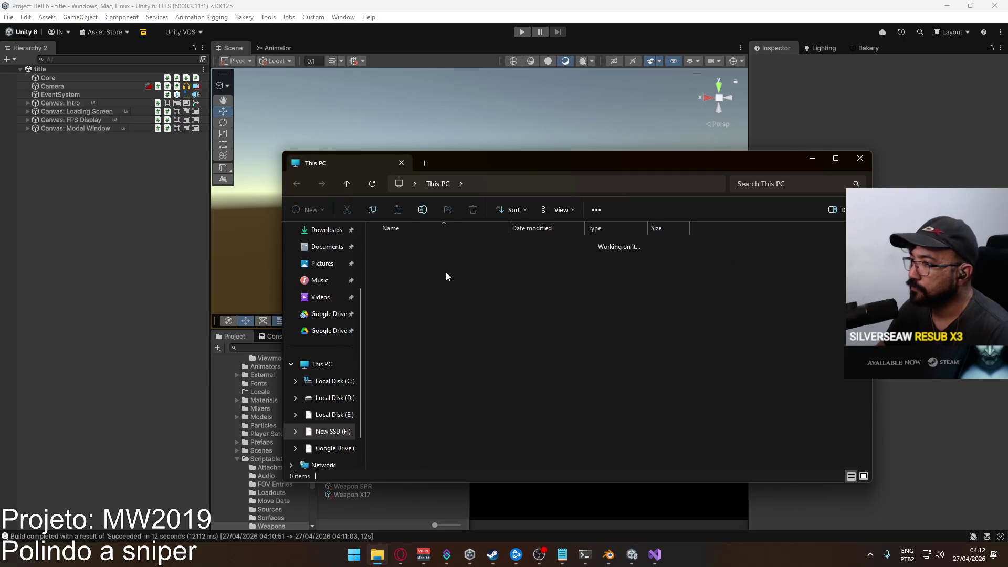
double_click(420, 244)
double_click(417, 259)
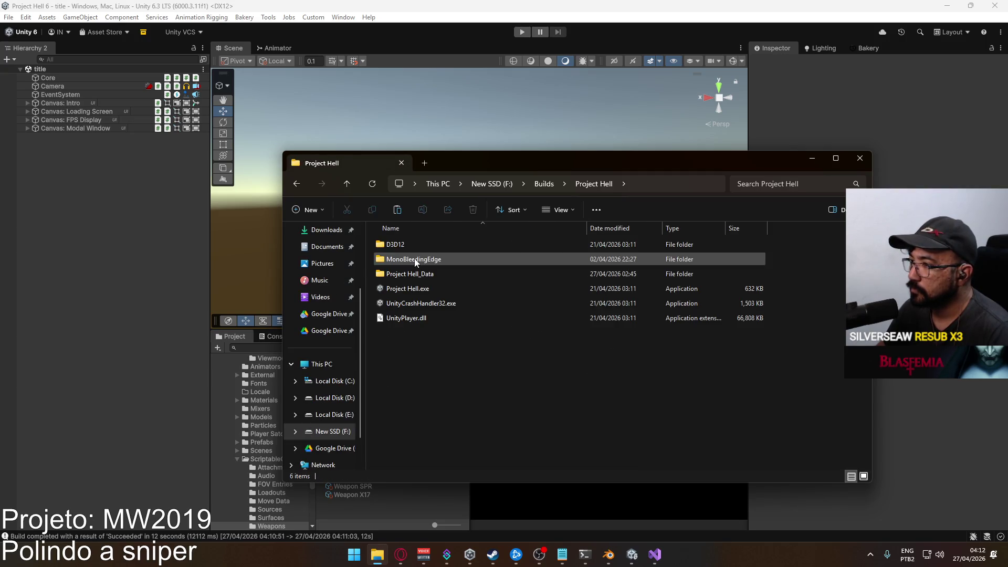
key("Return")
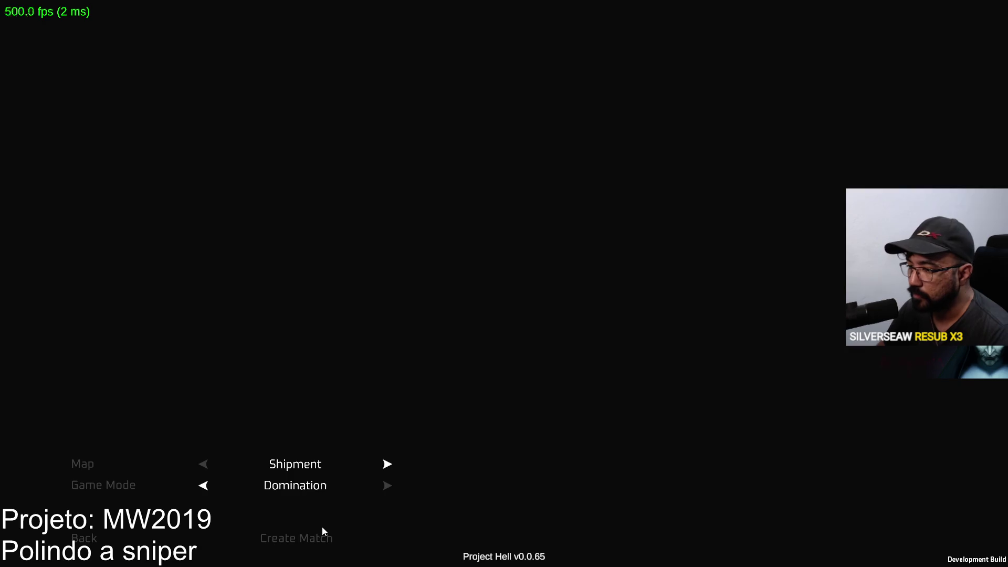
Start a Shipment Domination match and equip the SPR sniper as the primary weapon
left_click(322, 531)
key("super")
key("super")
key("b")
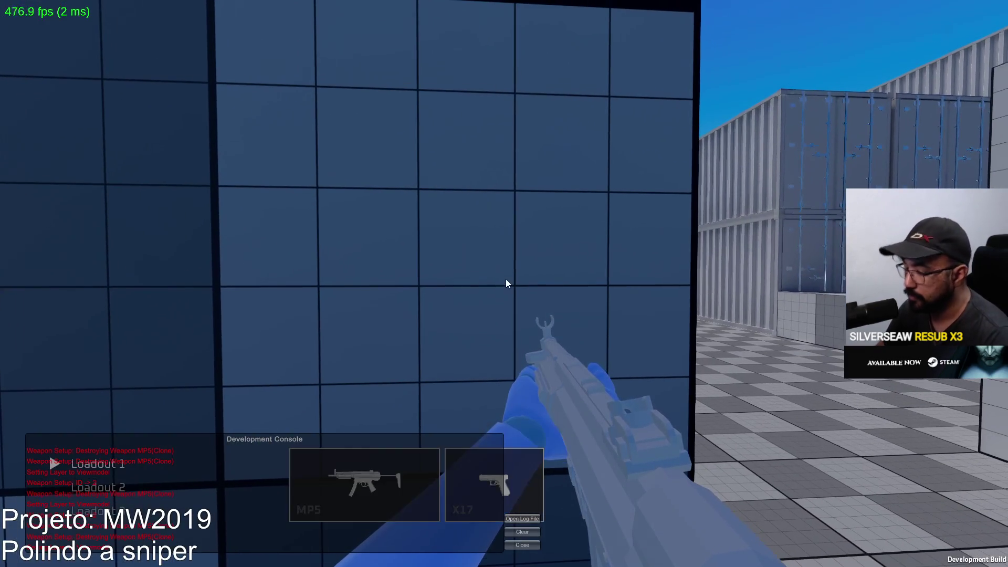
left_click(395, 480)
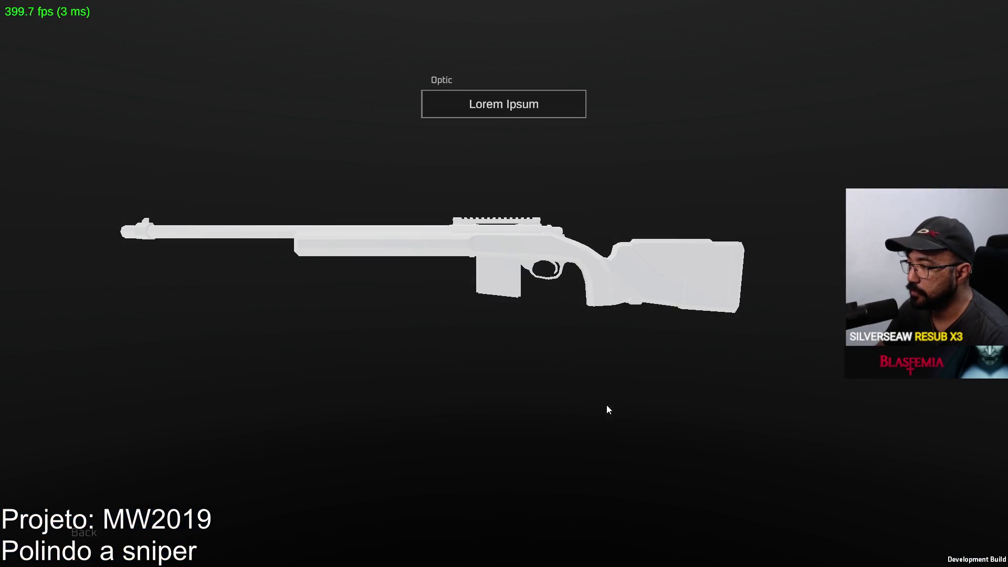
key("Escape")
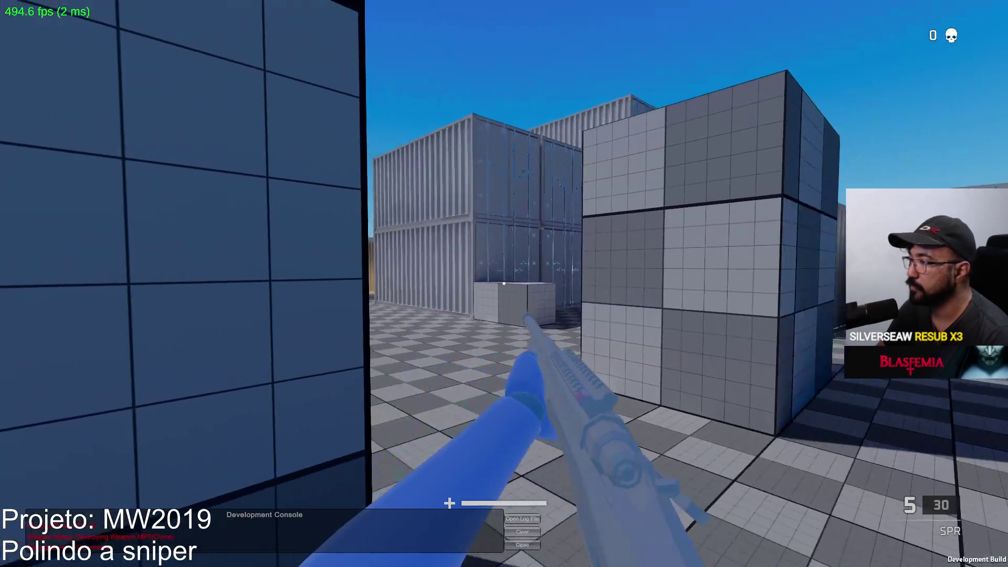
Fire two SPR shots toward the containers and reload the sniper
left_click(503, 283)
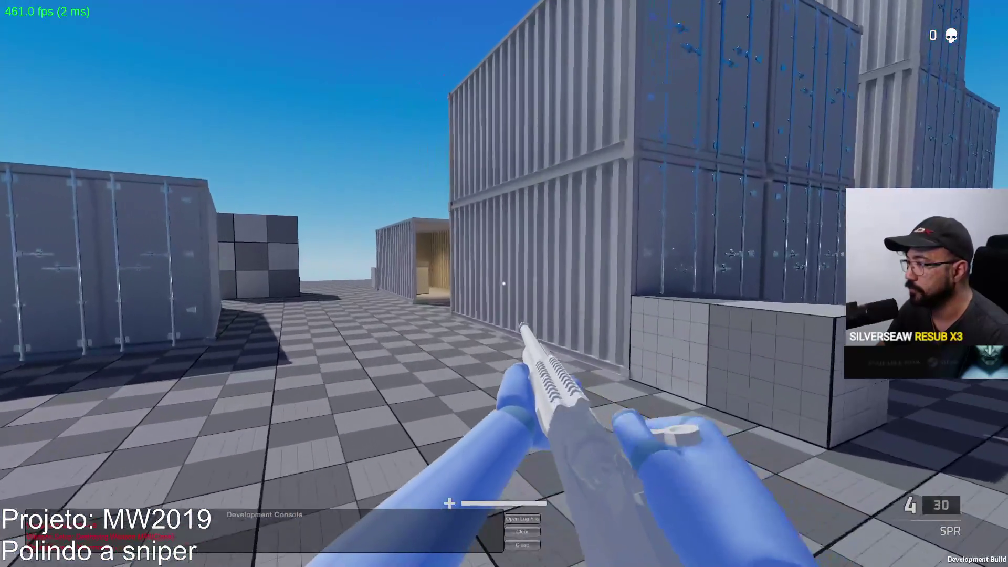
key("w")
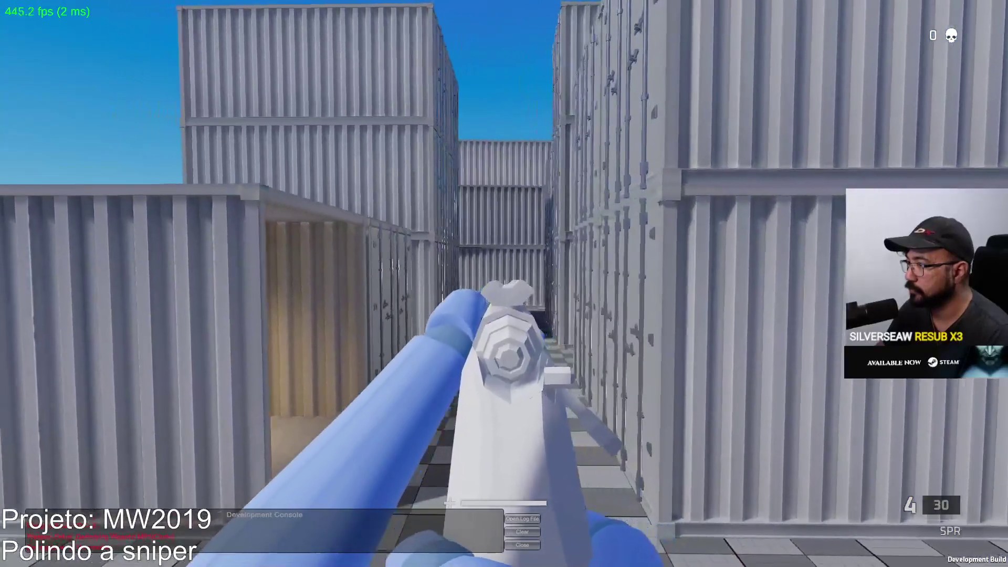
left_click(504, 284)
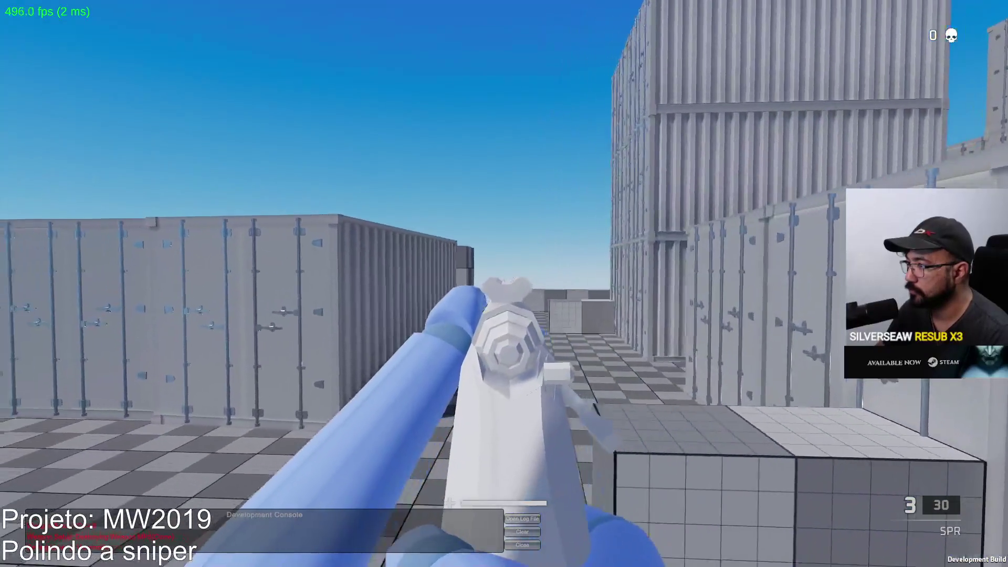
key("r")
Switch to the X17 pistol and fire it repeatedly across the yard and down the corridor
key("2")
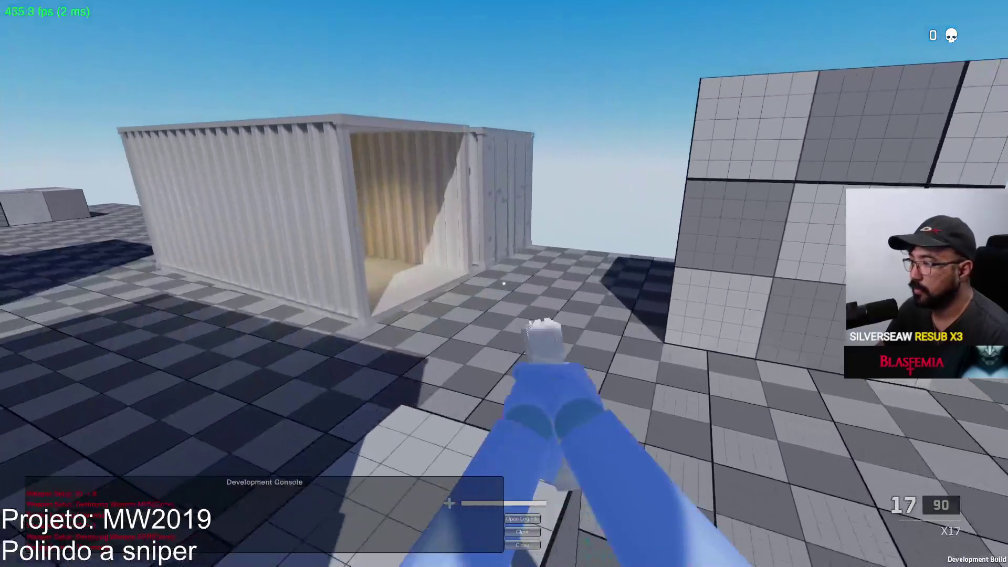
left_click(503, 283)
left_click(504, 284)
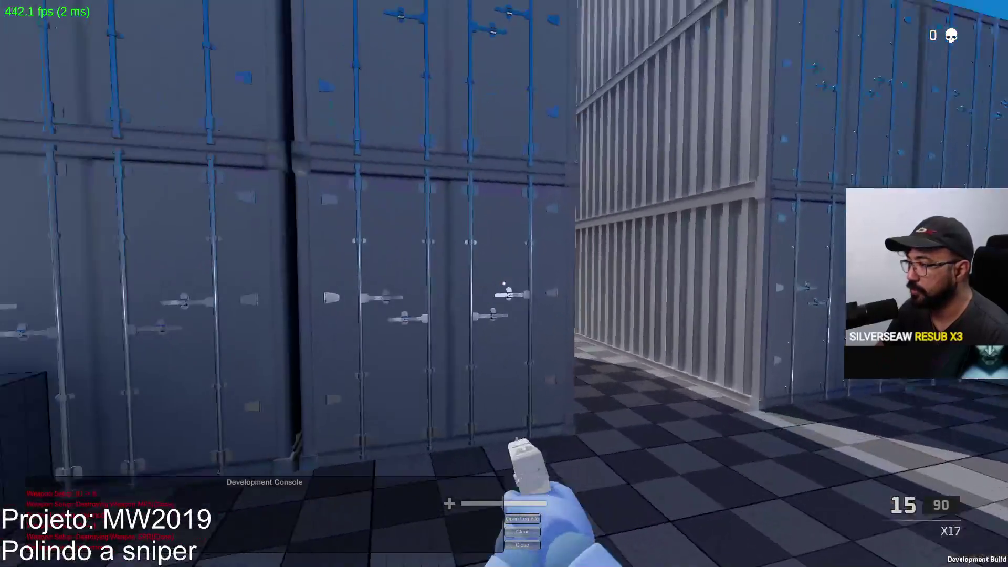
left_click(504, 284)
left_click(503, 283)
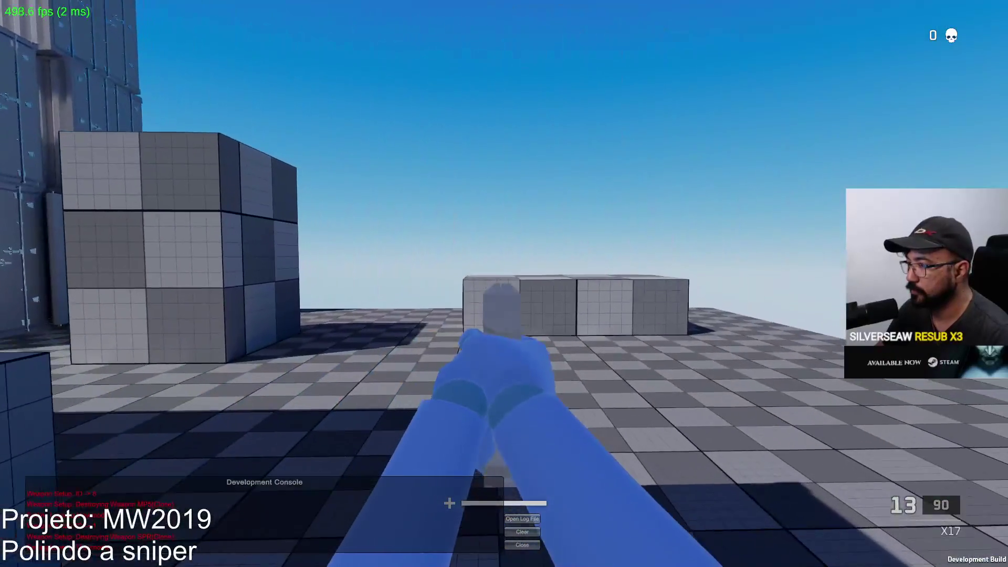
left_click(503, 284)
left_click(504, 283)
left_click(503, 284)
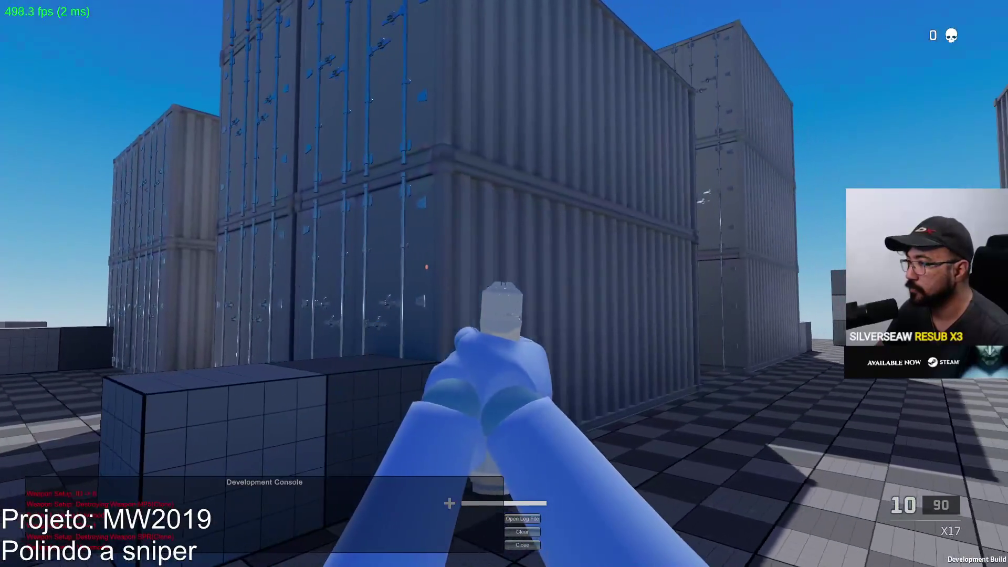
left_click(504, 283)
left_click(503, 283)
left_click(503, 284)
left_click(503, 283)
left_click(503, 284)
left_click(503, 283)
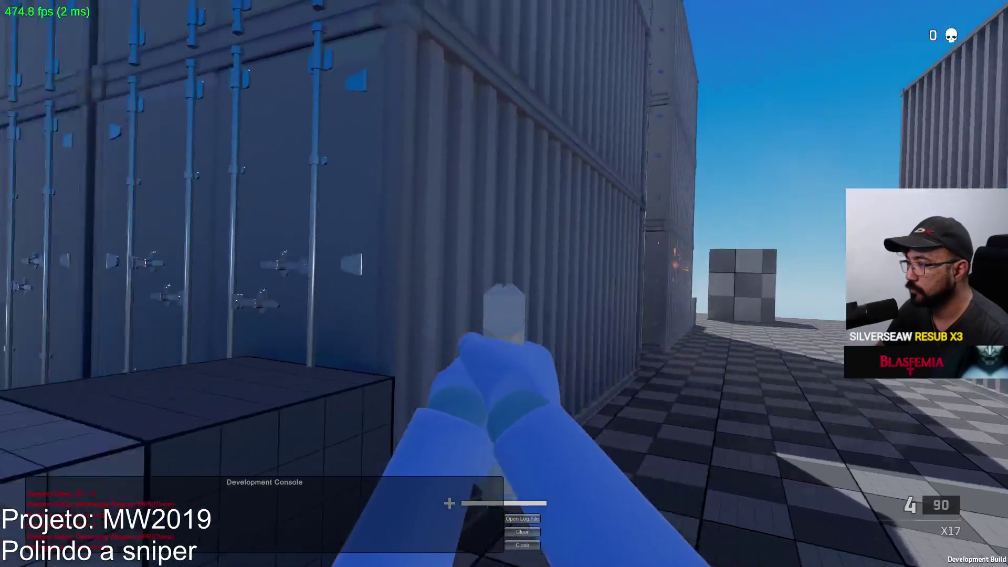
left_click(504, 283)
left_click(504, 283)
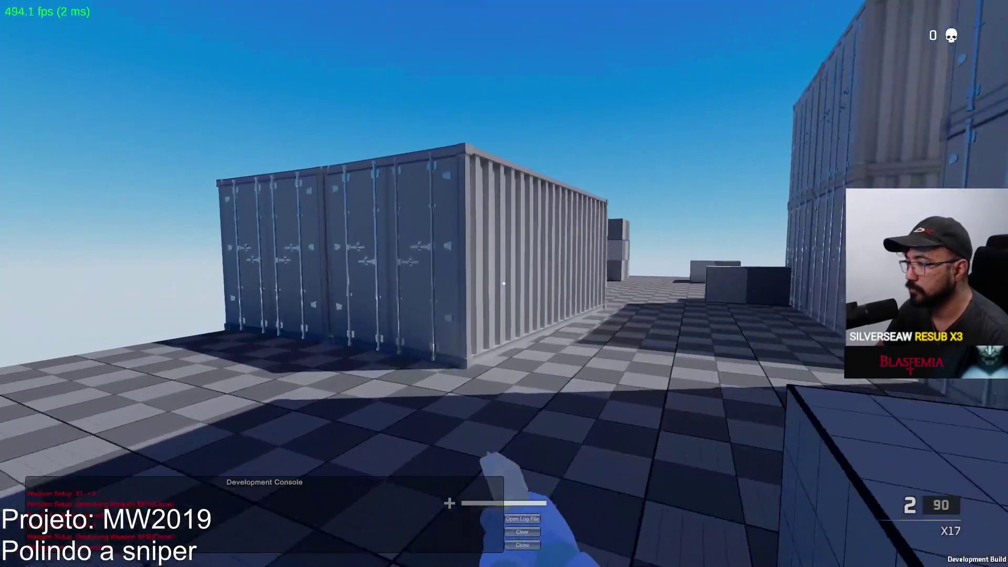
Walk the Shipment map through the containers and past the checkered cube
key("w")
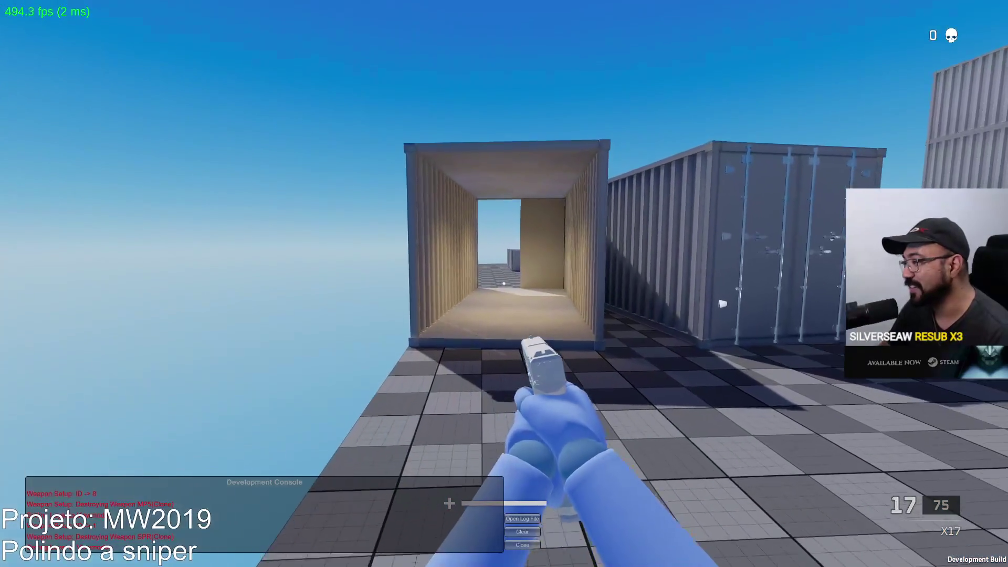
key("w")
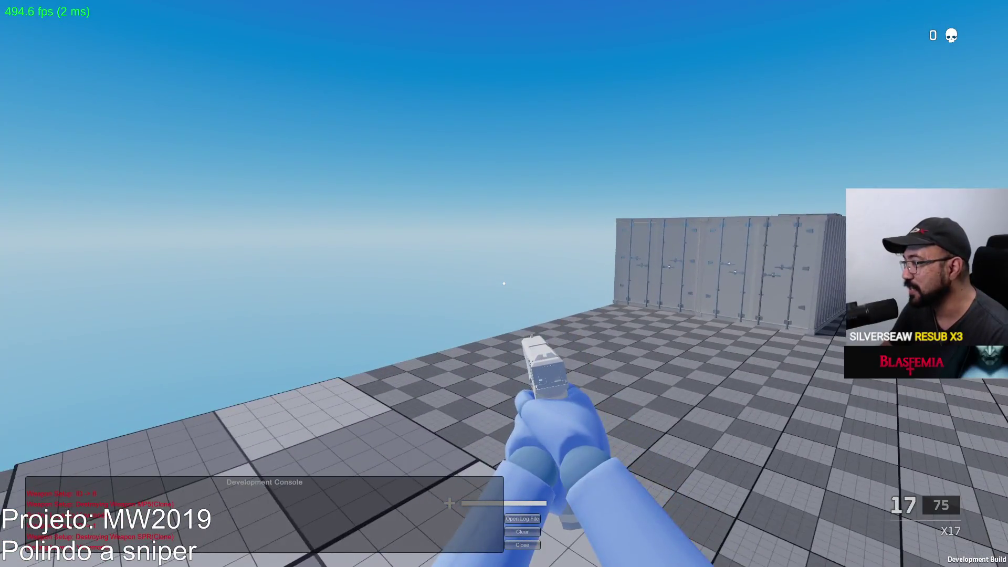
key("w")
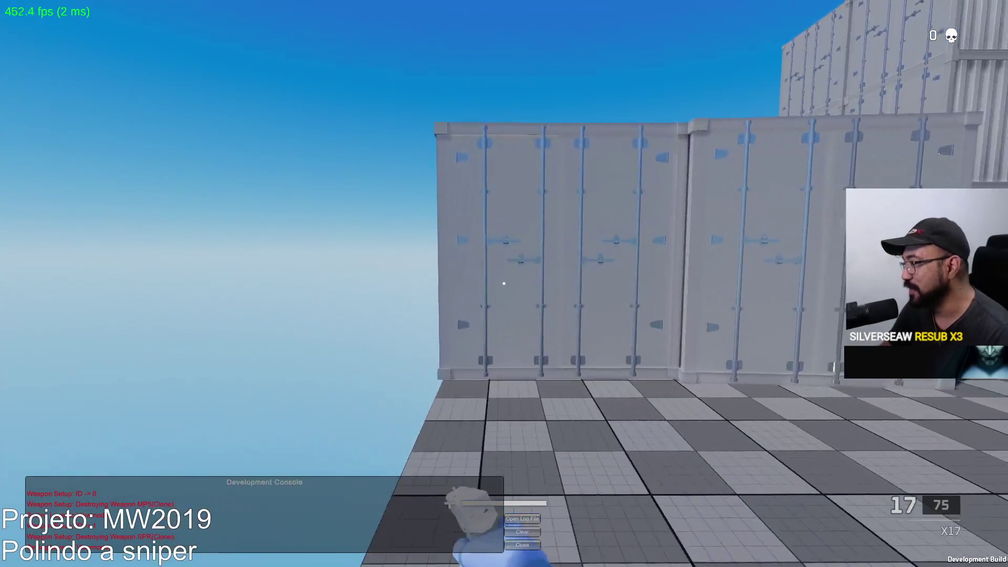
key("w")
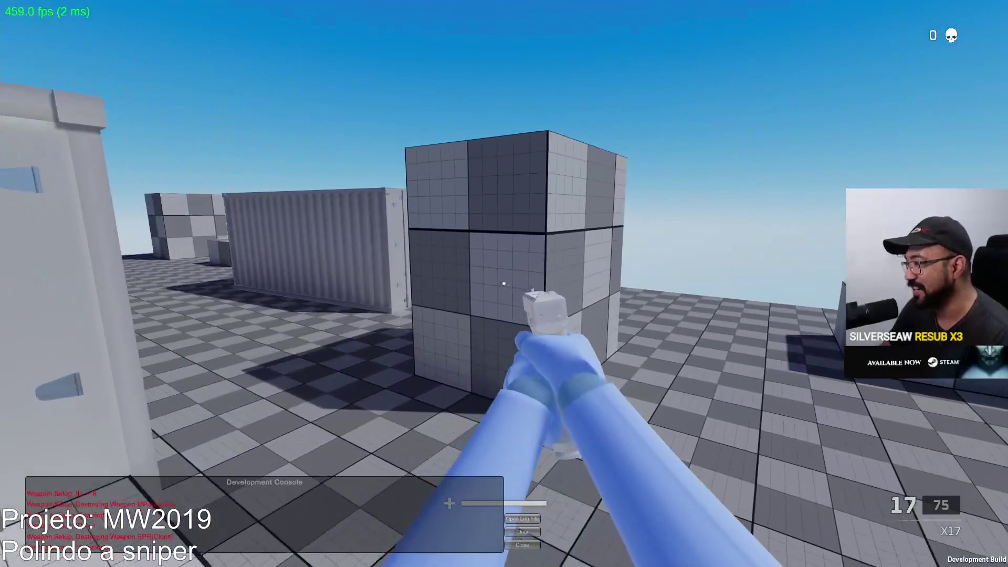
key("w")
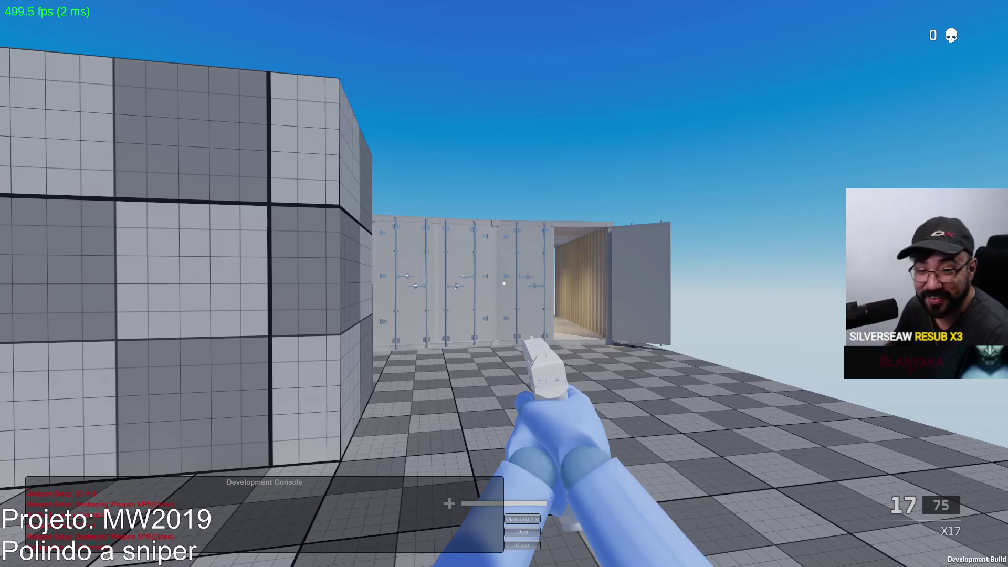
key("w")
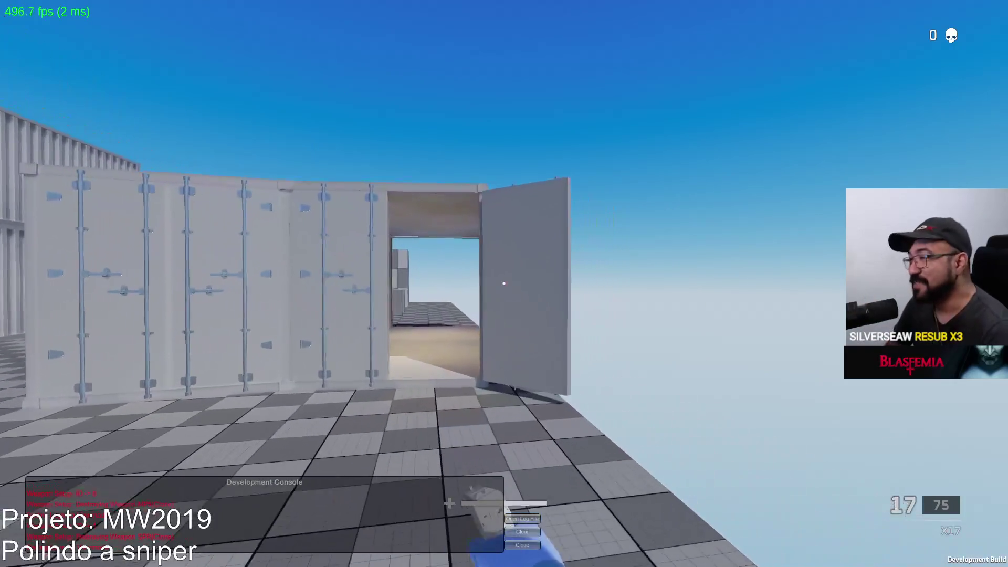
key("w")
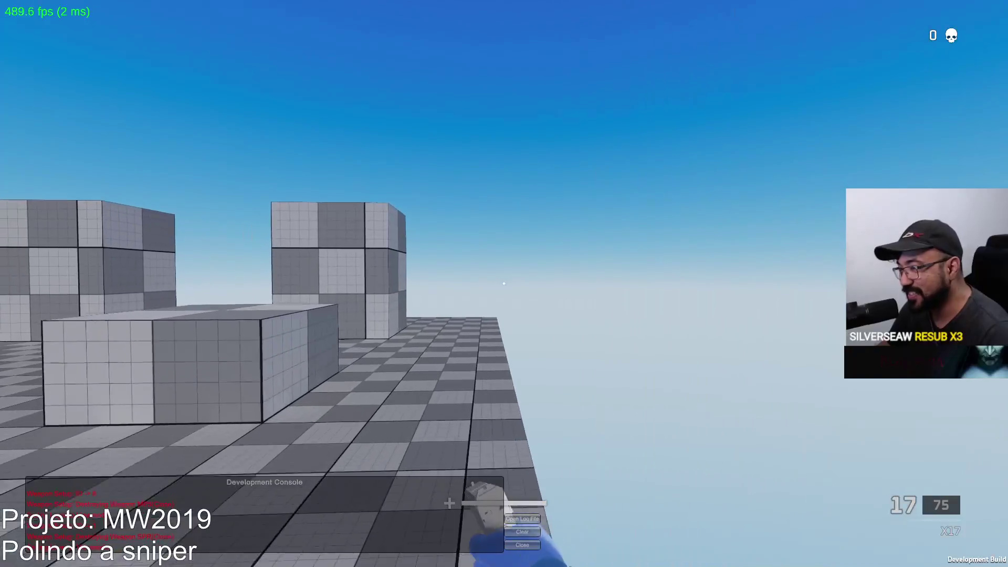
key("w")
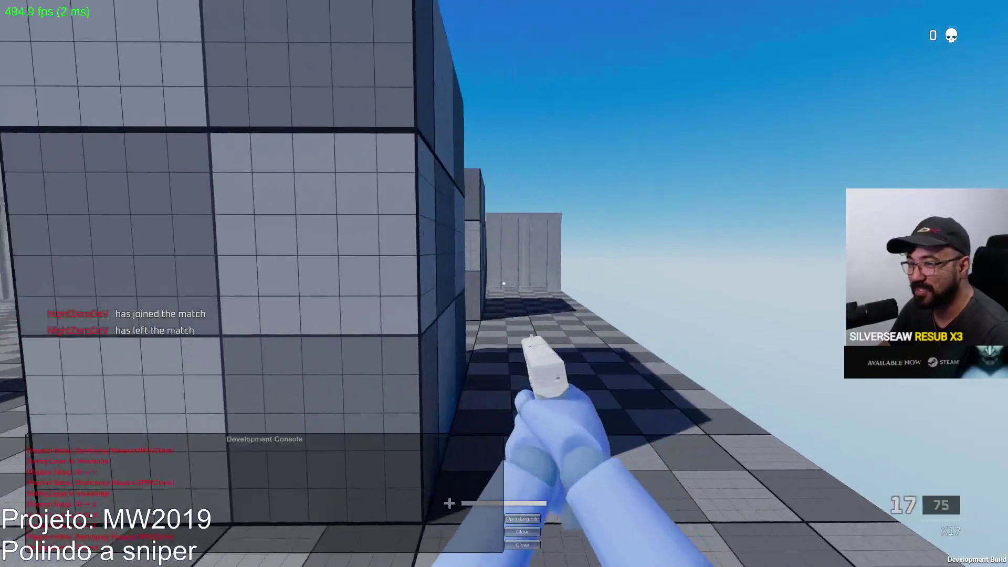
key("w")
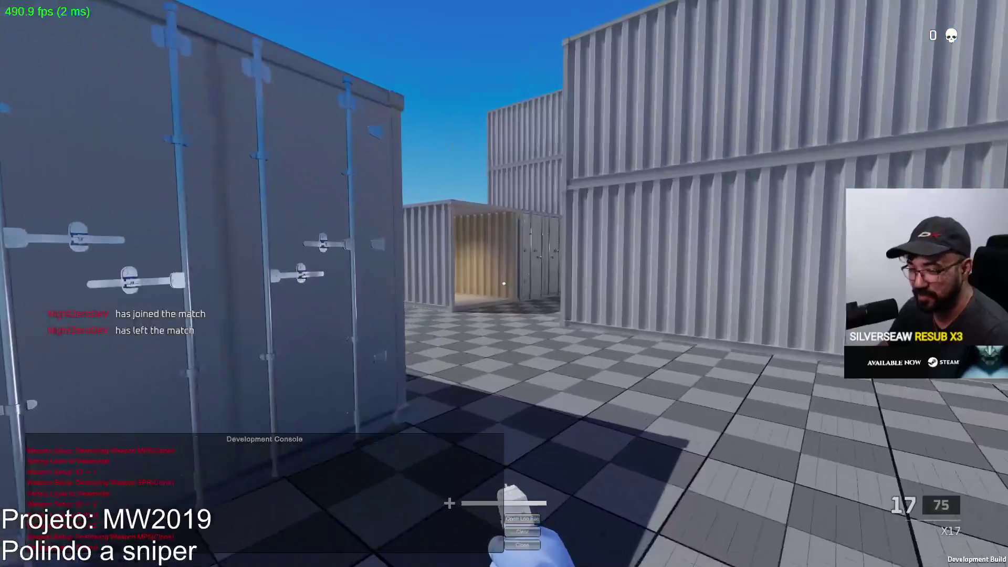
key("w")
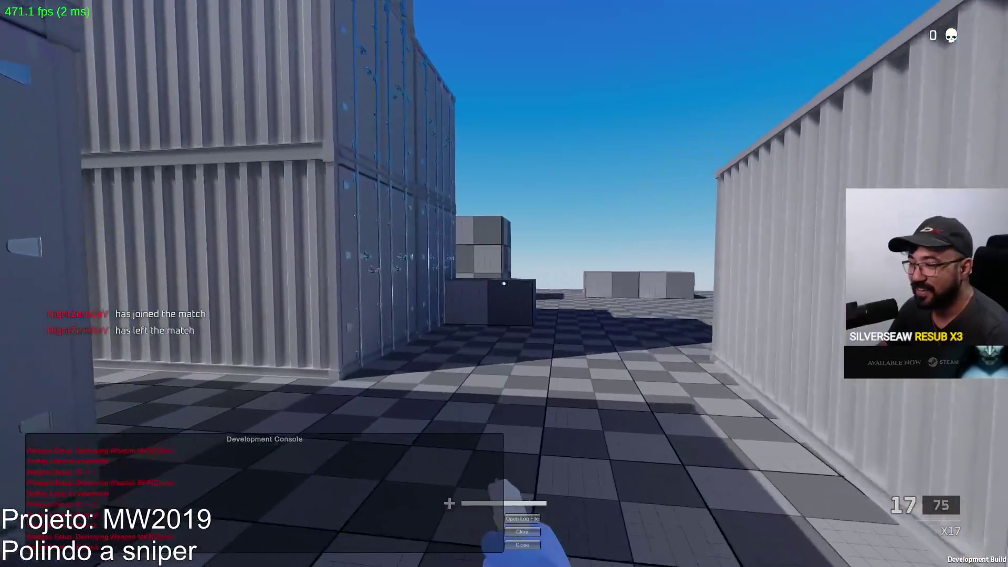
key("w")
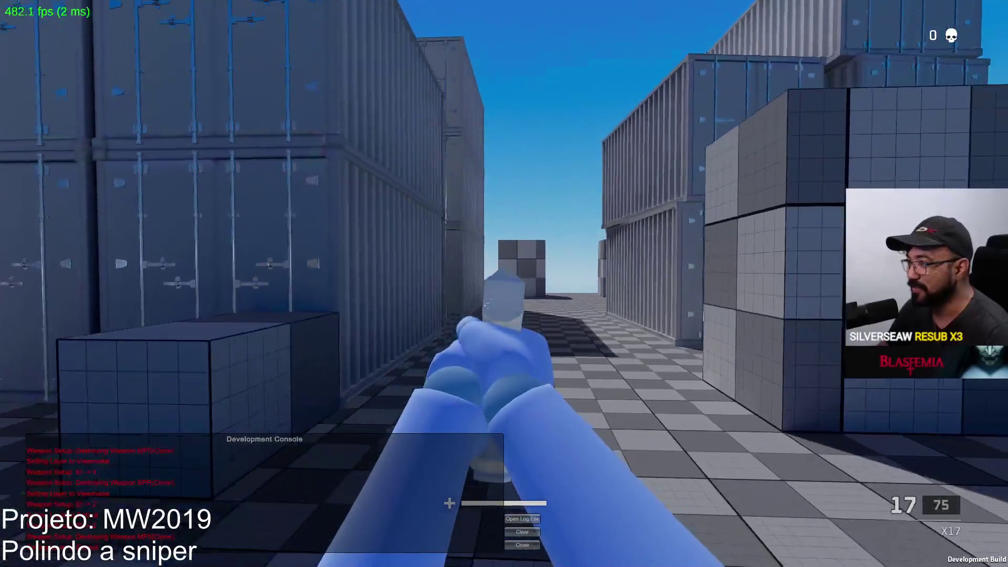
key("w")
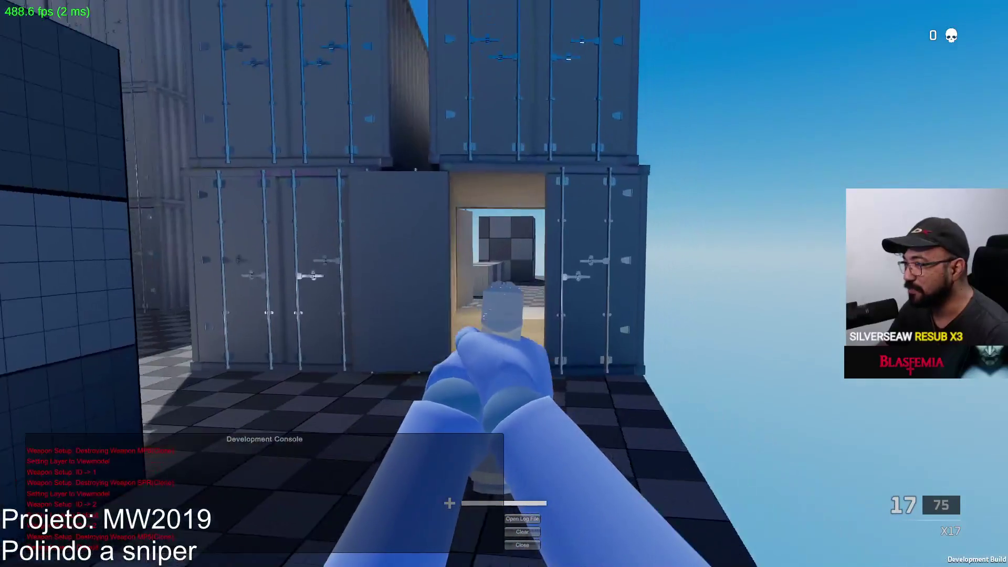
key("w")
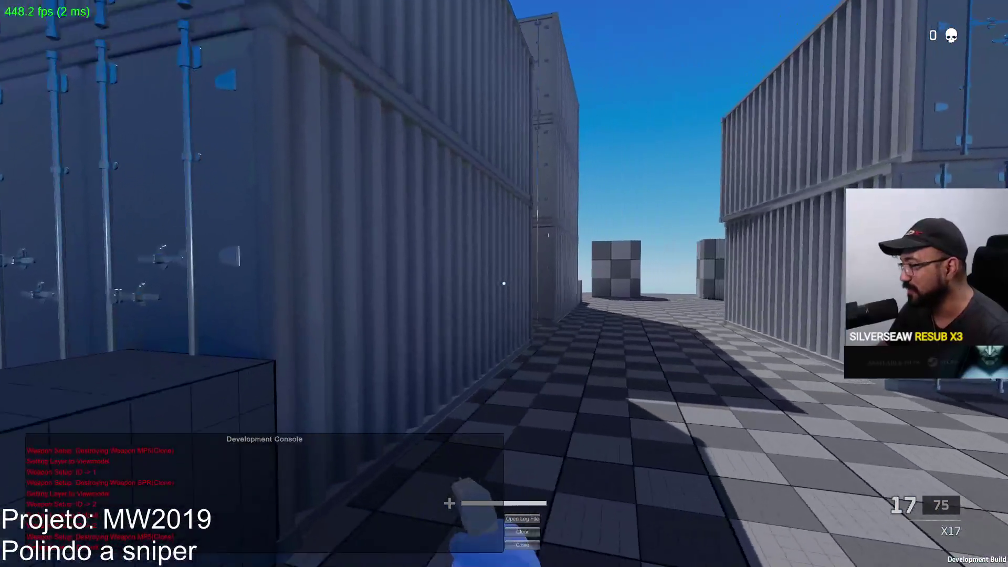
Switch back to the SPR, keep moving through the container corridors, and glance at the scoreboard
key("2")
key("w")
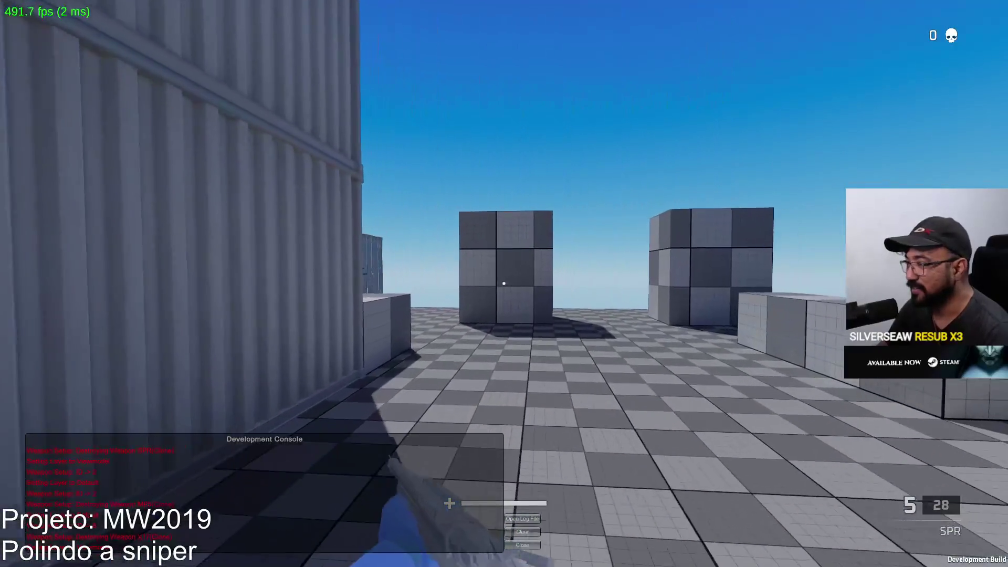
key("s")
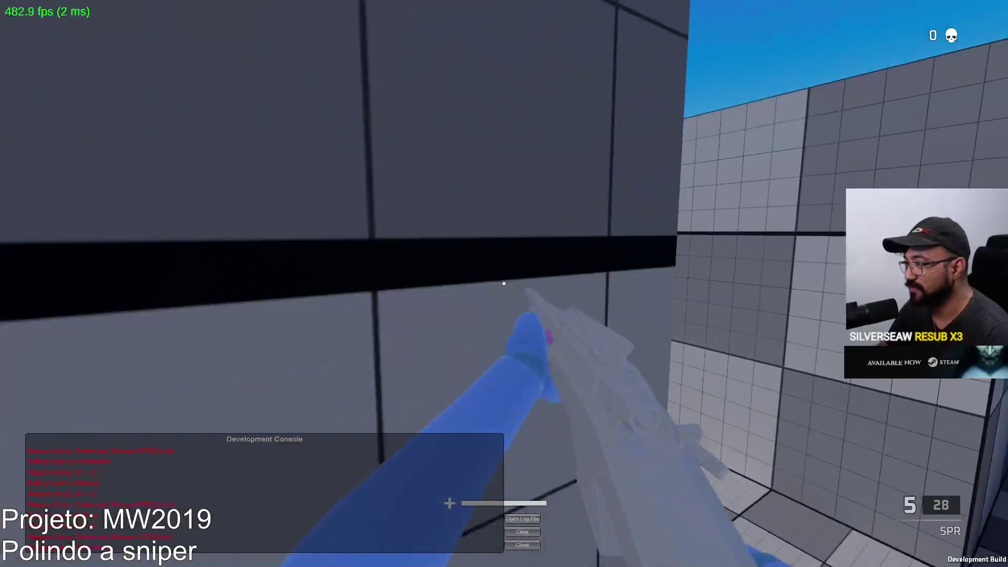
key("w")
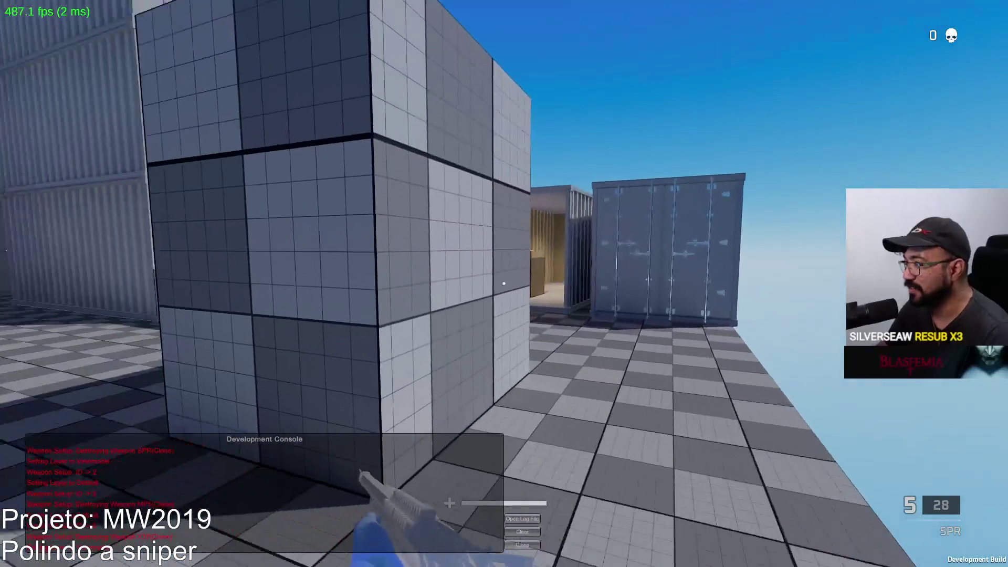
key("w")
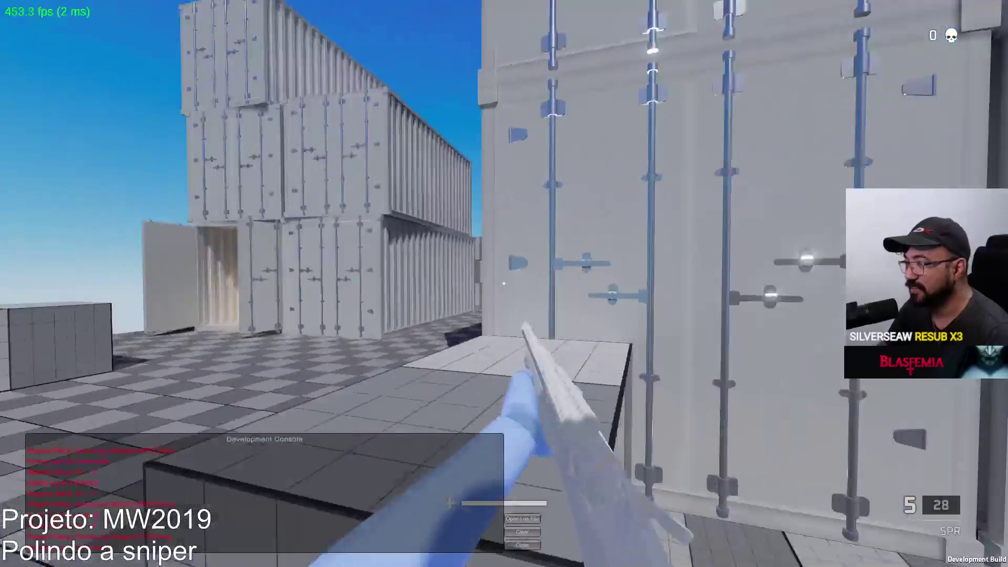
key("w")
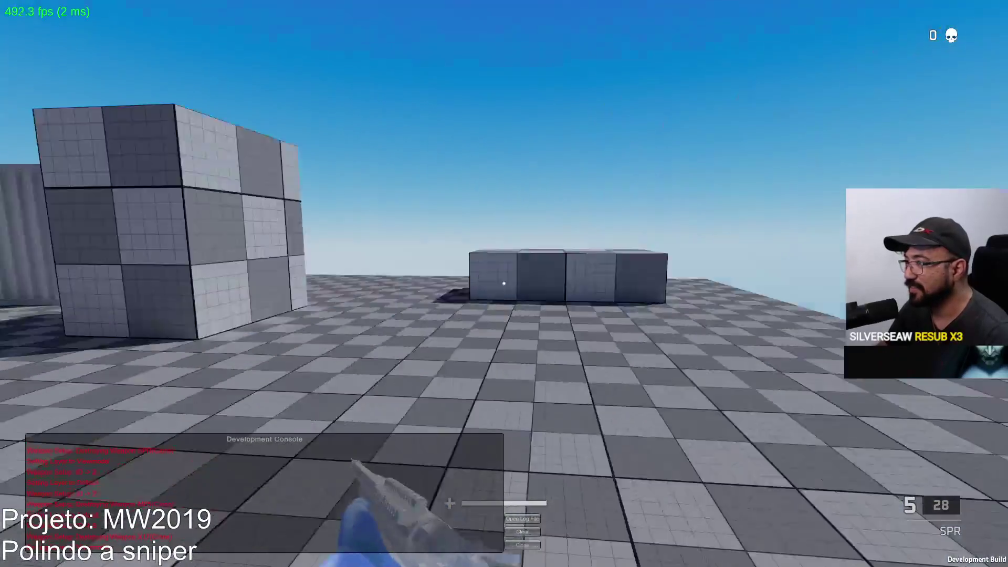
key("w")
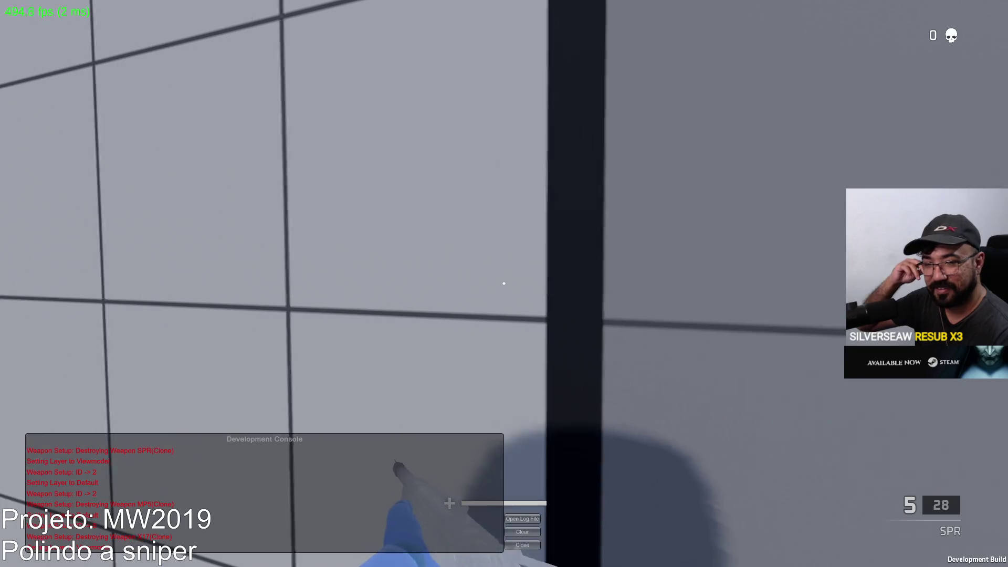
key("w")
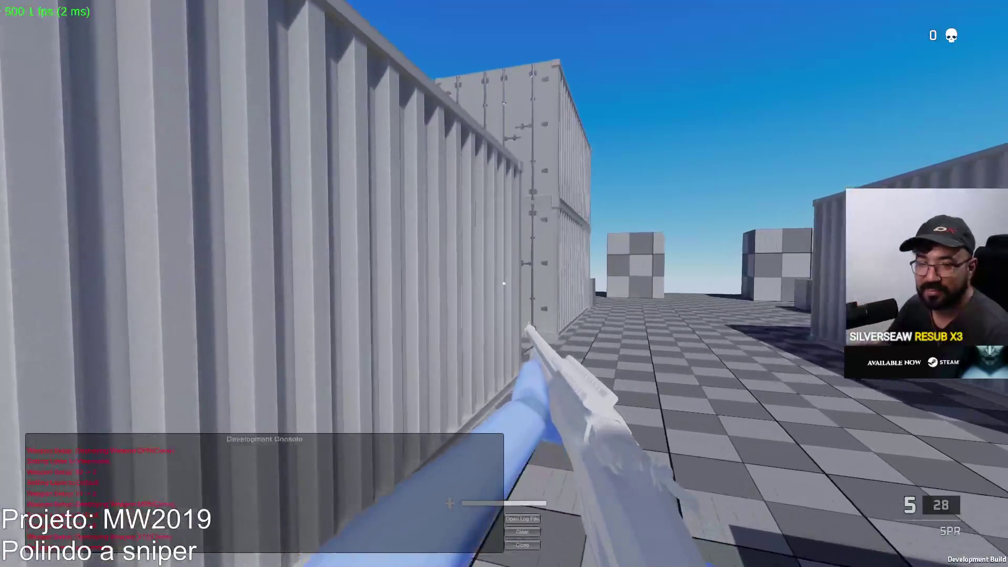
key("w")
key("Tab")
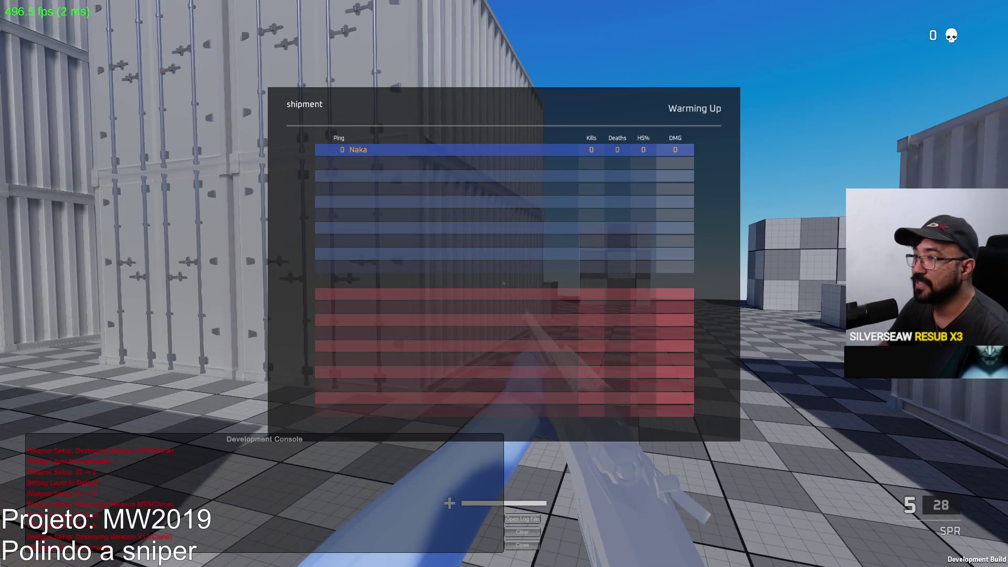
key("w")
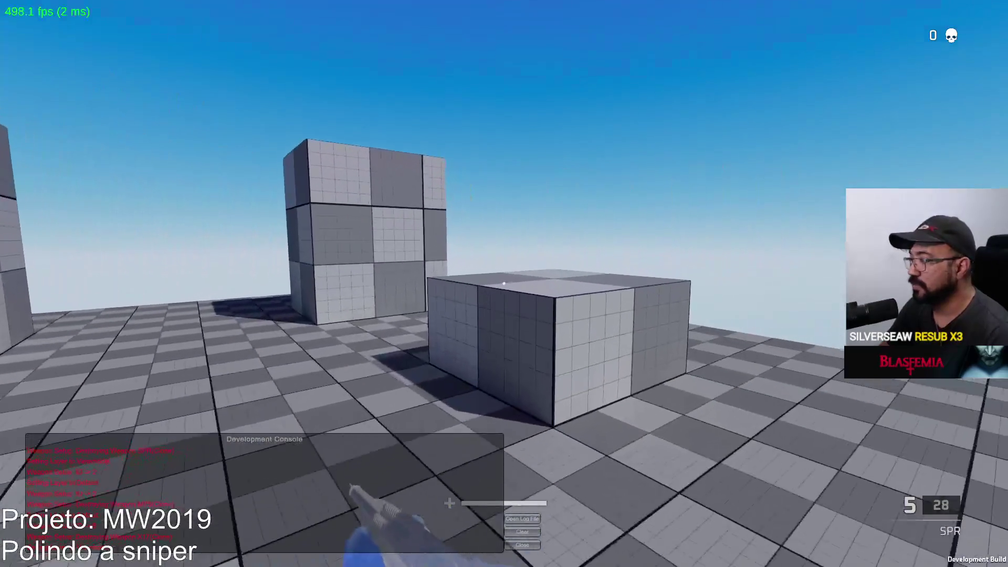
Pause the game, close the development console, and leave the match
key("Escape")
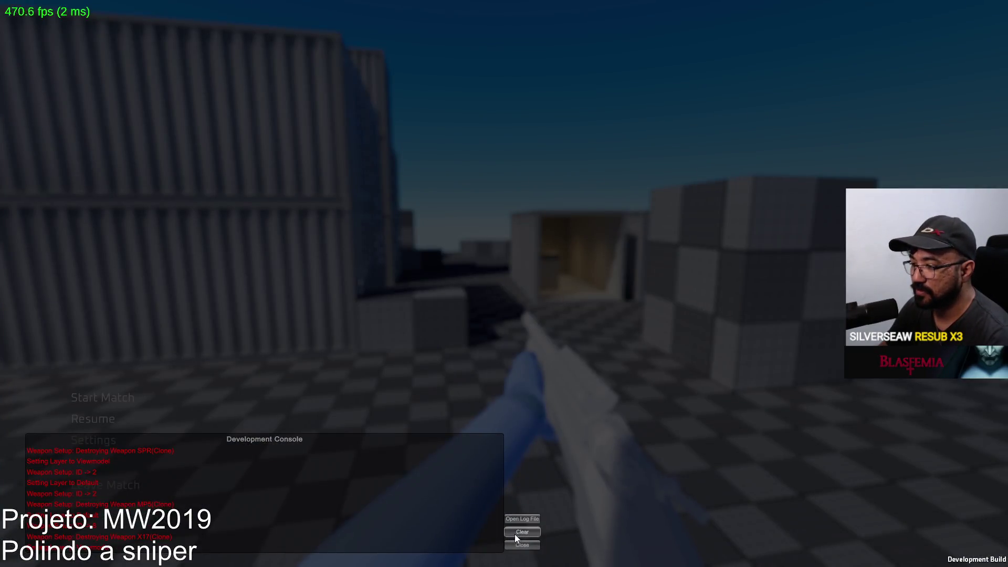
left_click(520, 544)
left_click(139, 487)
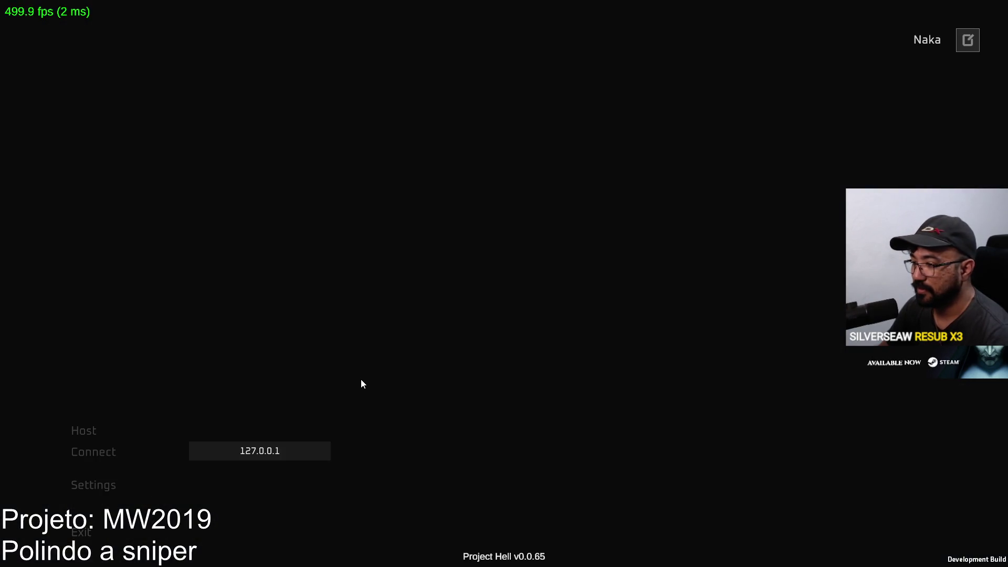
Quit the game and delete the old Project Hell.rar from the Builds folder
key("alt+F4")
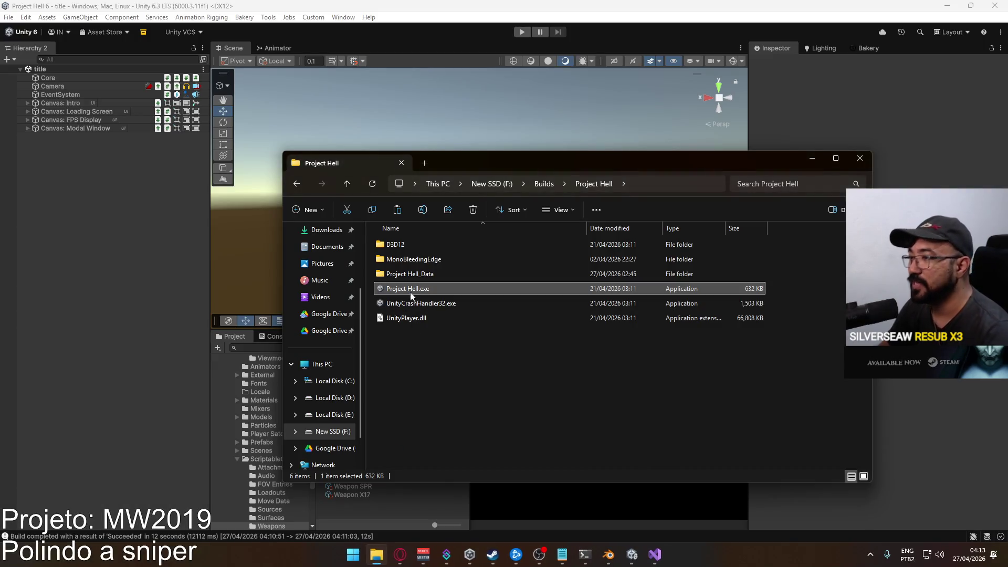
left_click(543, 185)
left_click(415, 274)
key("Delete")
Archive the Project Hell folder with WinRAR as Project Hell.rar
right_click(392, 259)
mouse_move(468, 452)
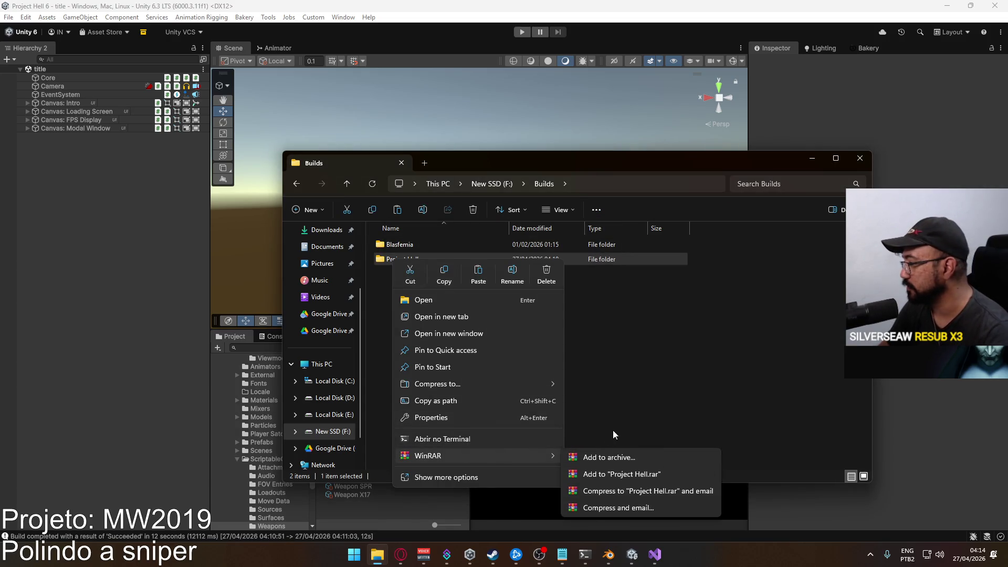
left_click(711, 476)
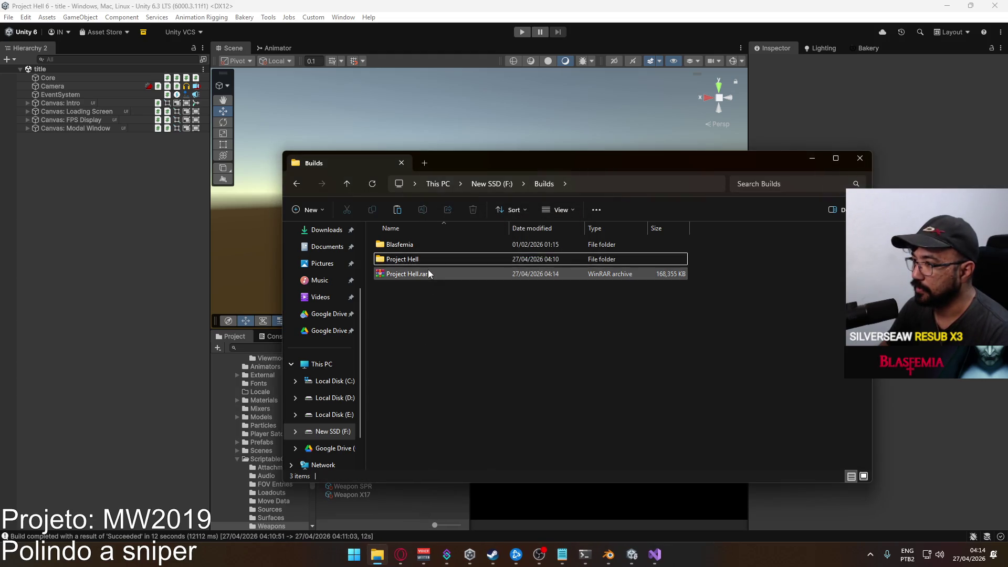
Select the new Project Hell.rar in the Builds folder on New SSD (F:)
left_click(333, 403)
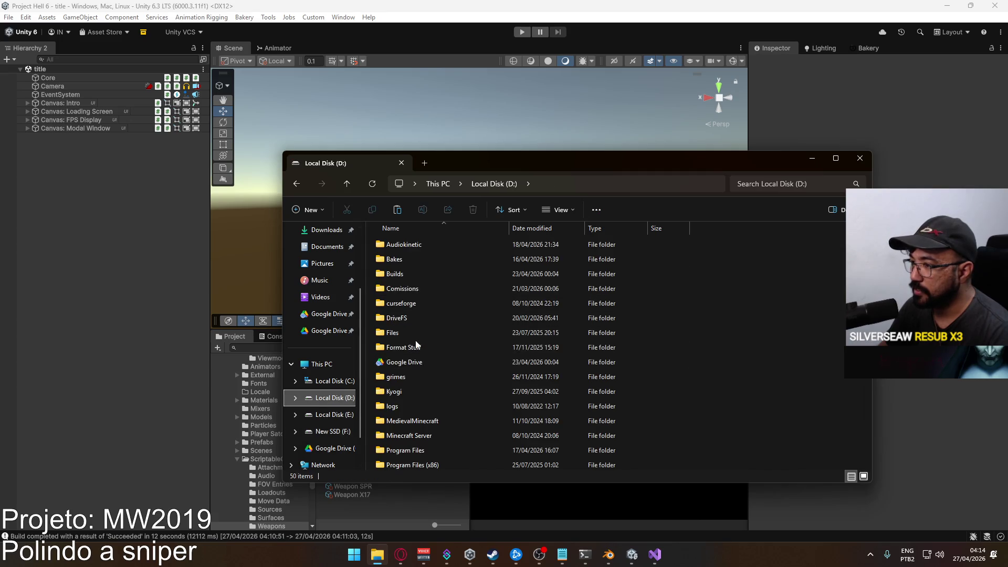
left_click(296, 185)
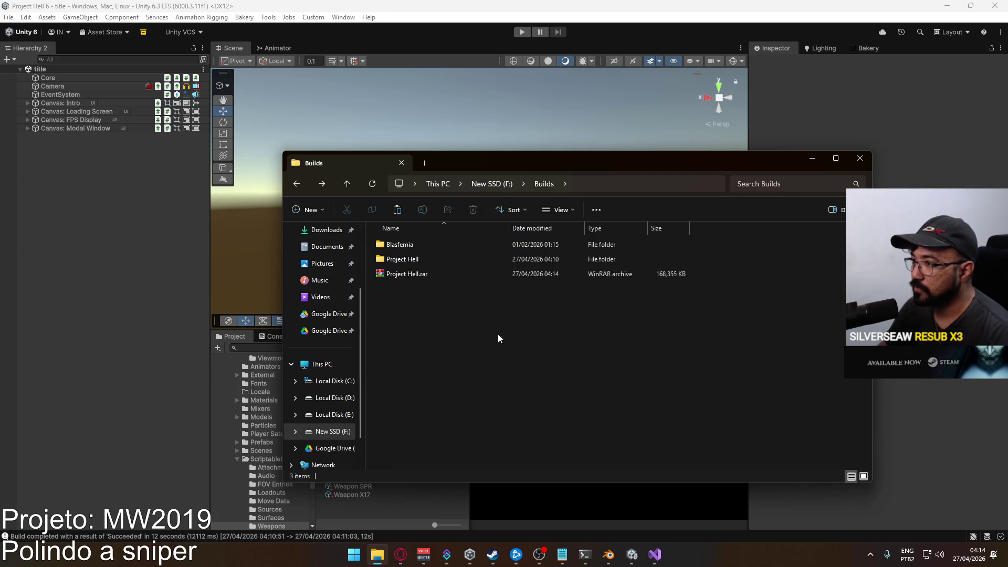
left_click(330, 435)
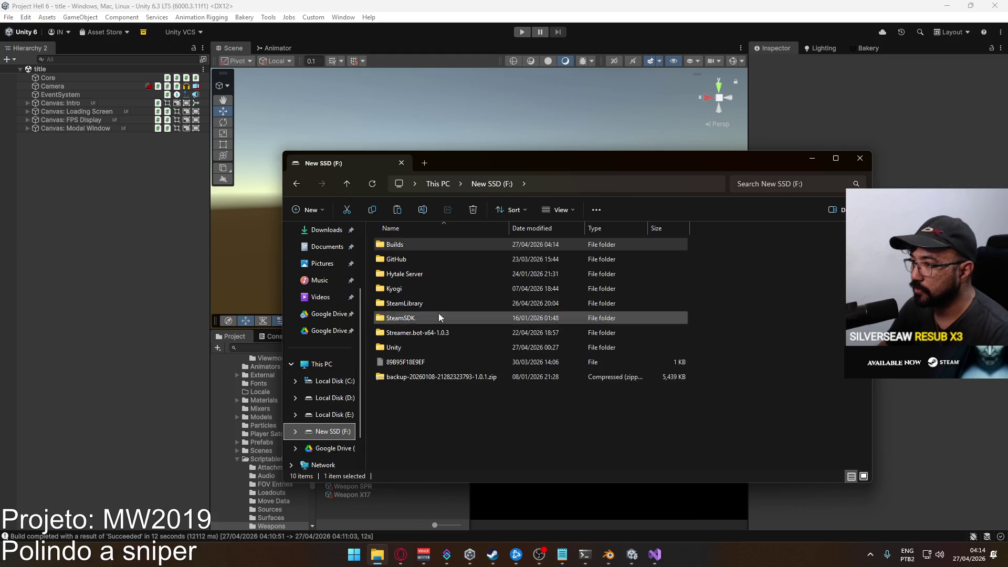
double_click(415, 244)
left_click(430, 273)
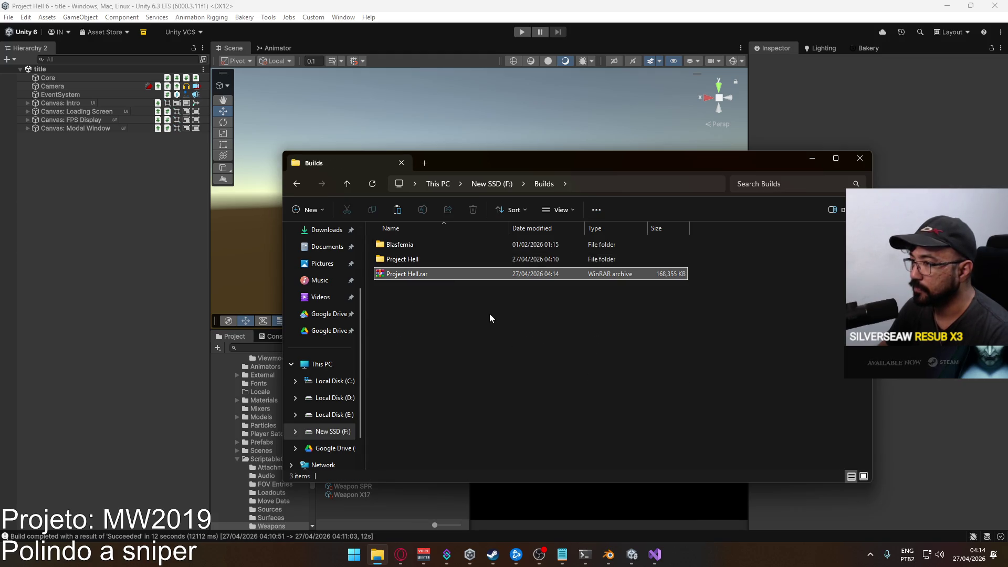
Paste Project Hell.rar into the Google Drive folder on Local Disk (D:), replacing the old copy
left_click(335, 398)
double_click(410, 363)
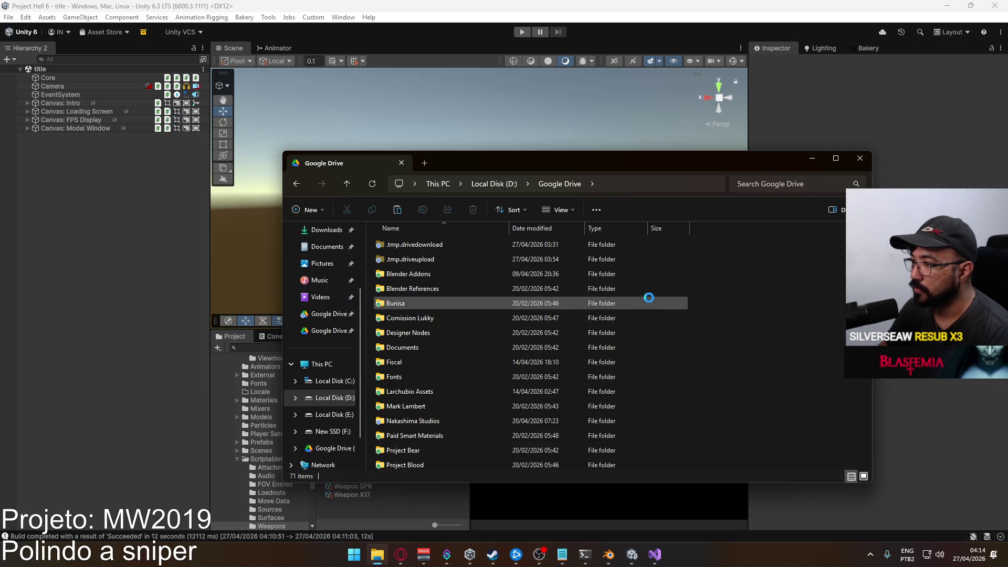
key("ctrl+v")
left_click(552, 203)
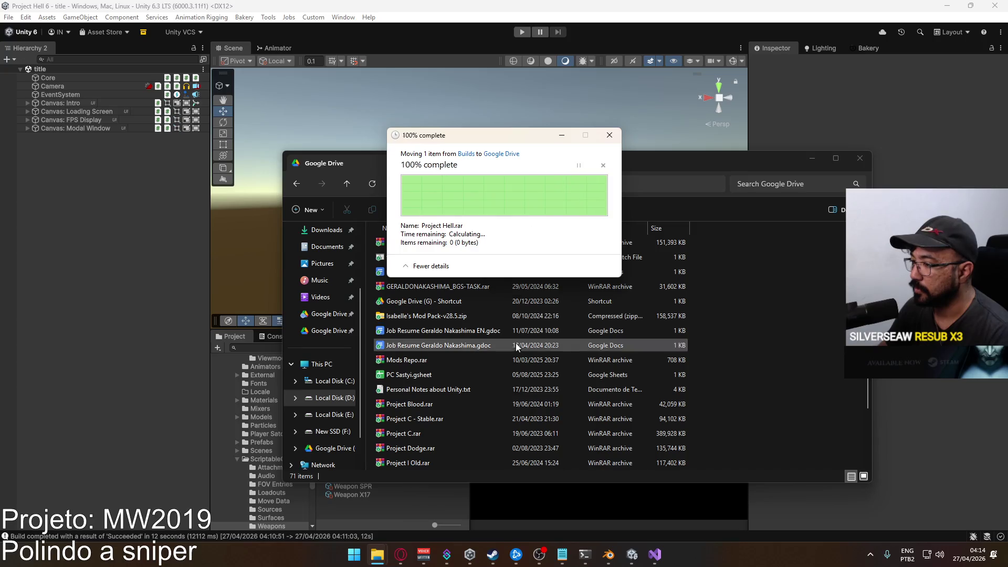
Check Google Drive's sync activity for the upload, then close Drive and the Explorer window
left_click(872, 553)
left_click(871, 499)
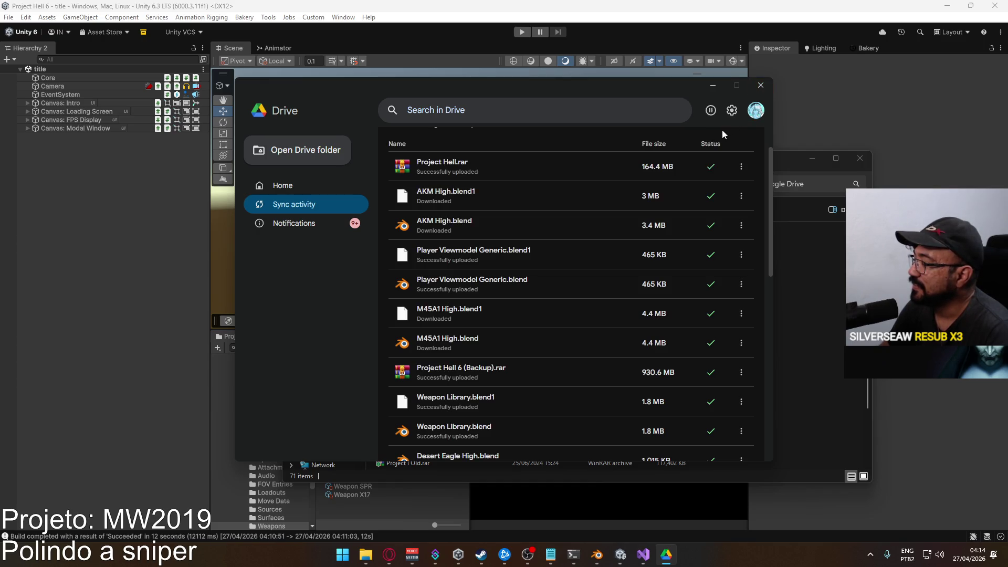
left_click(761, 85)
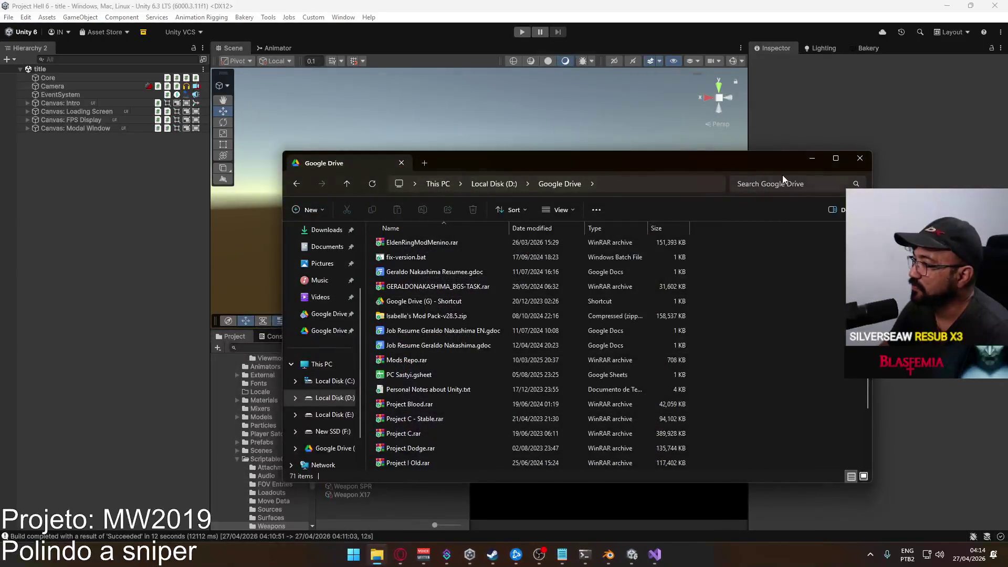
left_click(858, 163)
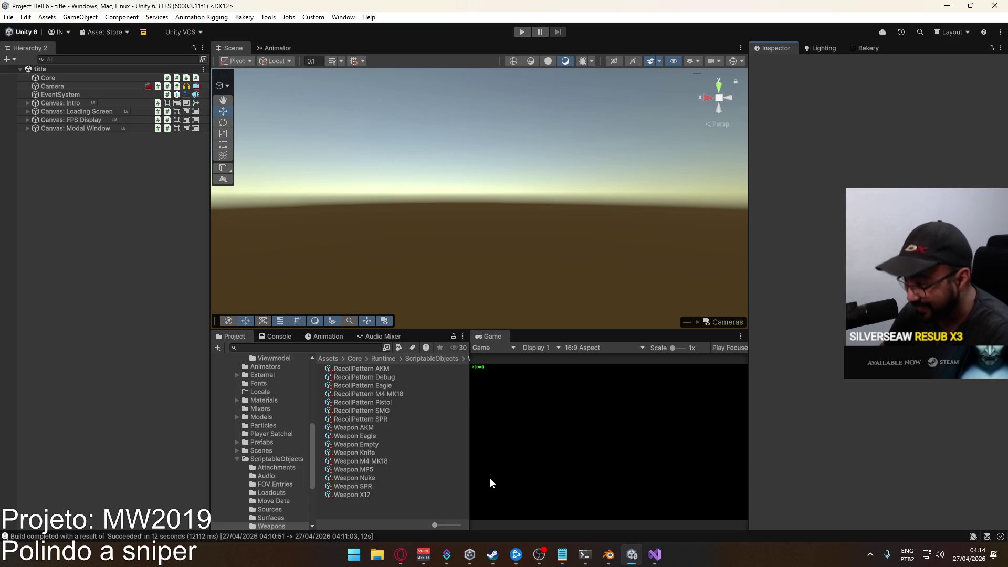
Toggle the Steam window a few times before returning to the Unity editor
left_click(490, 550)
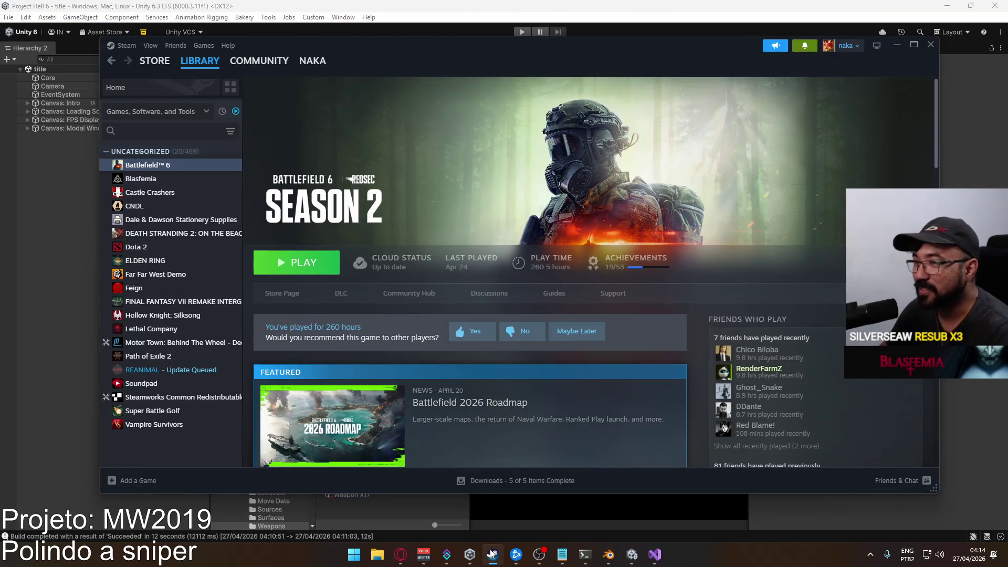
left_click(492, 554)
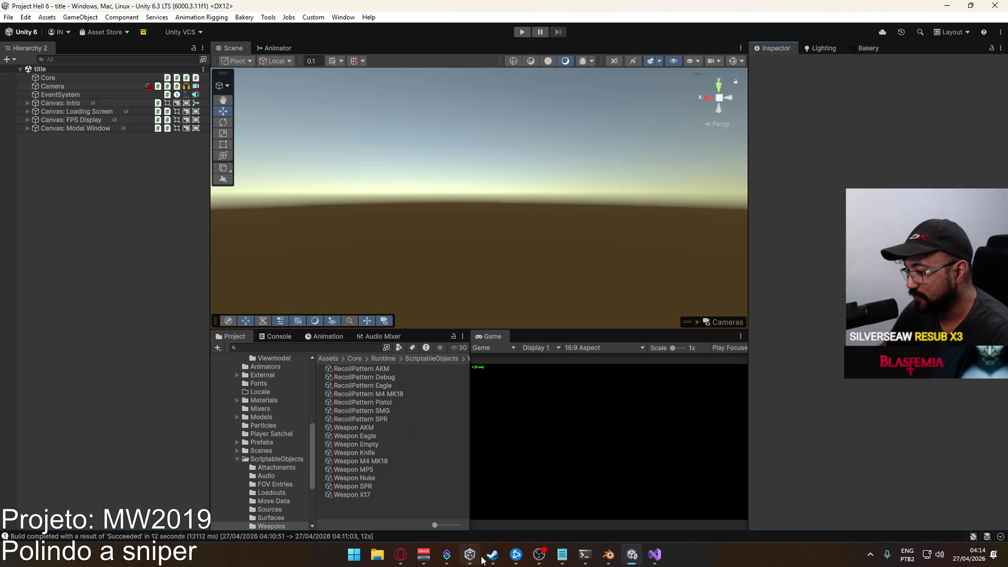
left_click(491, 555)
left_click(387, 536)
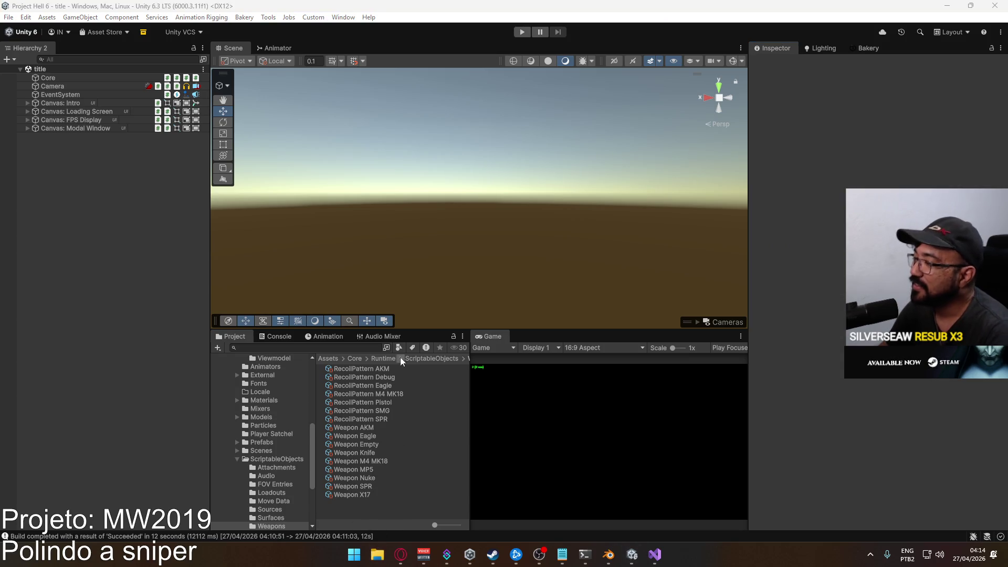
Browse to New SSD (F:) > Builds > Project Hell and select Project Hell.exe
key("super+e")
double_click(428, 286)
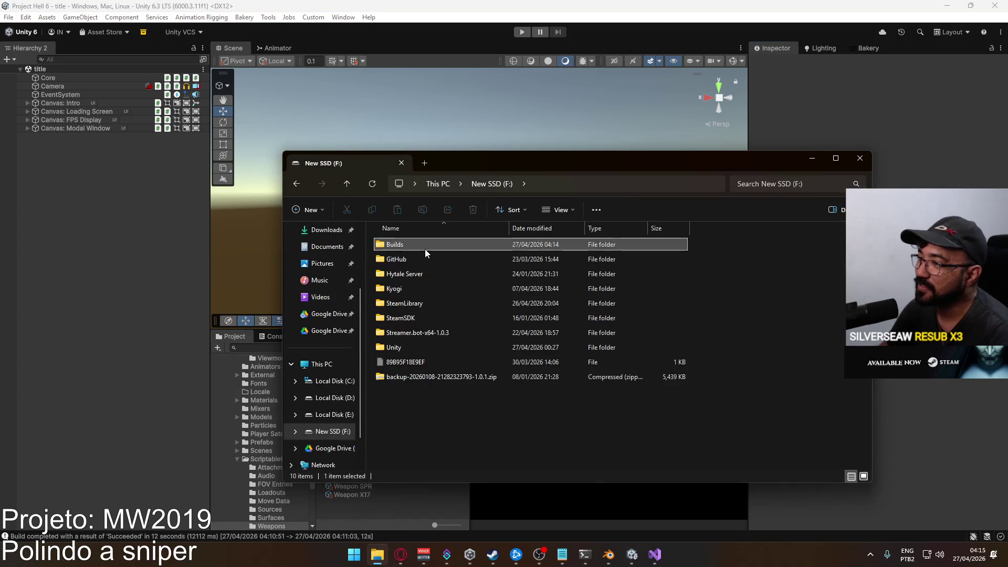
double_click(425, 249)
left_click(418, 260)
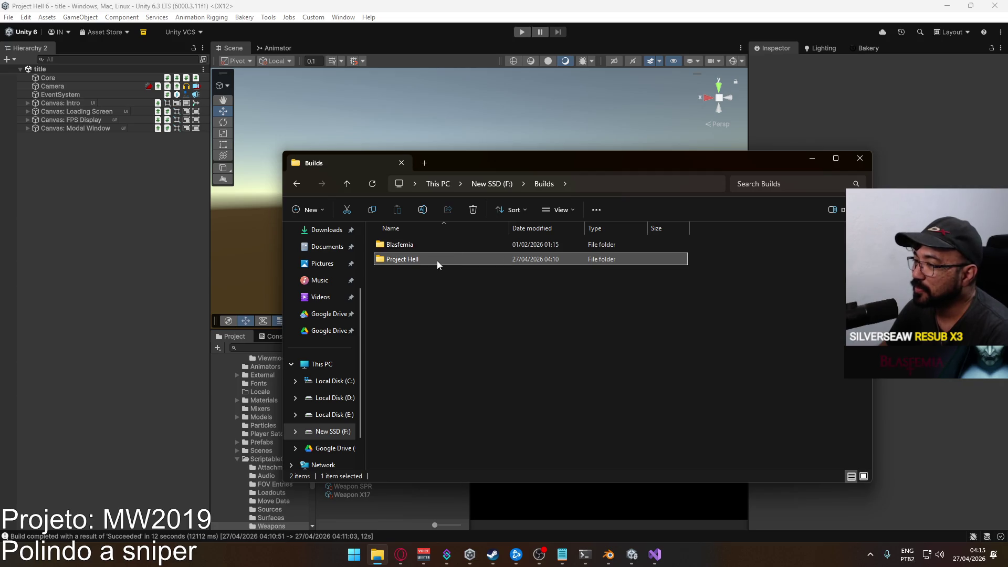
double_click(436, 260)
left_click(425, 291)
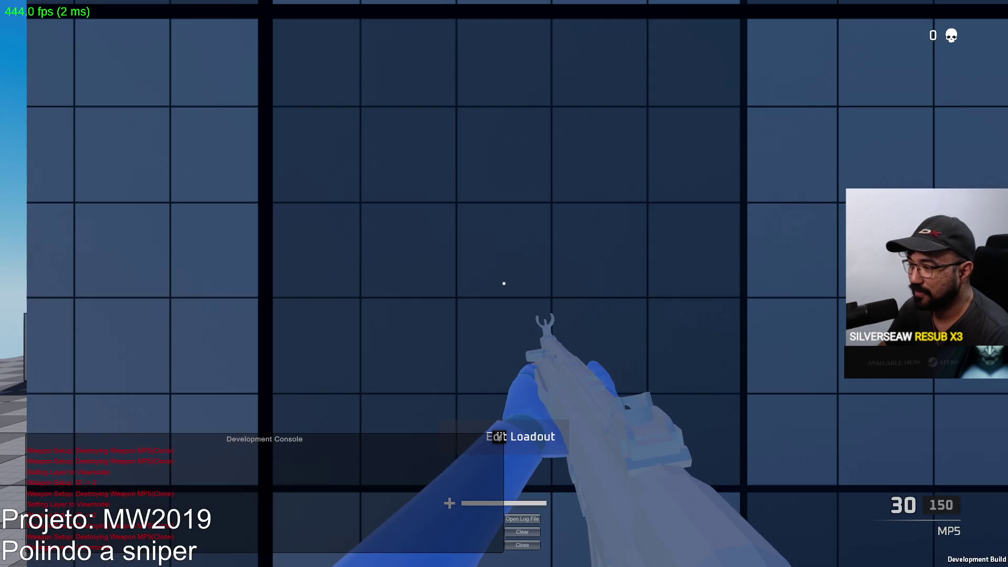
Equip the SPR as primary with the sniper scope optic and return to the match
left_click(392, 496)
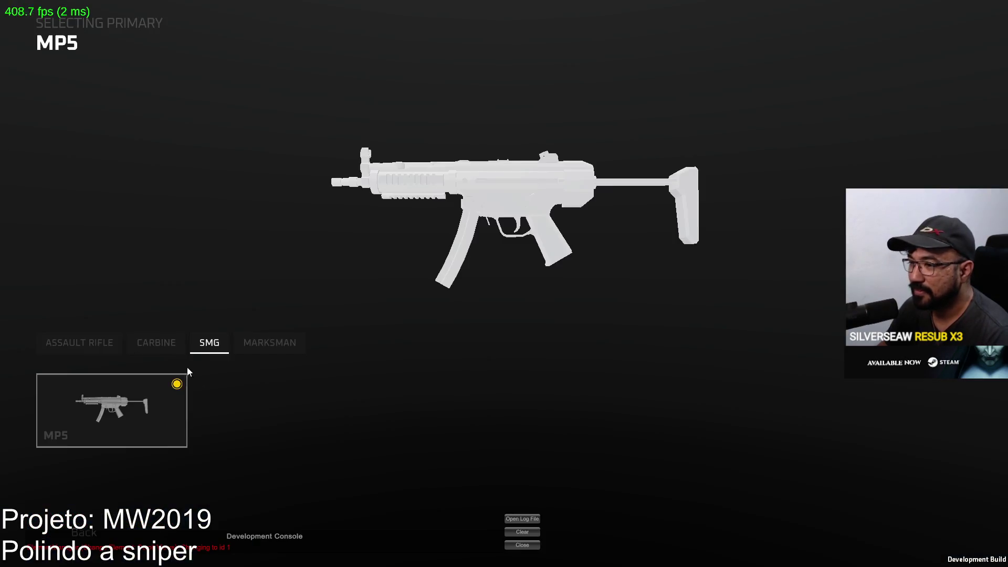
left_click(158, 409)
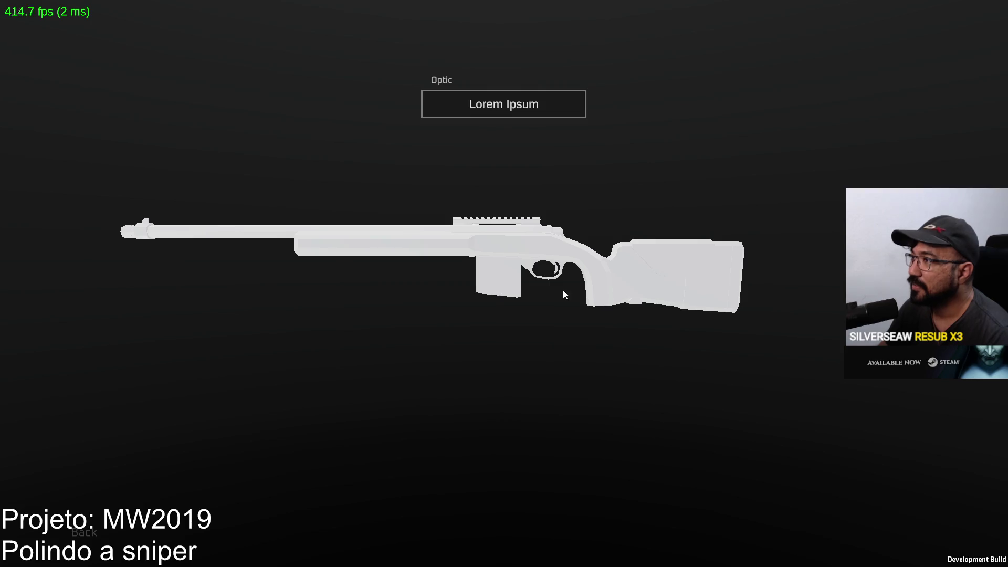
left_click(205, 398)
key("Escape")
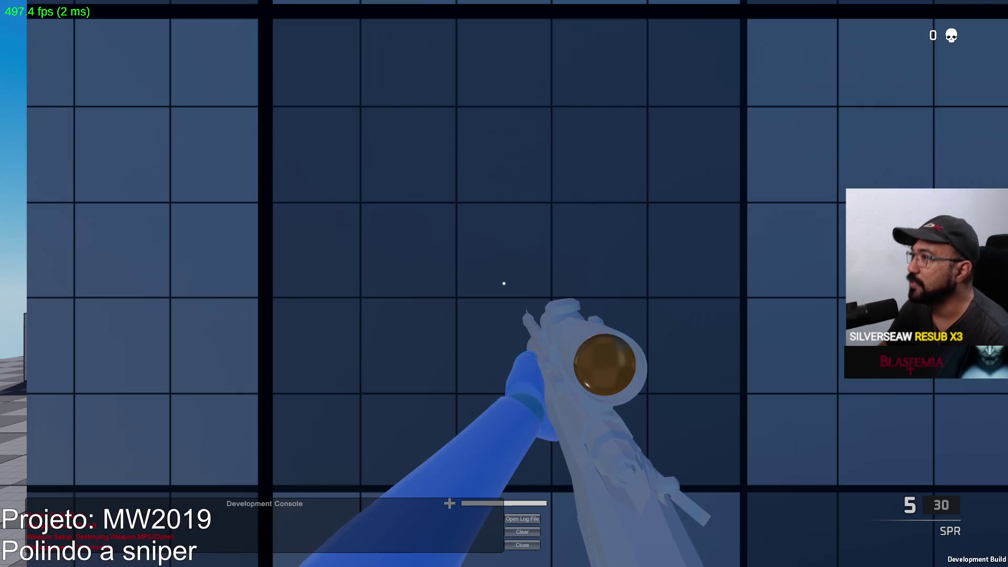
Walk through the open shipping container toward the rooftop, briefly testing the scope
key("w")
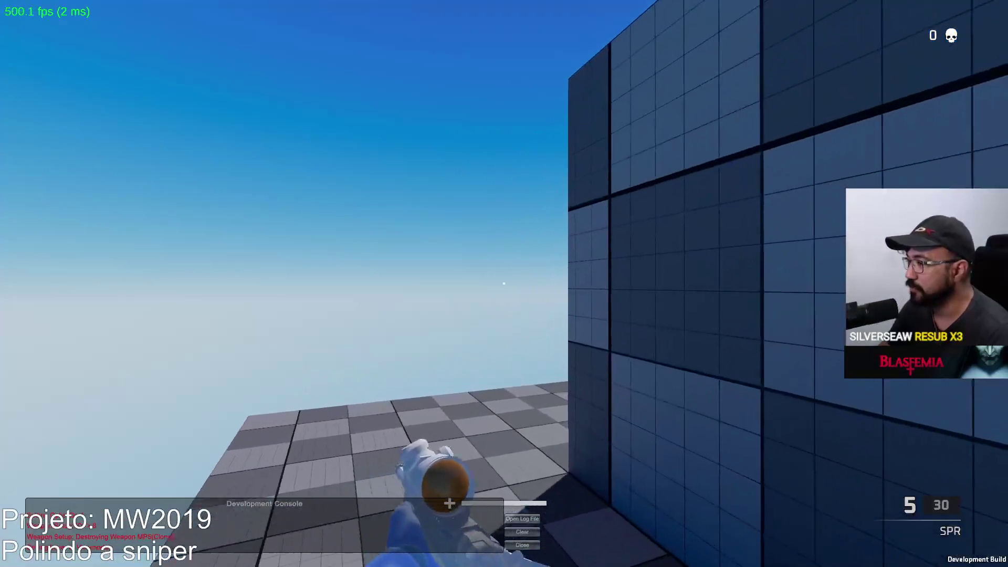
key("w")
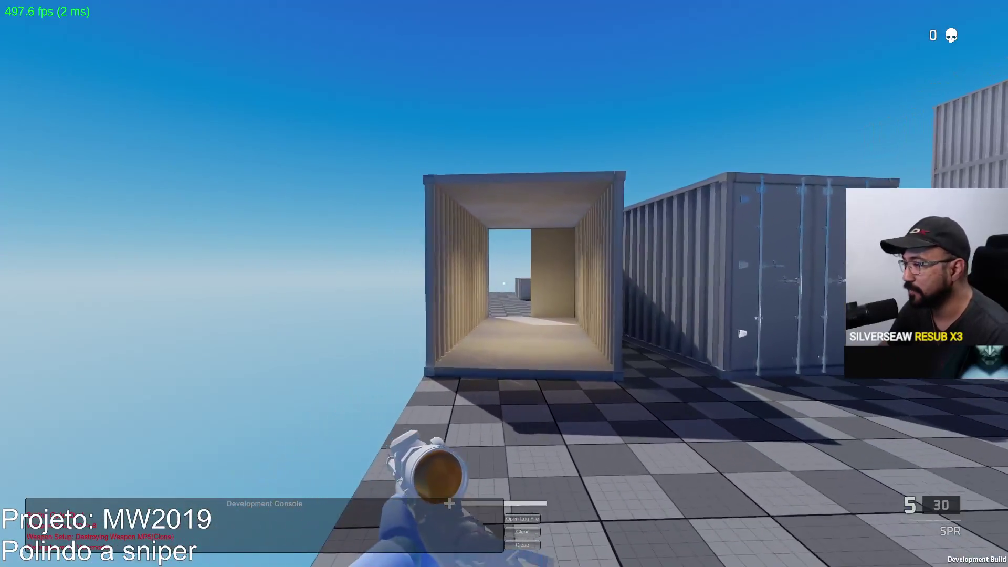
key("w")
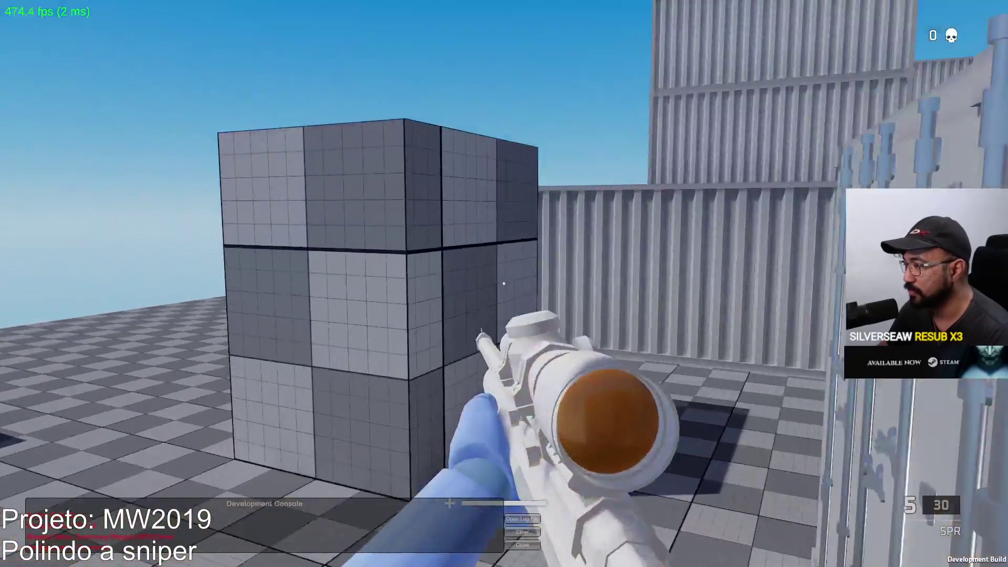
key("w")
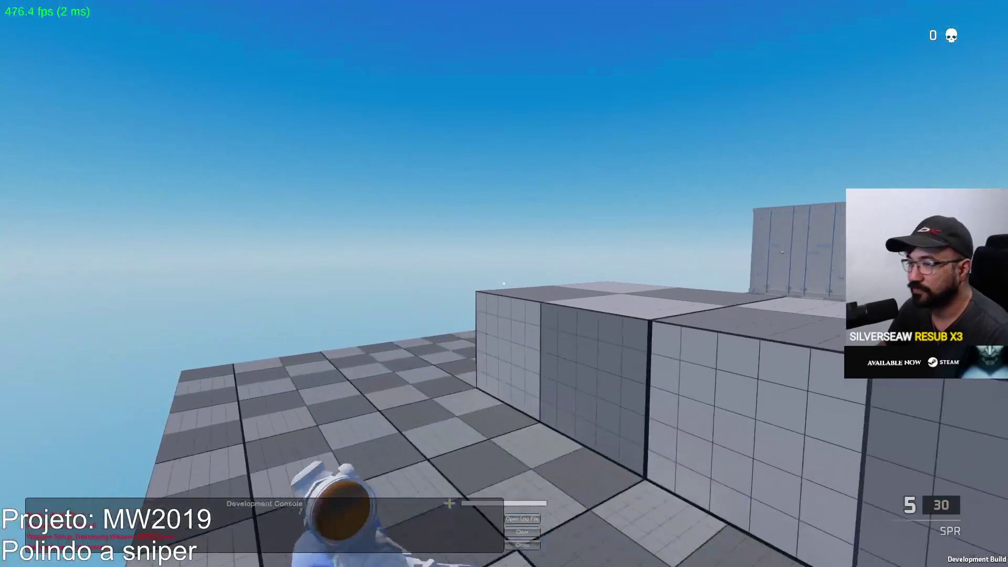
key("w")
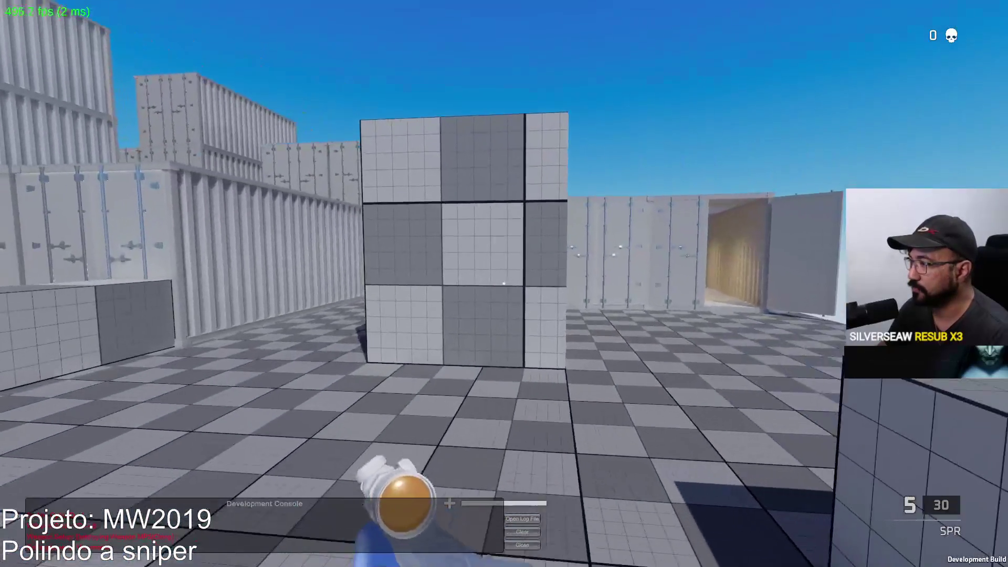
right_click(504, 283)
key("w")
right_click(503, 284)
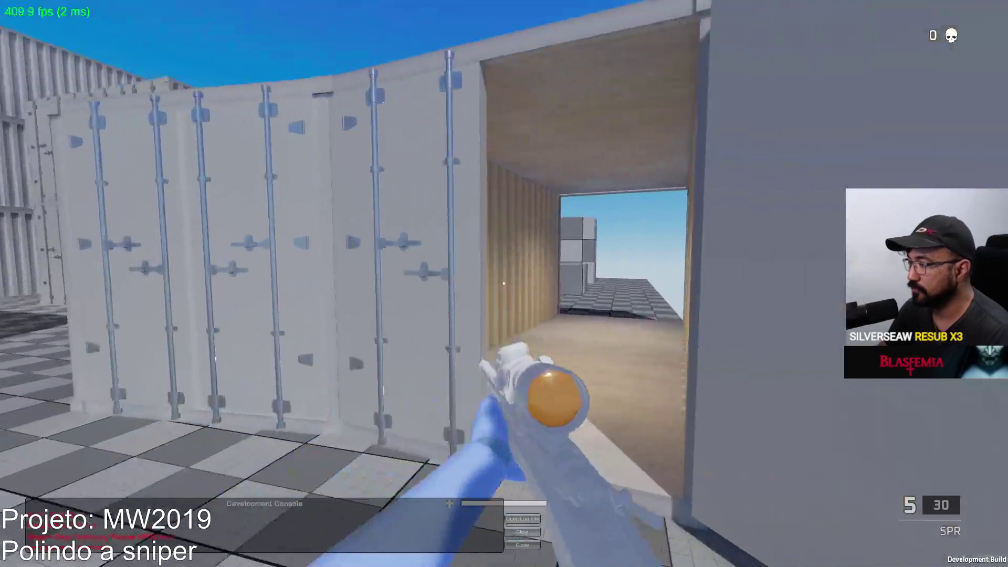
Cross the rooftop to the beige container and fire a scoped SPR shot at the red dummy
key("w")
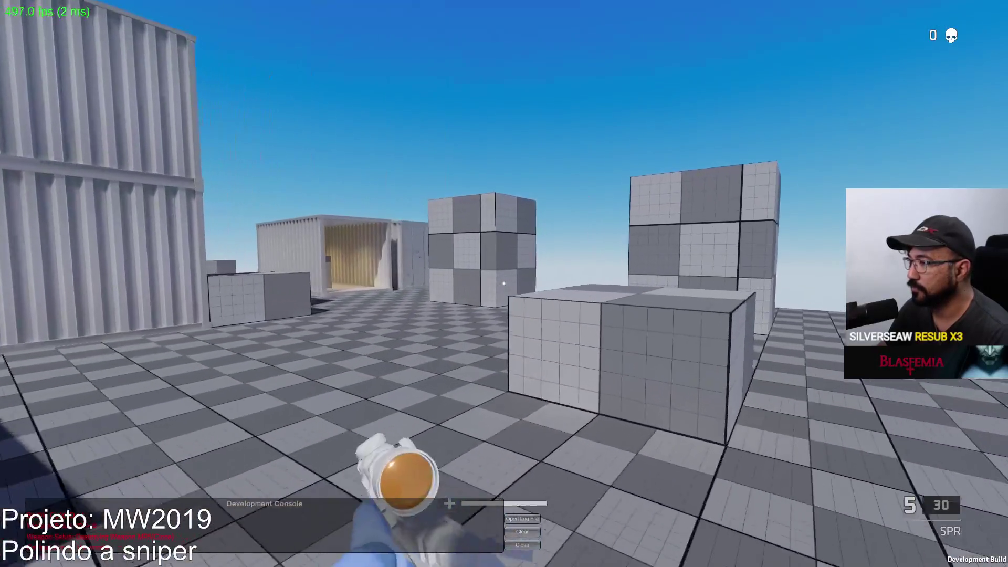
key("w")
key("w")
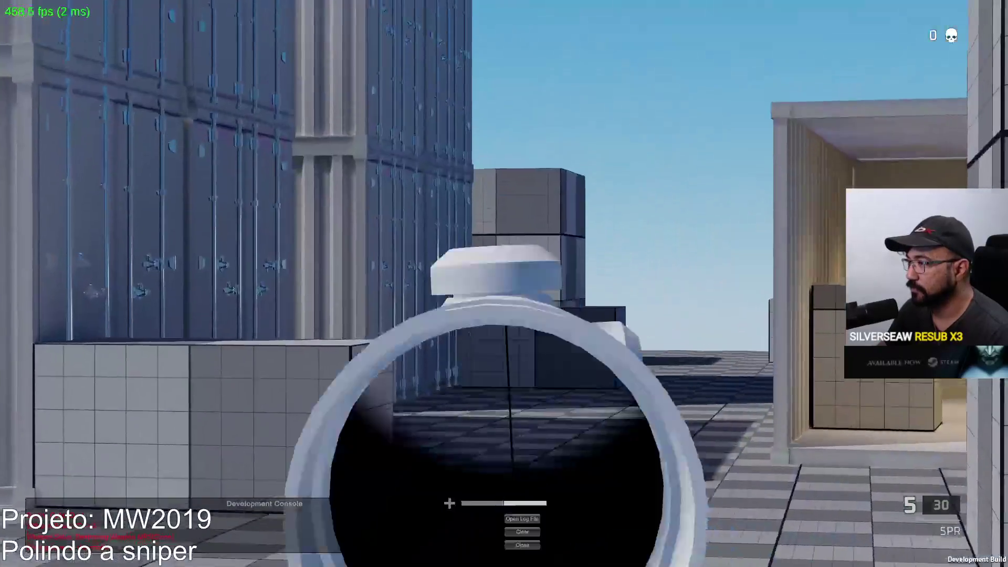
key("w")
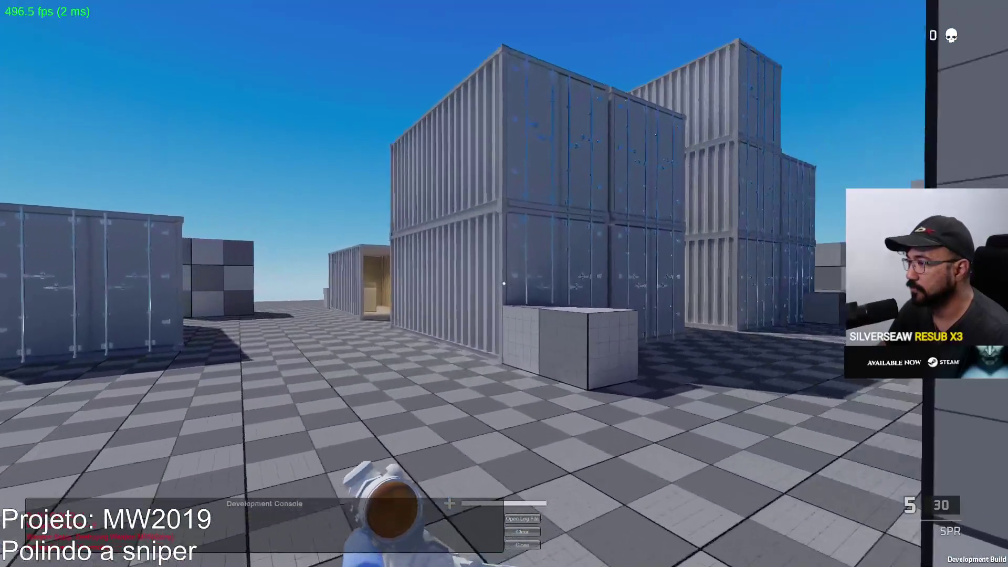
key("w")
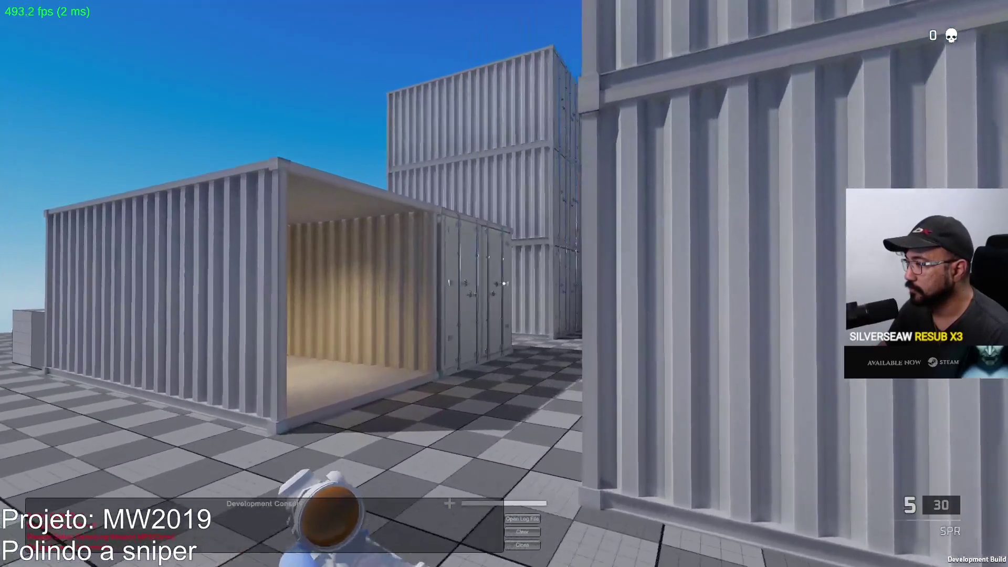
key("w")
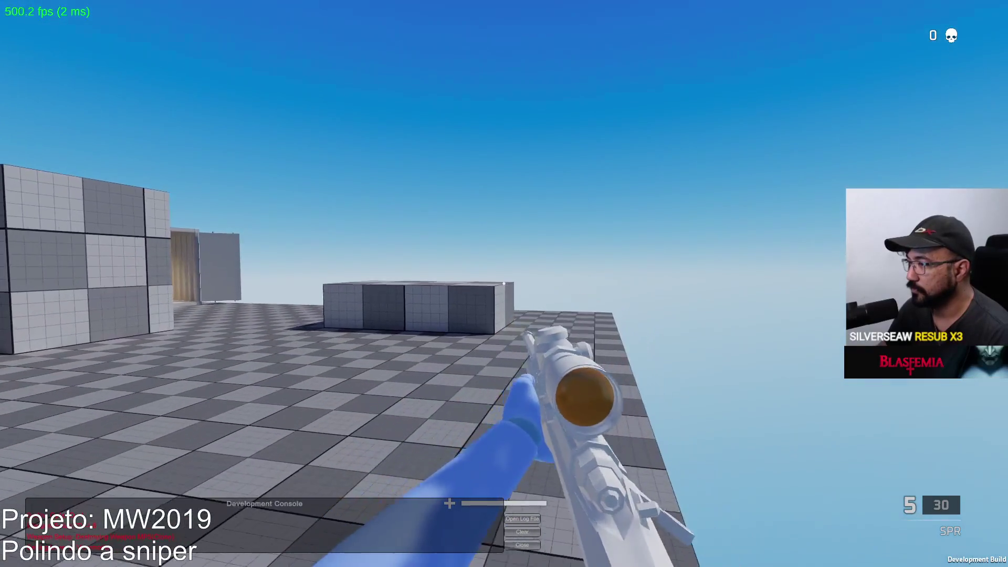
key("w")
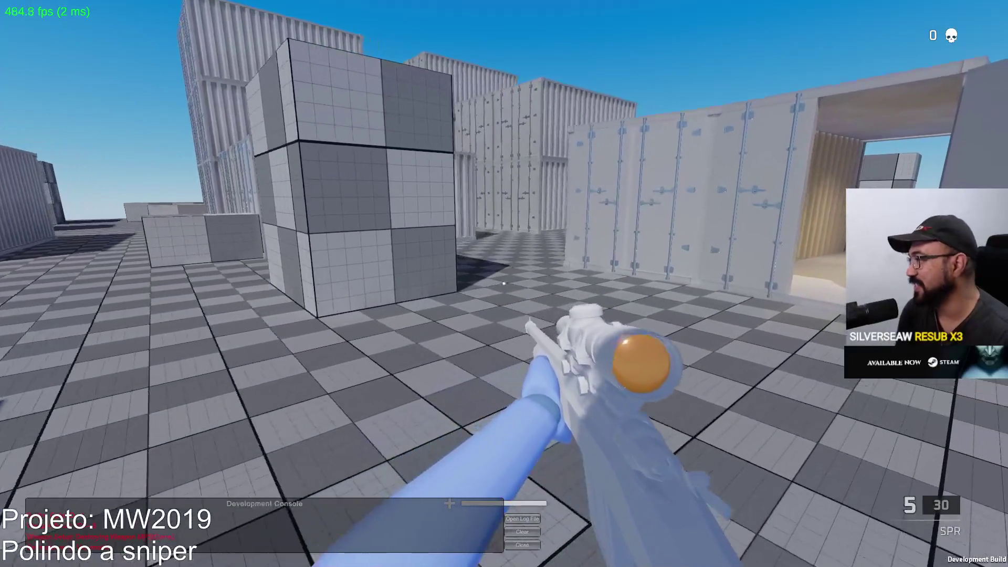
key("w")
key("s")
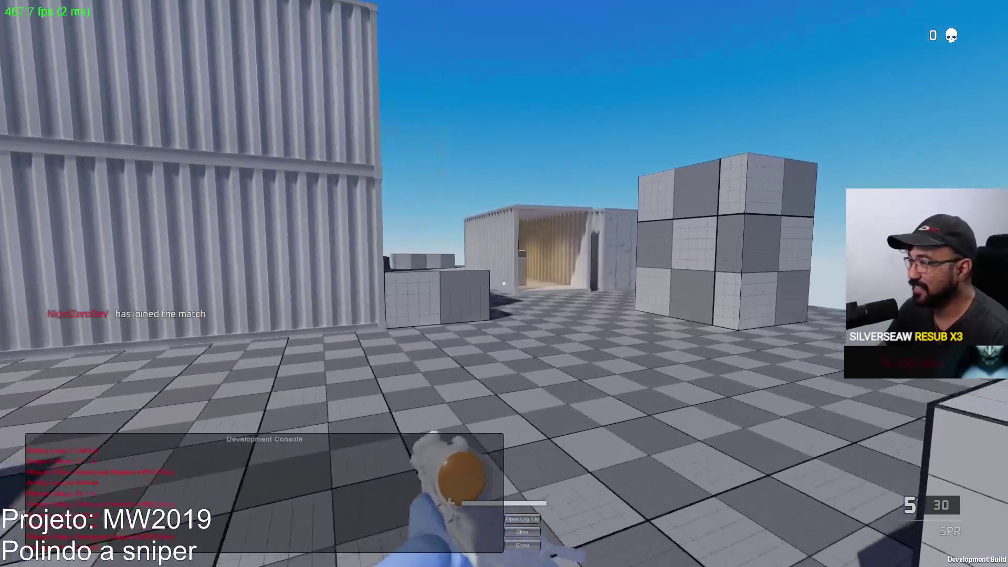
key("w")
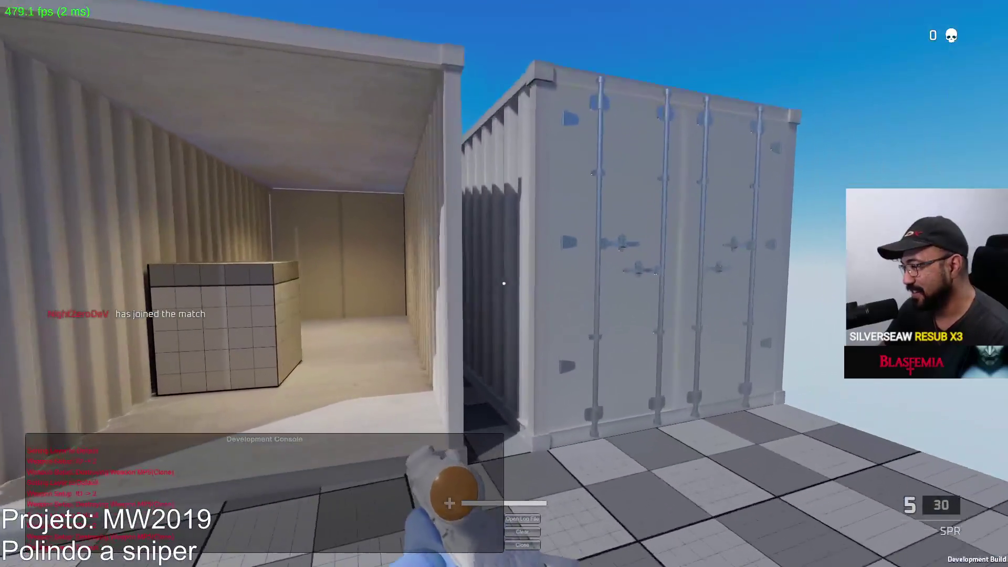
mouse_move(503, 284)
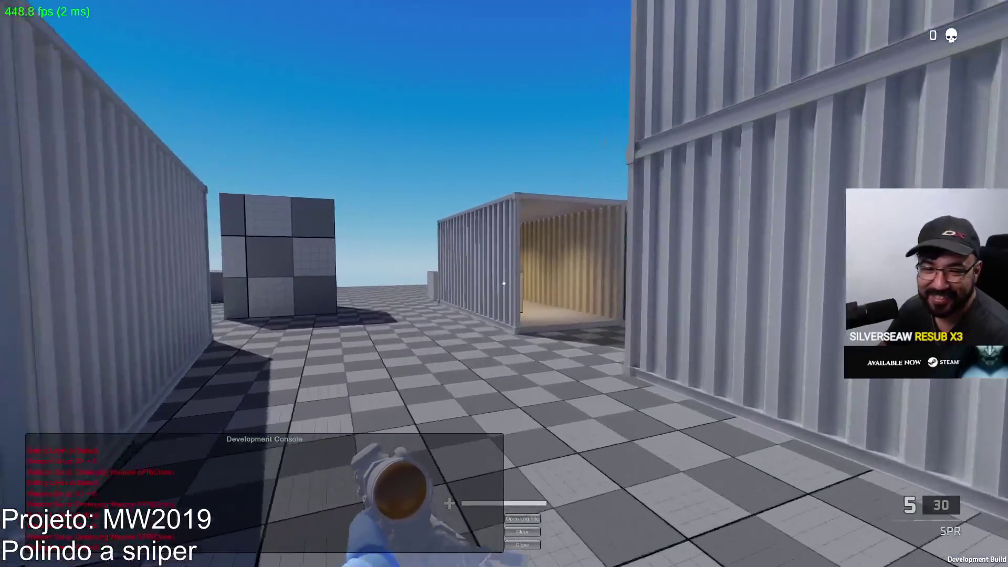
key("w")
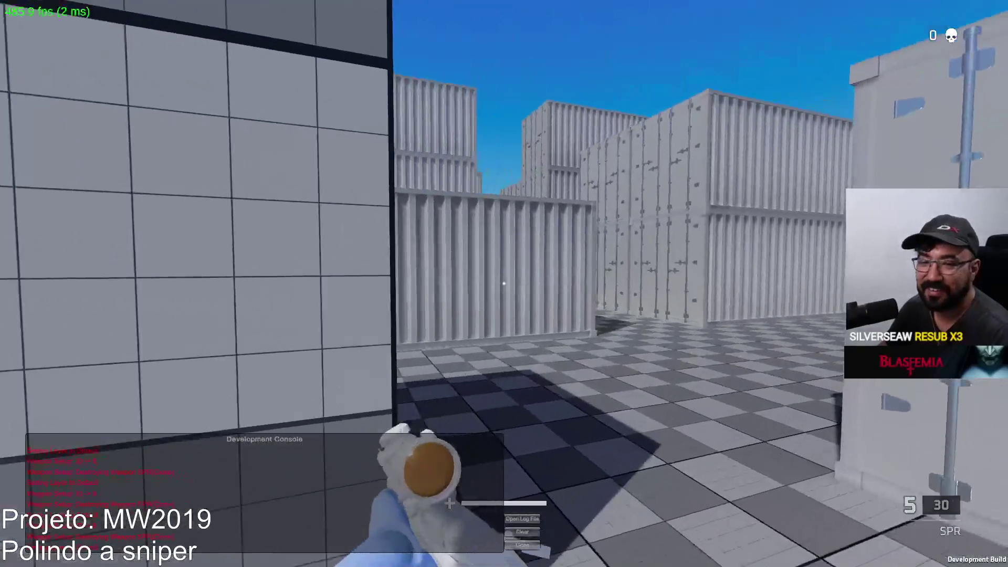
right_click(504, 284)
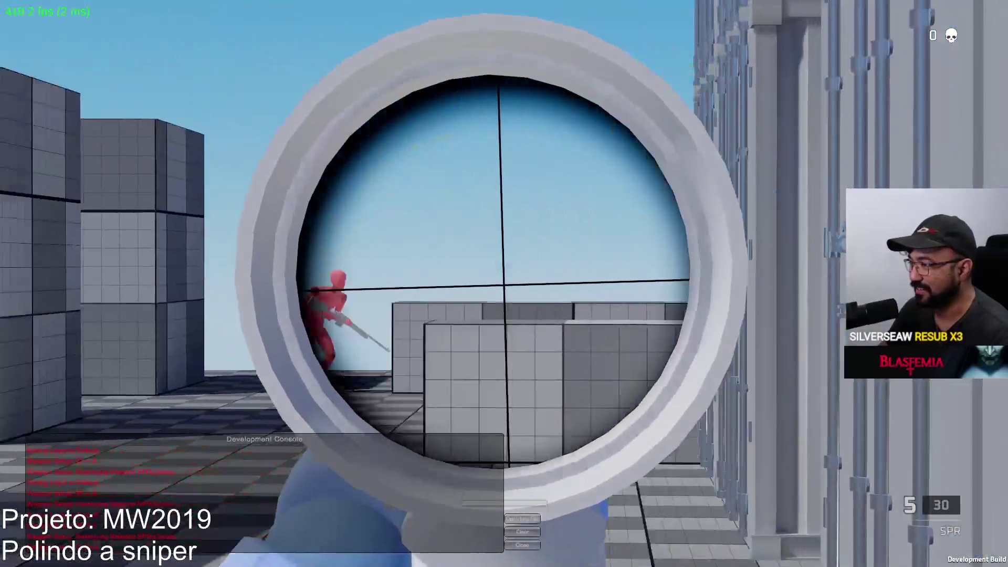
left_click(503, 284)
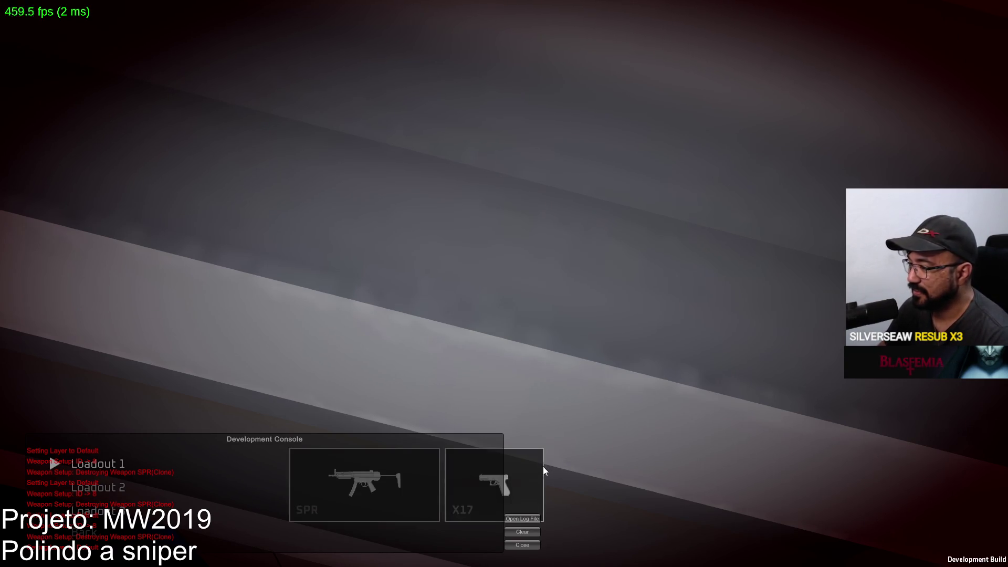
Switch the sidearm to the Eagle and resume the match
left_click(541, 473)
left_click(298, 385)
key("Escape")
Scope in with the SPR across the container blocks and fire at distant targets
right_click(503, 283)
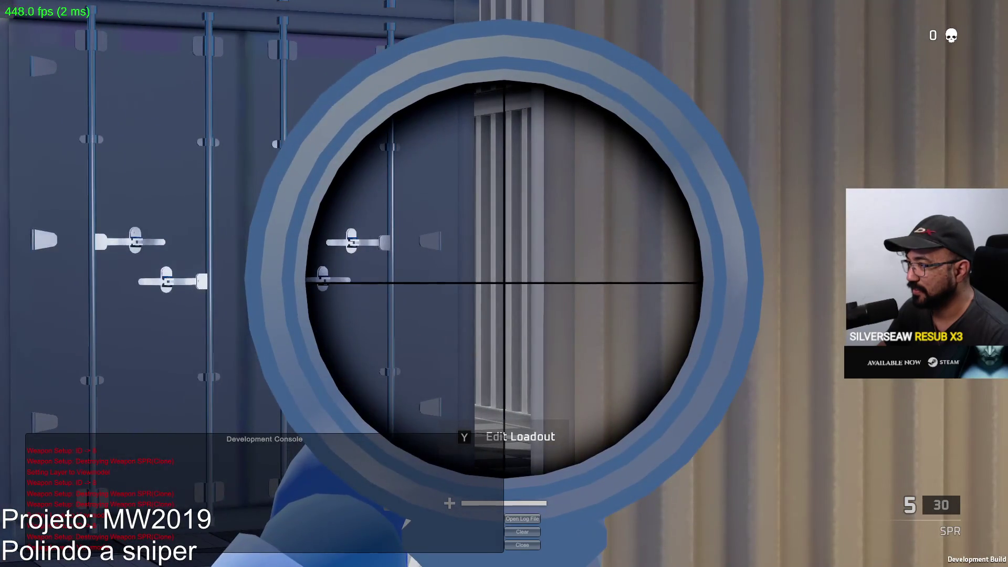
left_click(503, 284)
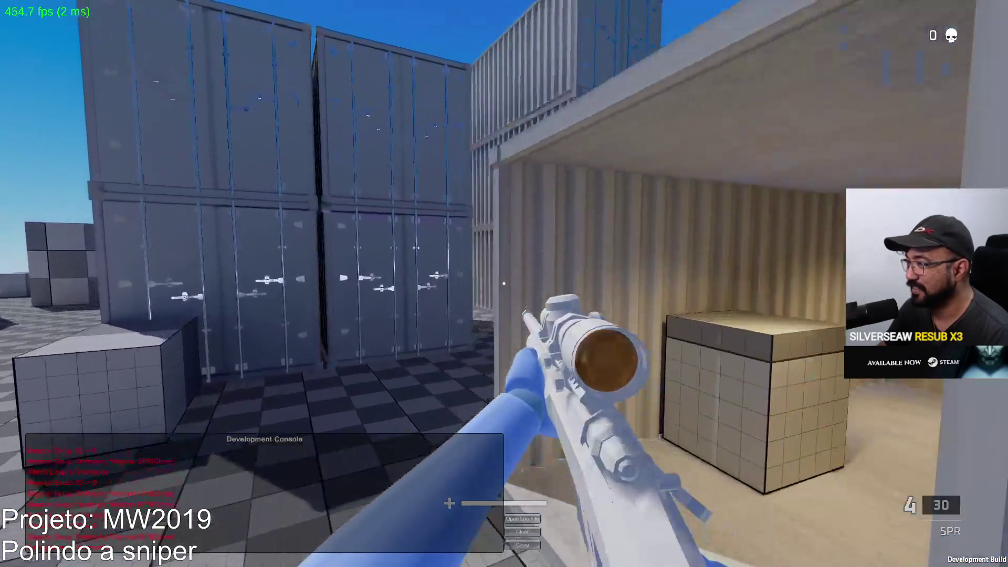
right_click(504, 284)
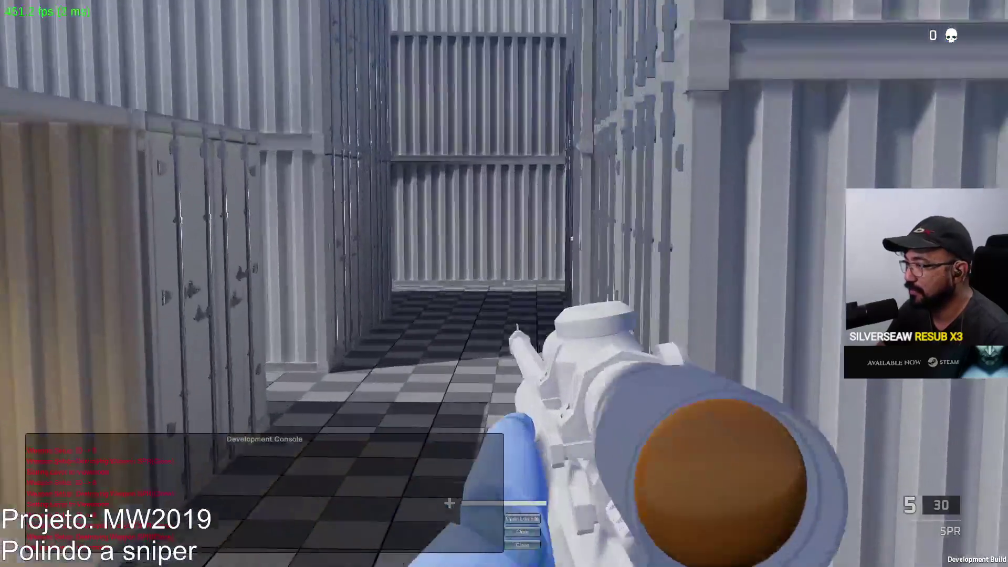
right_click(504, 284)
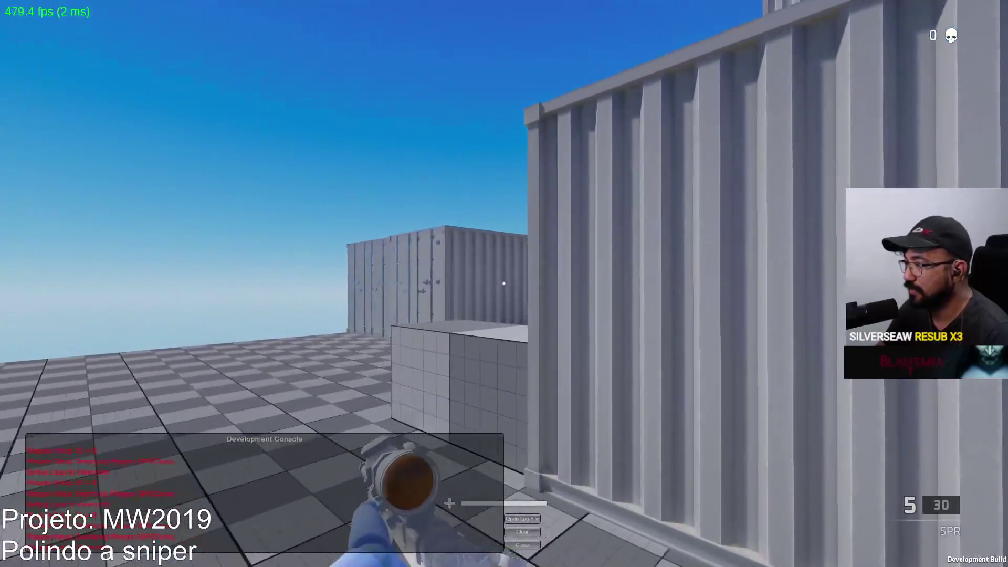
right_click(505, 283)
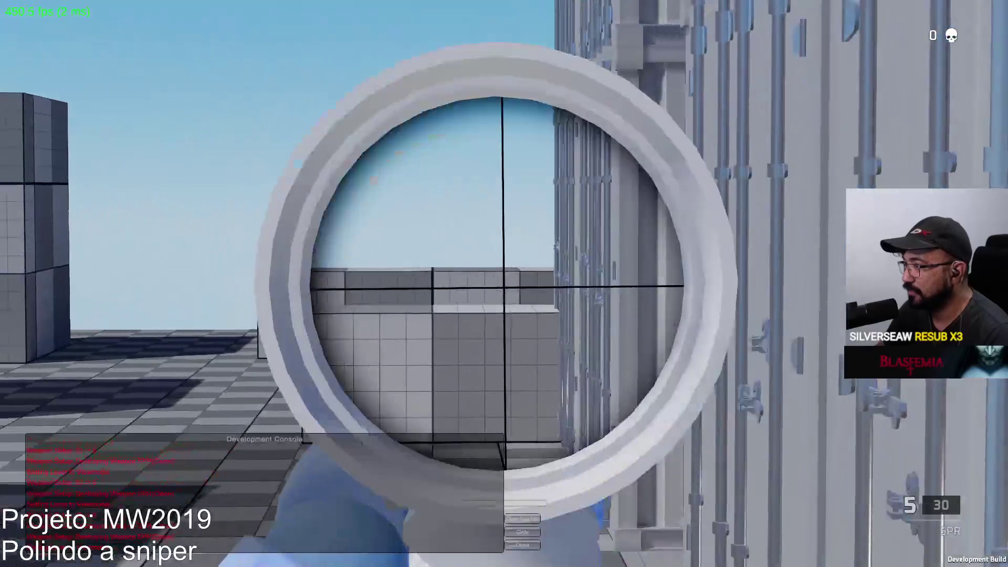
key("w")
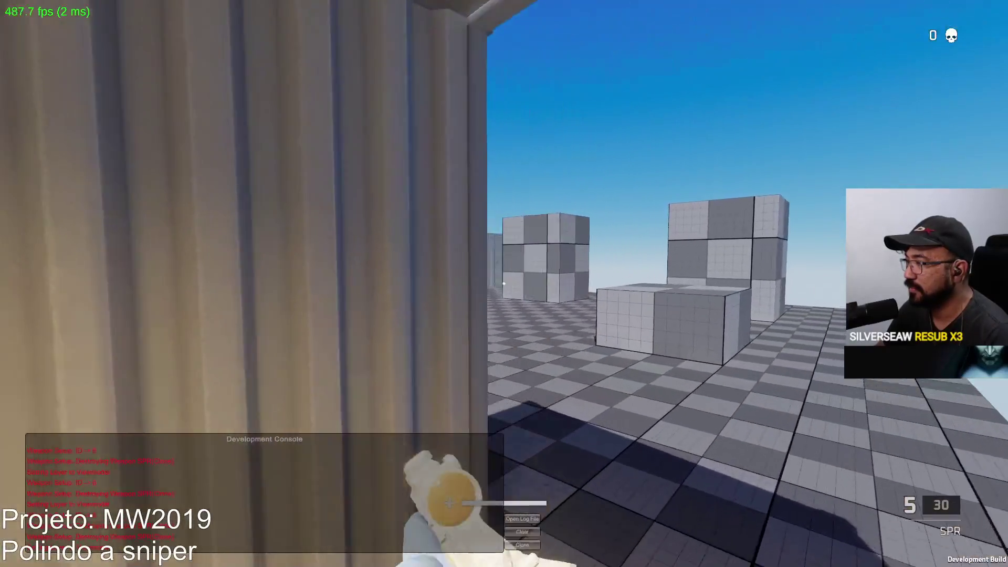
right_click(503, 284)
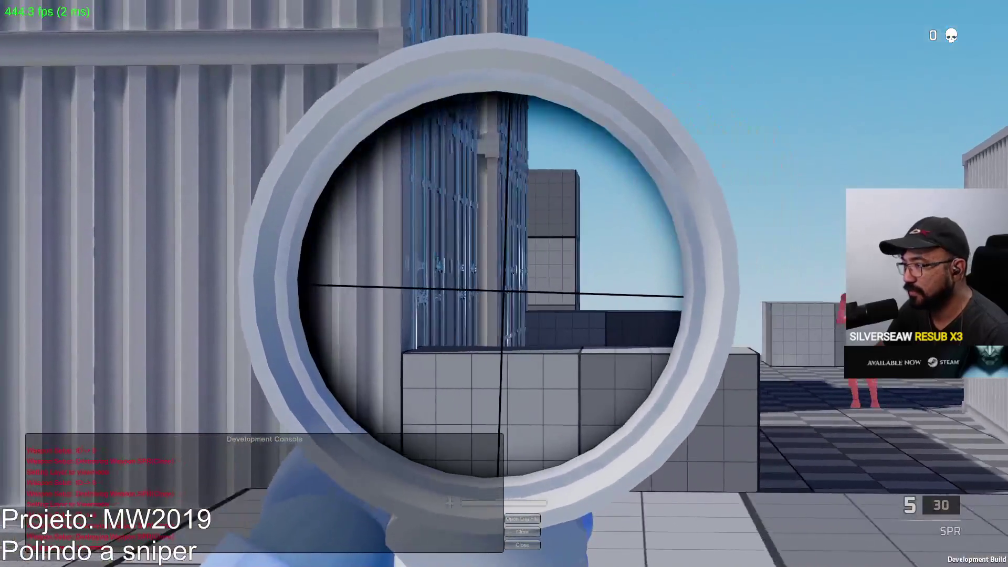
mouse_move(505, 284)
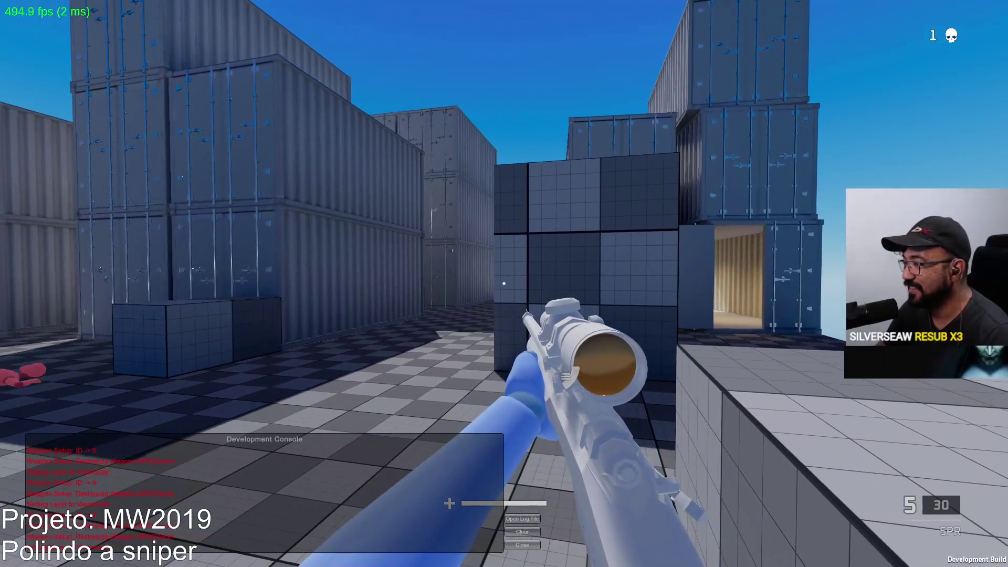
right_click(504, 284)
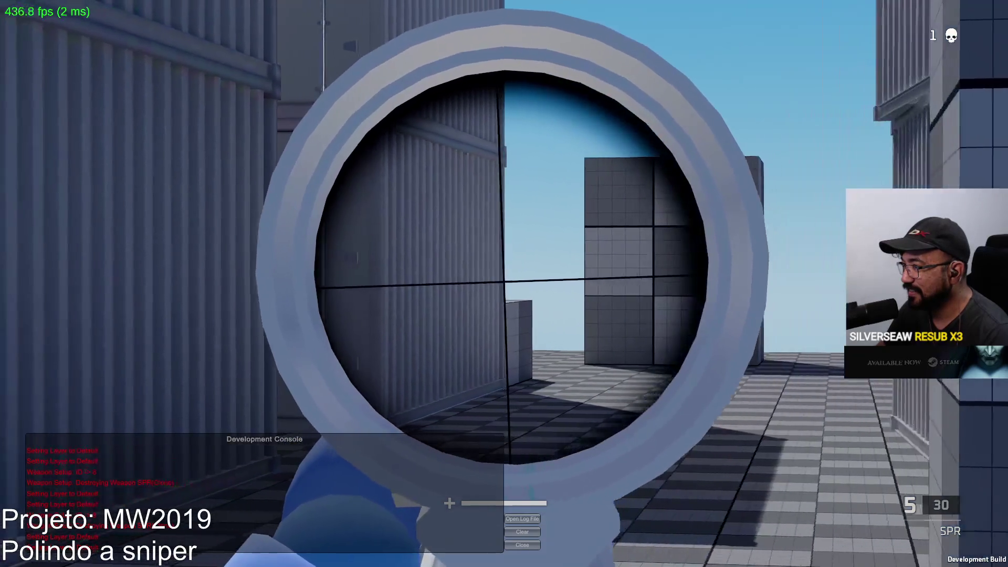
right_click(504, 284)
right_click(505, 284)
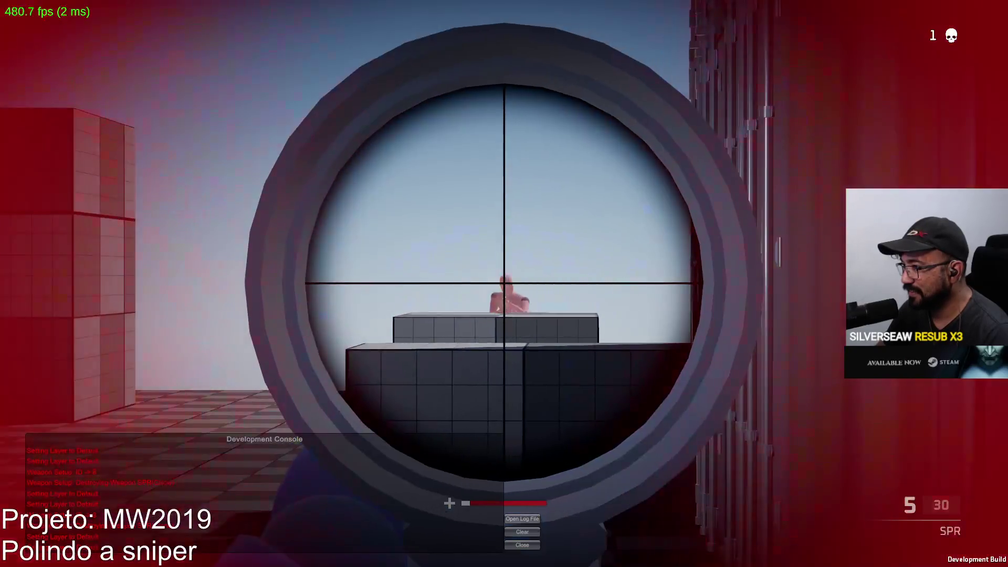
left_click(504, 283)
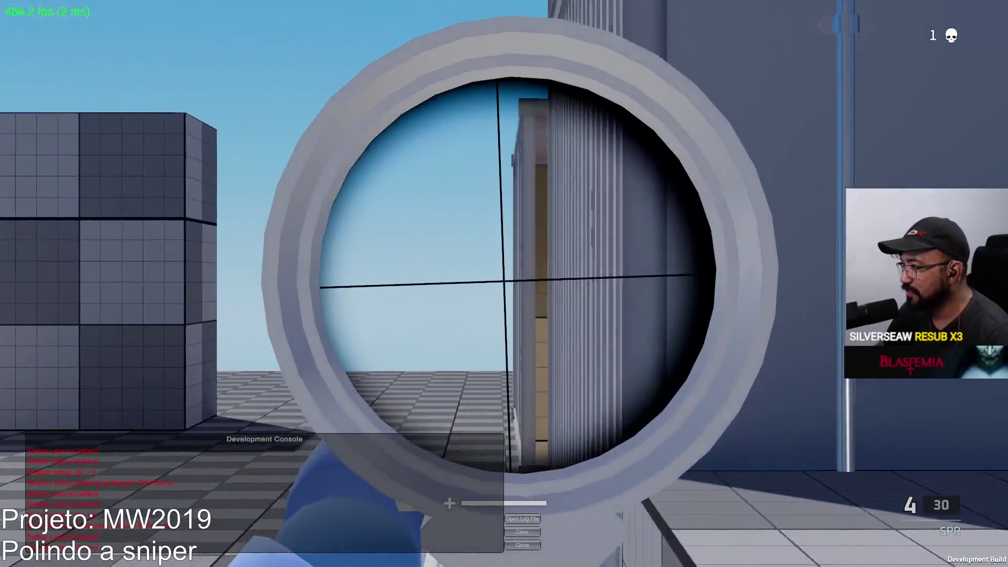
Shoot the red dummy through the scope, reload, and advance to scope in on the next dummy
right_click(504, 283)
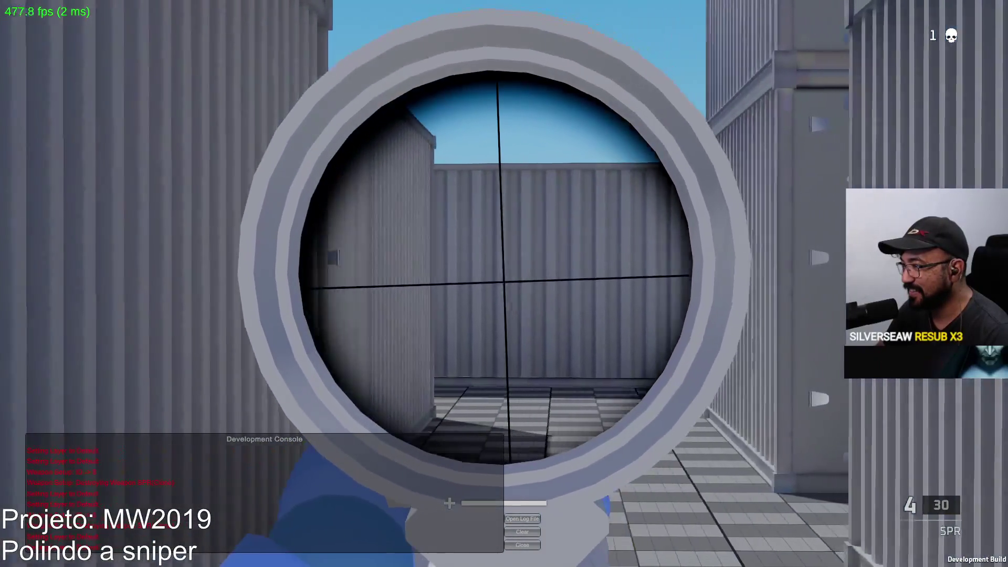
right_click(504, 283)
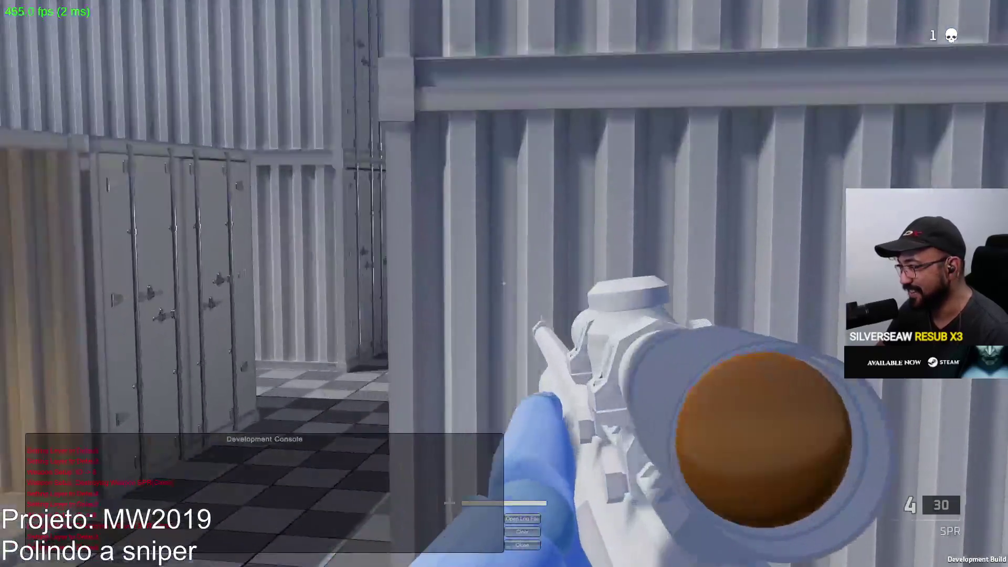
right_click(504, 284)
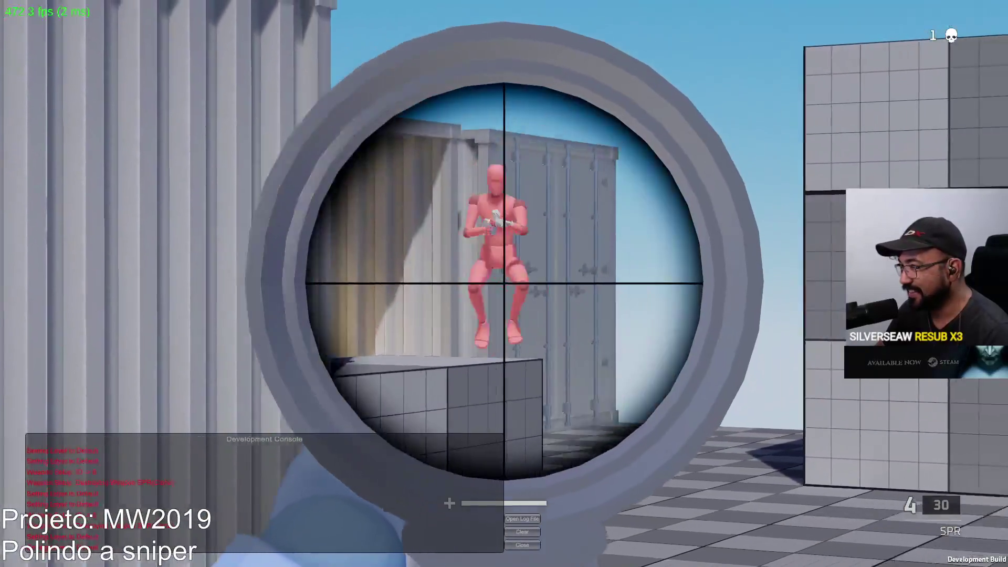
left_click(504, 284)
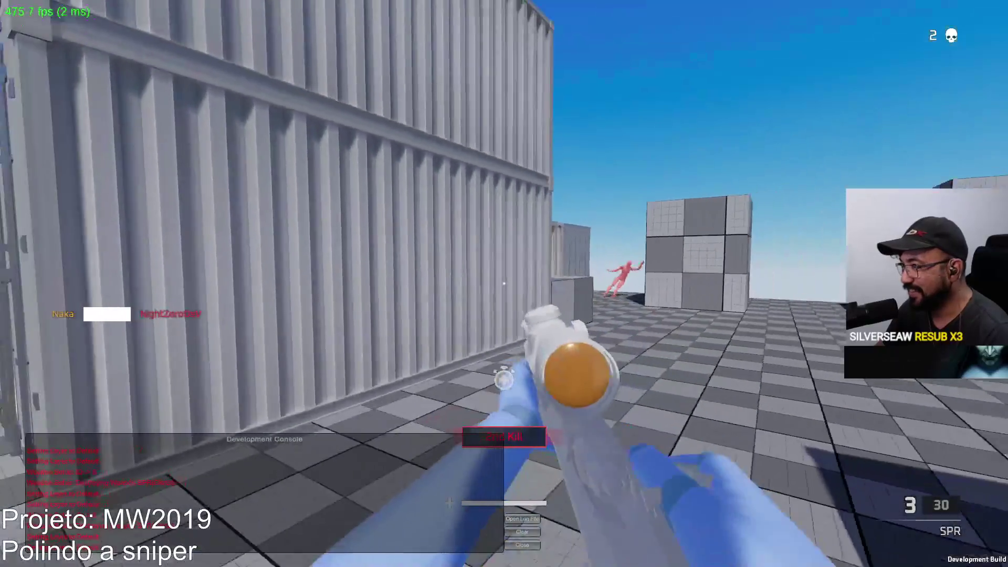
key("r")
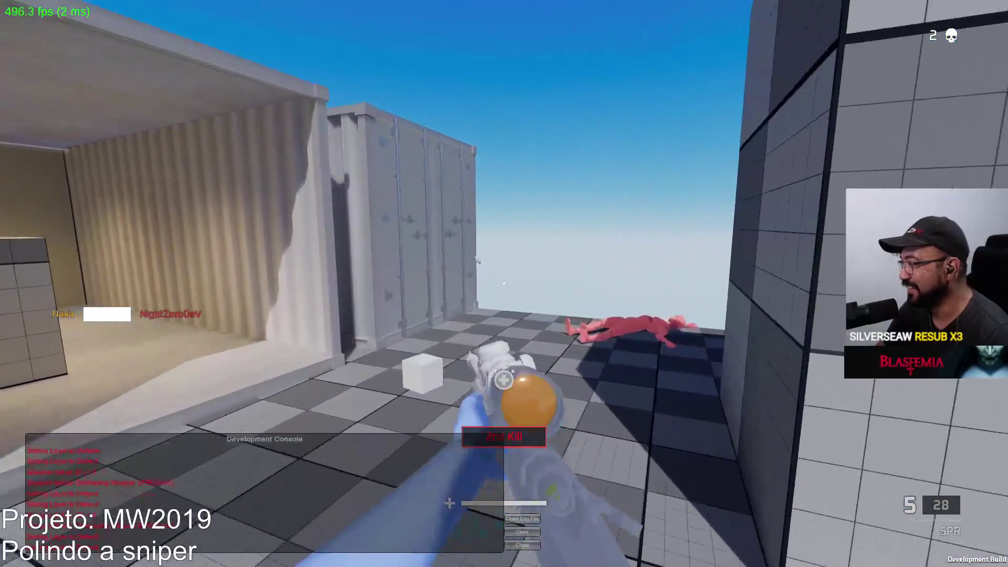
key("w")
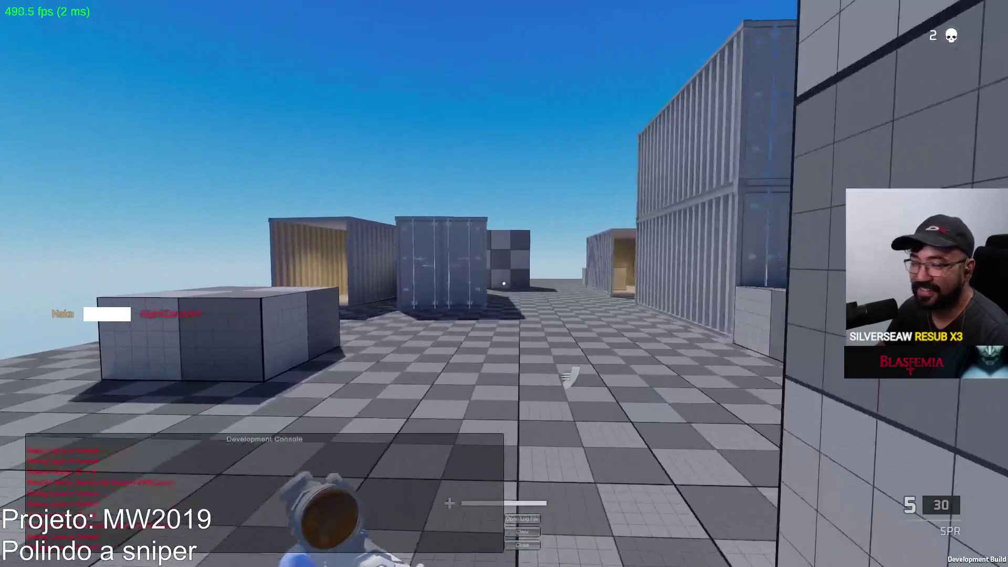
key("w")
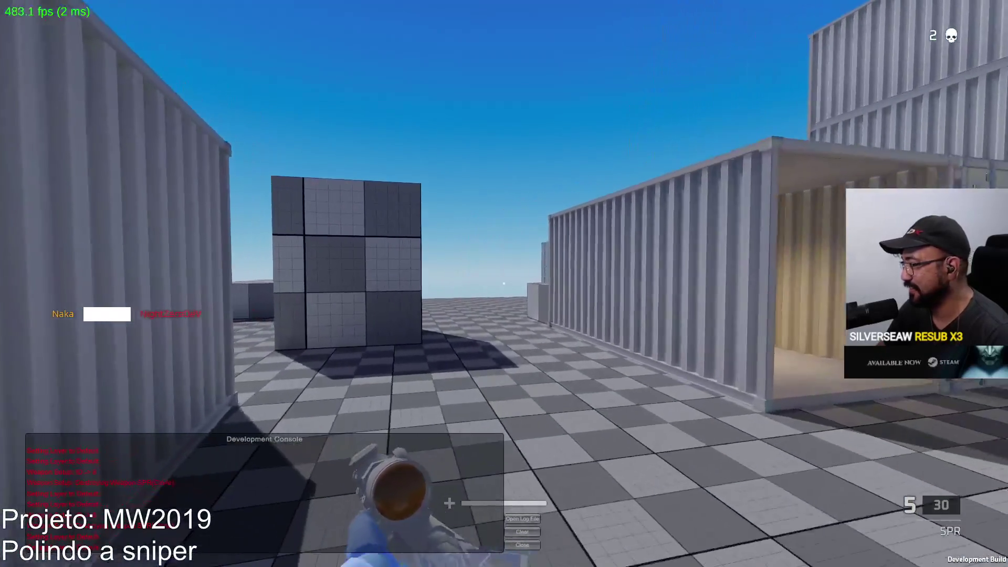
key("w")
right_click(504, 283)
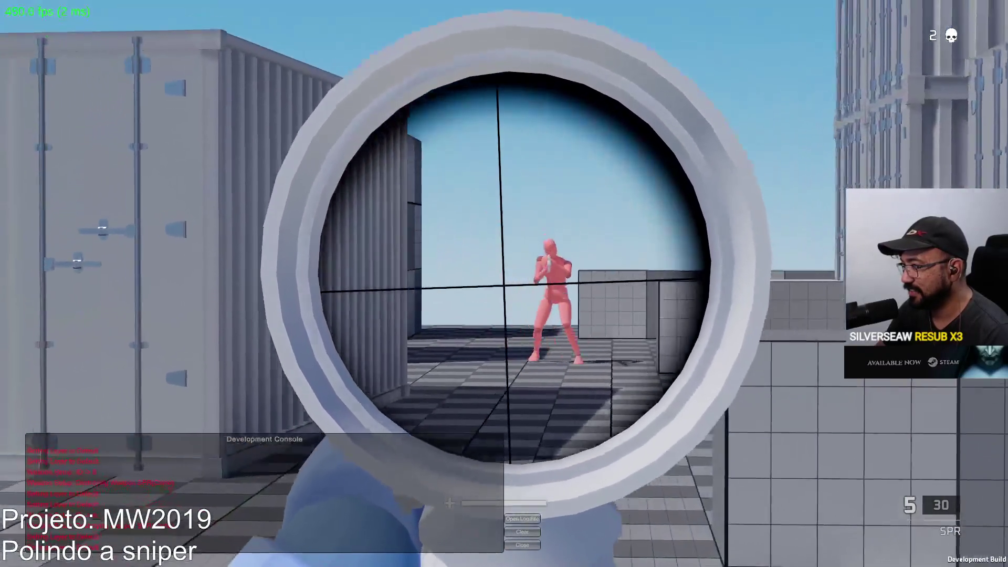
Switch the SPR marksman rifle's optic to Iron Sights in the loadout and resume the match
key("y")
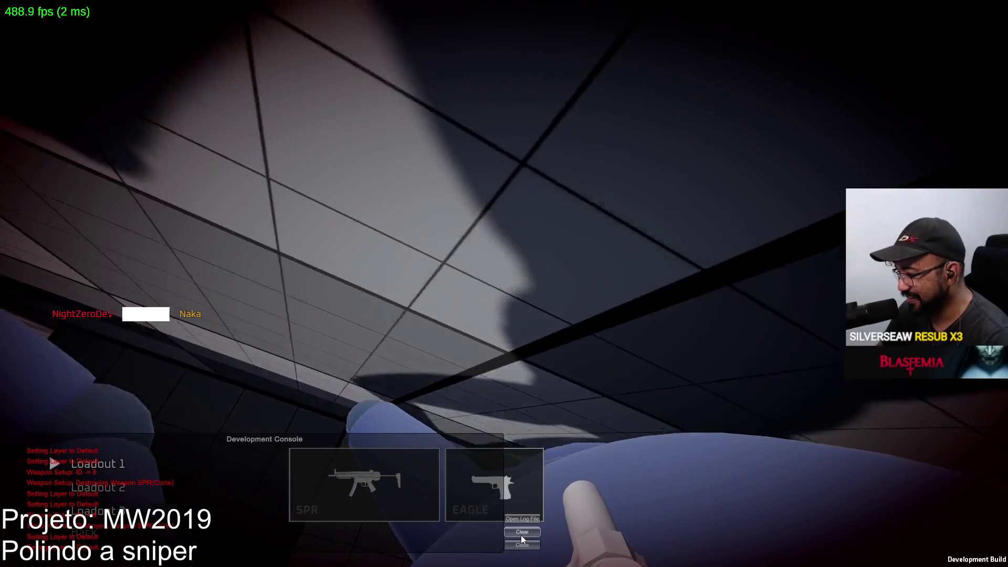
left_click(521, 532)
left_click(395, 488)
left_click(269, 342)
left_click(157, 409)
left_click(504, 103)
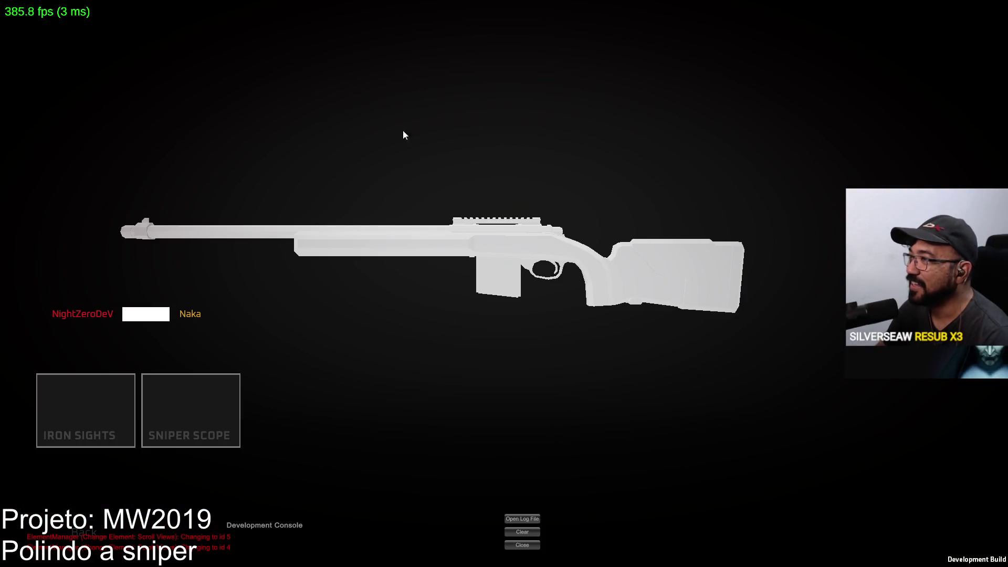
left_click(77, 416)
key("Escape")
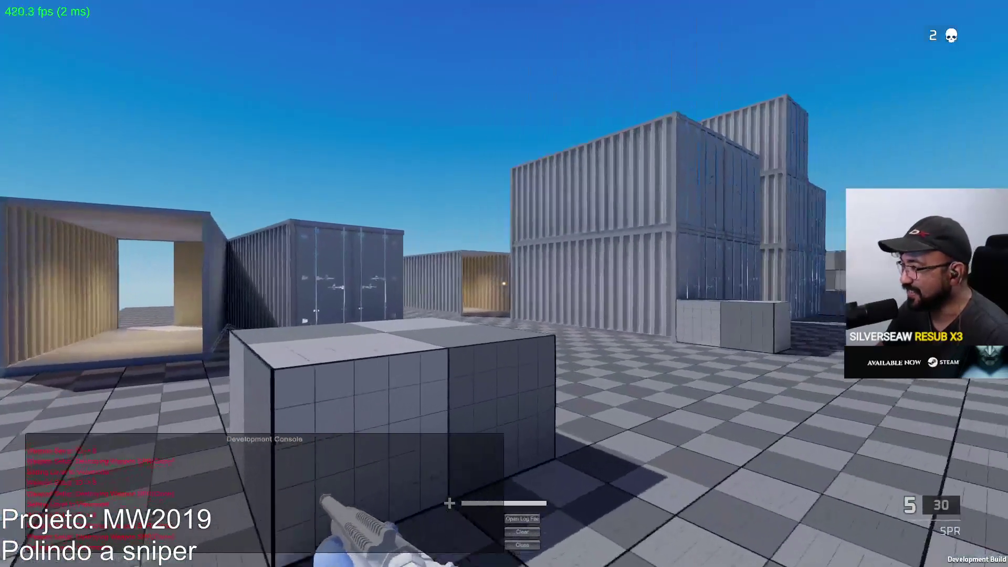
Move down the container corridor and shoot the dummy through the iron sights for a third kill
key("w")
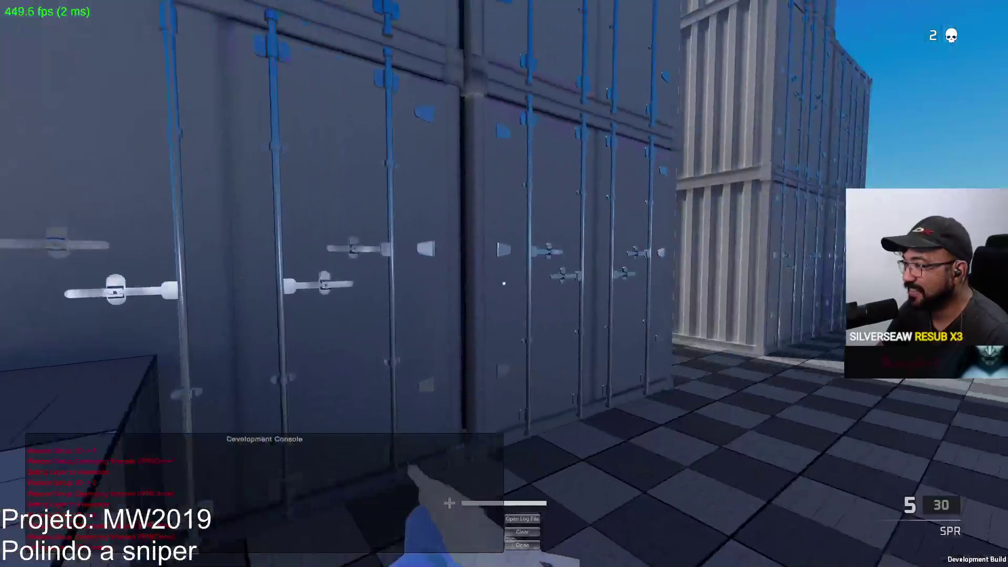
key("w")
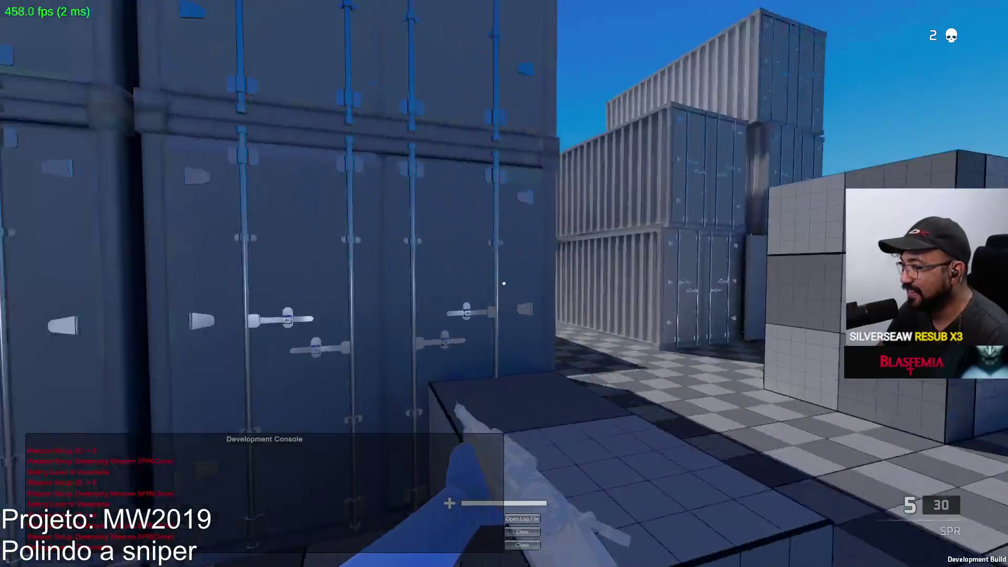
left_click(503, 284)
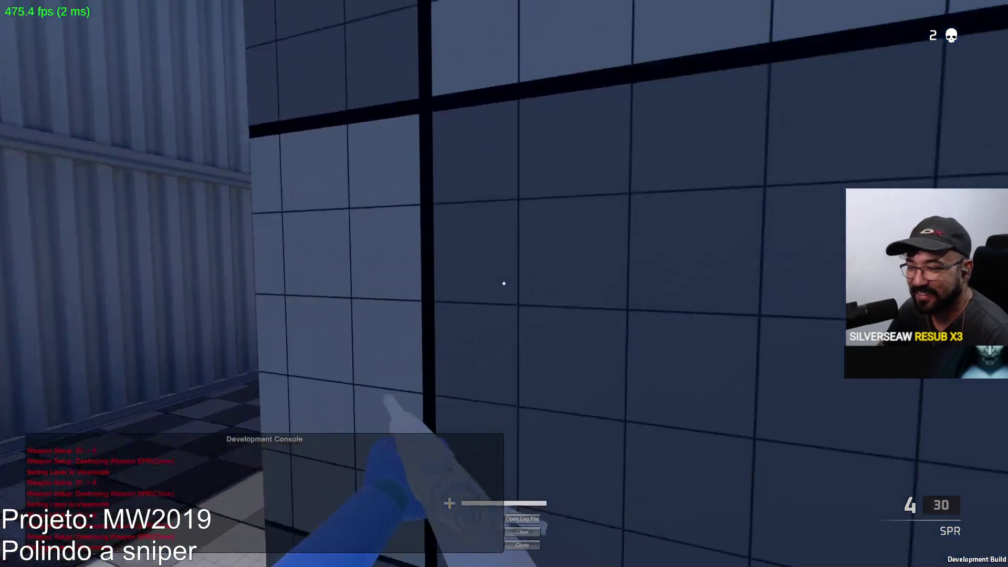
right_click(504, 283)
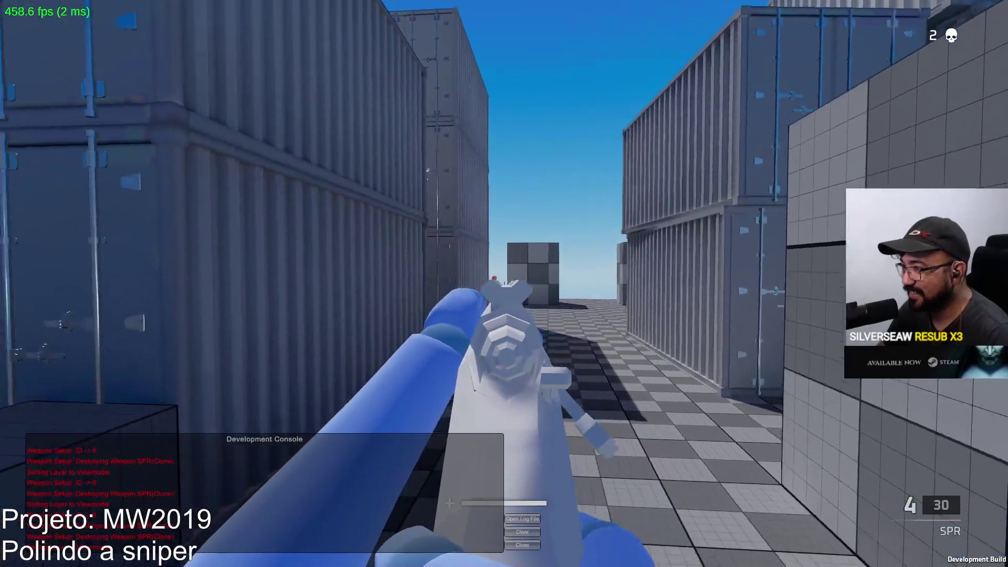
key("a")
left_click(504, 283)
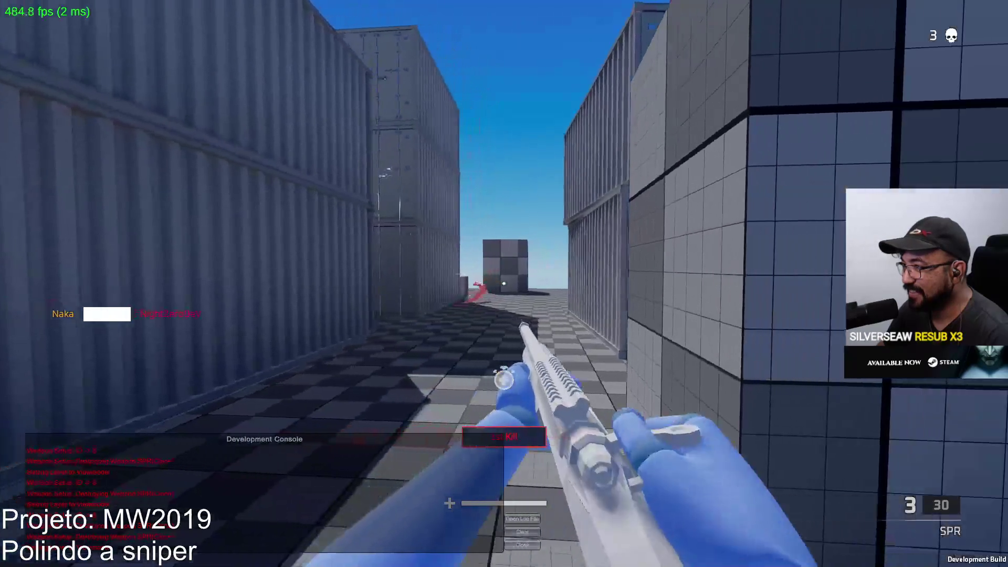
key("w")
key("w")
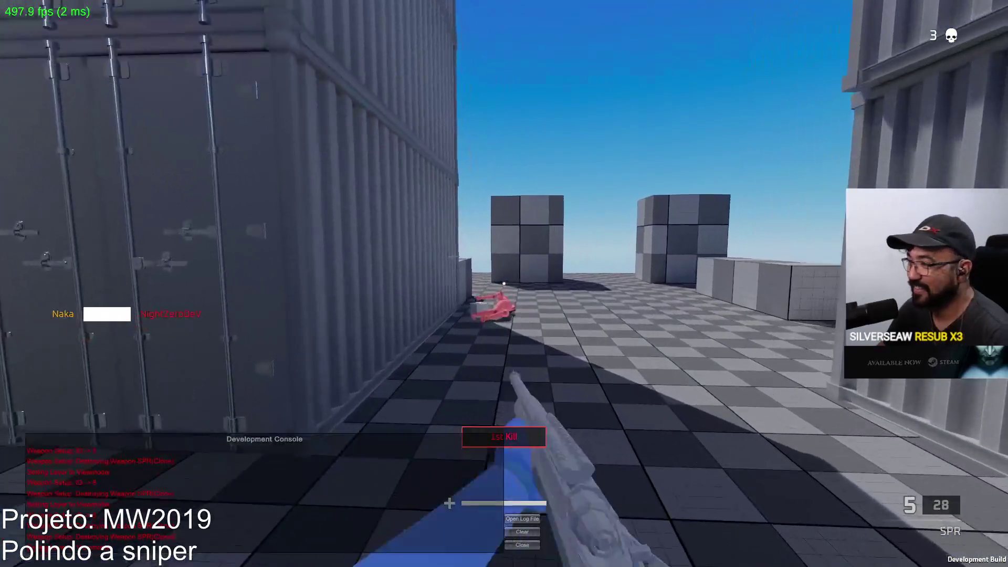
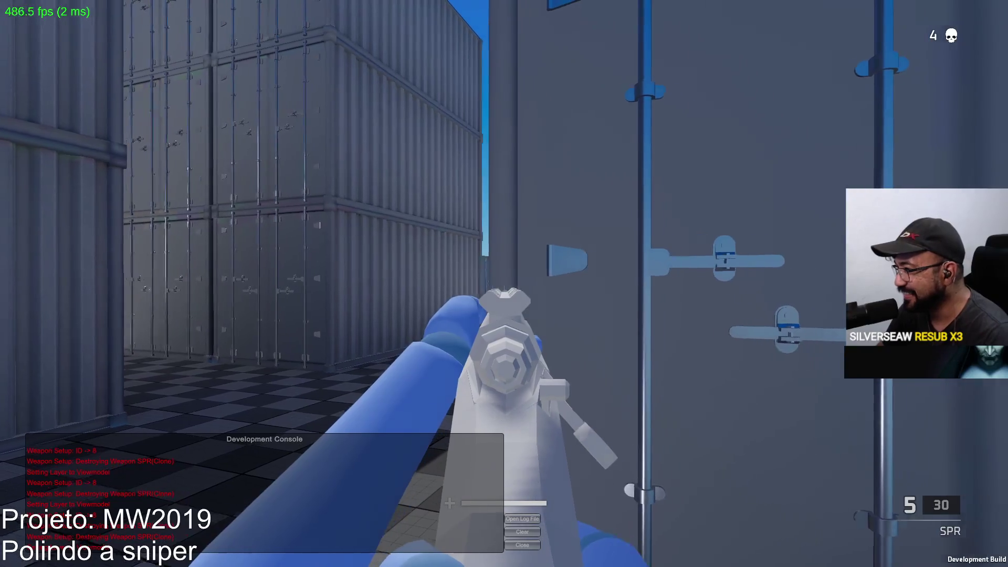
Advance along the container alley, shoot the target for the fifth kill, and reload the SPR
key("w")
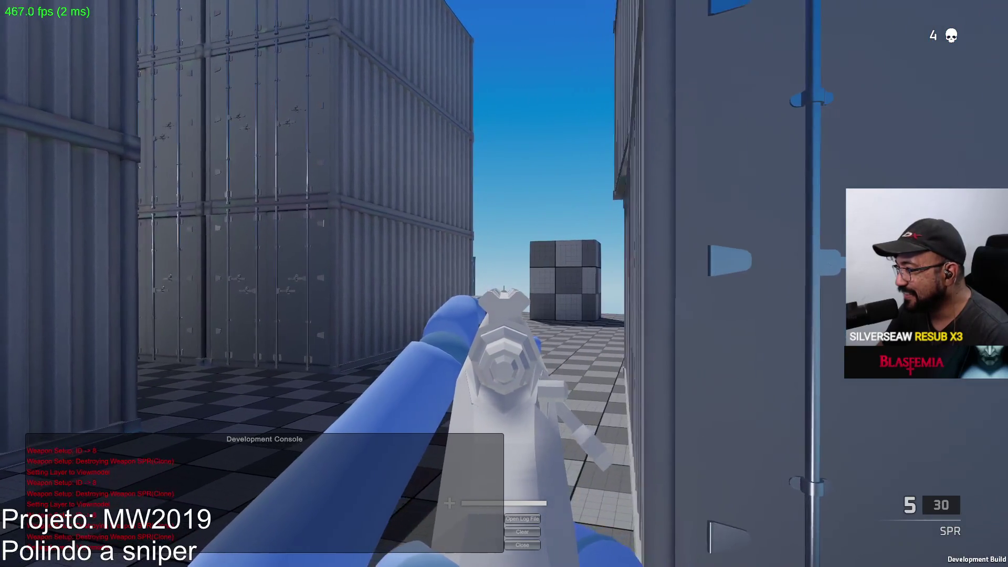
left_click(504, 283)
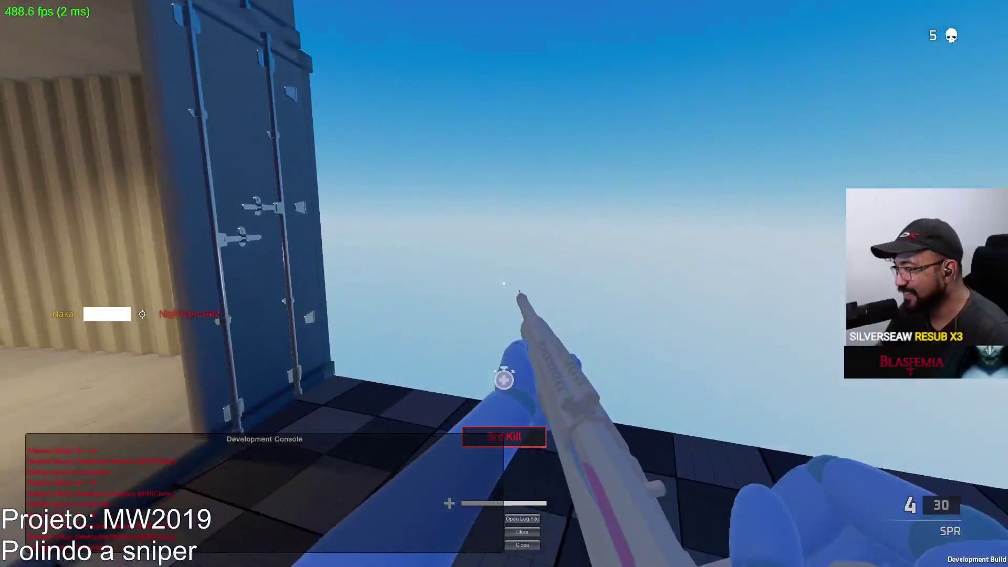
key("r")
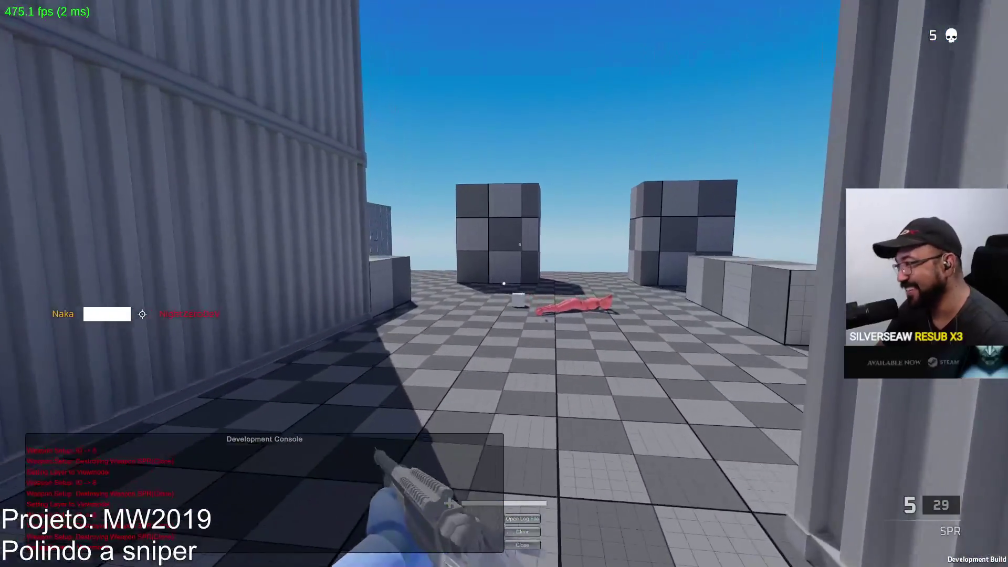
Push into the open yard firing more SPR shots, then switch to the MW2019 notes after dying
key("w")
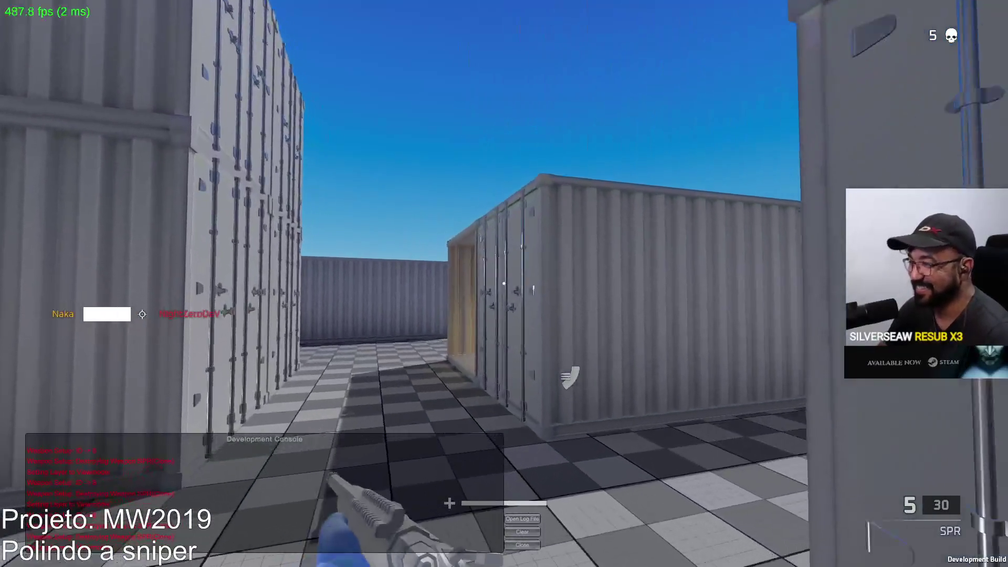
key("w")
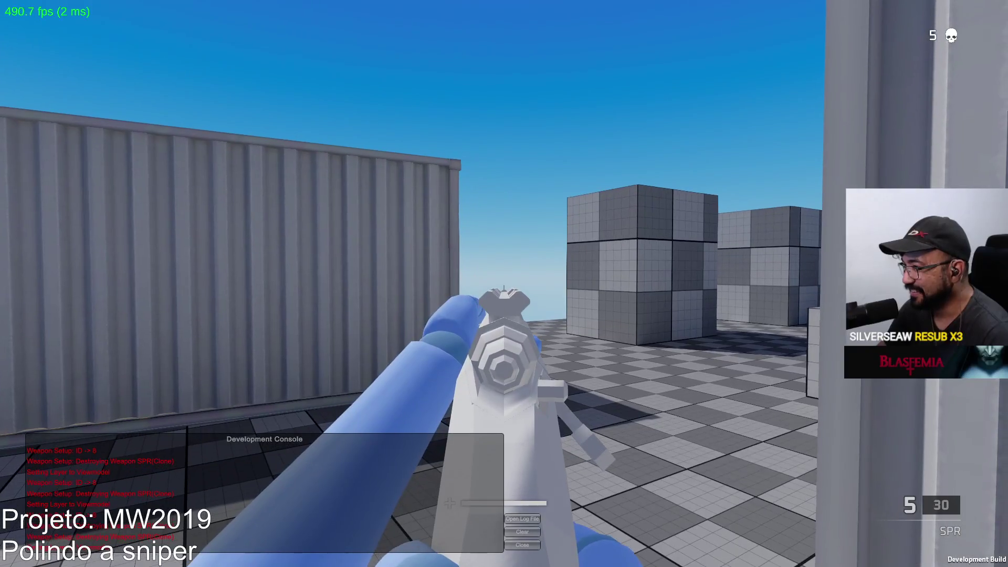
left_click(505, 283)
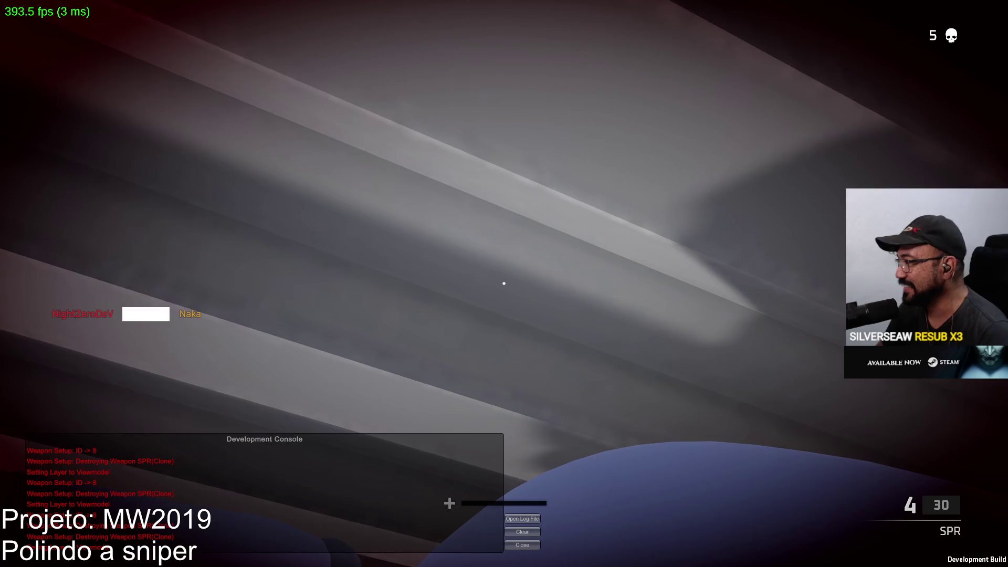
key("r")
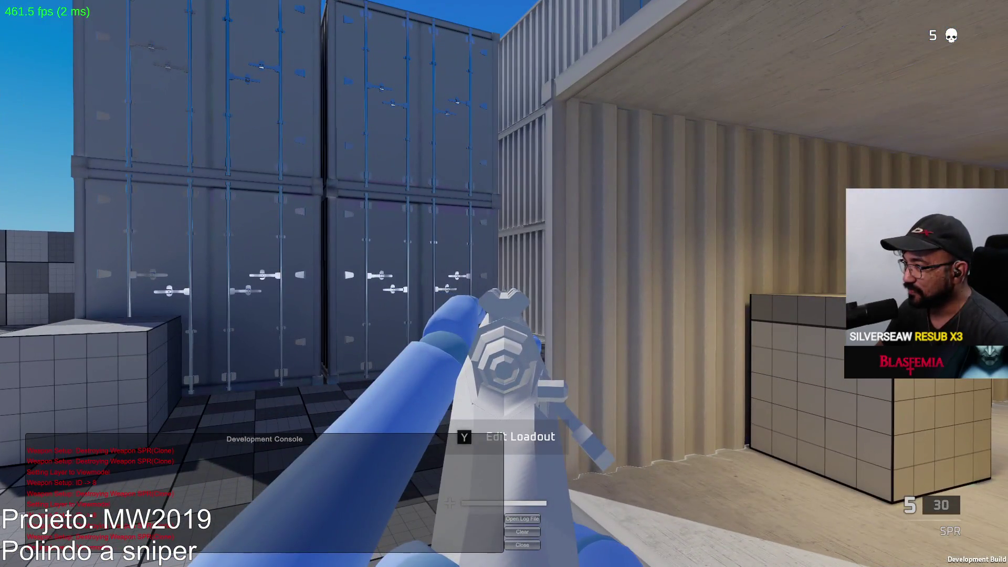
left_click(505, 284)
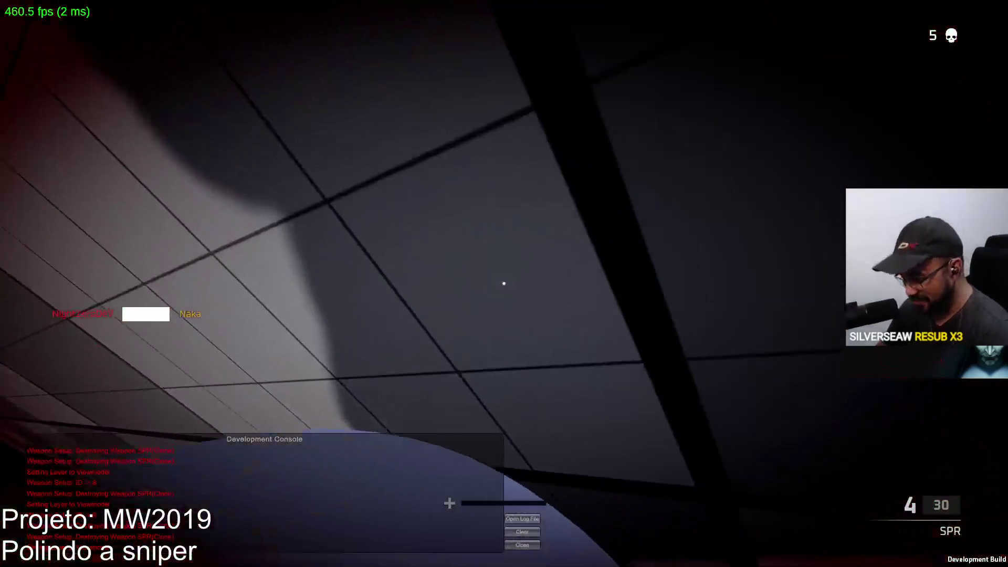
key("super")
left_click(551, 554)
type("killfeed p")
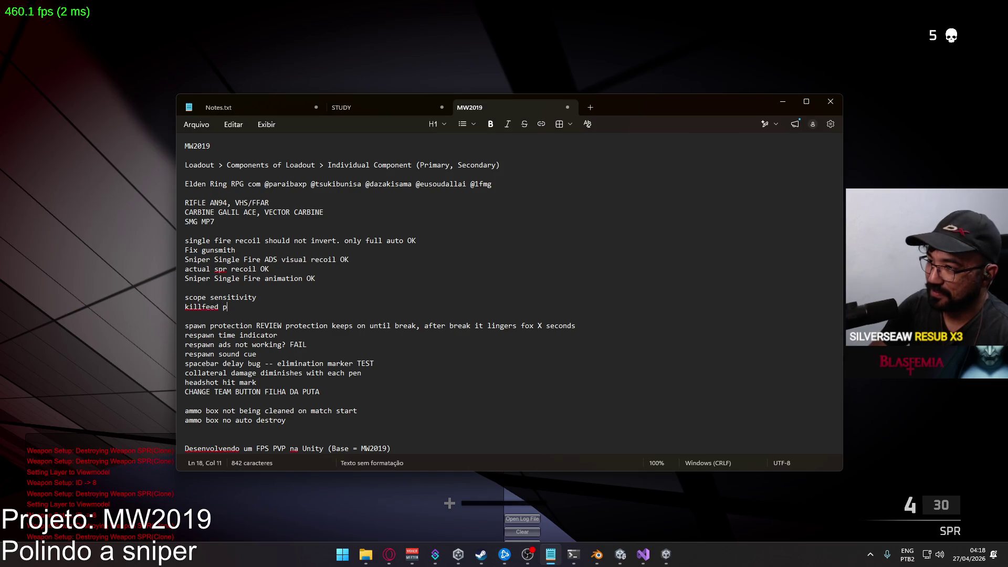
Add the 'killfeed pan' note under 'scope sensitivity' and switch back to the game
type("an left")
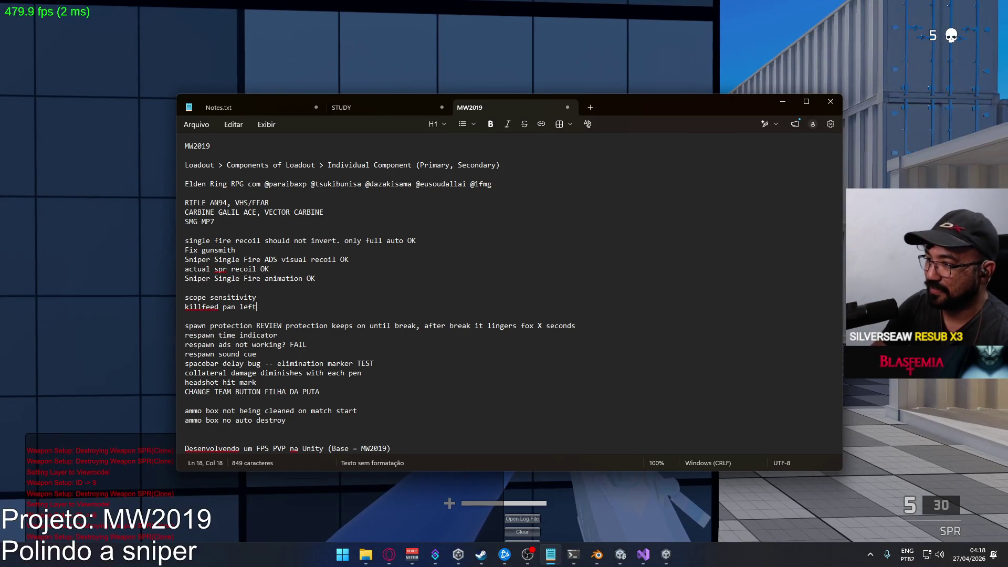
key("alt+Tab")
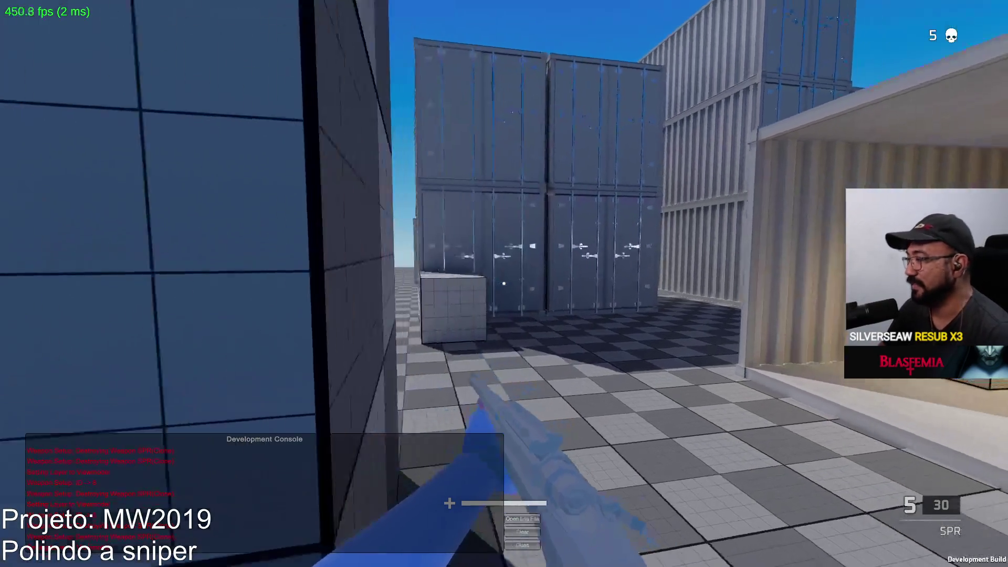
Move through the open container and corridor, firing SPR shots at the red target dummy
key("w")
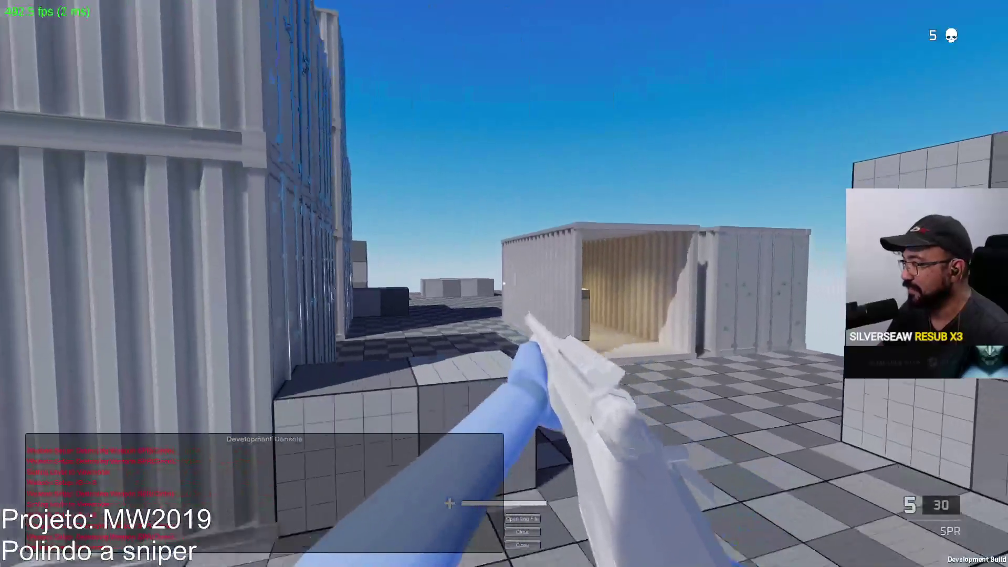
key("w")
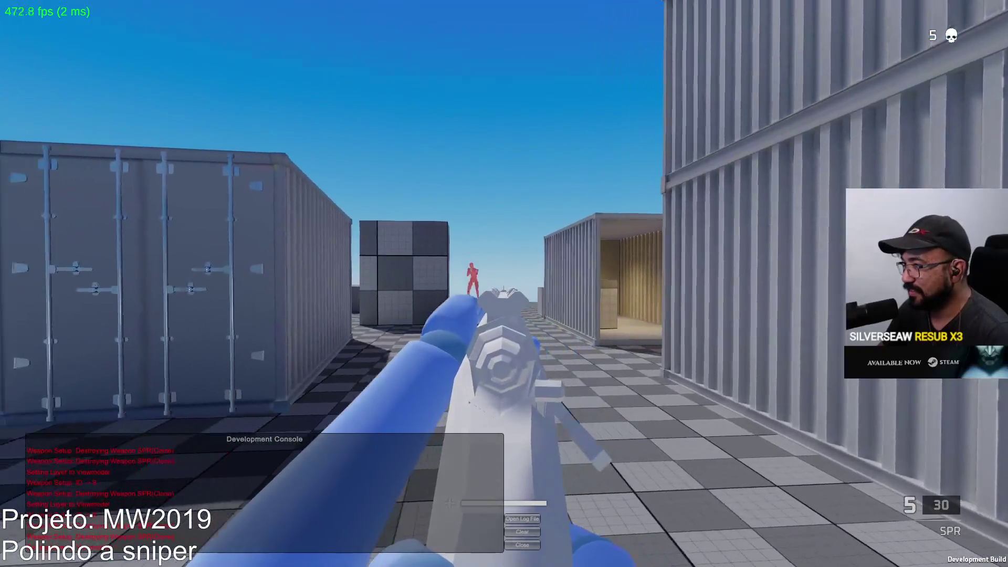
left_click(504, 284)
key("w")
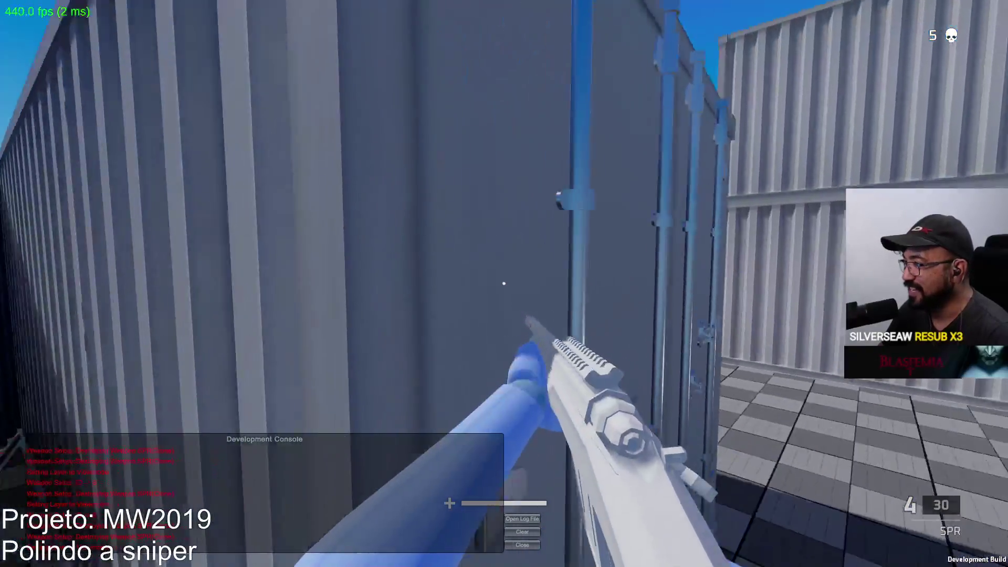
key("w")
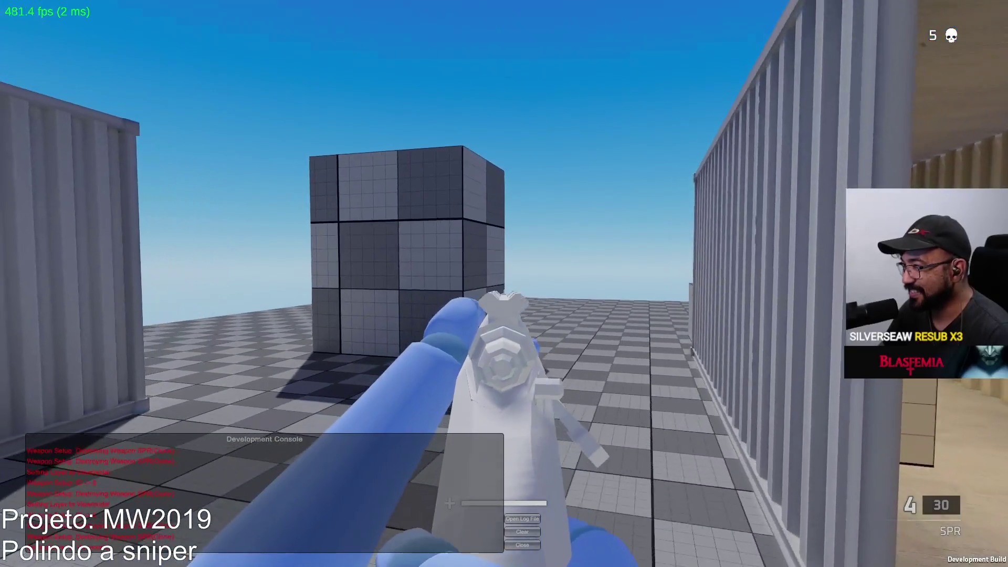
left_click(504, 284)
key("w")
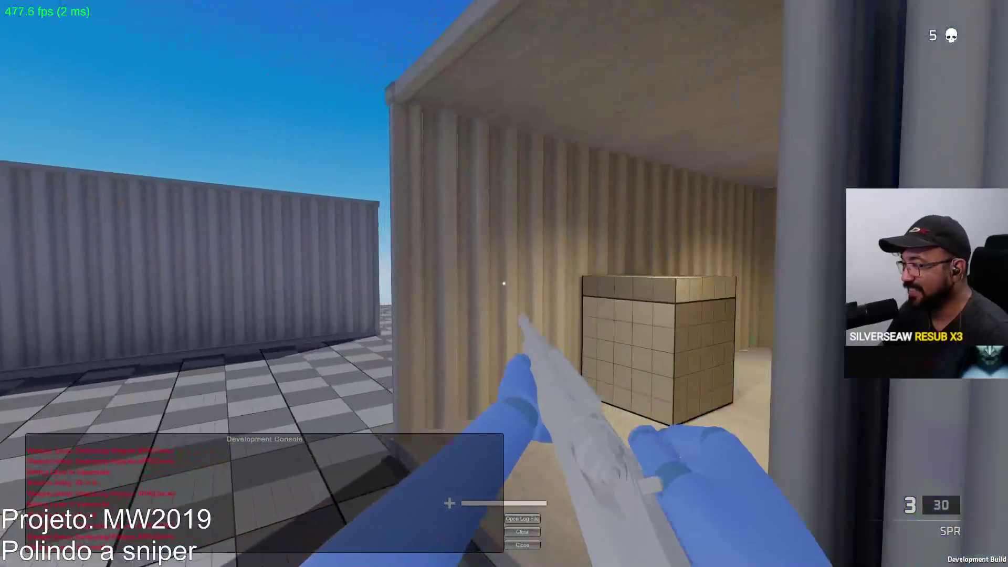
key("w")
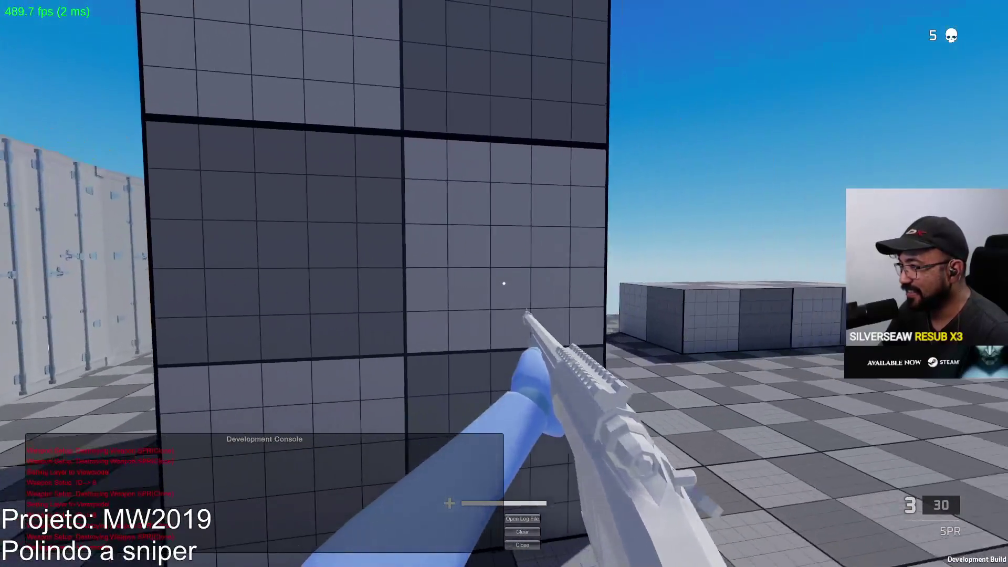
left_click(504, 283)
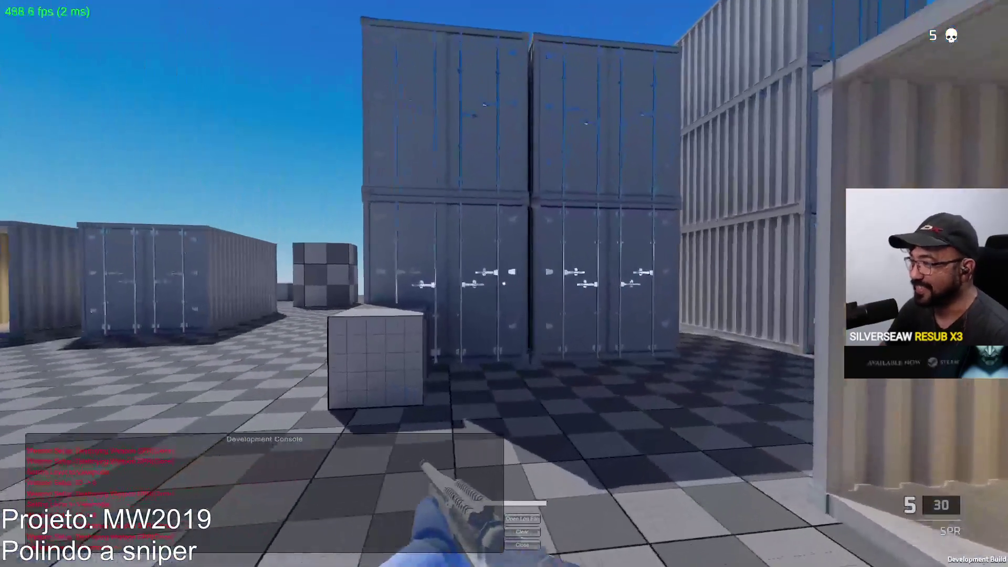
Score a sixth kill down the corridor, then aim down sights and move through the container firing
key("w")
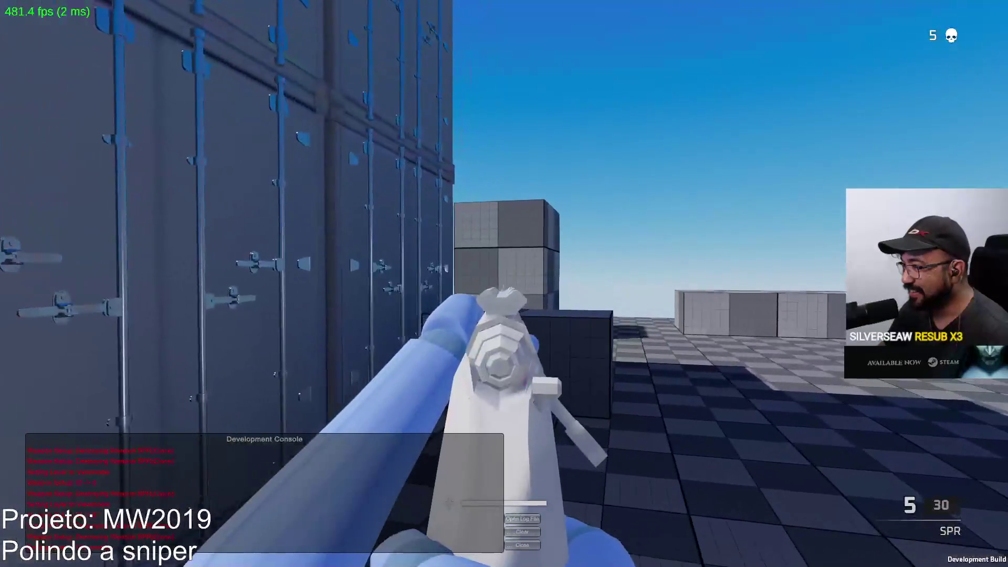
left_click(504, 283)
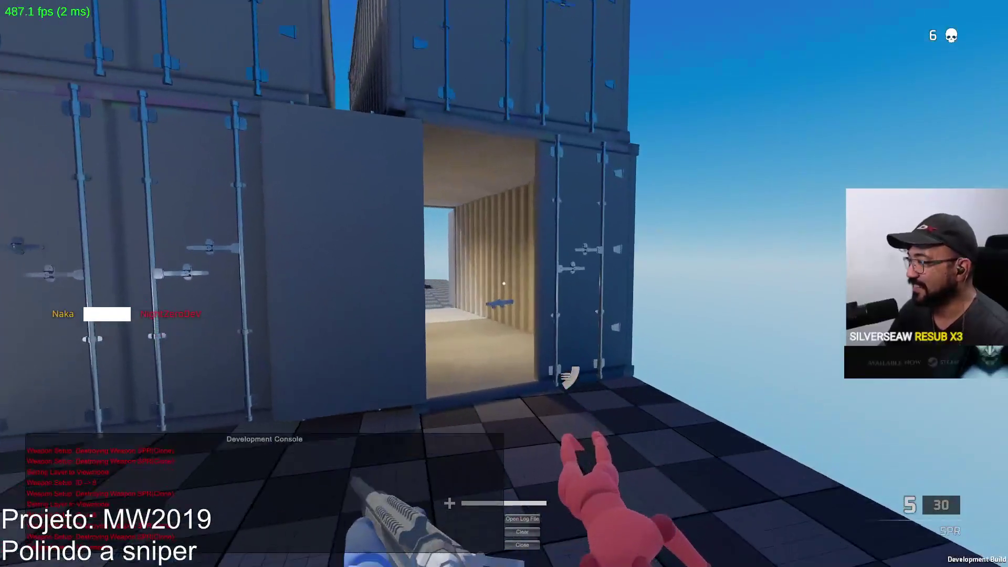
right_click(504, 285)
key("w")
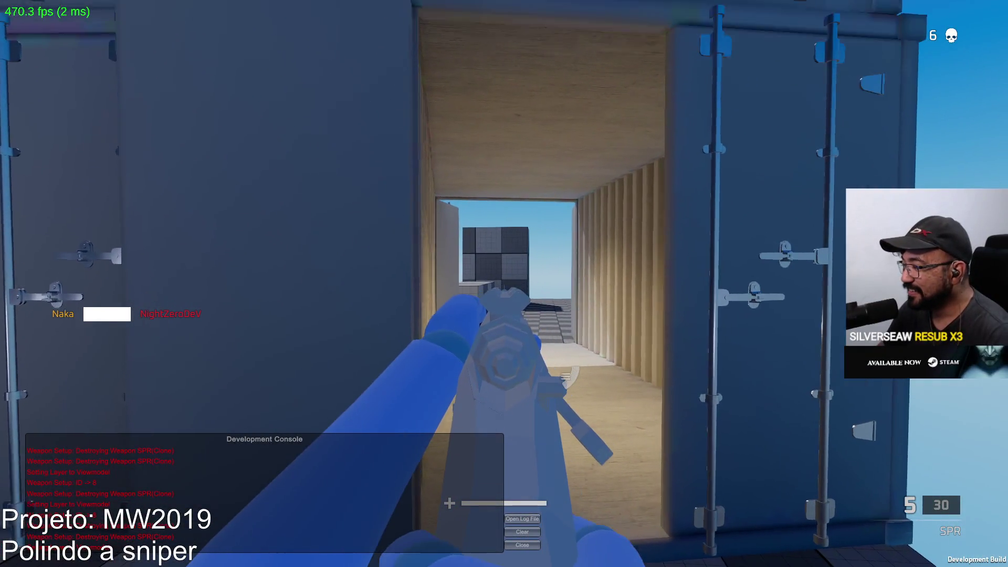
key("w")
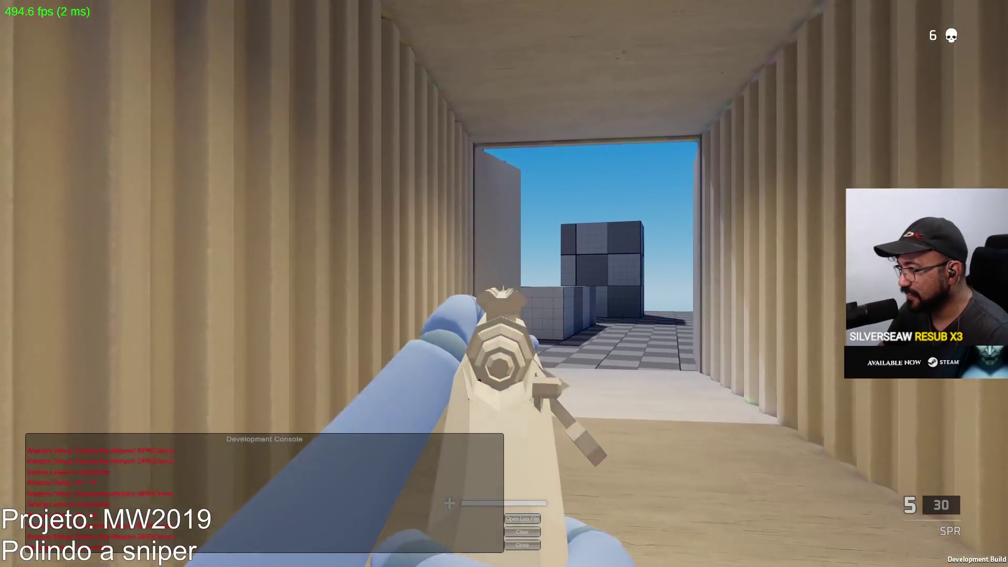
key("w")
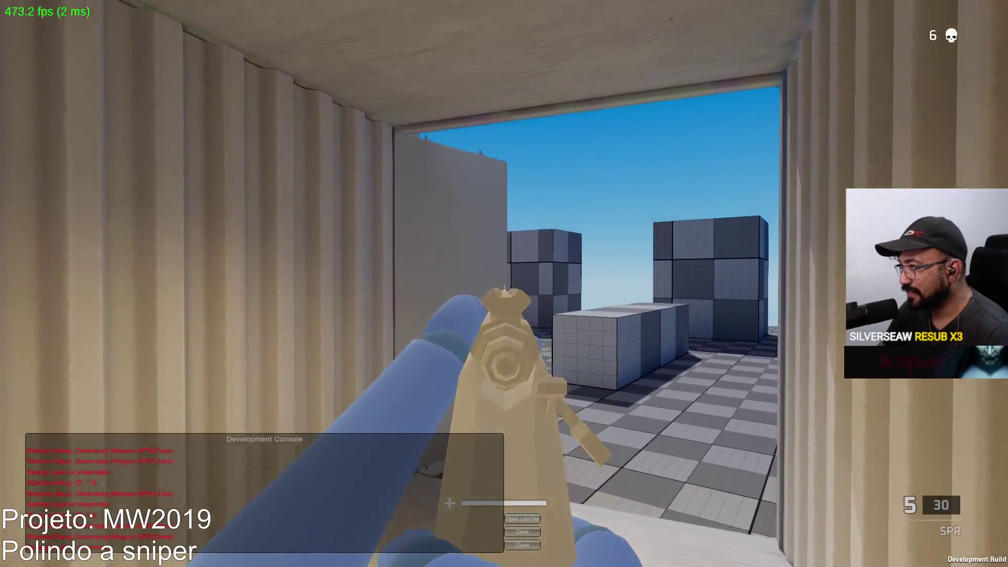
key("w")
key("w")
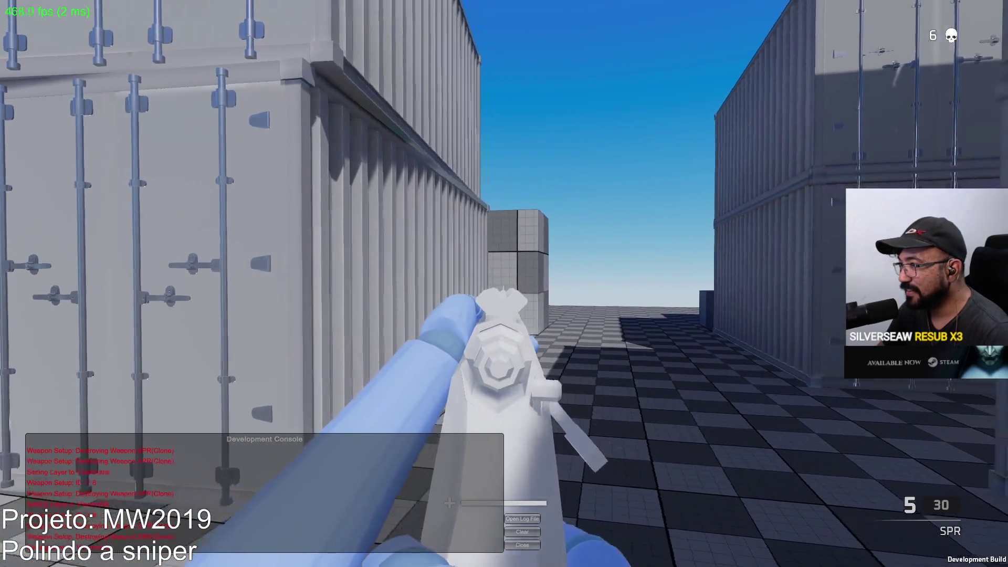
left_click(505, 284)
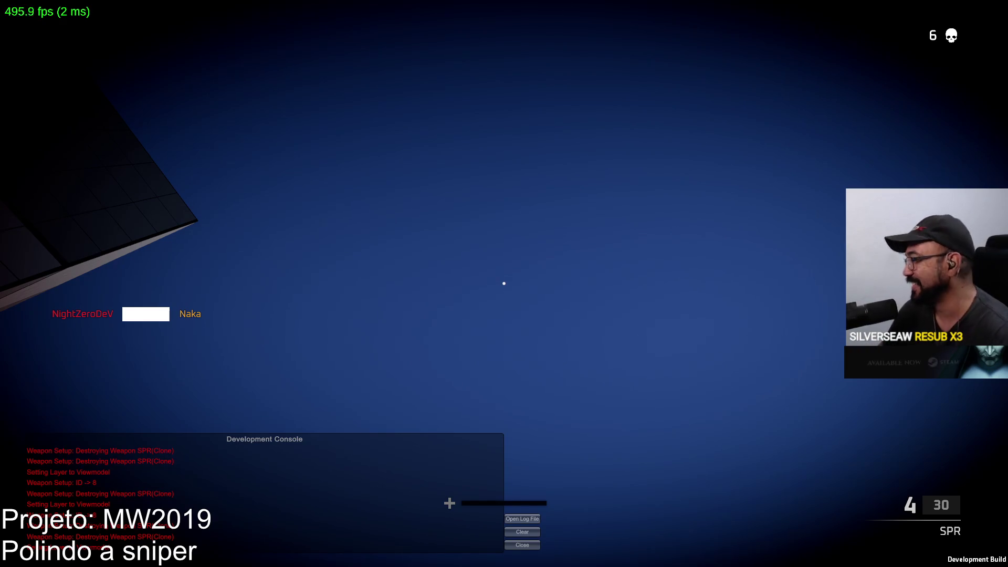
Check the scoreboard, reload, strafe left along the container, and pause the game
key("Tab")
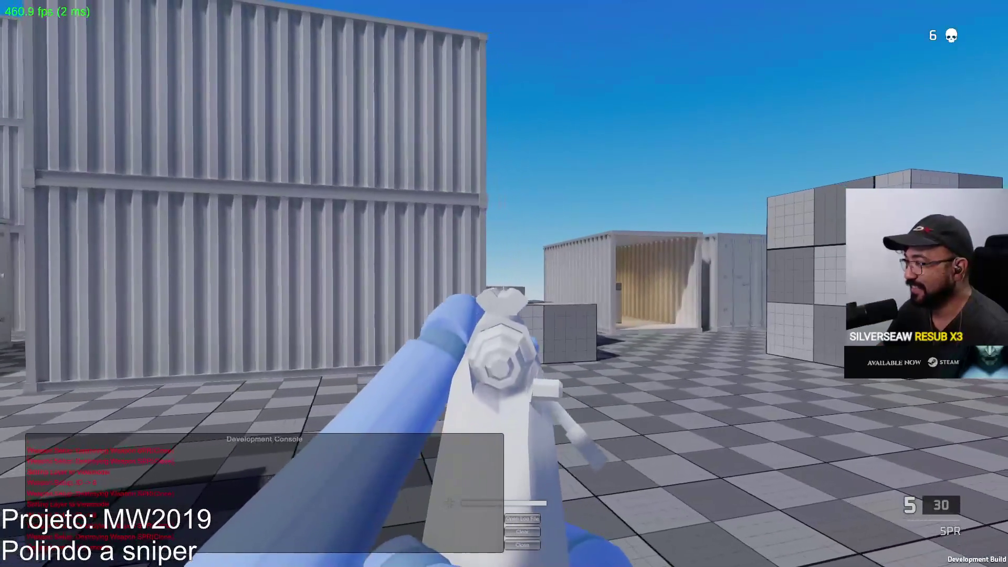
key("r")
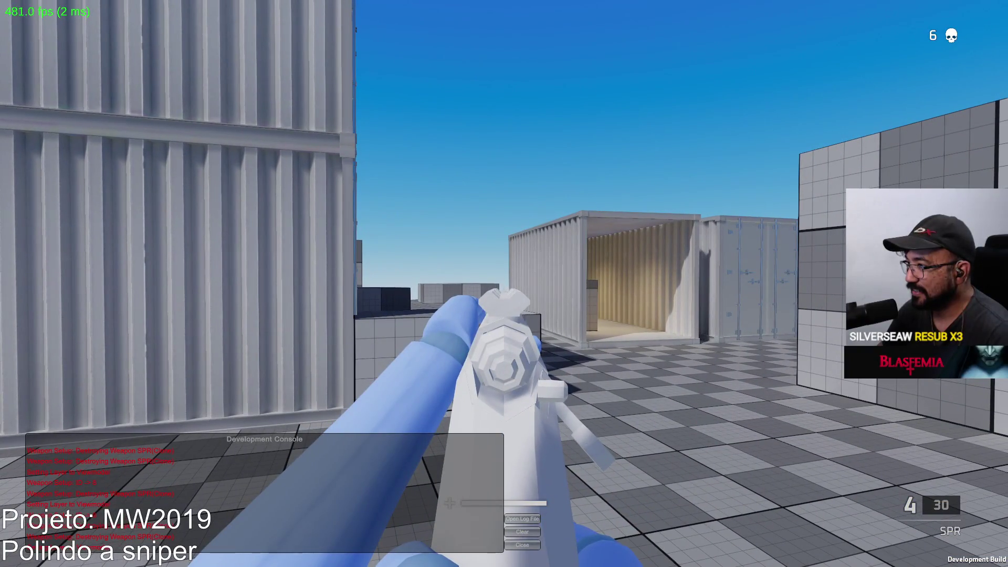
key("a")
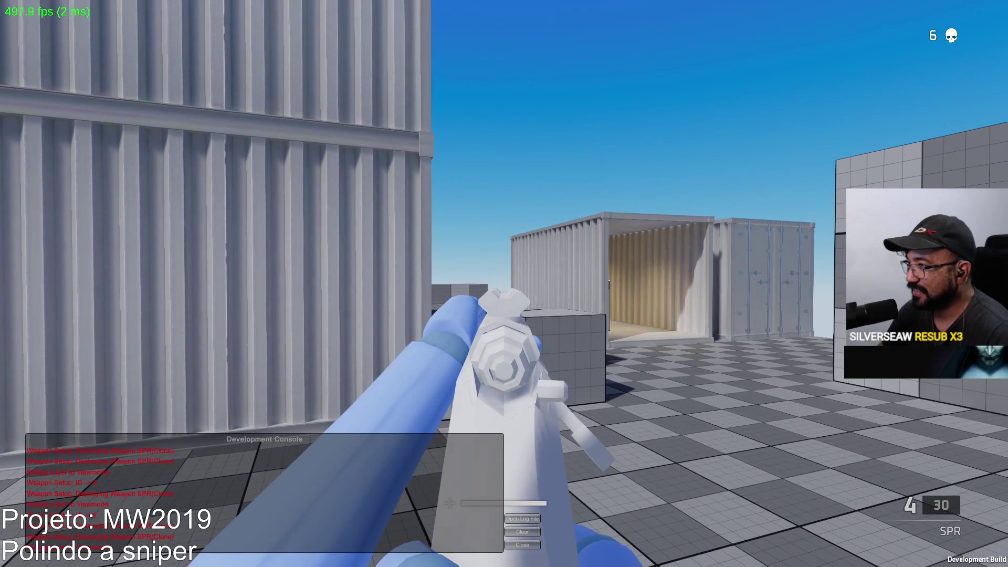
key("a")
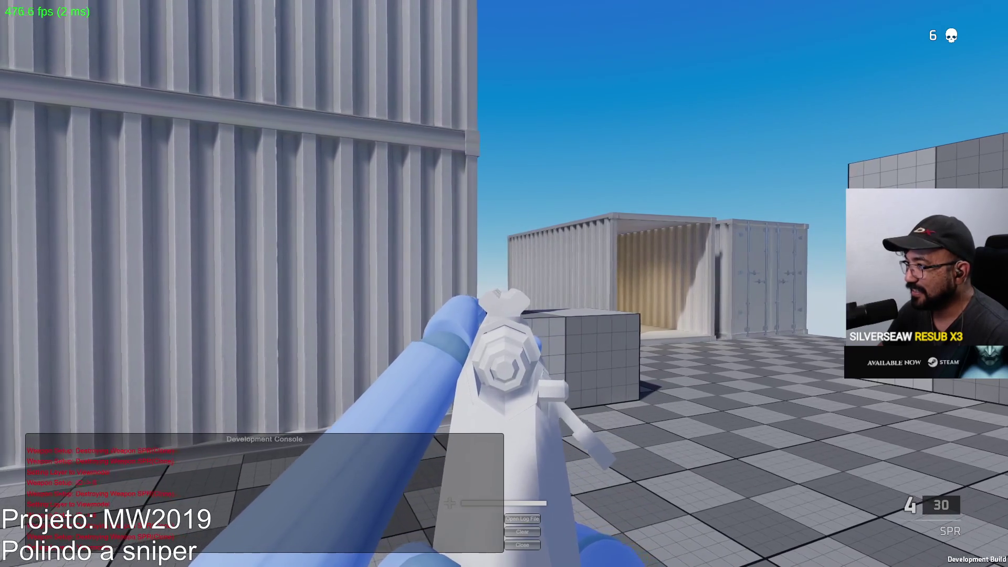
key("Escape")
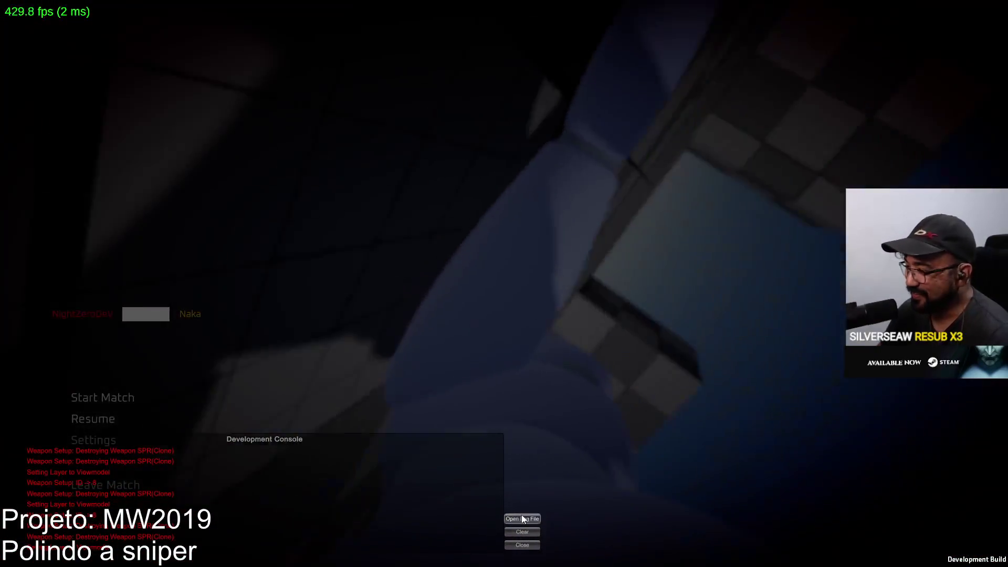
Toggle the ADS Field of View option in Game settings and resume play
left_click(117, 447)
left_click(116, 420)
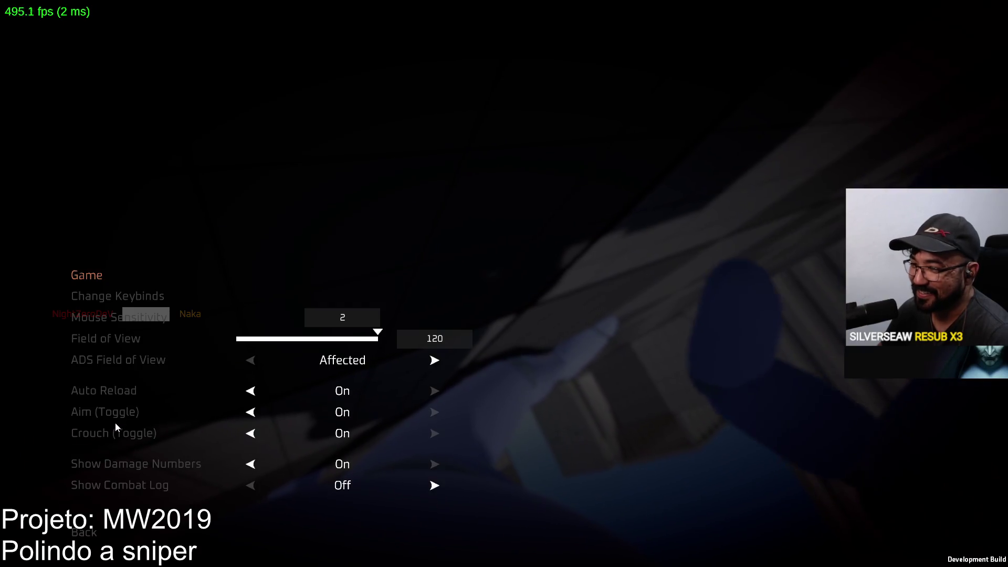
left_click(439, 363)
key("Escape")
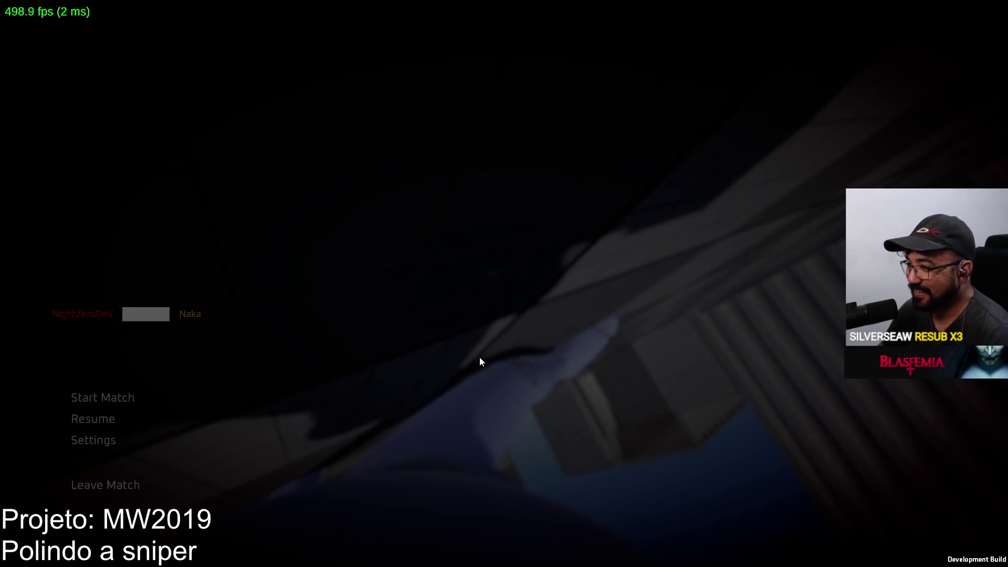
key("Escape")
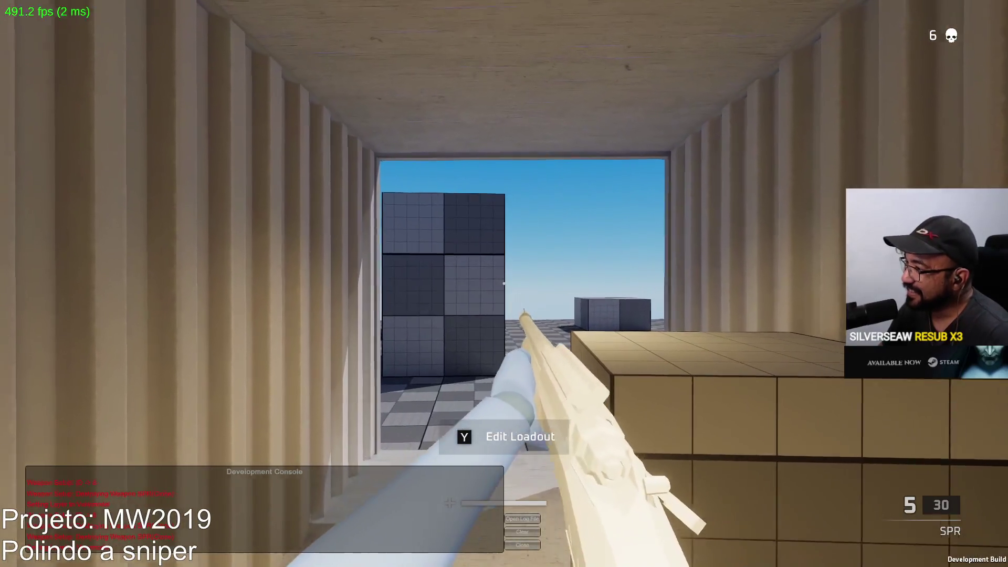
Aim the SPR down sights, close the dev console, recheck Game settings, and fire a shot
right_click(504, 284)
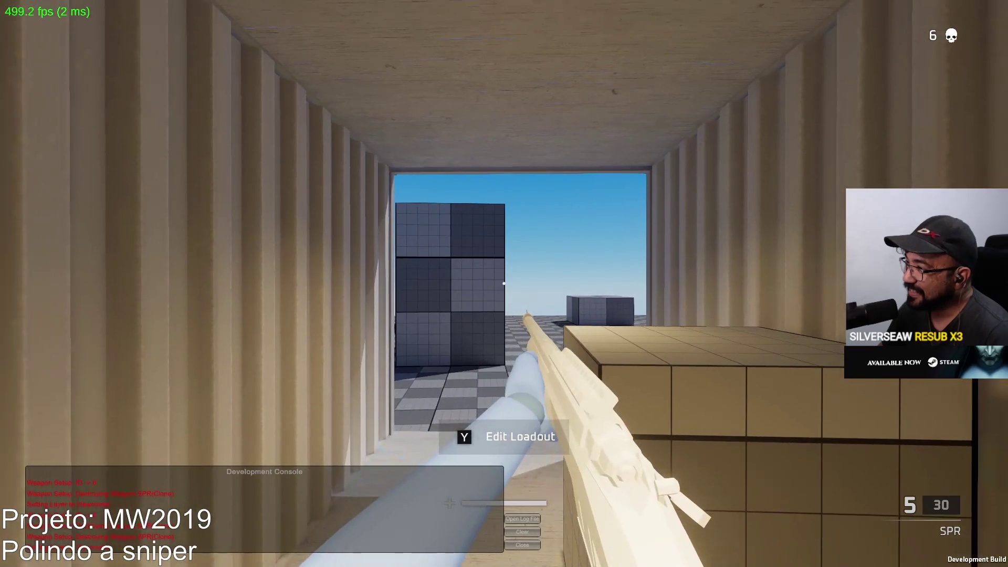
key("w")
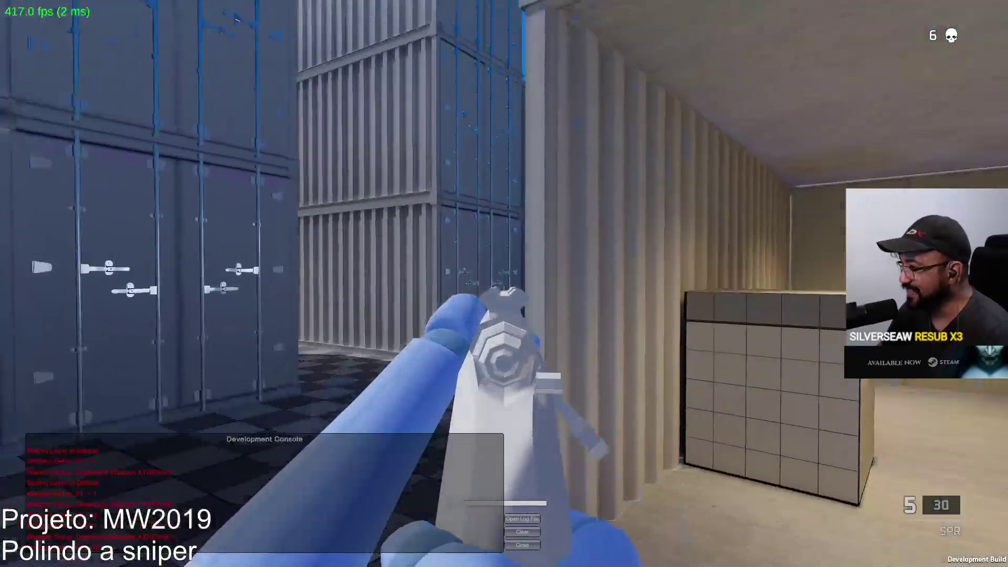
key("w")
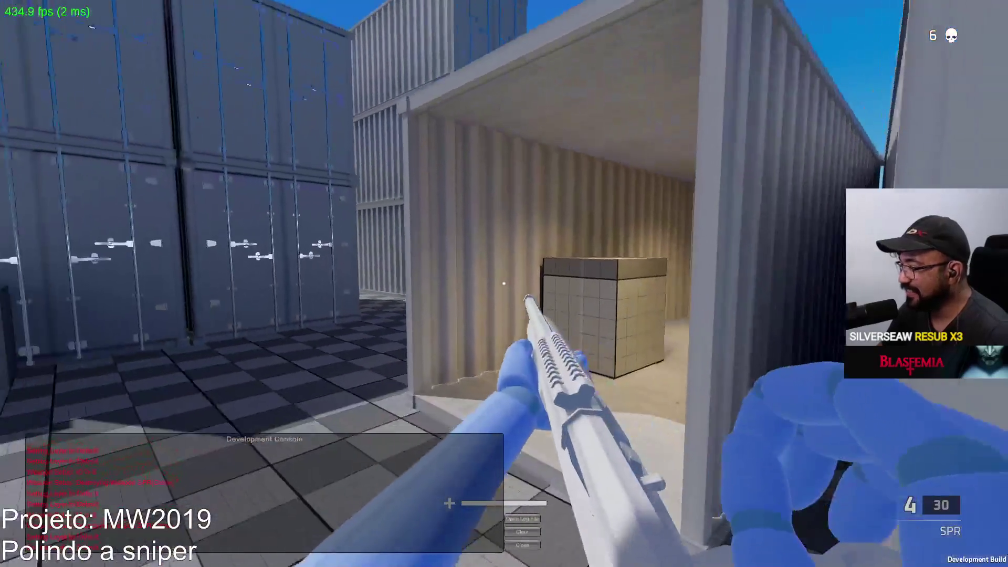
key("Escape")
left_click(522, 545)
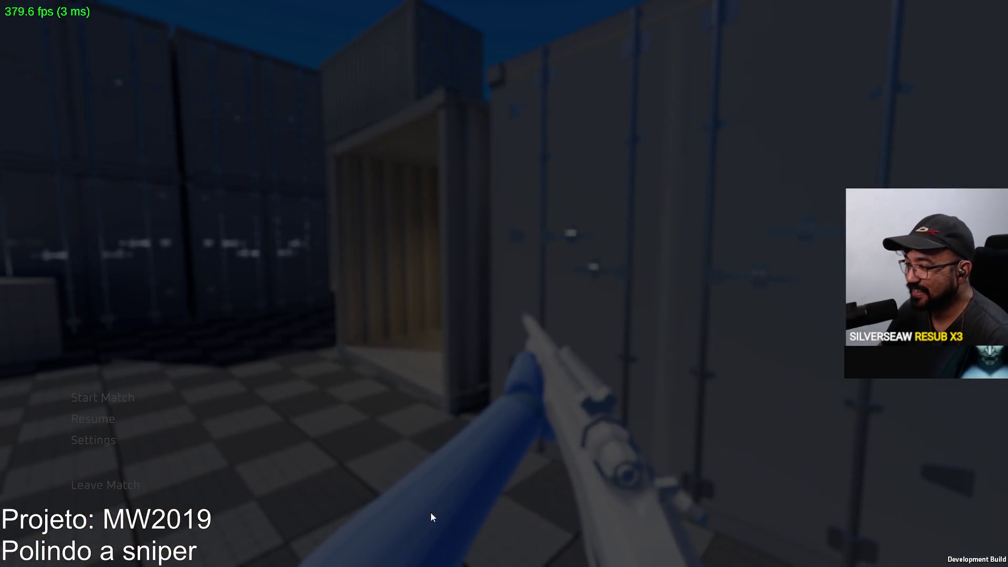
left_click(102, 424)
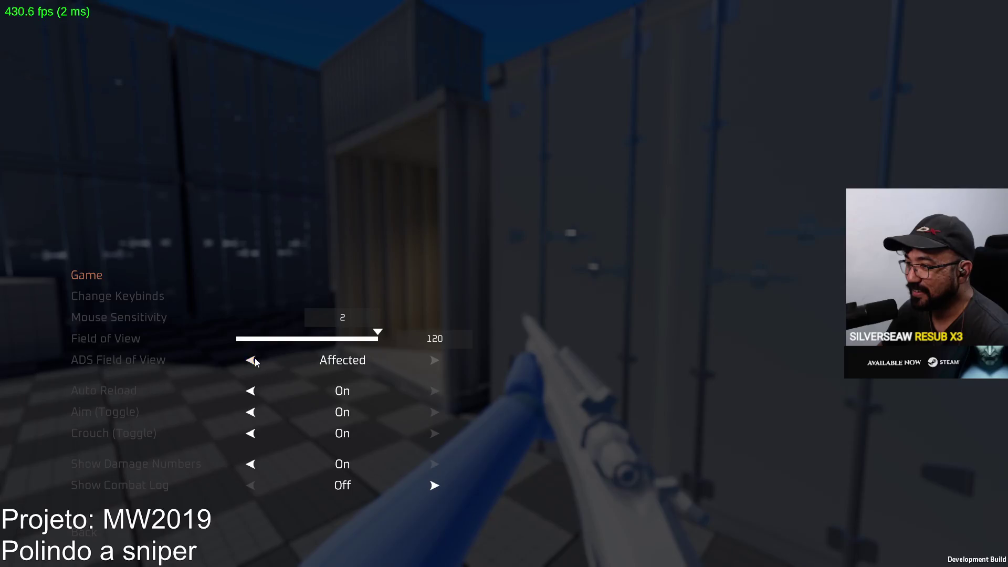
key("Escape")
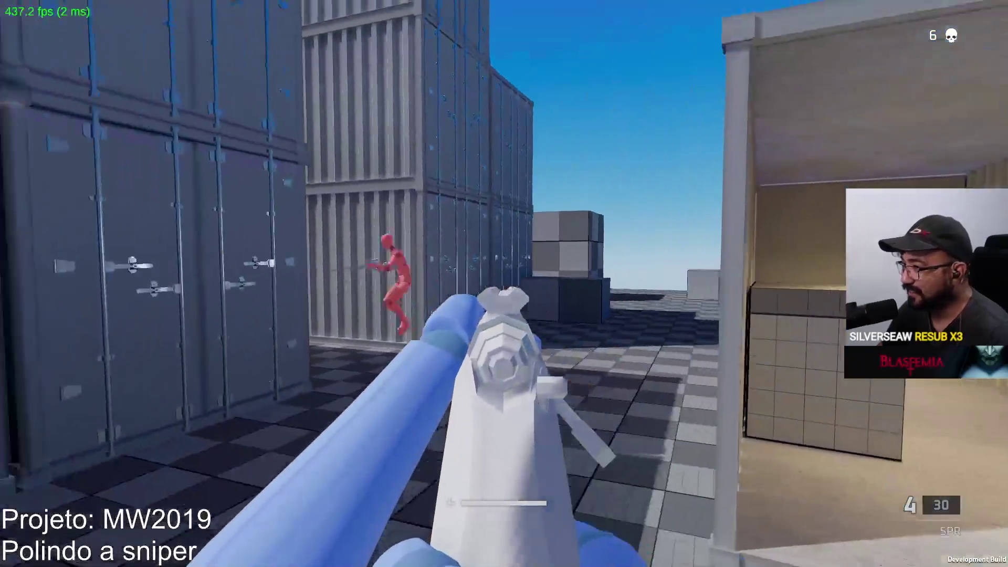
left_click(504, 283)
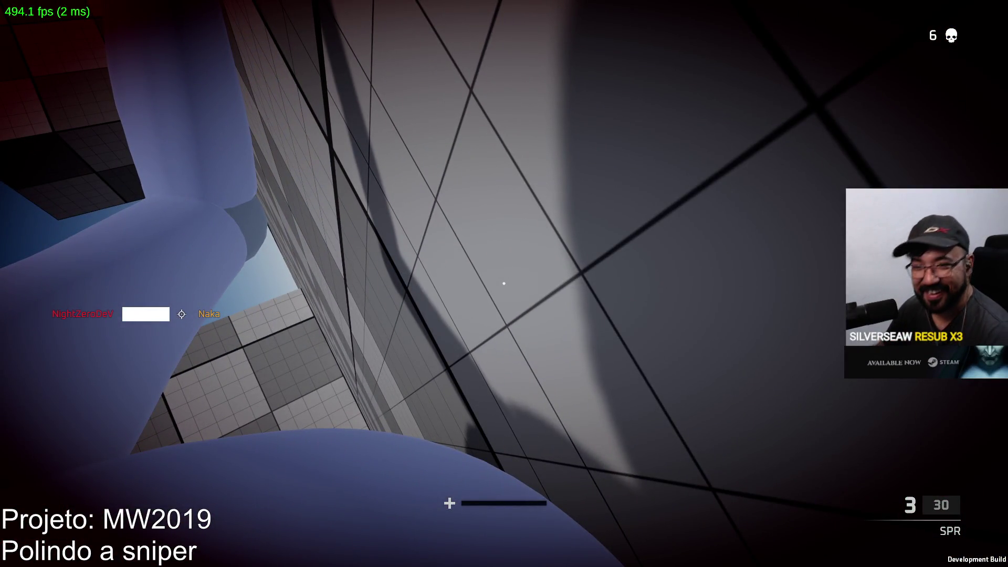
Add an 'ads mode' entry to the MW2019 notes and return to the game
key("super")
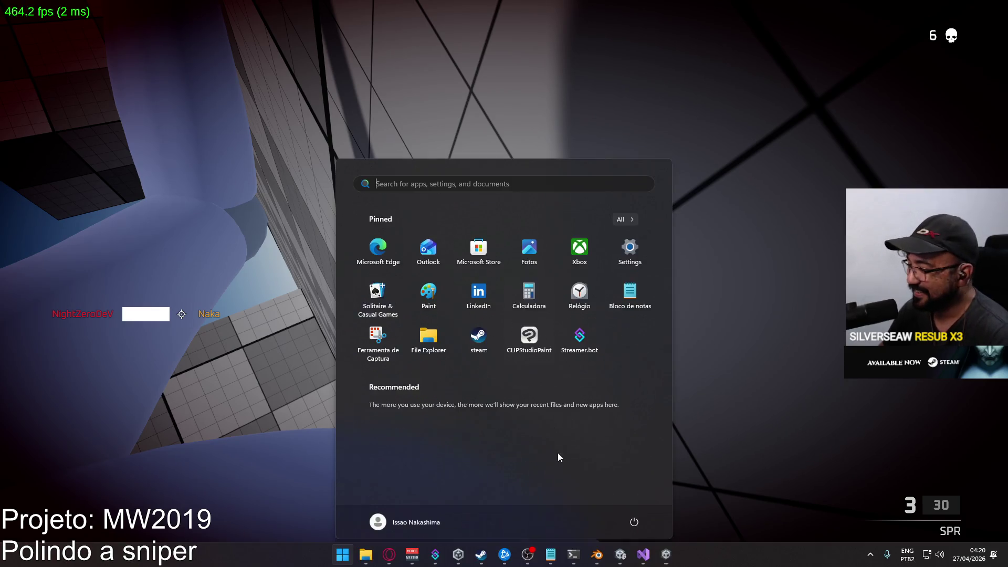
left_click(551, 553)
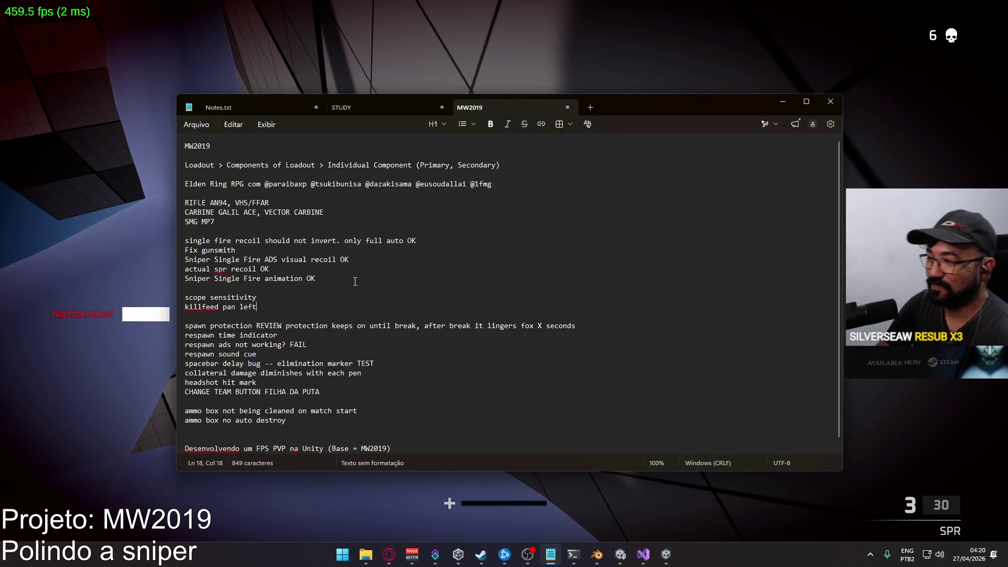
type("adsi")
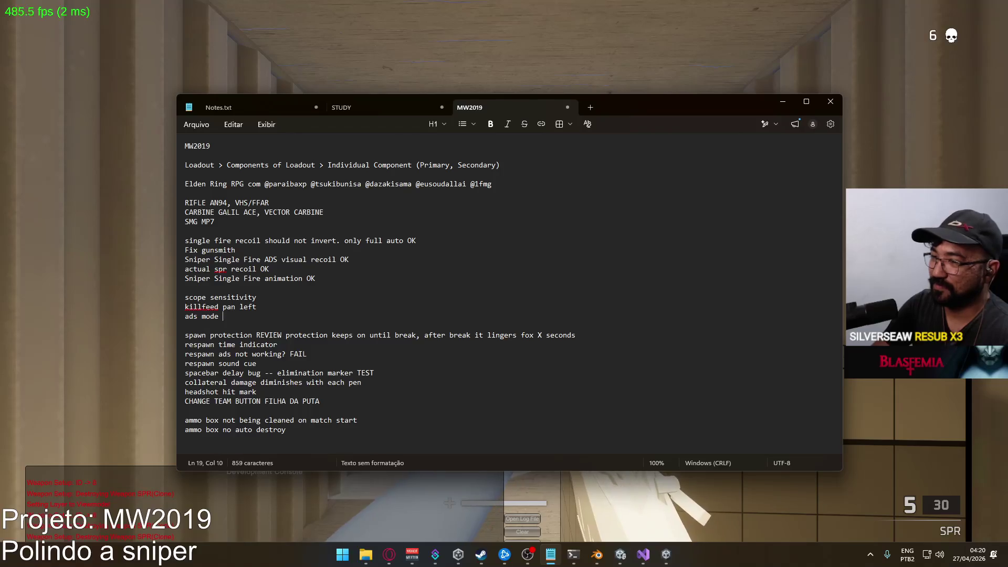
key("alt+Tab")
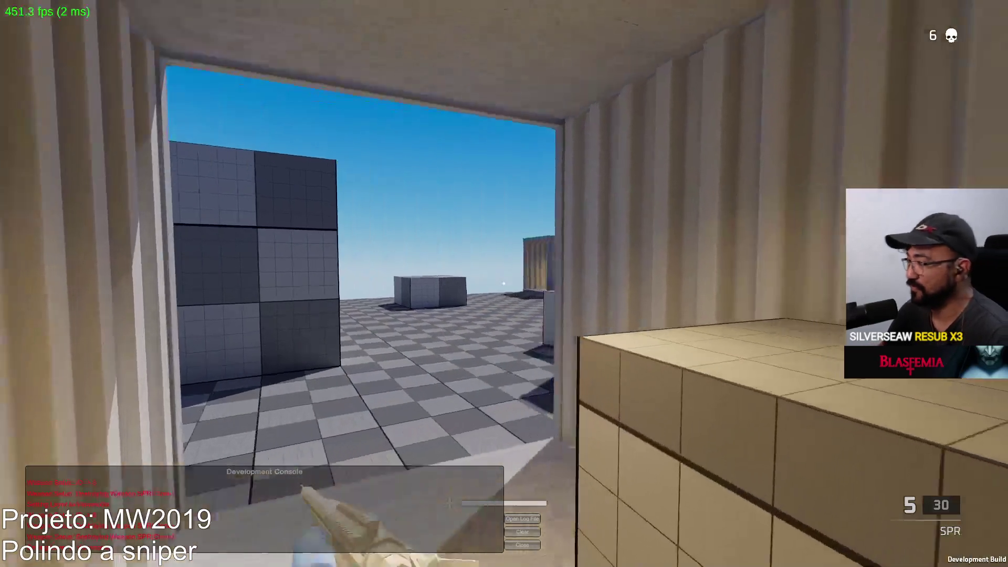
Back away, then advance between the containers until dying, and open primary weapon selection
key("s")
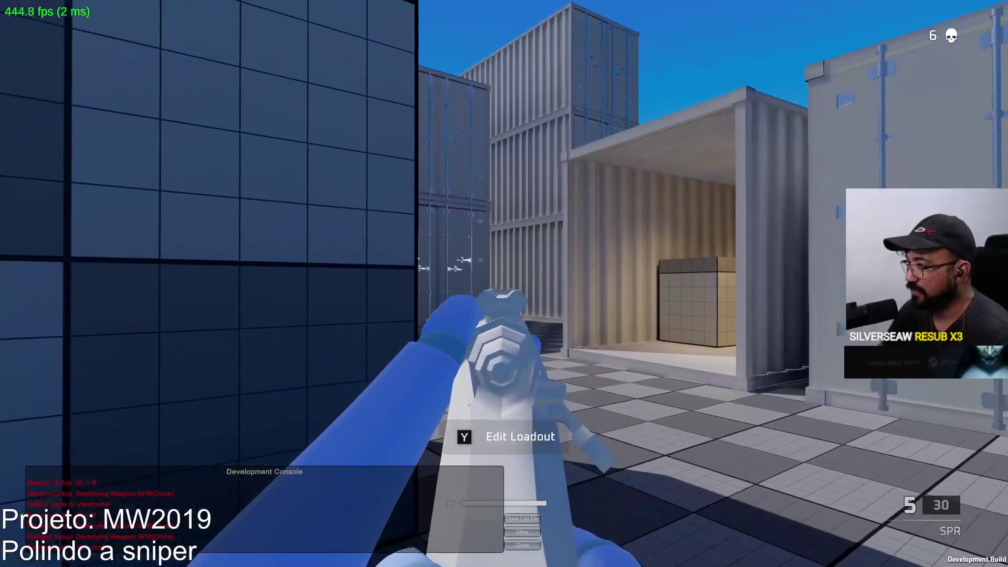
key("s")
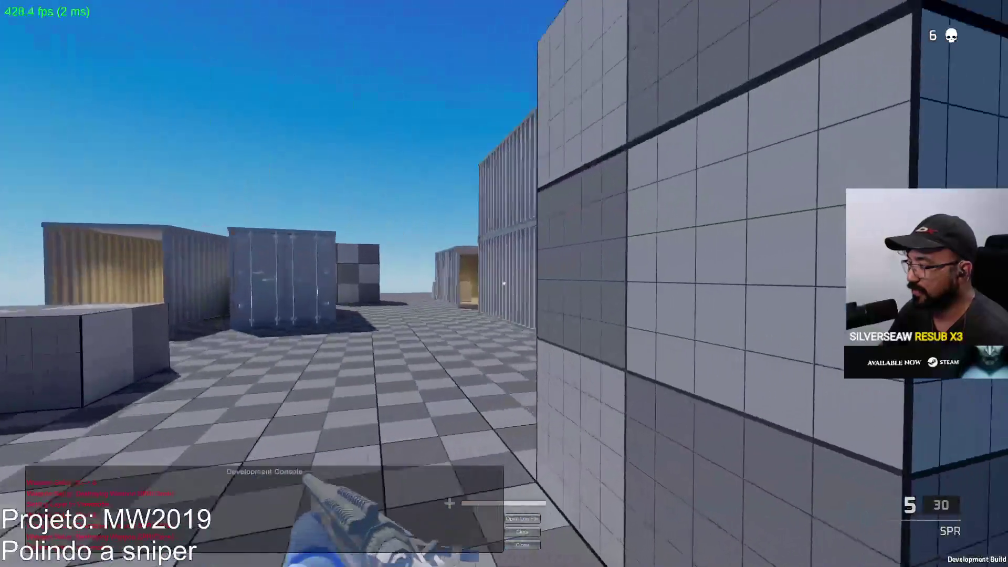
key("w")
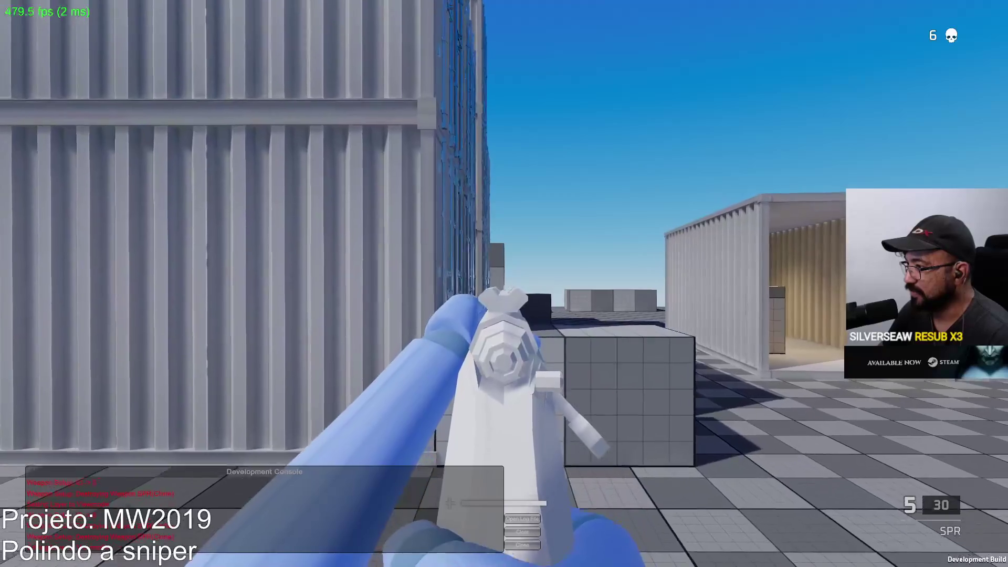
key("w")
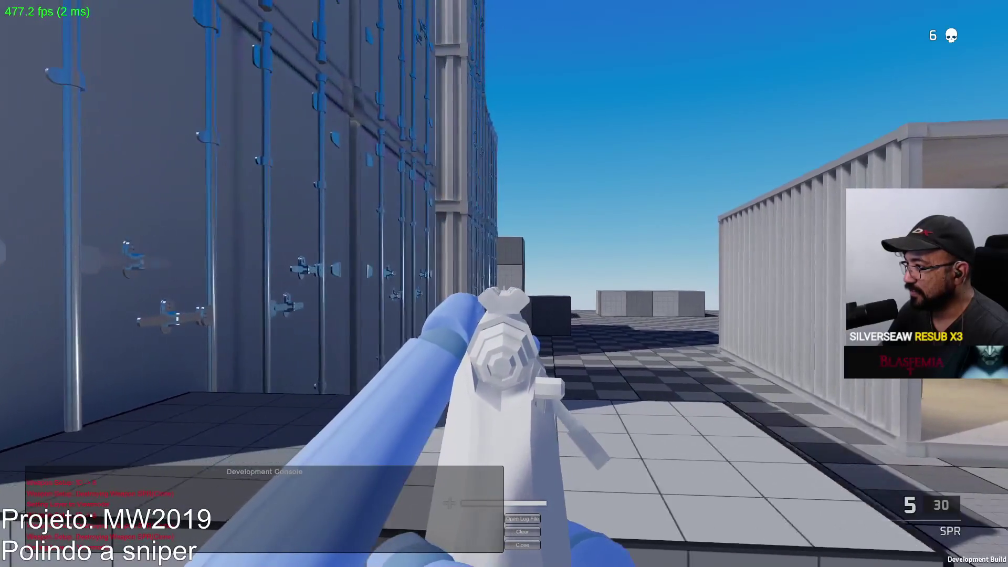
key("w")
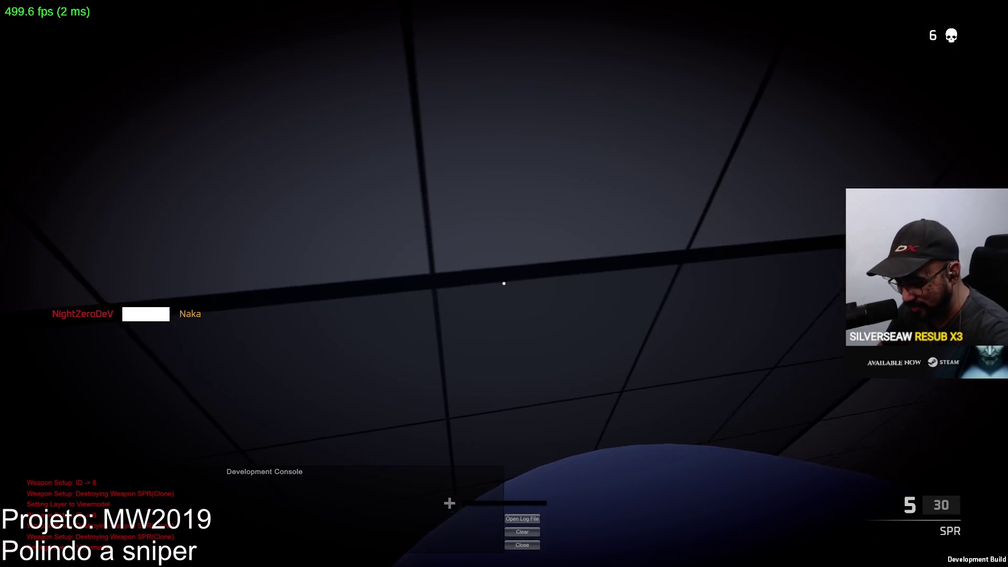
left_click(398, 455)
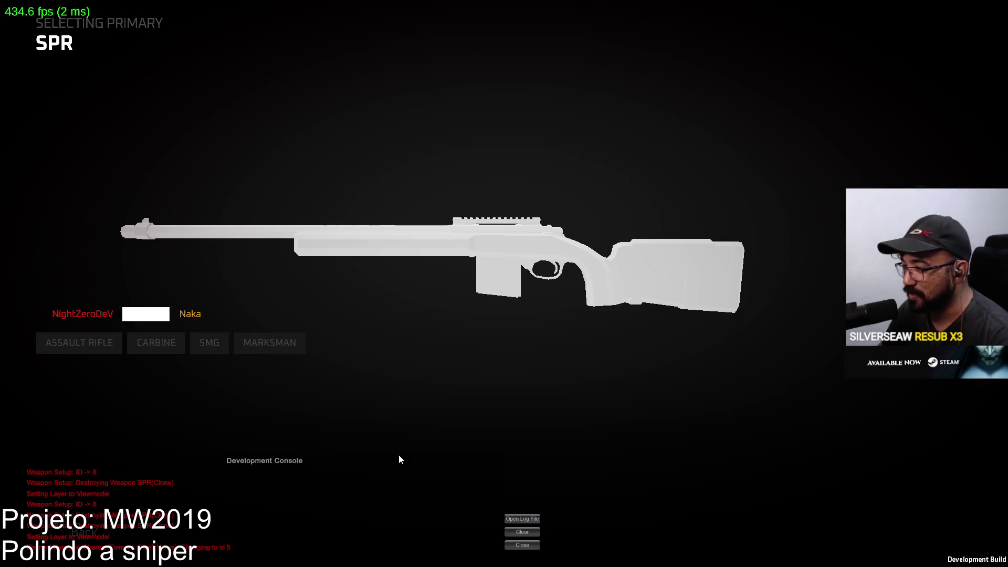
Choose the AK rifle as the primary weapon and respawn
left_click(78, 343)
left_click(132, 400)
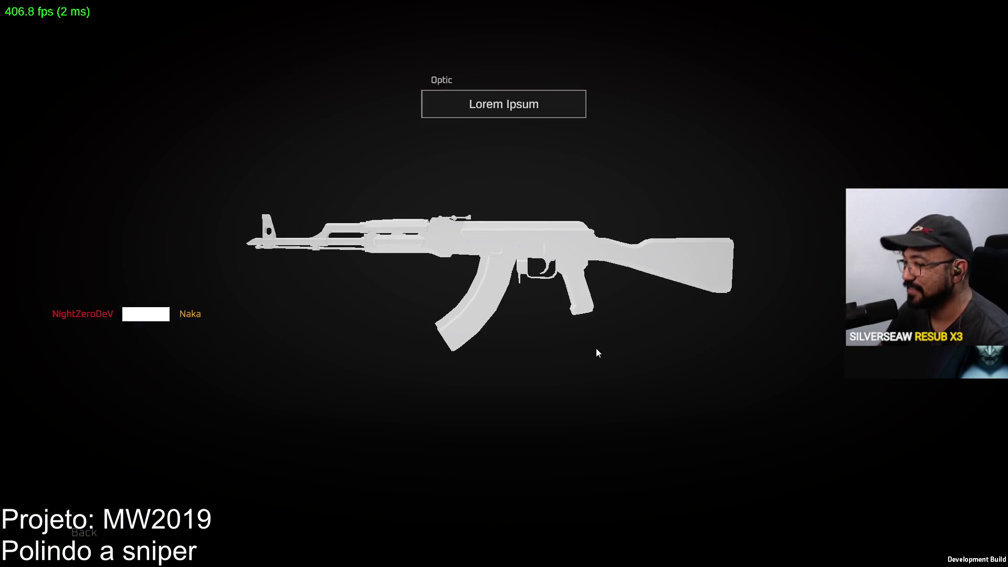
key("Escape")
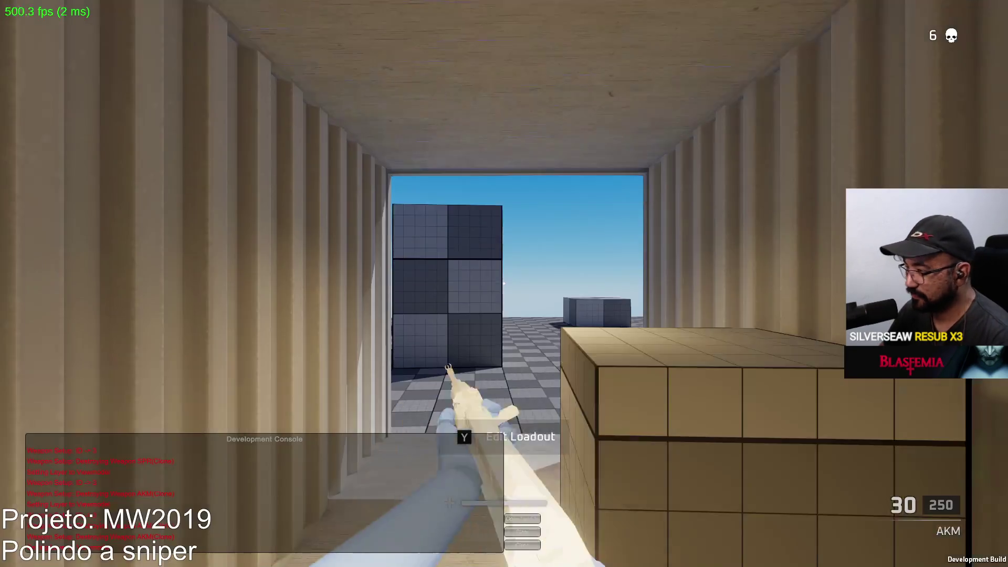
Walk from spawn, turn to shoot down the first enemy, and reload the AKM
key("w")
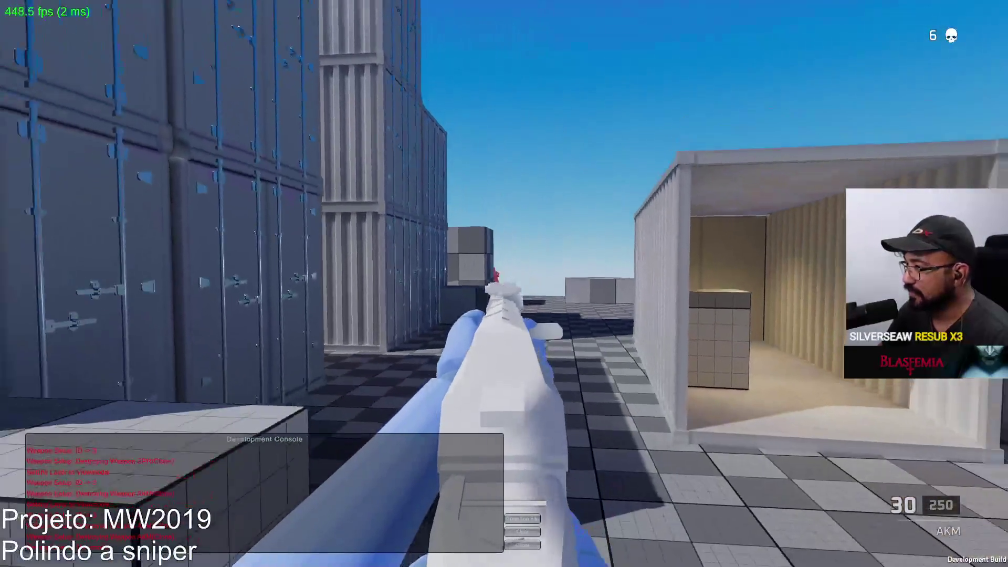
left_click_drag(505, 284, 505, 283)
key("r")
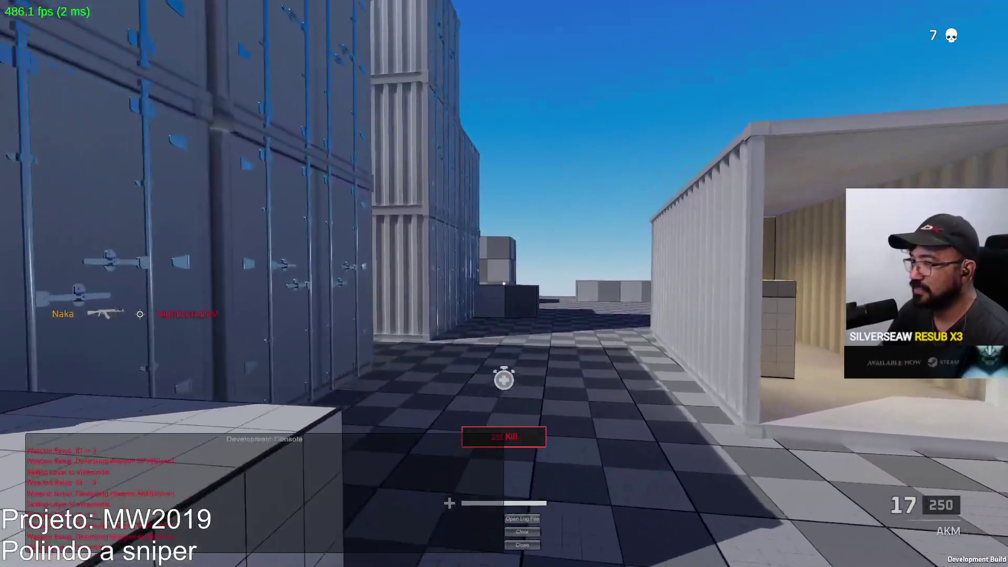
Walk through the container and fire the AKM until the red dummy outside drops, then reload
key("w")
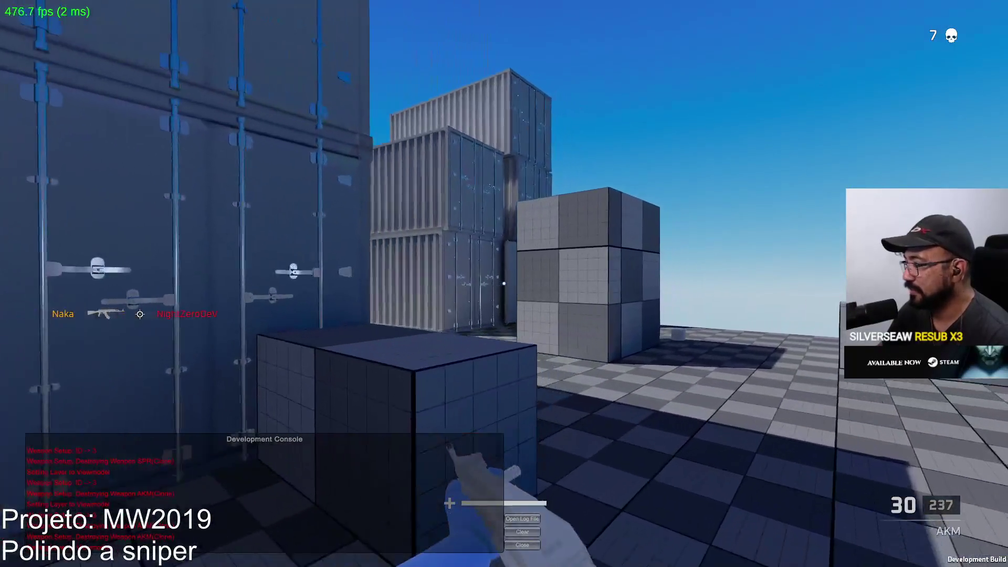
key("w")
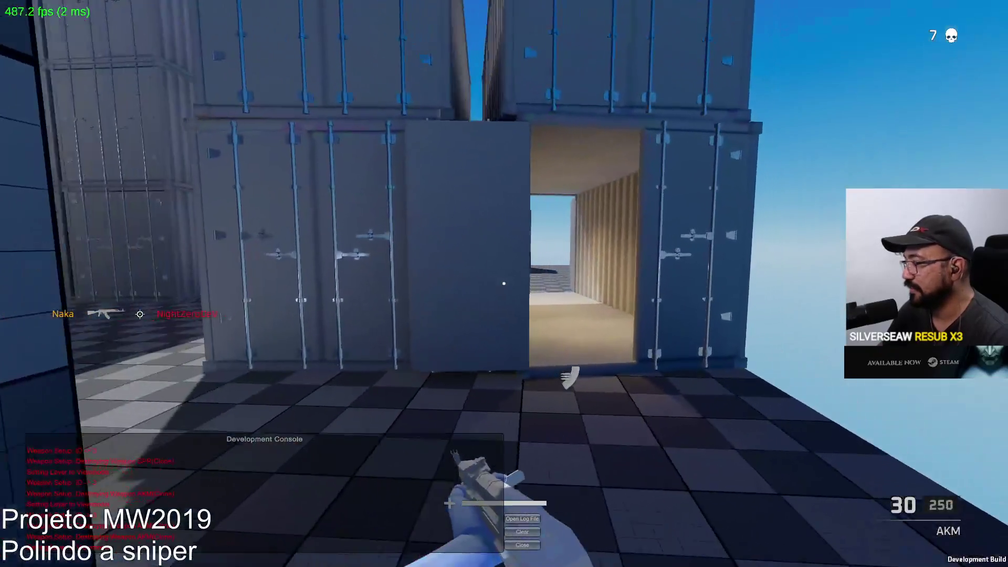
key("w")
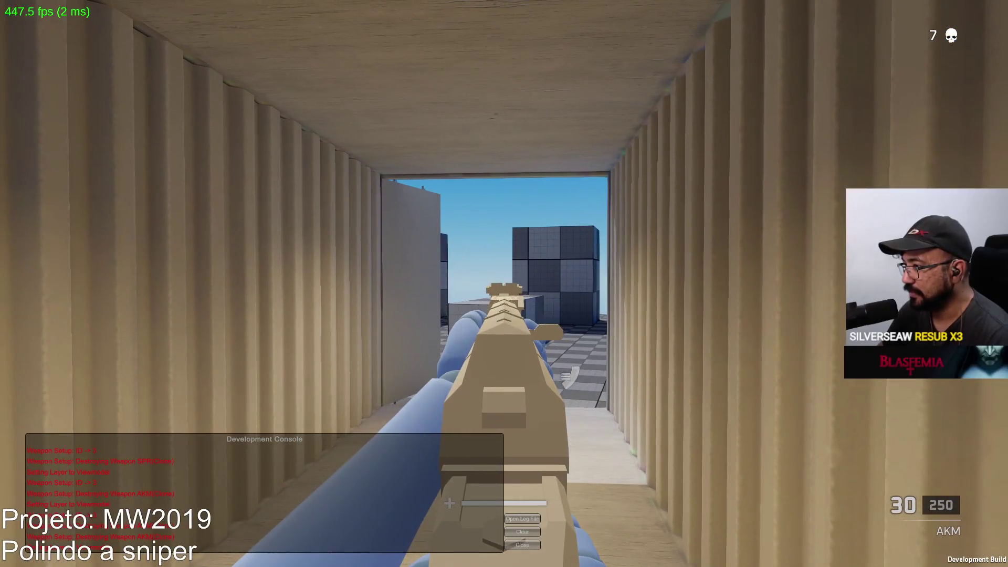
key("w")
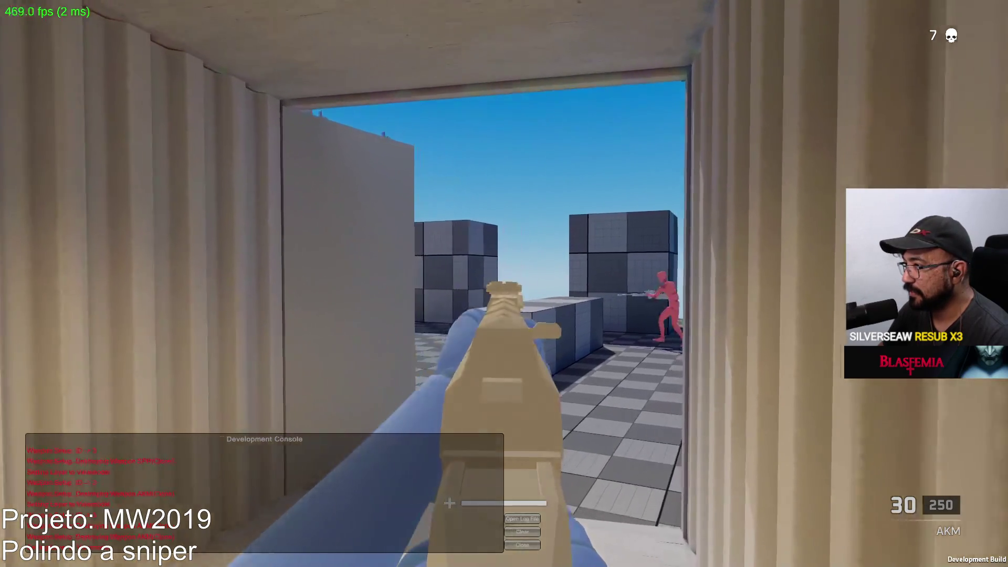
key("w")
left_click(504, 284)
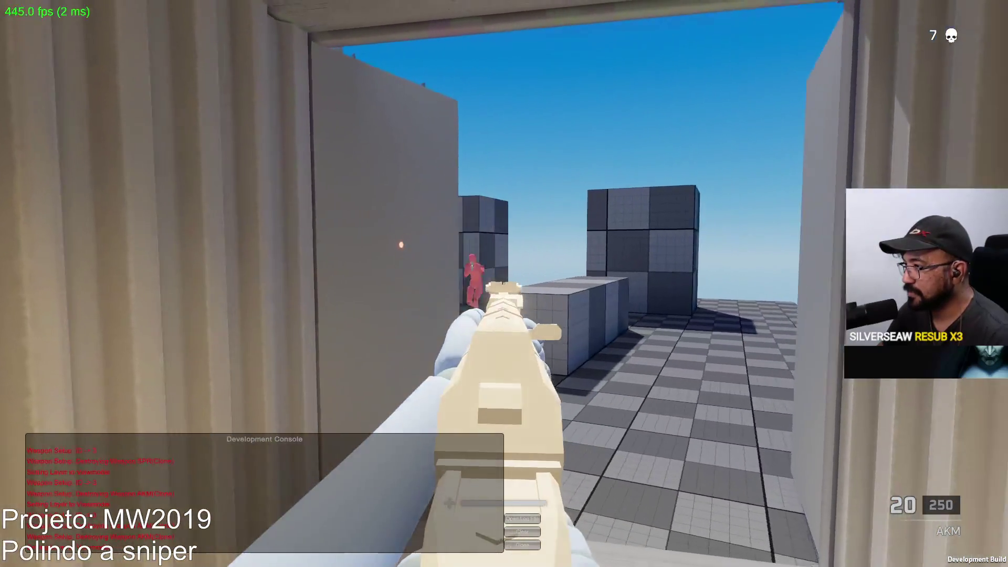
left_click(504, 283)
key("r")
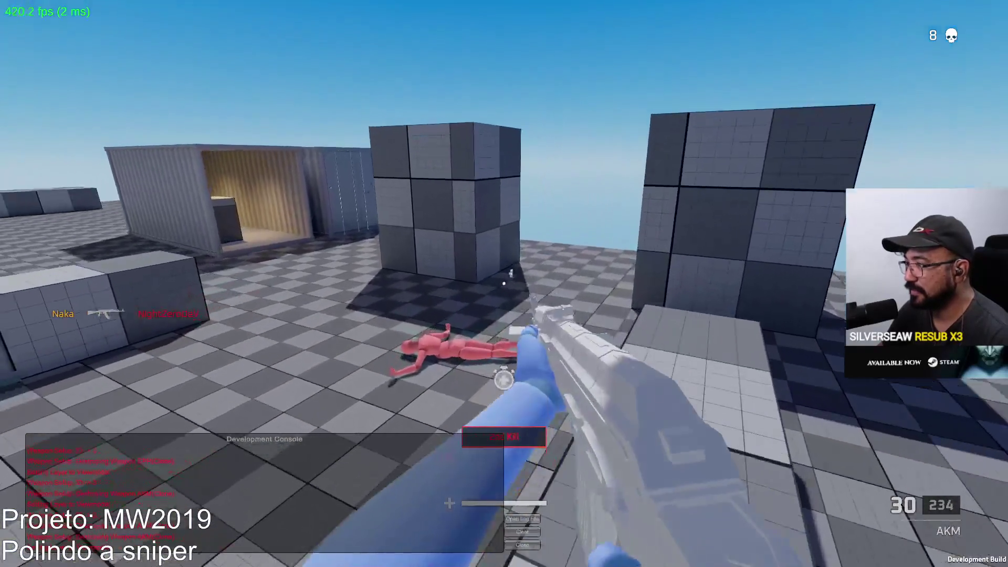
Move past the long containers, aim down sights, and fire at the distant dummy beyond the boxes
key("w")
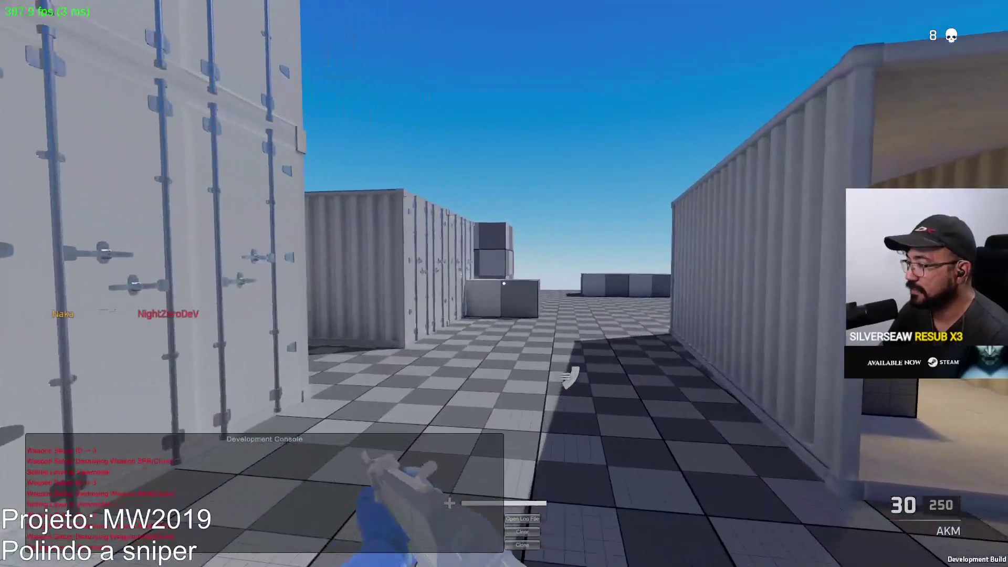
key("a")
key("w")
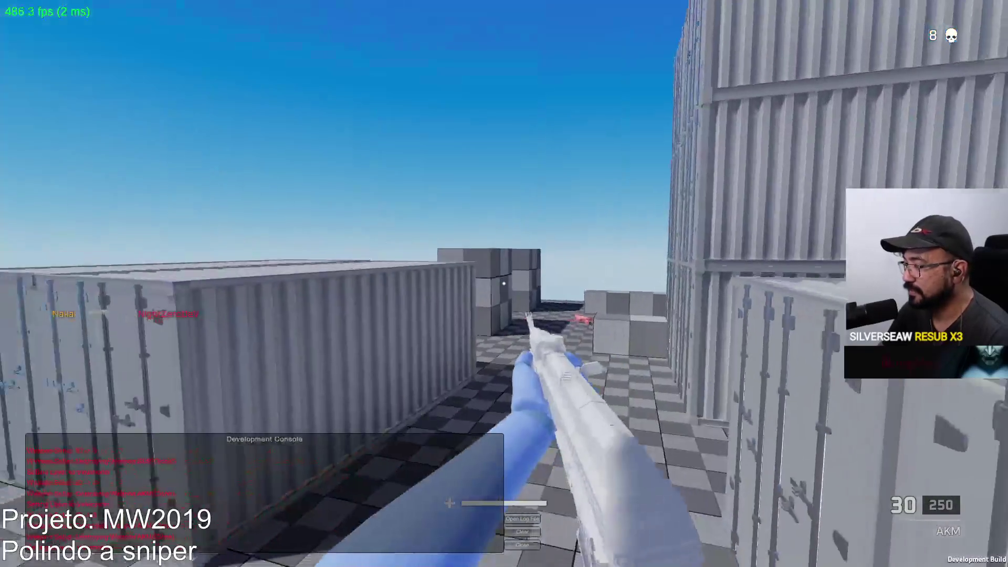
right_click(504, 283)
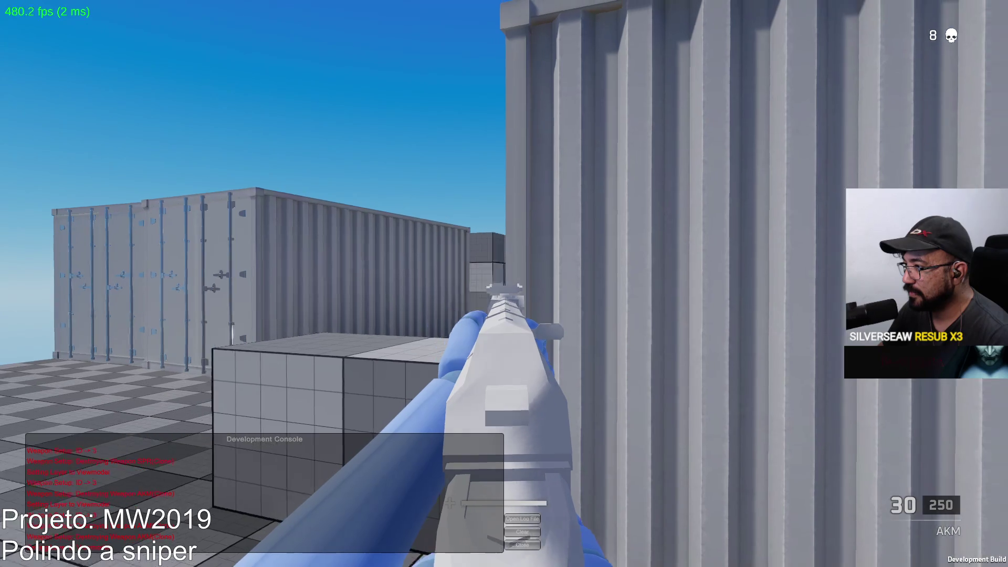
key("w")
key("w")
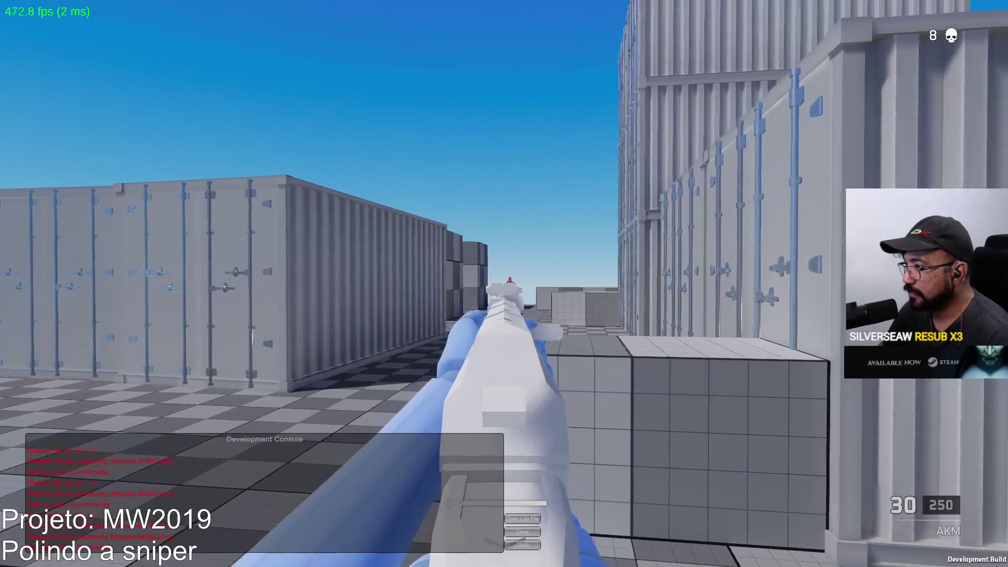
key("w")
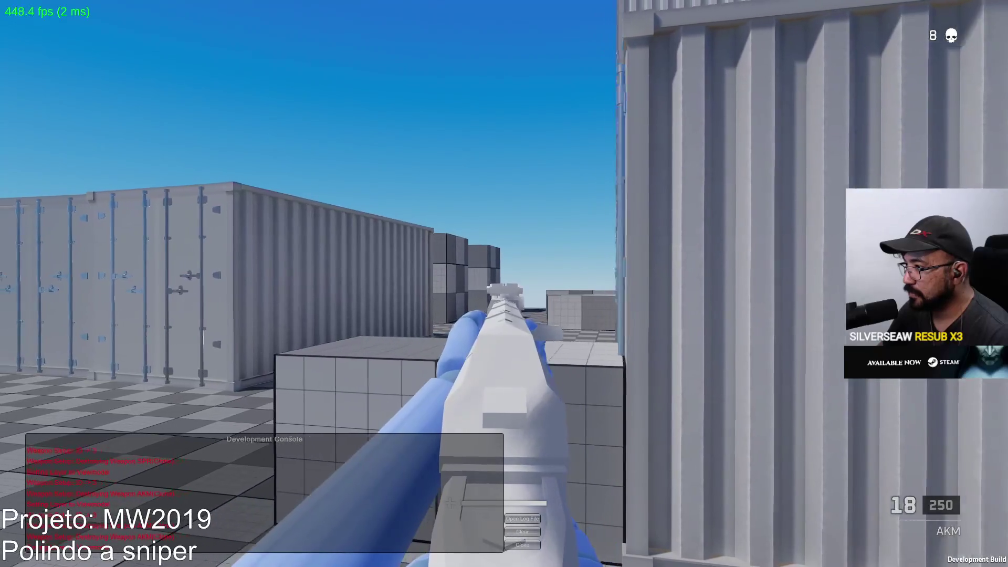
left_click(505, 284)
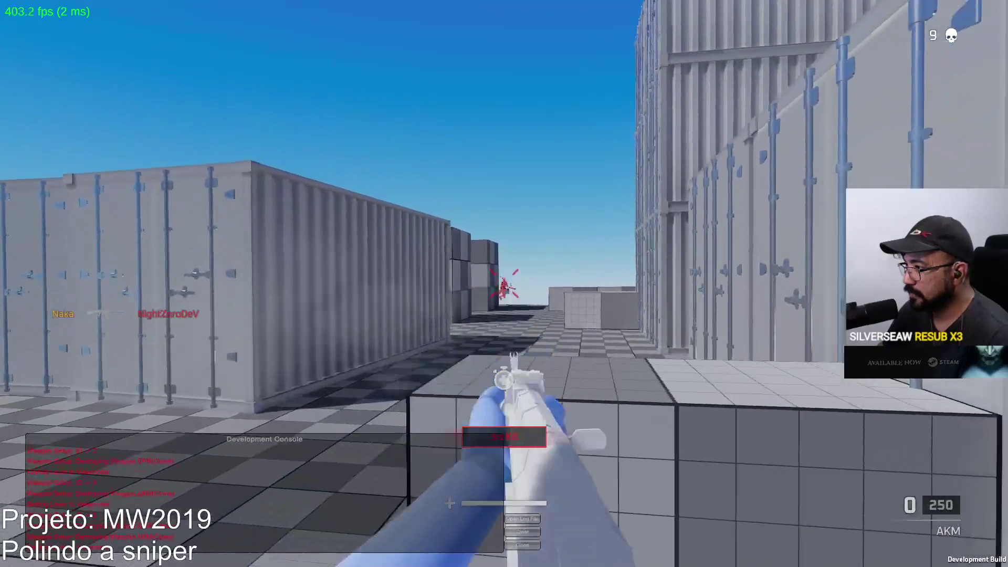
key("w")
key("w")
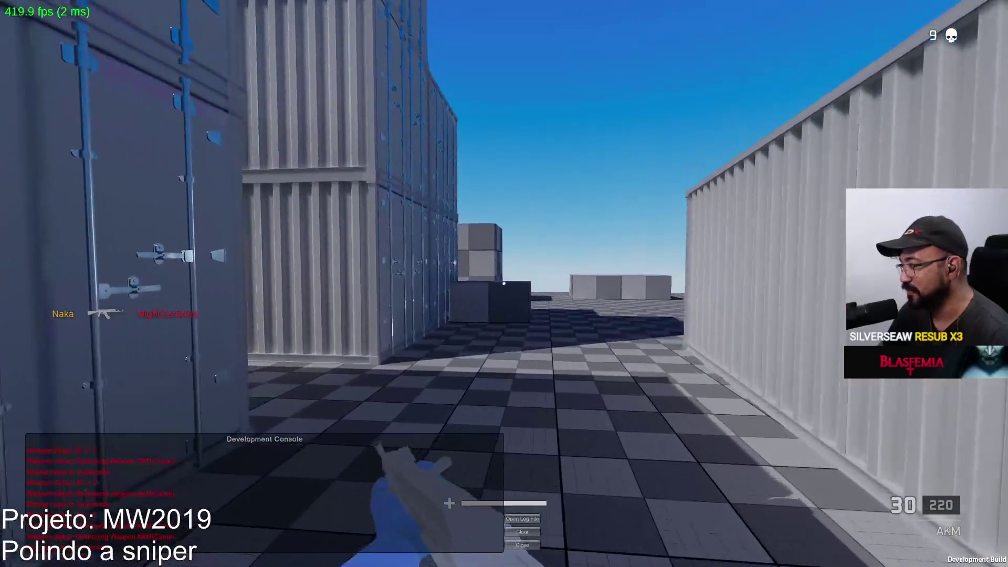
Head down the container corridor and empty a magazine in bursts, then reload
key("w")
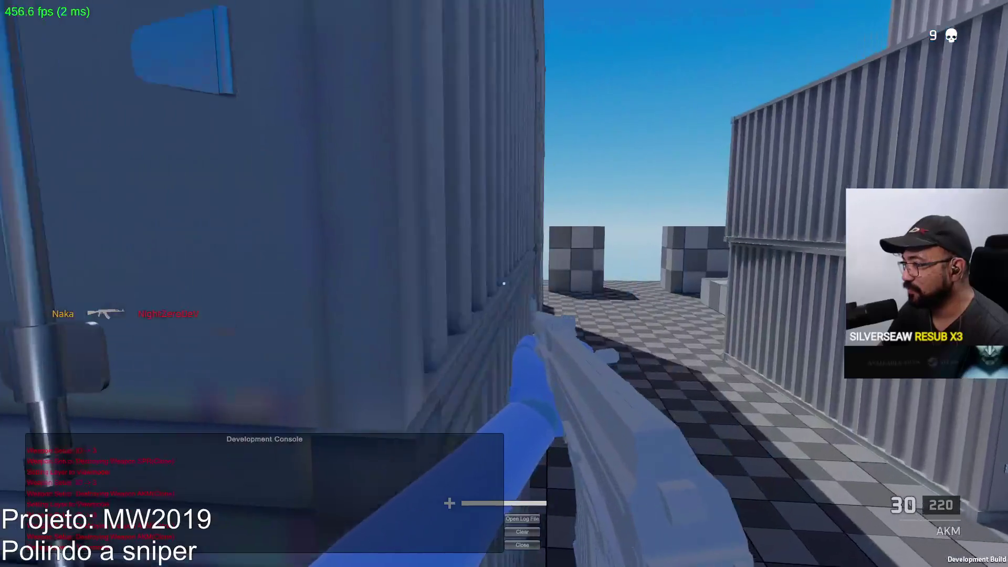
key("w")
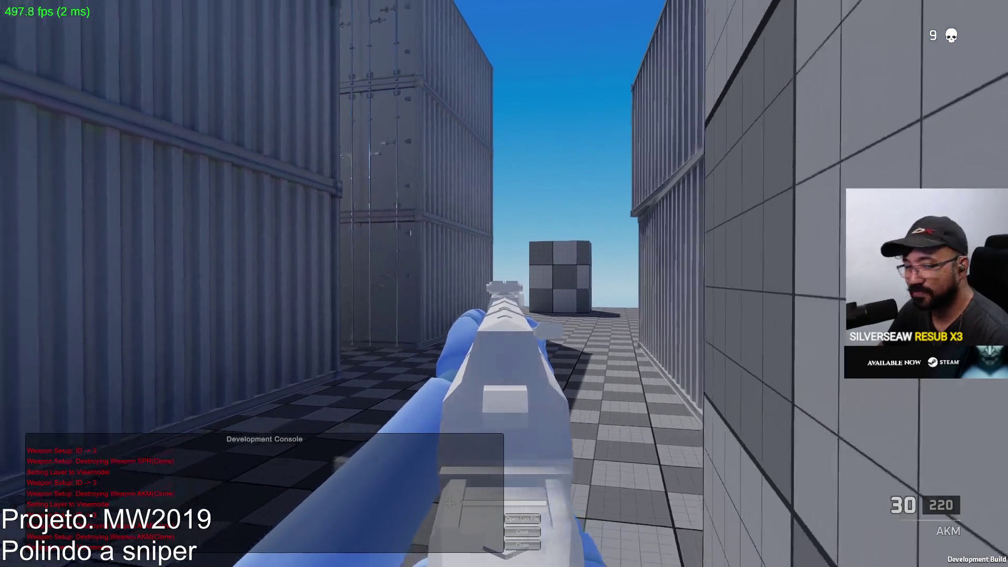
key("w")
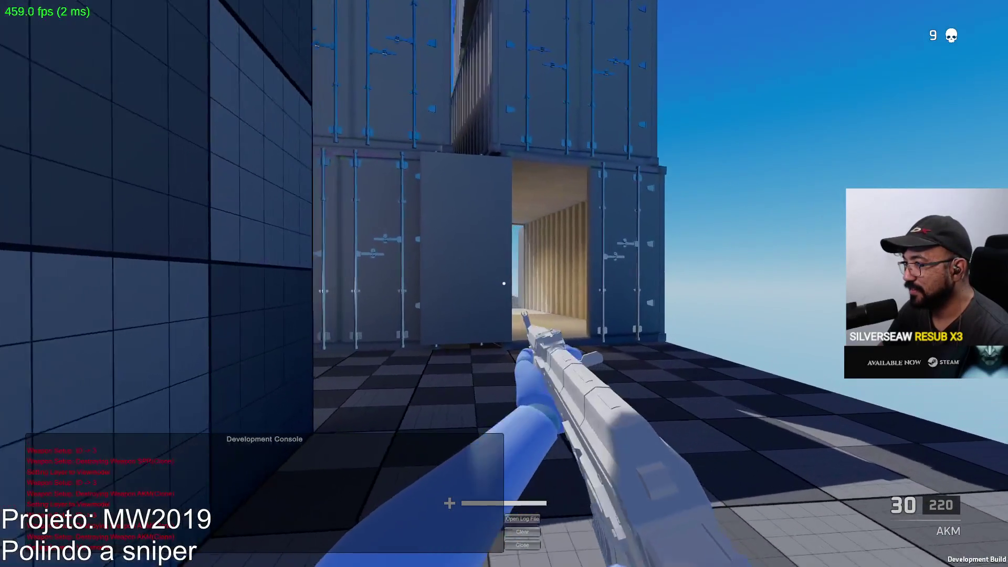
key("w")
key("w")
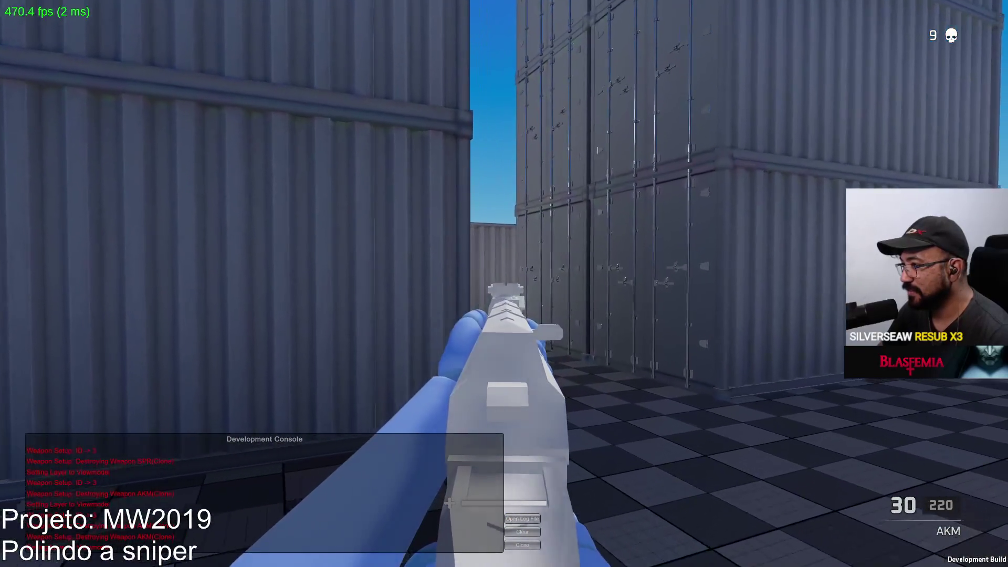
key("w")
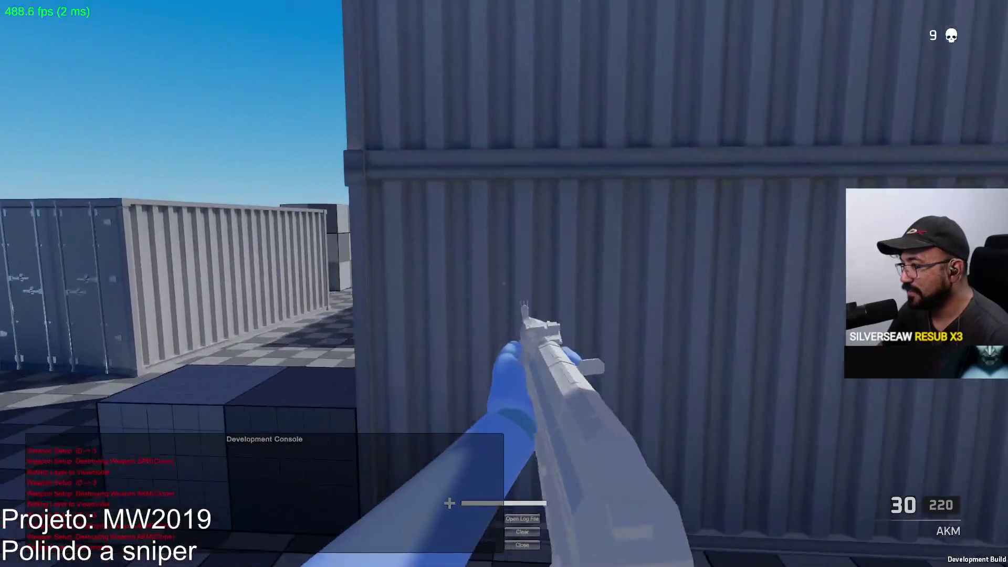
left_click(504, 284)
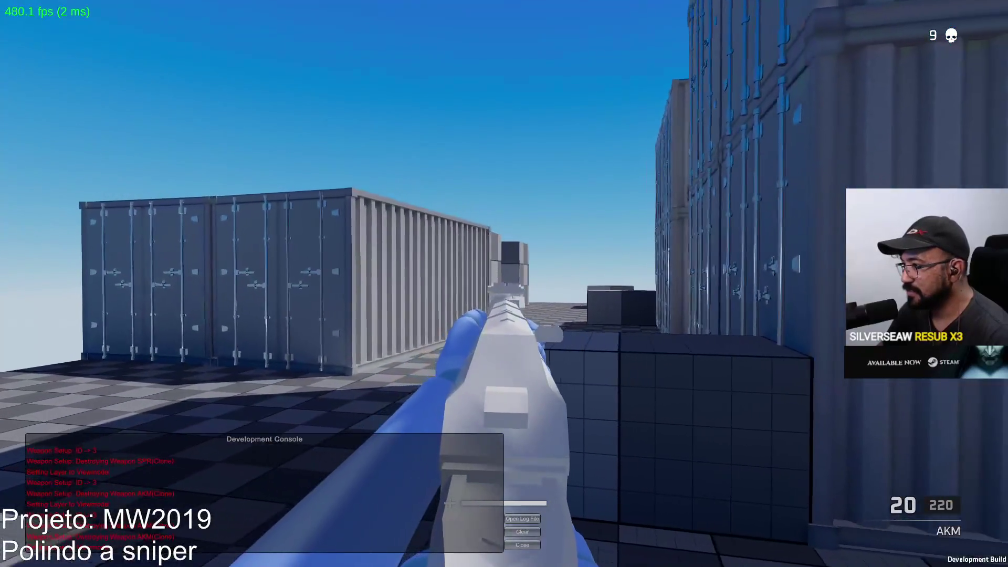
left_click(504, 284)
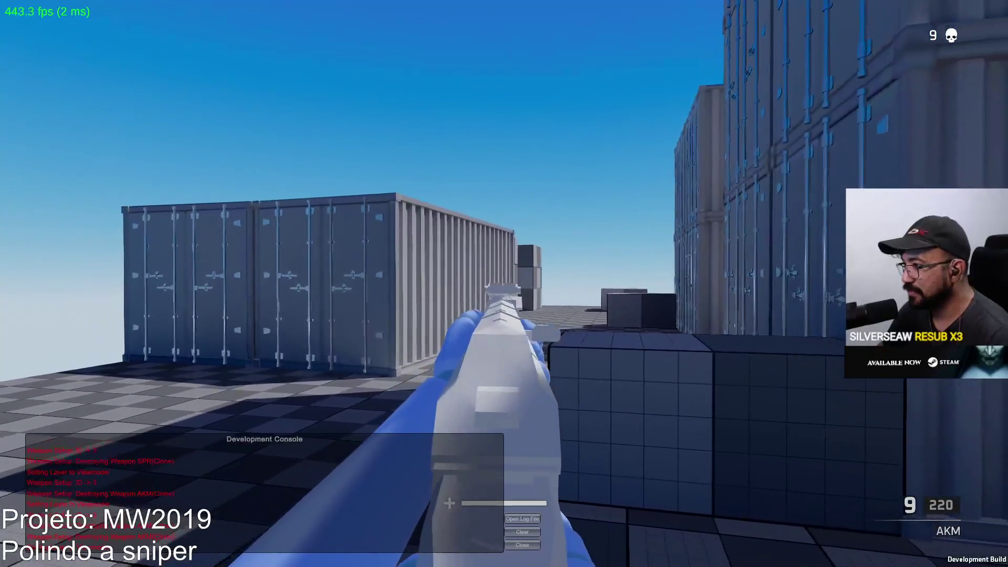
left_click(504, 284)
key("r")
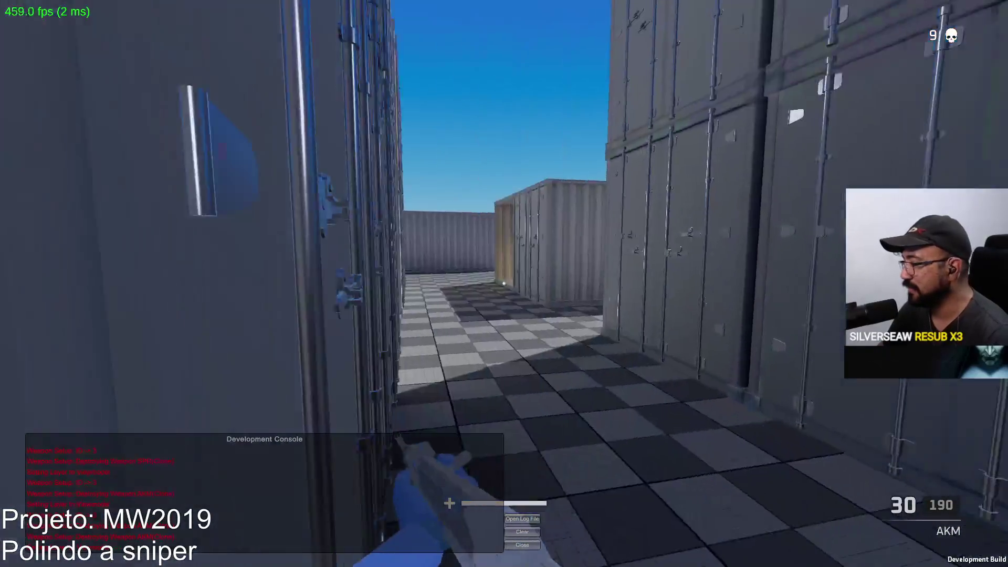
Move into the open area by the cube blocks, kill the dummy ahead, and reload
key("w")
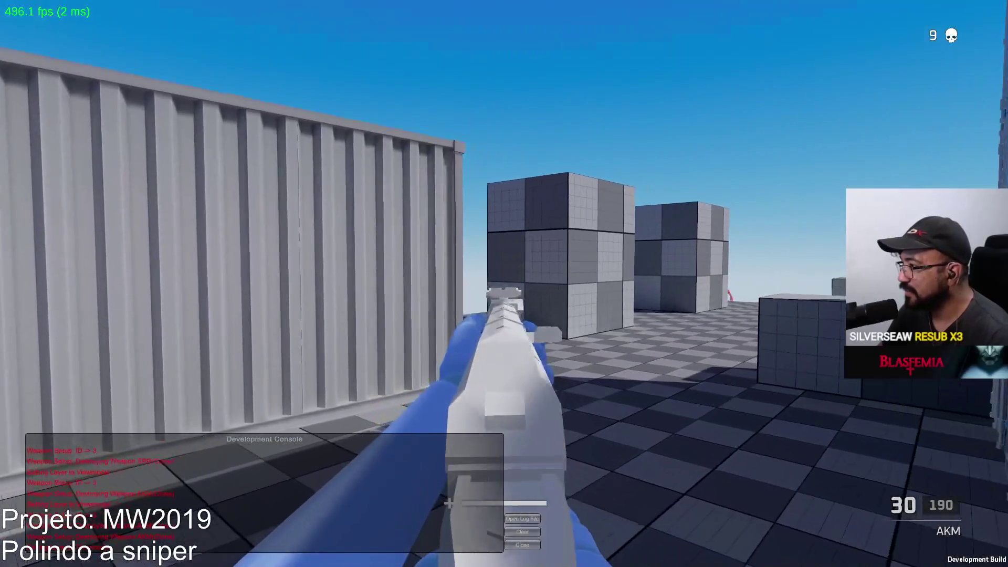
left_click(504, 284)
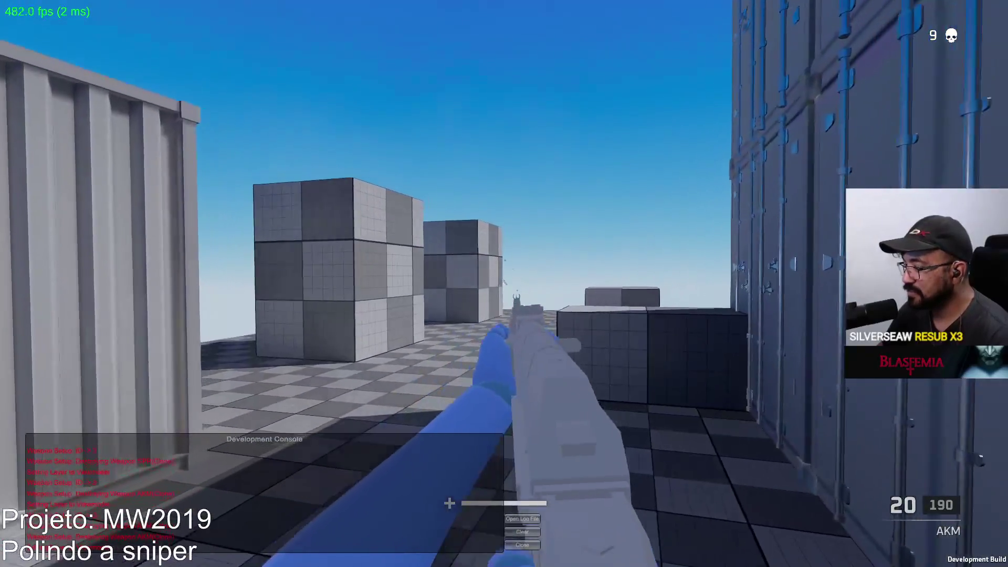
key("w")
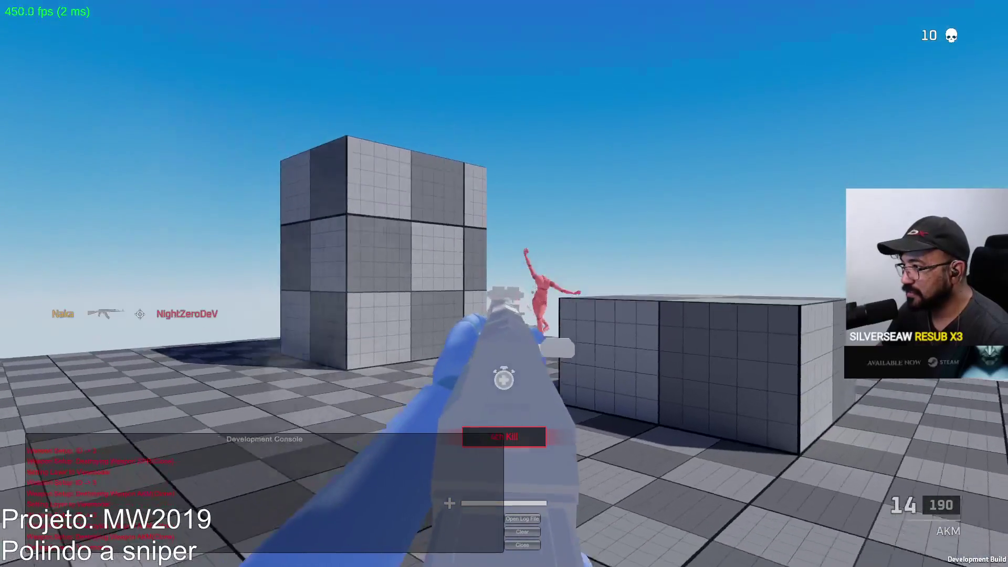
key("w")
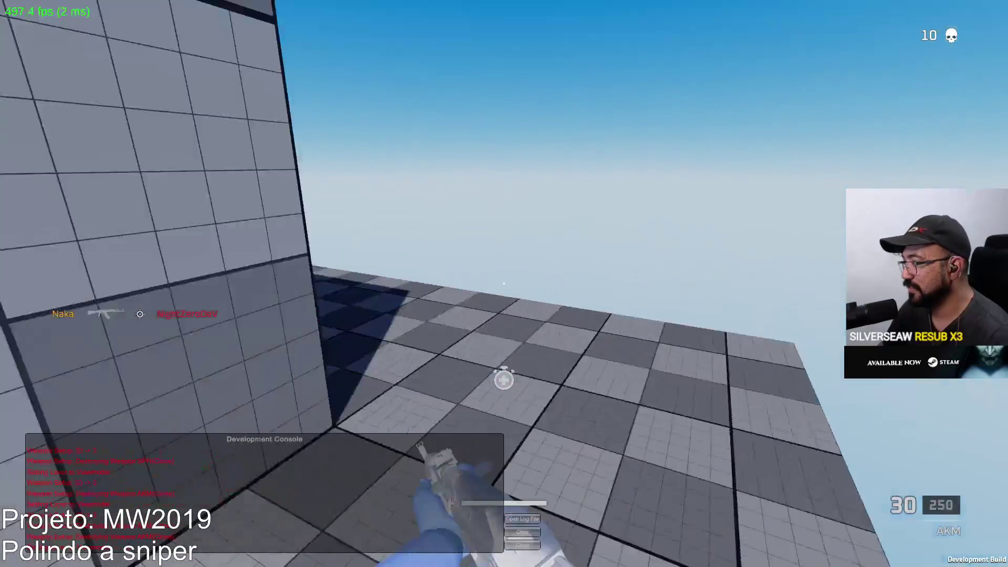
key("w")
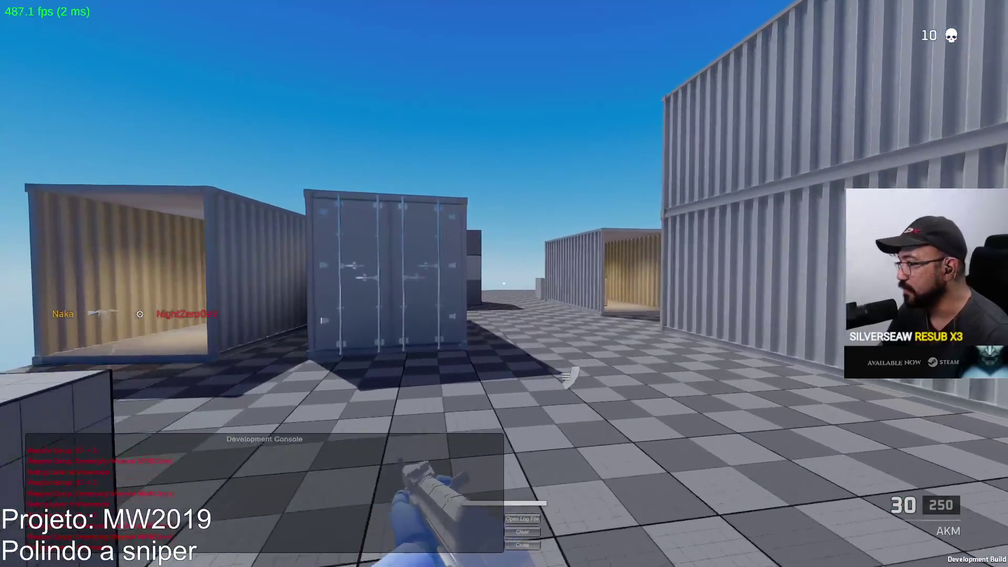
key("w")
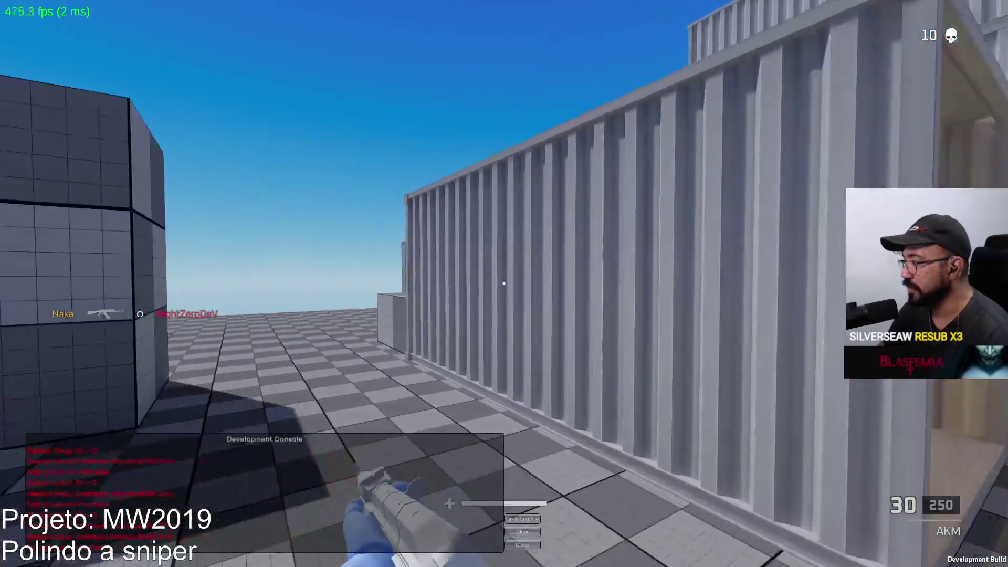
key("w")
key("w")
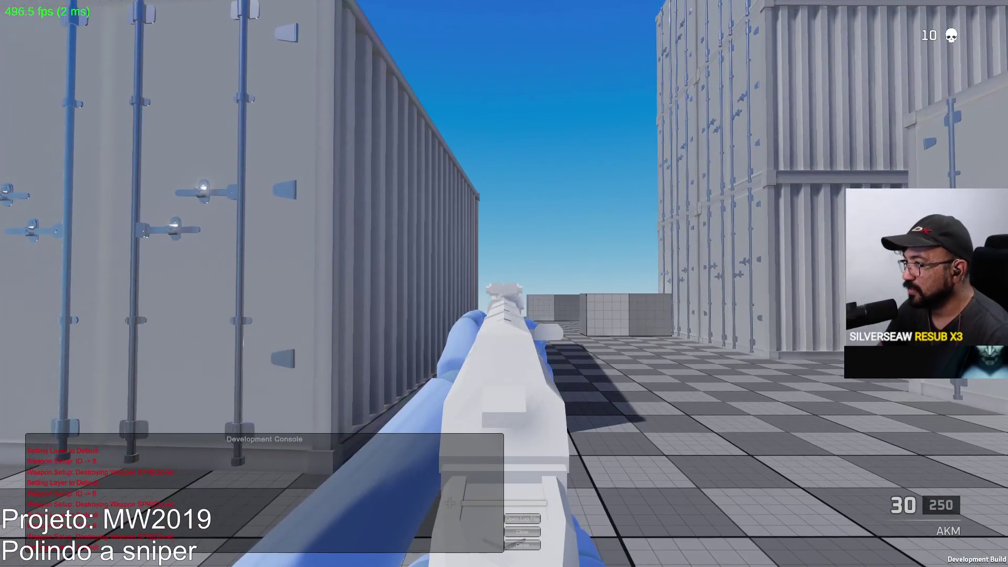
left_click(504, 283)
left_click(504, 284)
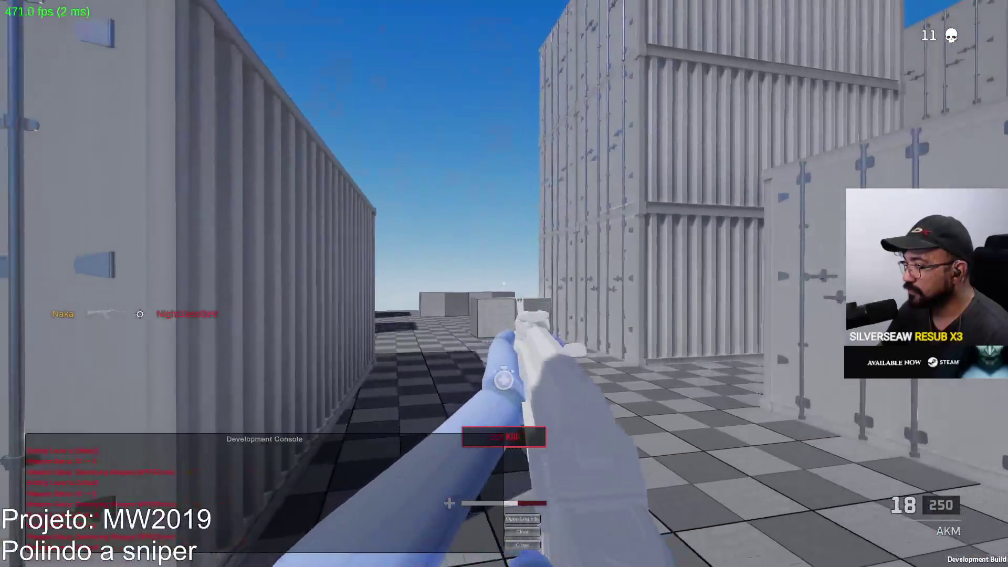
key("r")
Collect ragdoll ammo, approach the blue containers, kill the enemy there, and reload
key("w")
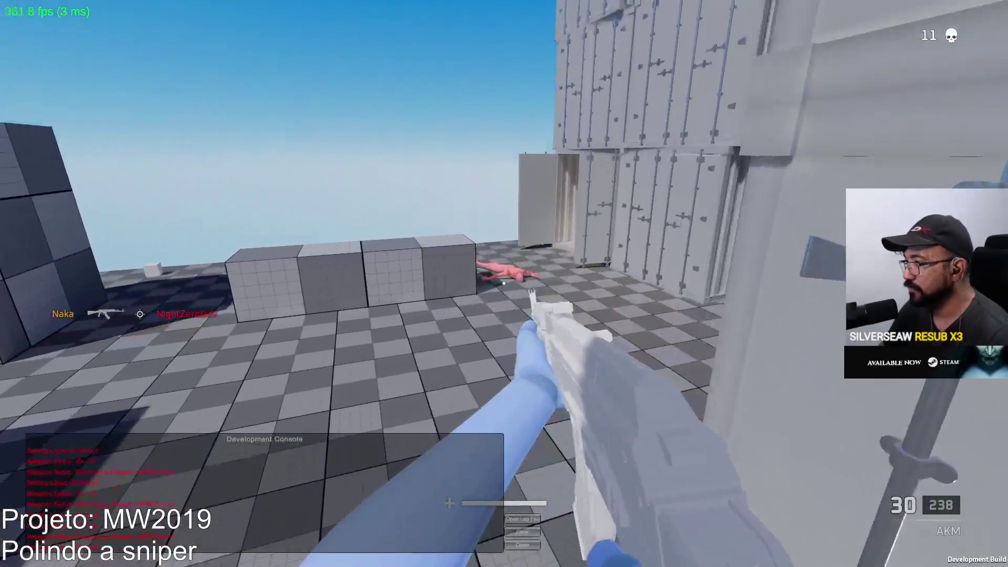
key("w")
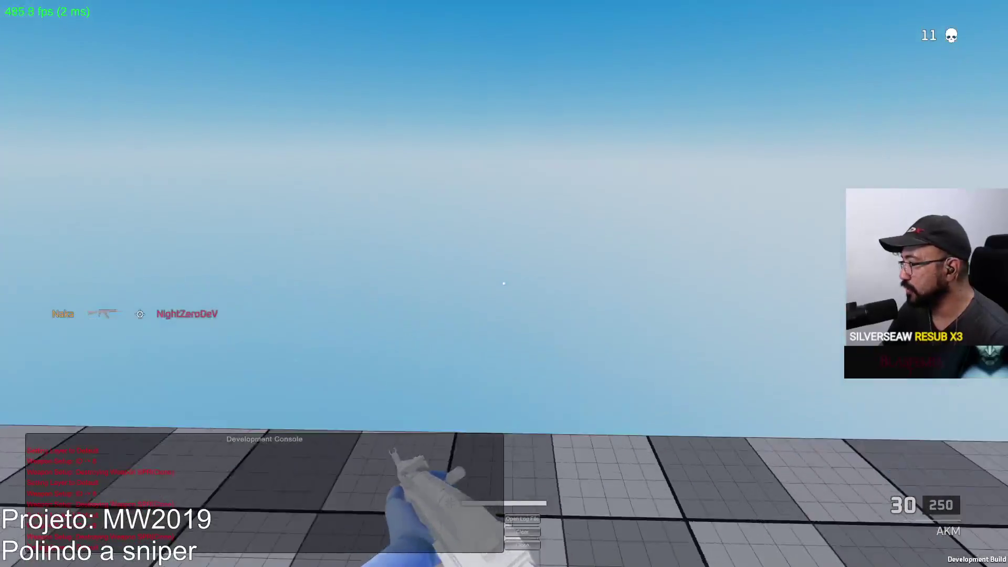
key("w")
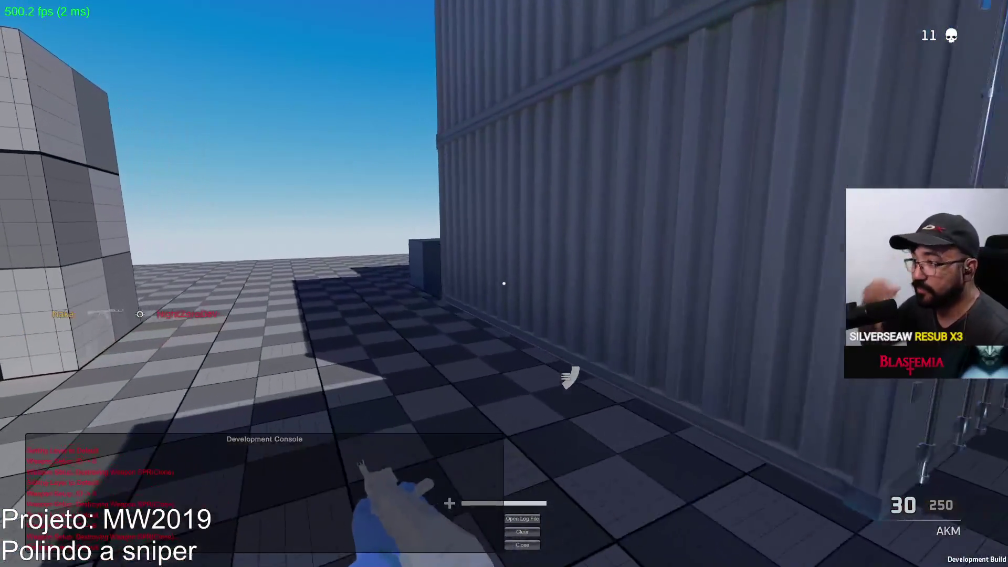
key("w")
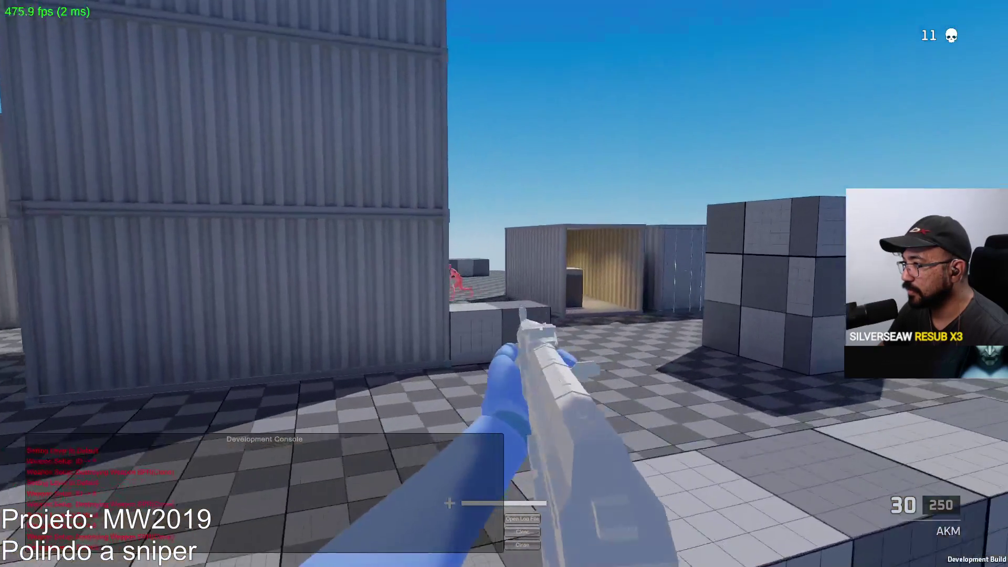
left_click(504, 283)
left_click(505, 284)
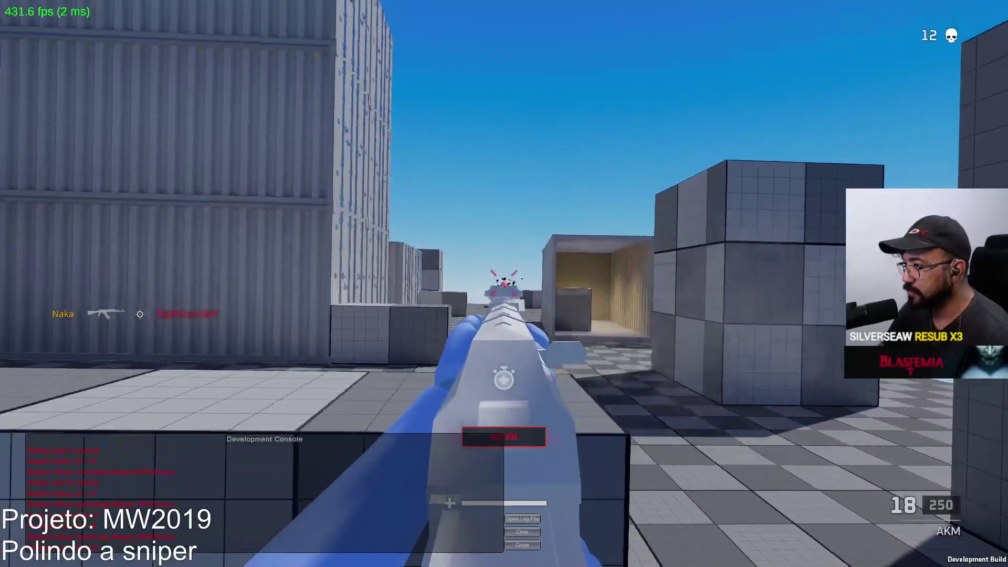
left_click(505, 284)
key("r")
Grab ragdoll ammo, aim down sights, and shoot the enemy near the containers for kill 13
key("w")
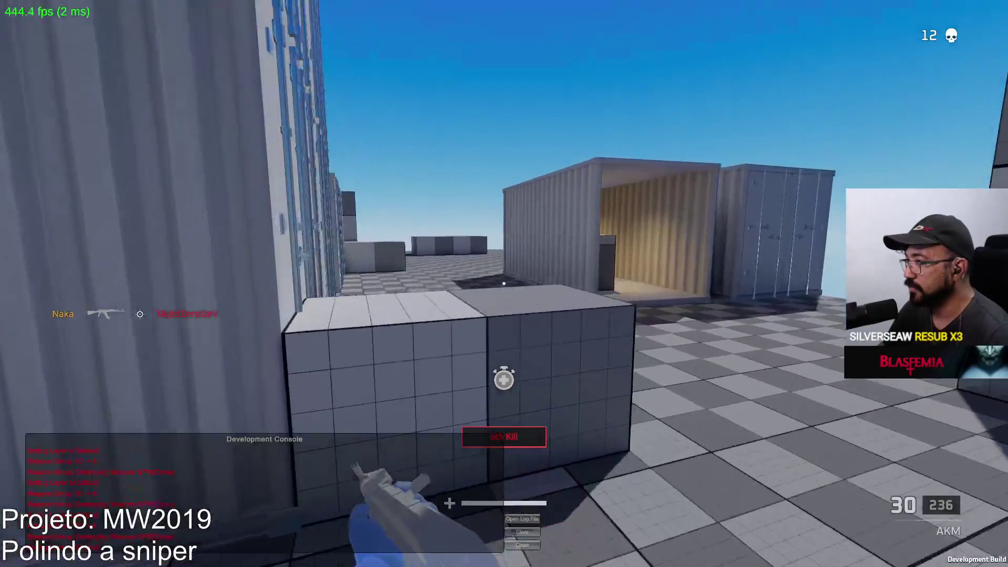
key("w")
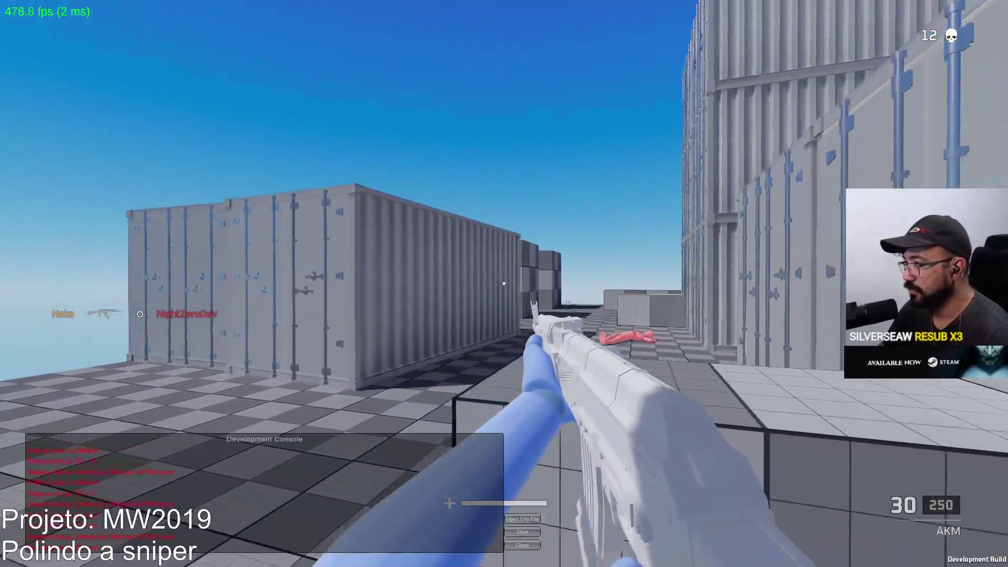
right_click(504, 284)
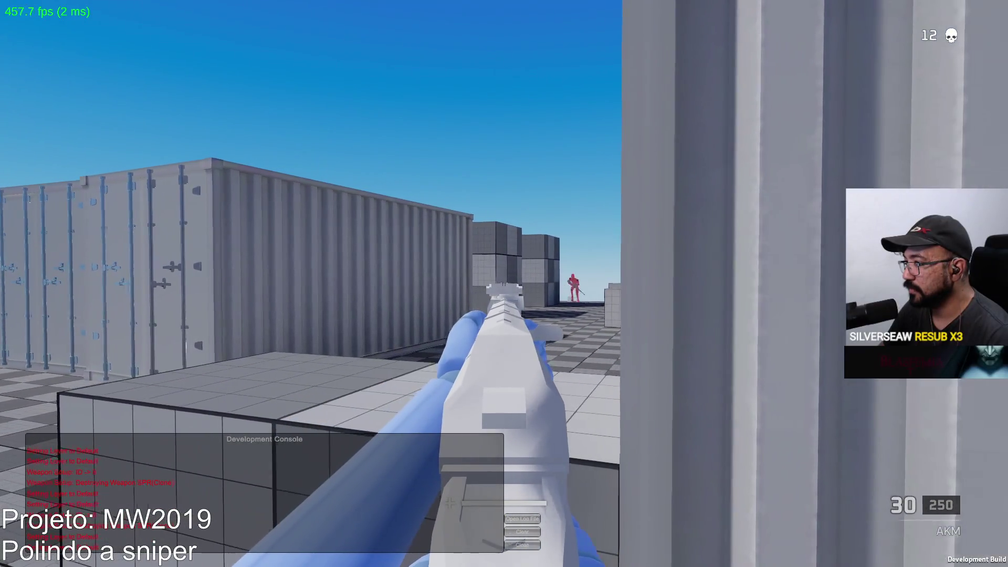
left_click(505, 283)
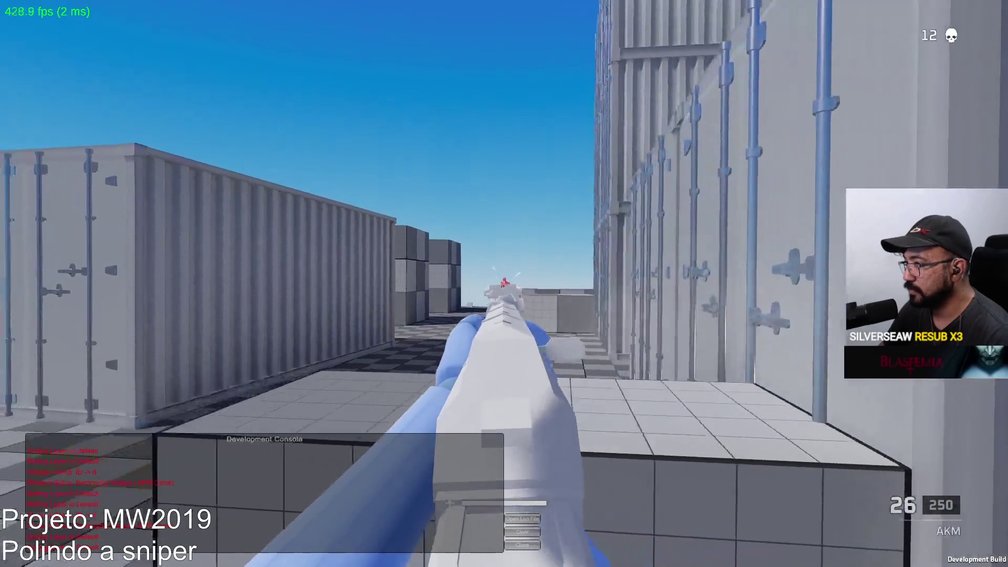
key("w")
key("w")
key("w")
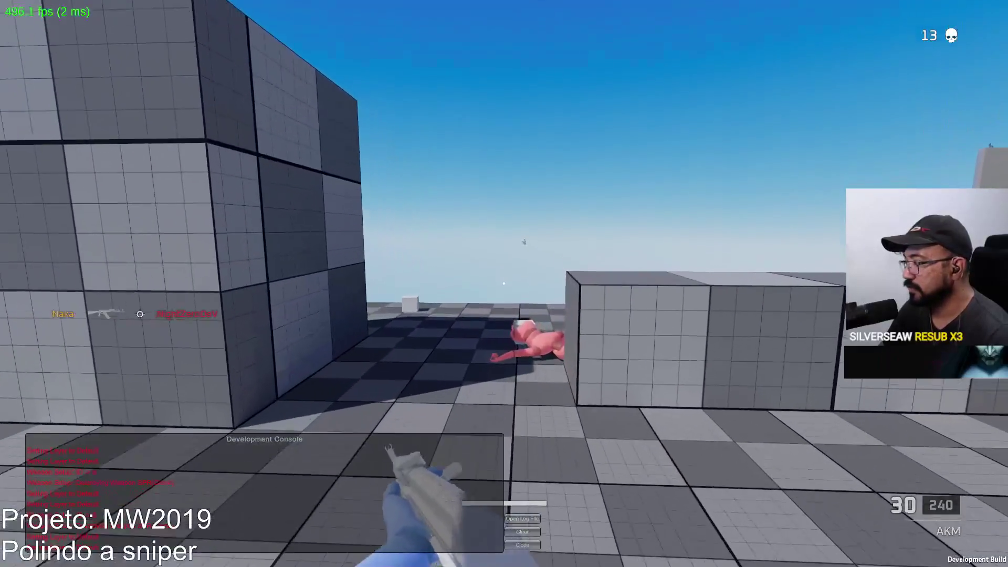
key("w")
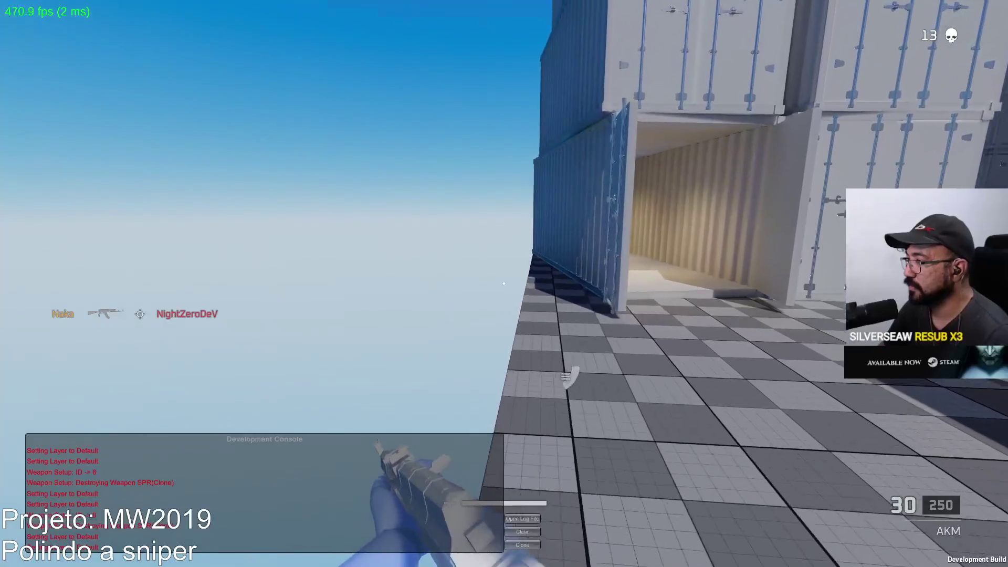
Strafe along the container wall, kill the red enemy, and reload the AKM
key("a")
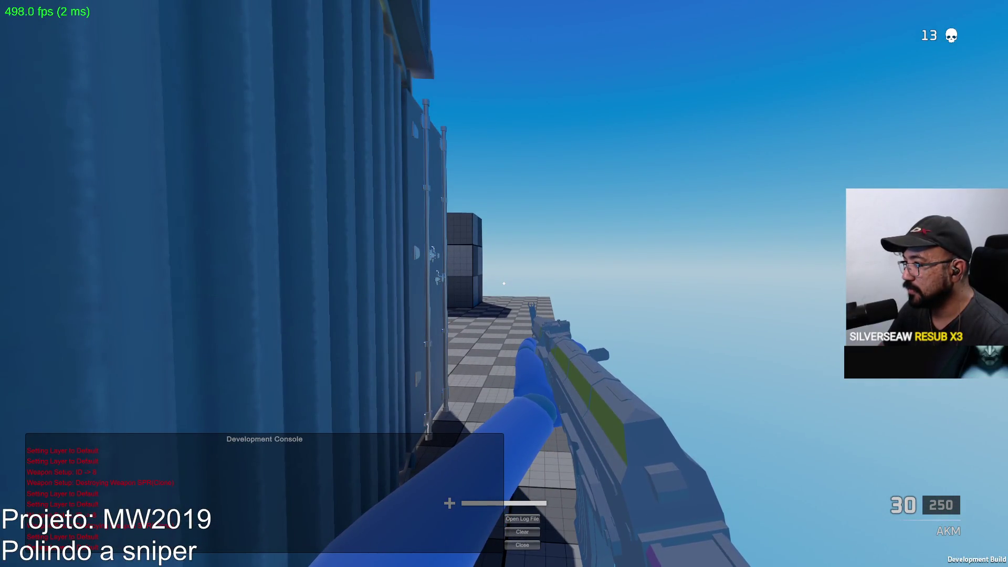
key("a")
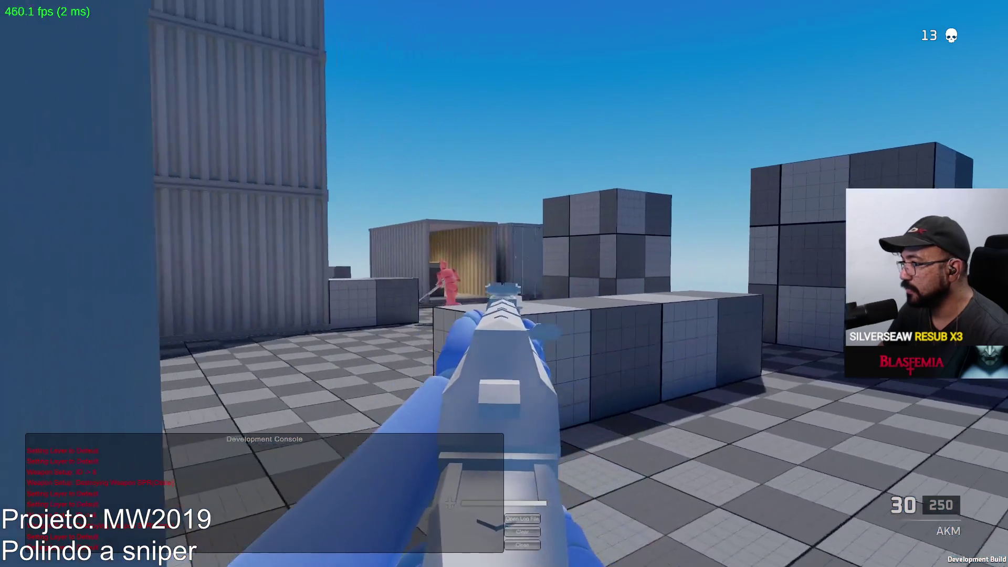
left_click(504, 284)
left_click(504, 283)
key("r")
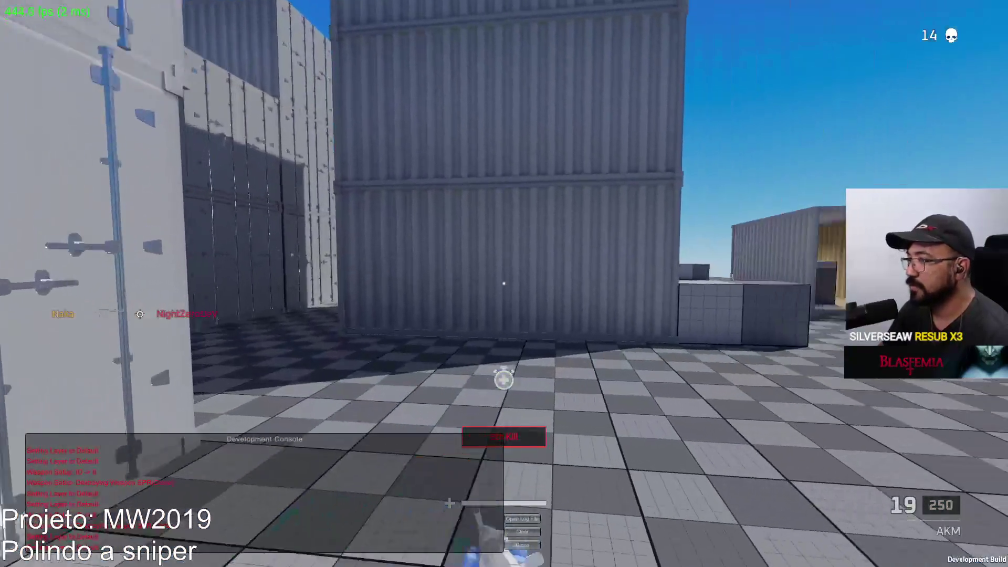
Advance through the container lane and alley, kill the enemy down the alley, and reload
key("w")
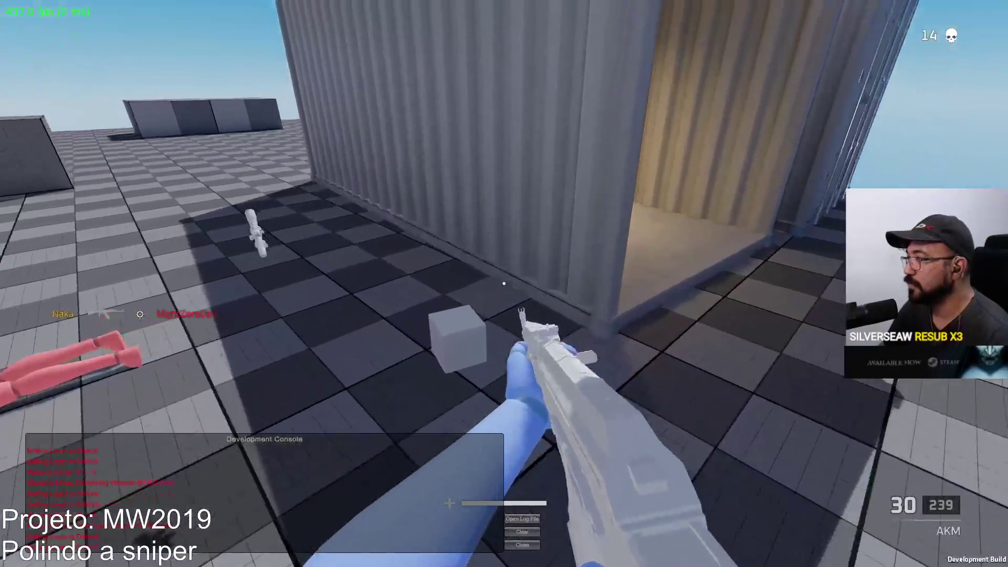
key("w")
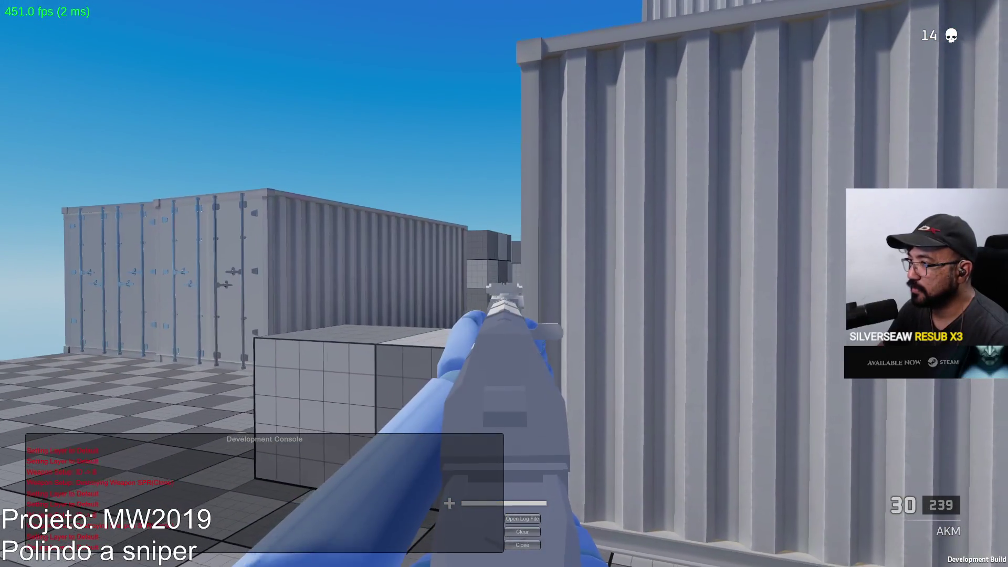
key("w")
key("a")
key("a")
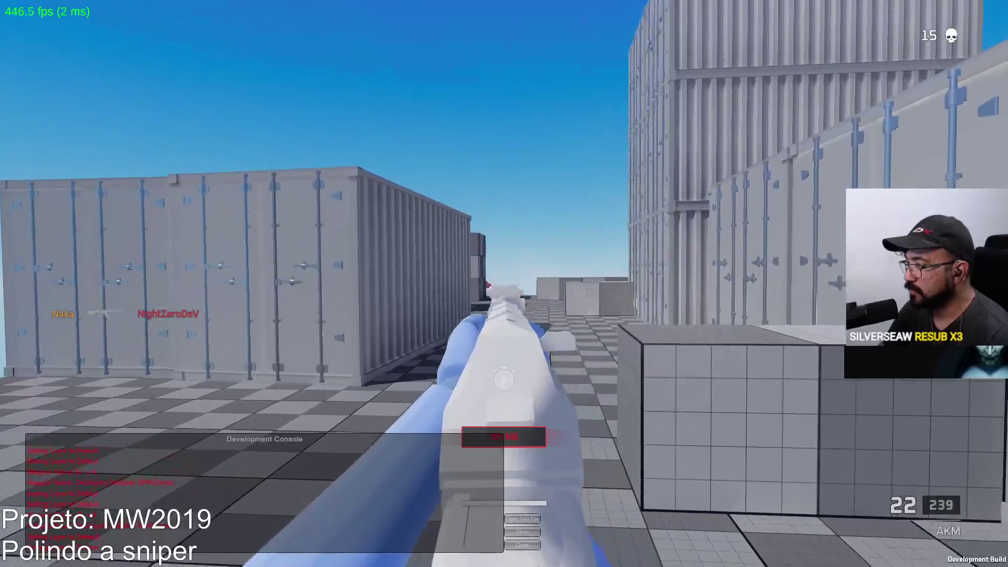
key("r")
key("w")
key("w")
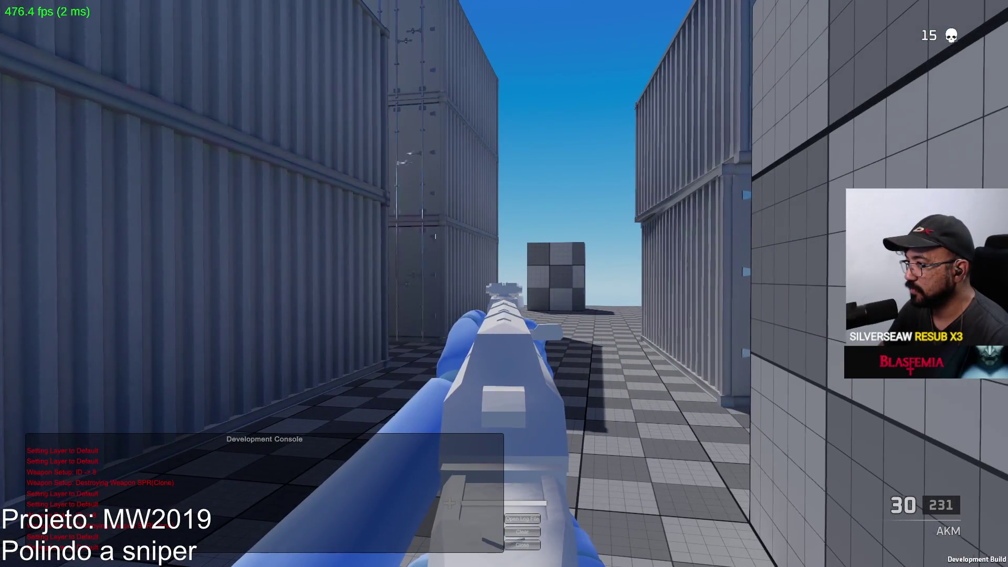
left_click(504, 283)
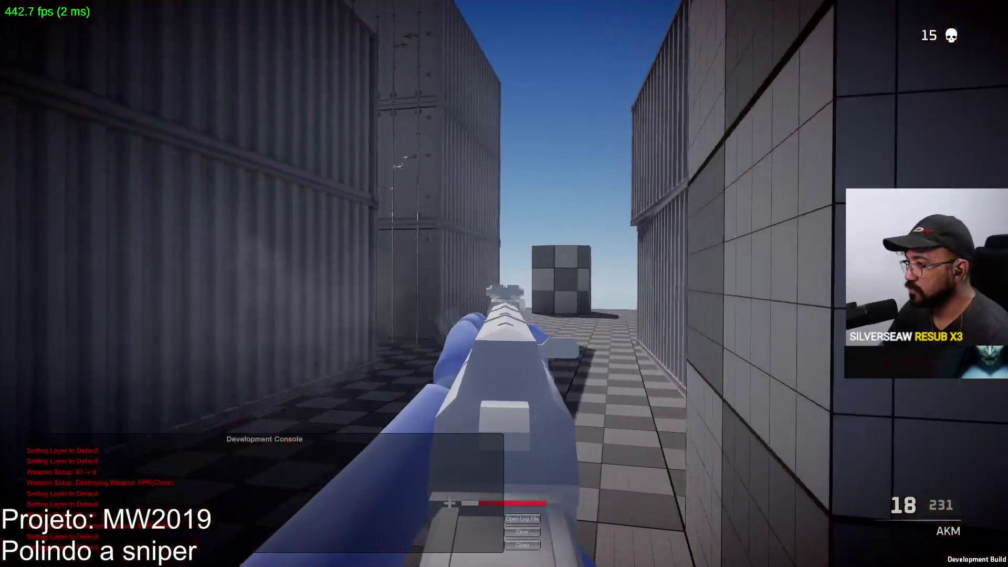
left_click(504, 284)
key("r")
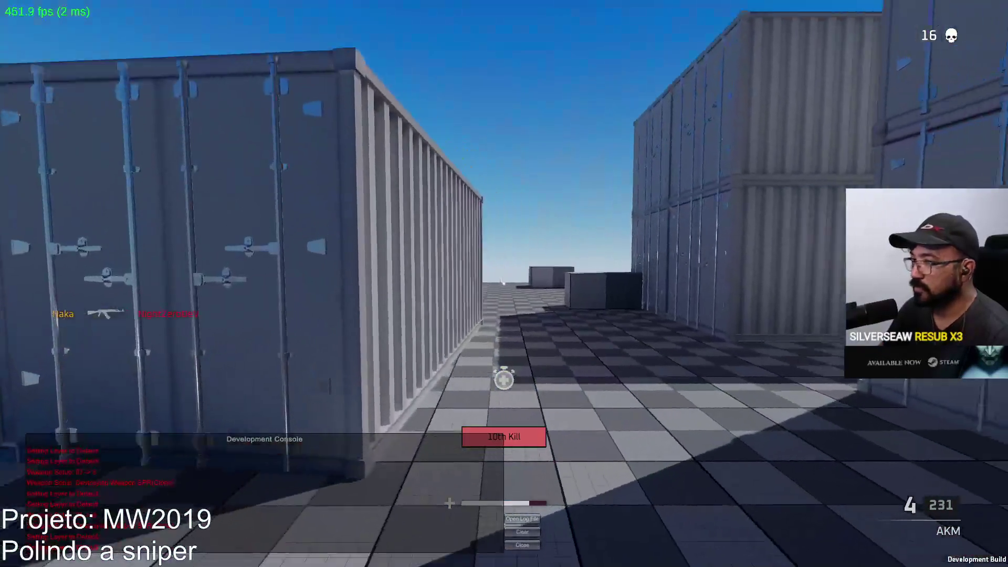
Move among the cubes picking up ammo and shoot the red targets by the cube and ledge
key("w")
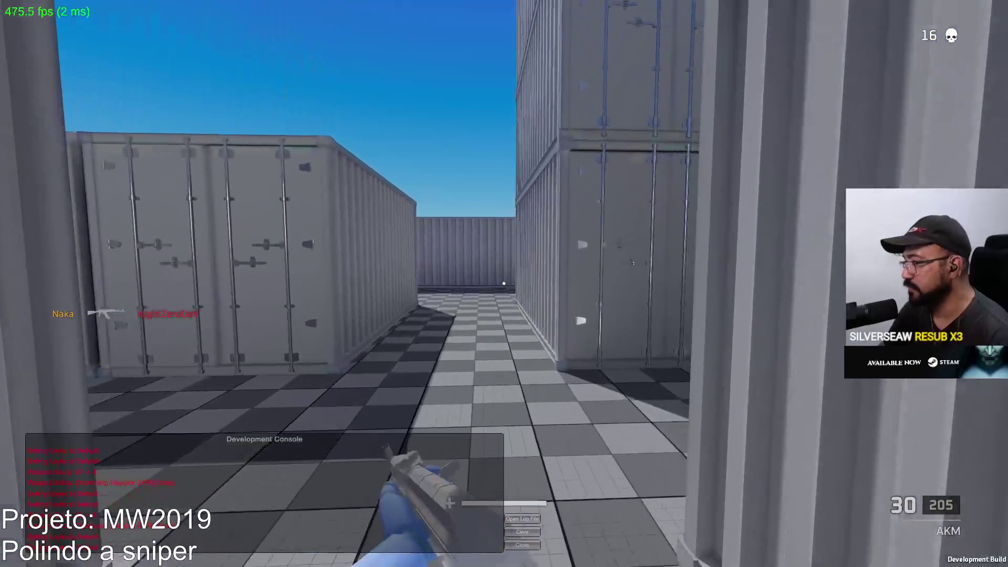
key("w")
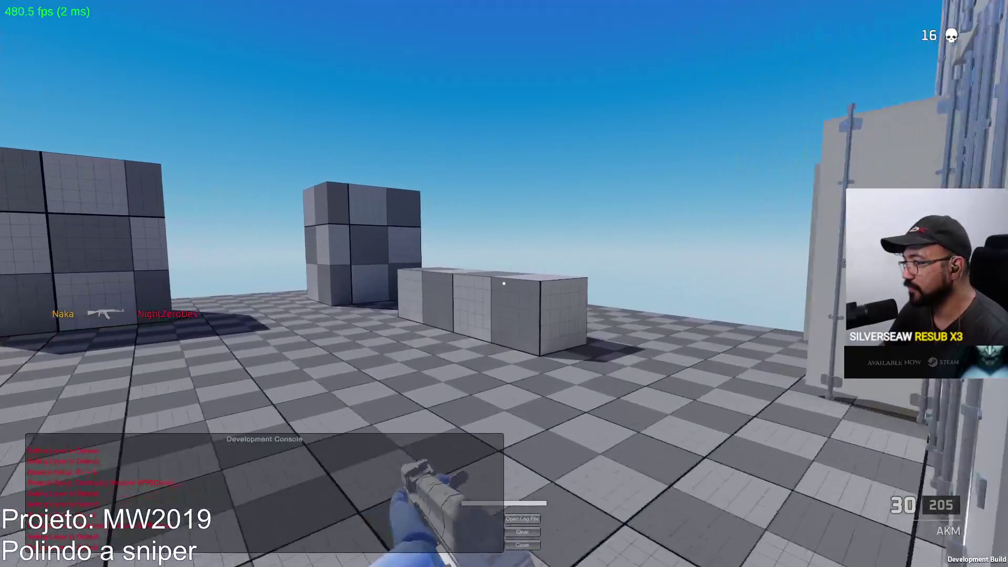
key("w")
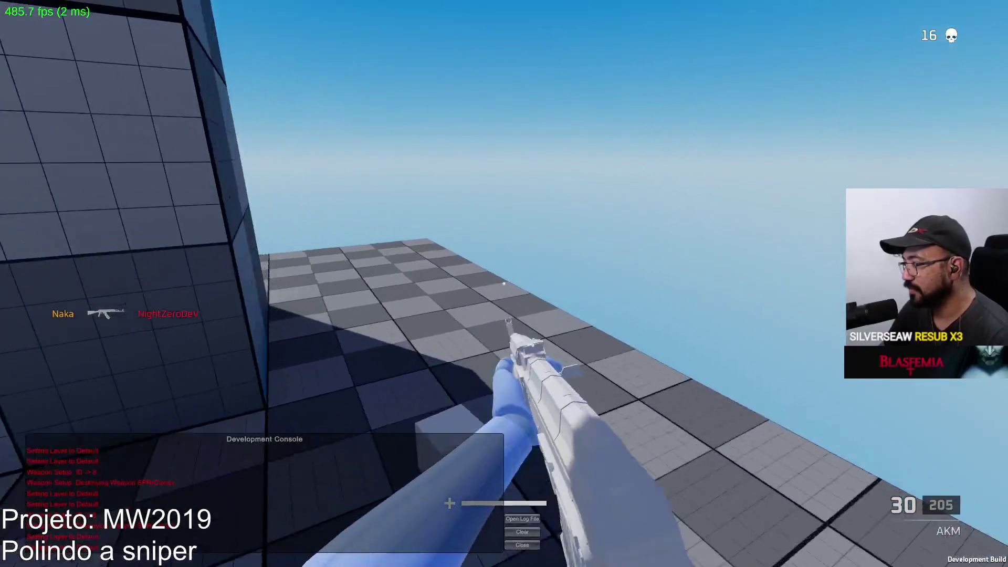
key("w")
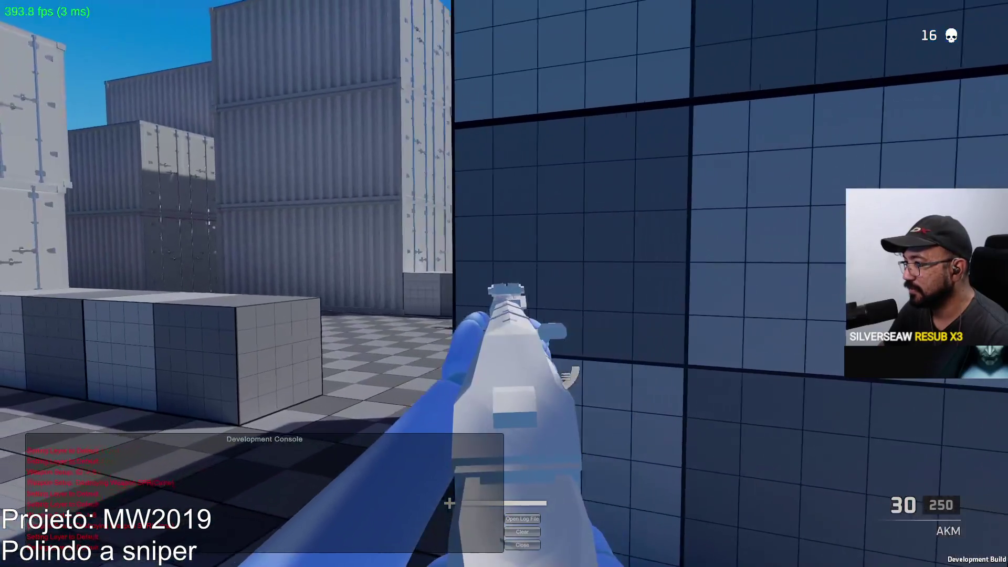
left_click(504, 283)
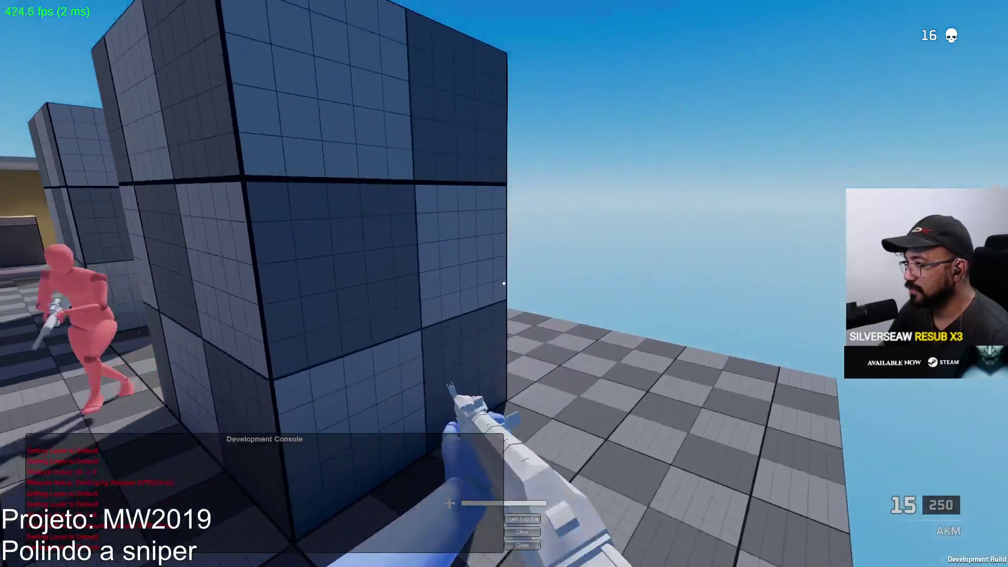
left_click(505, 283)
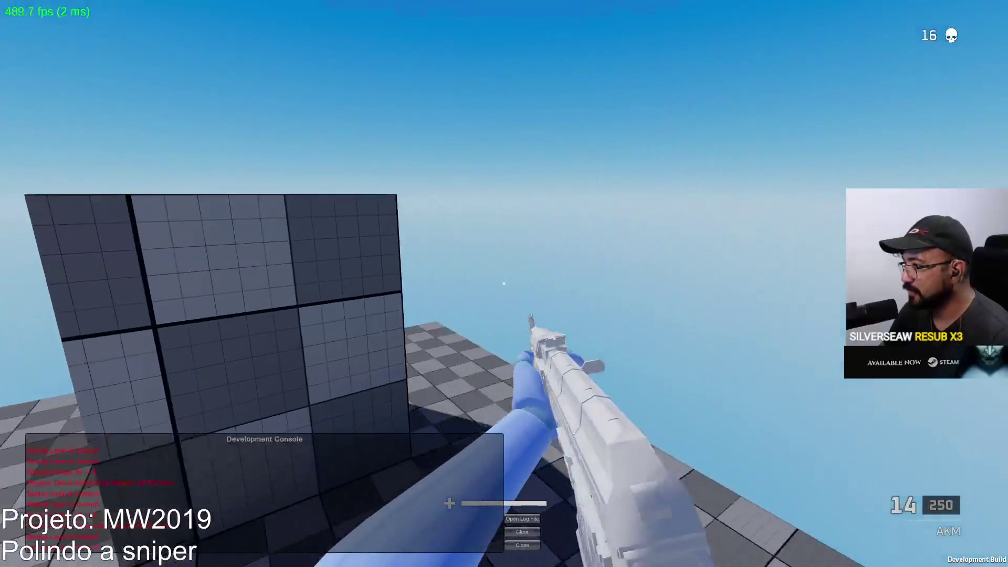
left_click(505, 283)
left_click(504, 285)
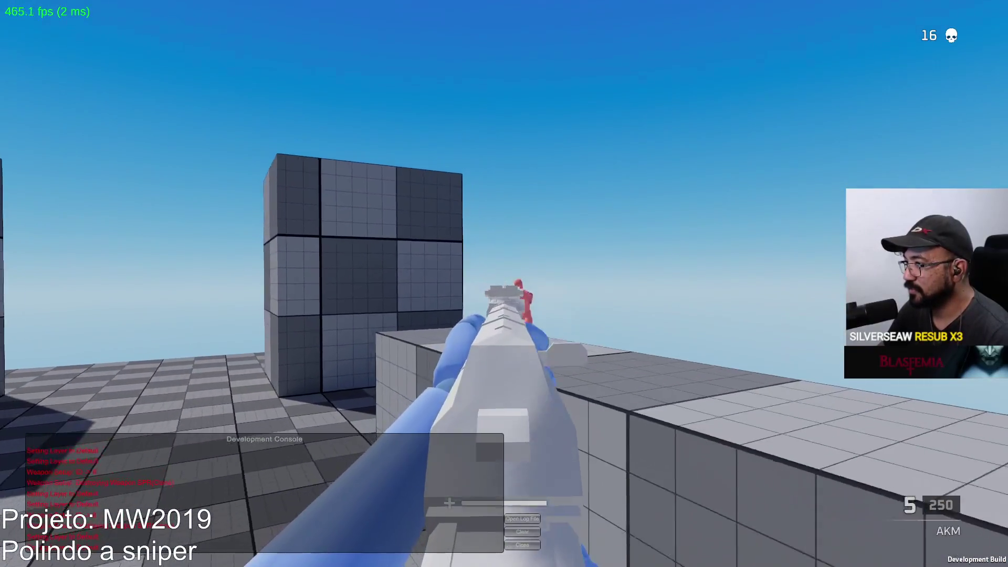